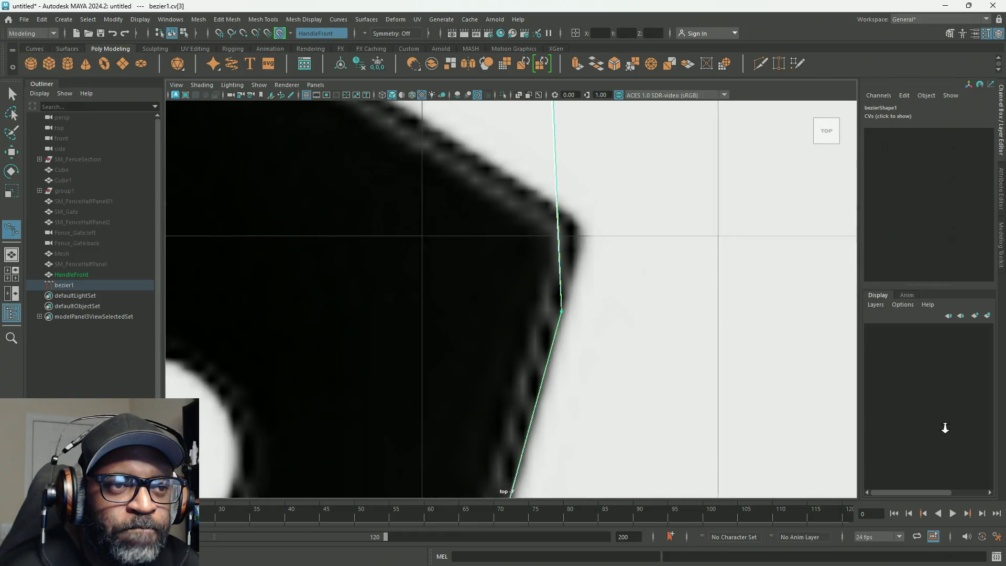
scroll(573, 270, "up", 3)
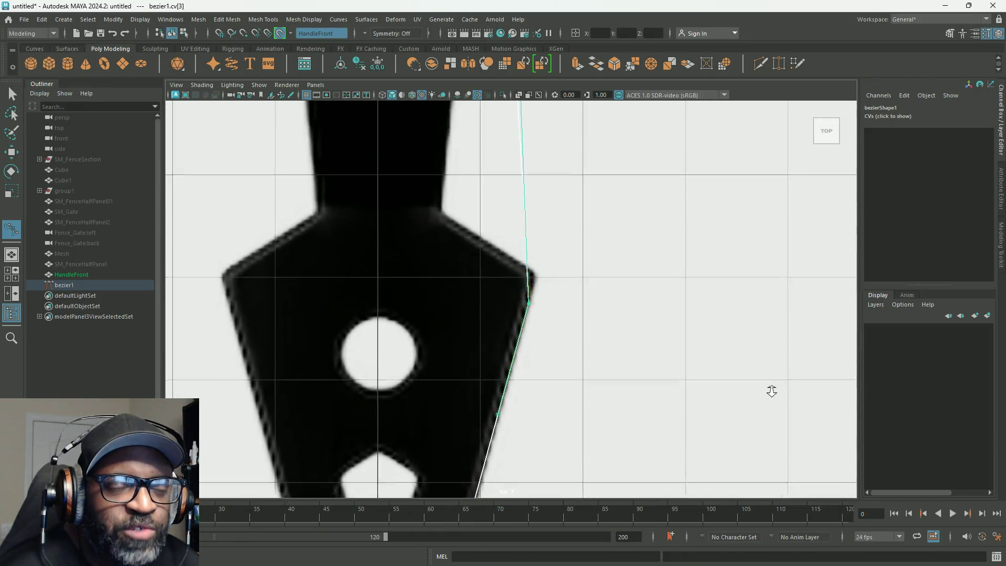
scroll(770, 393, "up", 3)
scroll(580, 349, "up", 3)
scroll(580, 350, "down", 3)
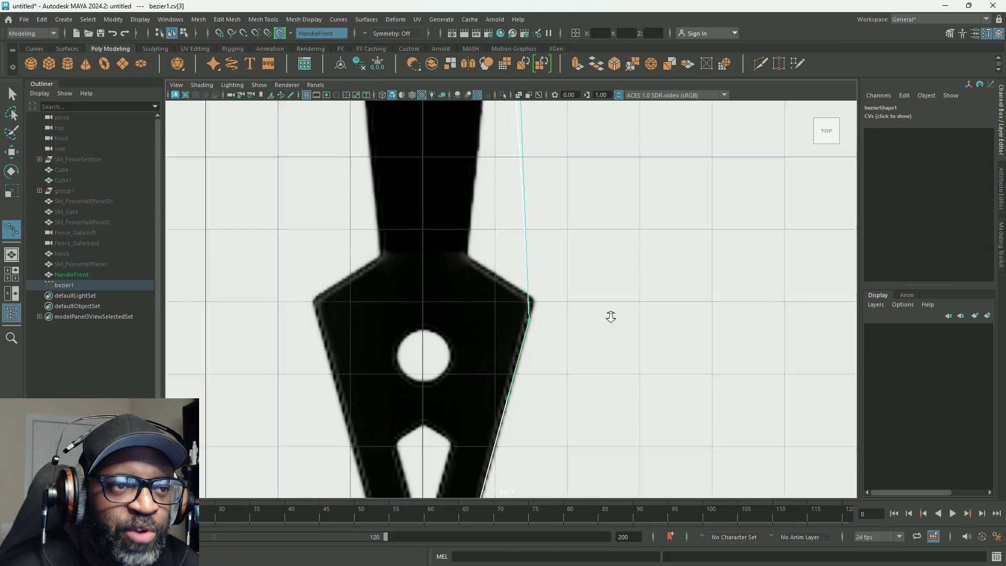
scroll(611, 322, "down", 2)
Place the curve point on the handle's right shoulder corner and pull out a tangent to start rounding it.
left_click_drag(514, 179, 518, 293)
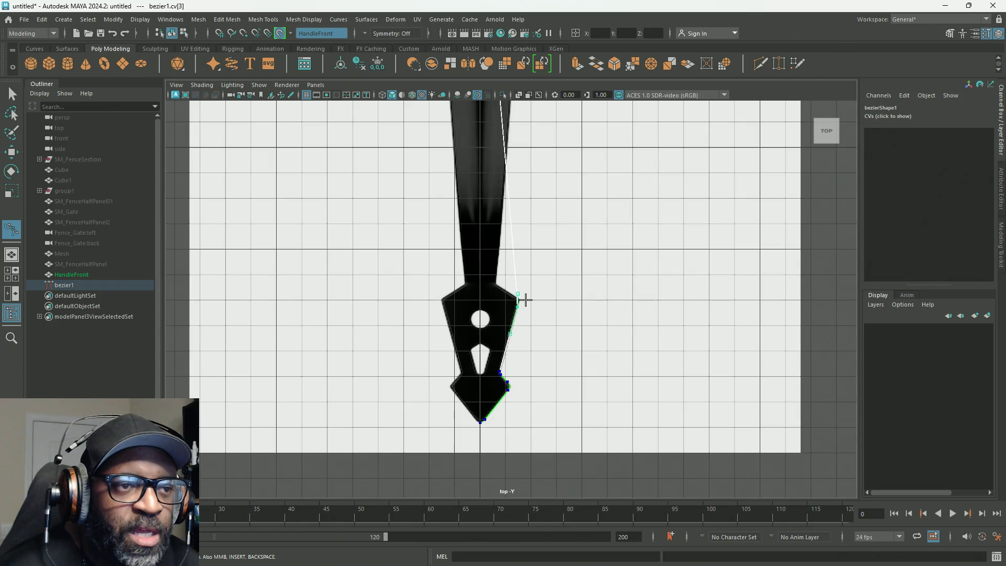
scroll(524, 294, "up", 2)
scroll(527, 289, "up", 3)
scroll(549, 259, "up", 2)
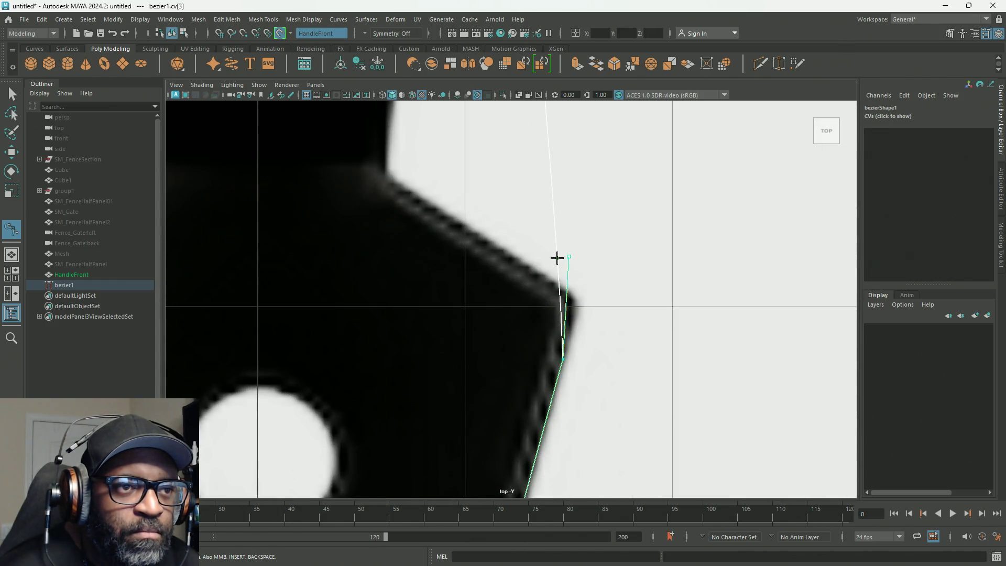
middle_click_drag(557, 259, 557, 285)
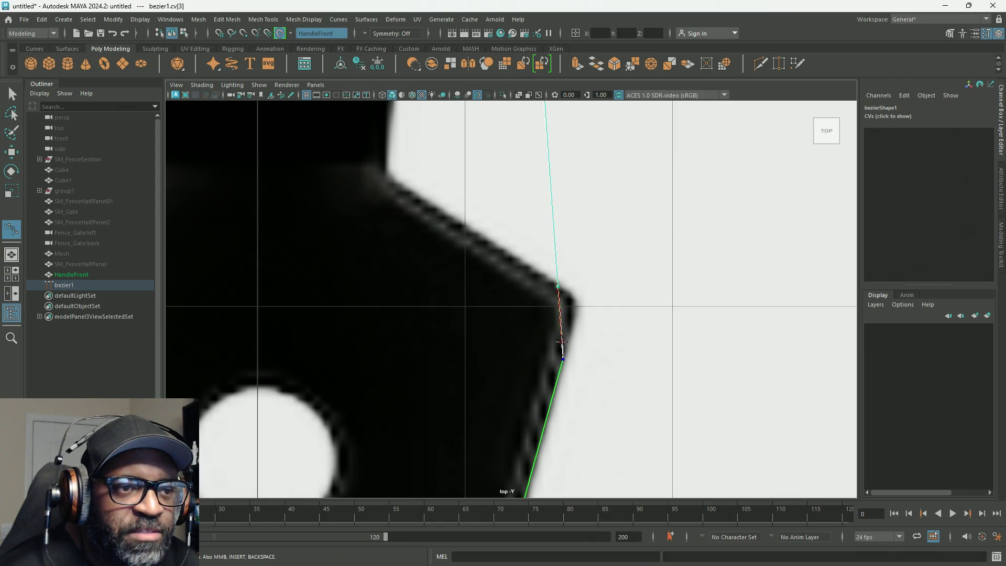
mouse_move(558, 286)
left_mouse_down()
mouse_move(590, 297)
mouse_move(542, 275)
left_mouse_up()
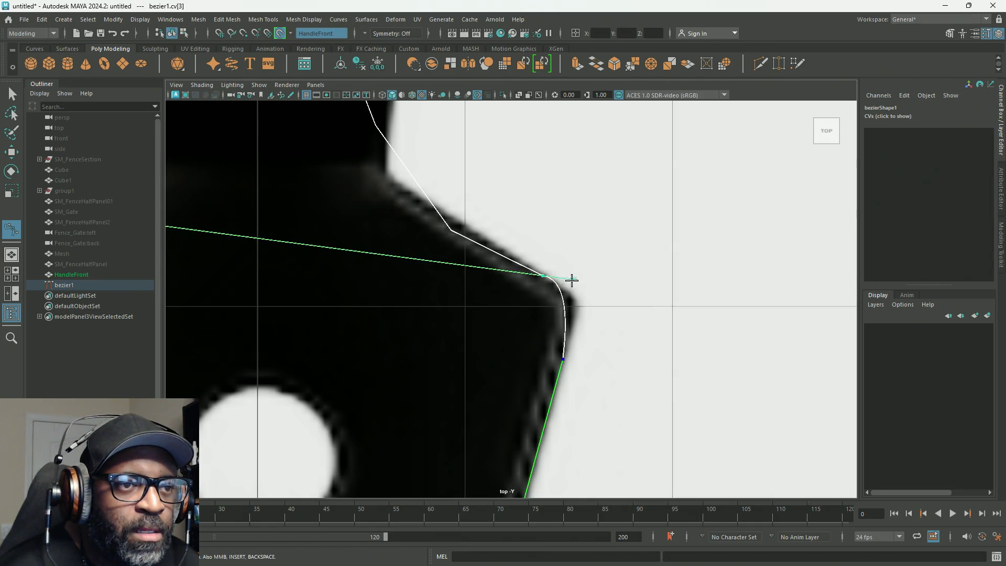
left_click_drag(575, 277, 596, 297)
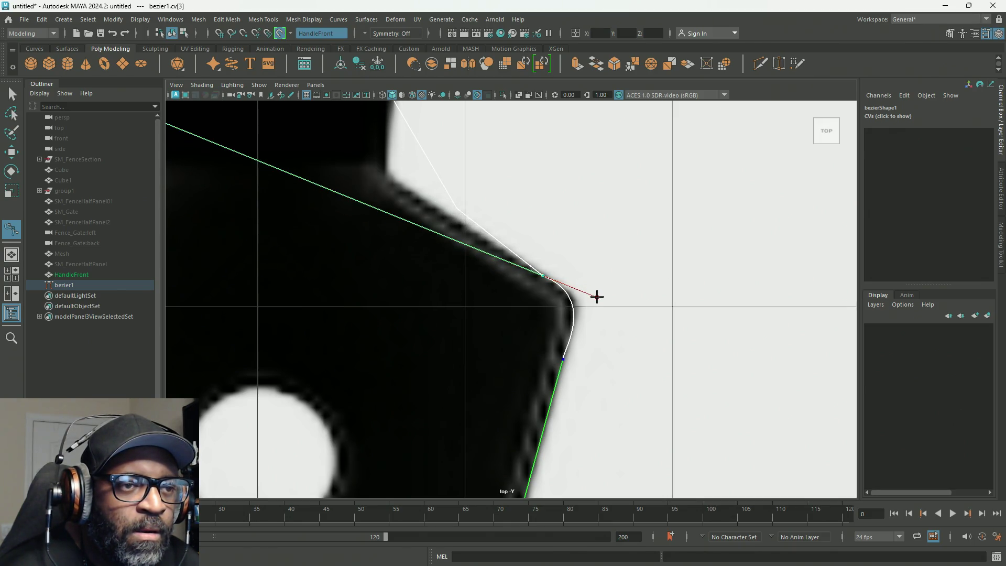
left_click_drag(597, 296, 595, 300)
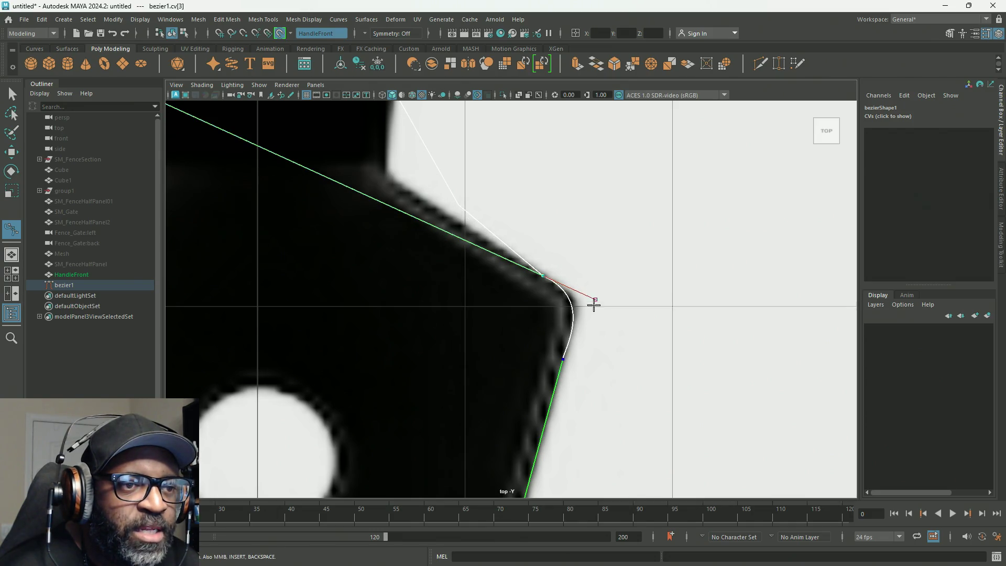
Pull a tangent from the lower corner point, then refine the upper corner's tangent so the bend follows the outline.
left_click(563, 354)
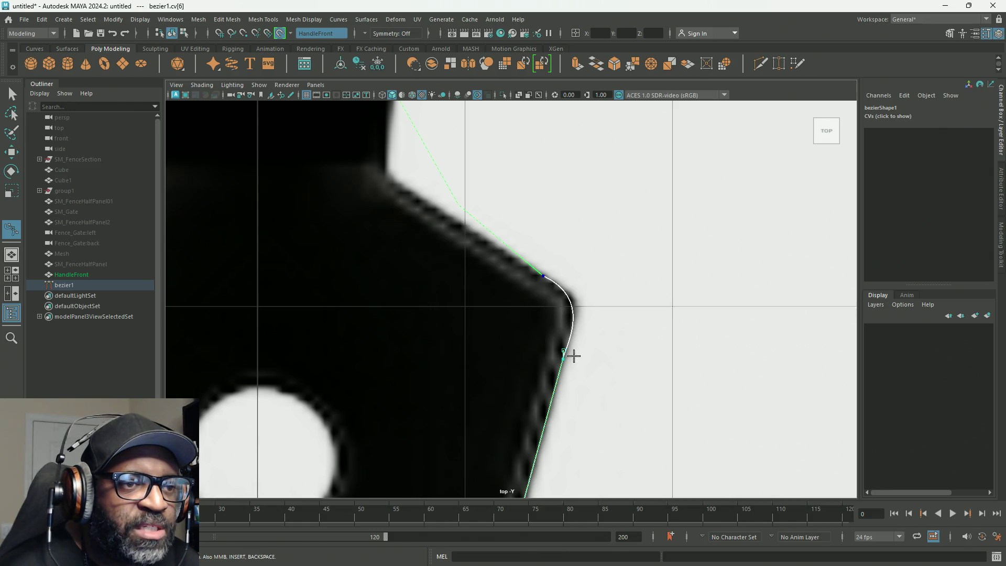
mouse_move(563, 354)
left_mouse_down()
mouse_move(569, 310)
mouse_move(574, 320)
left_mouse_up()
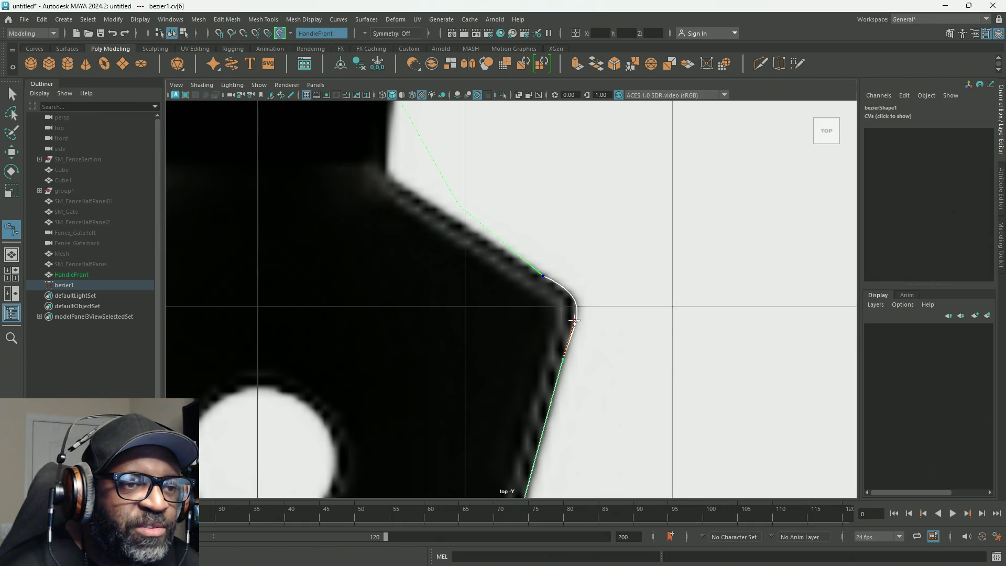
left_click(555, 283)
left_click(540, 276)
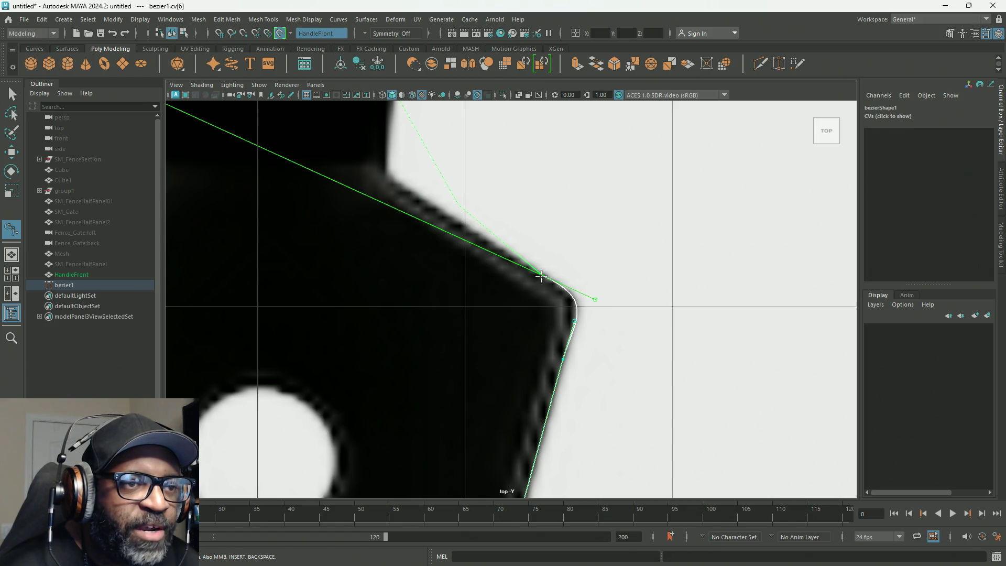
left_click_drag(593, 297, 589, 290)
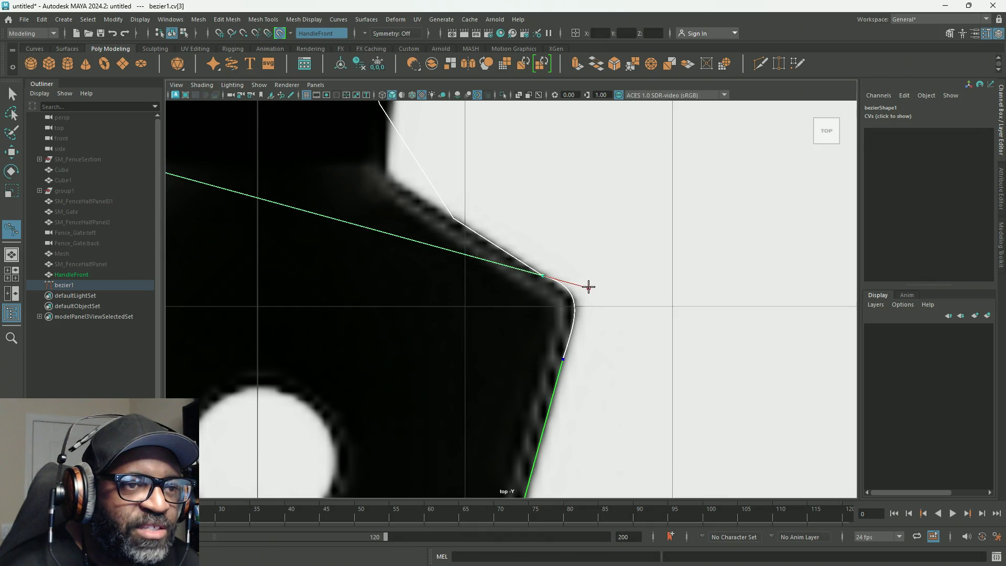
left_click_drag(589, 291, 589, 287)
scroll(621, 334, "down", 5)
scroll(466, 271, "up", 3)
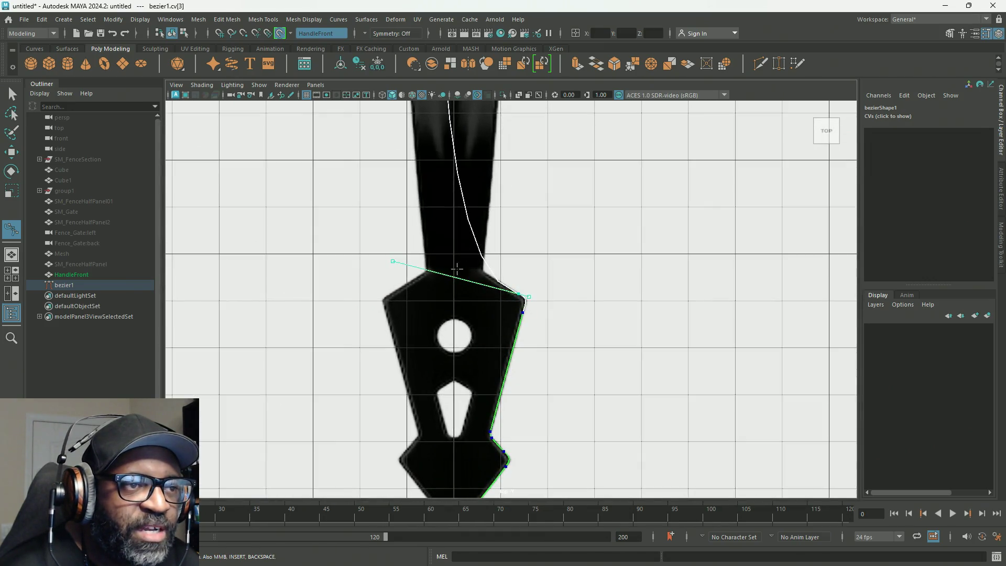
Straighten the upper span and add a new anchor at the shaft corner with a shortened tangent.
left_click_drag(396, 261, 510, 294)
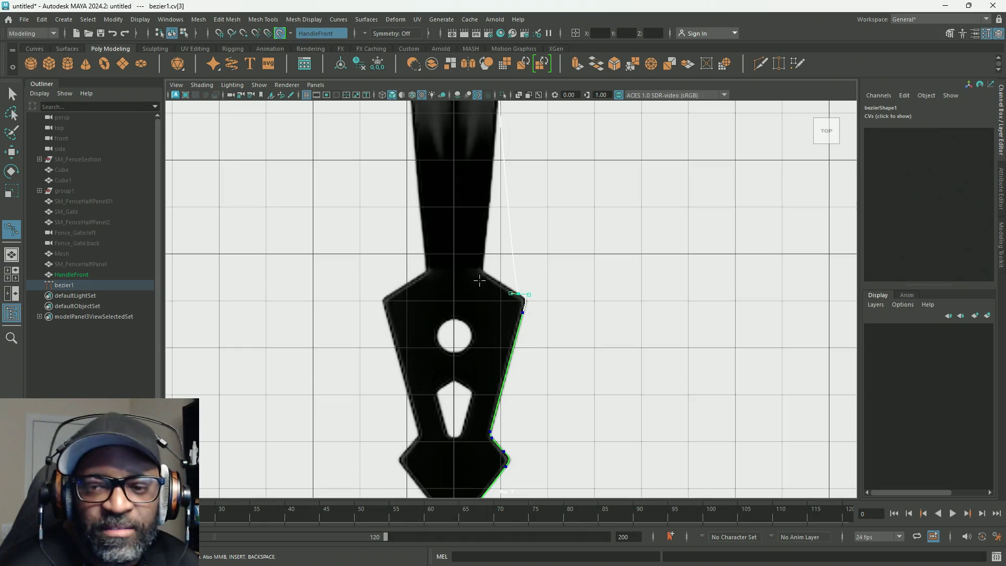
scroll(493, 268, "up", 1)
scroll(480, 281, "up", 2)
left_click(515, 253)
left_click_drag(475, 282, 473, 260)
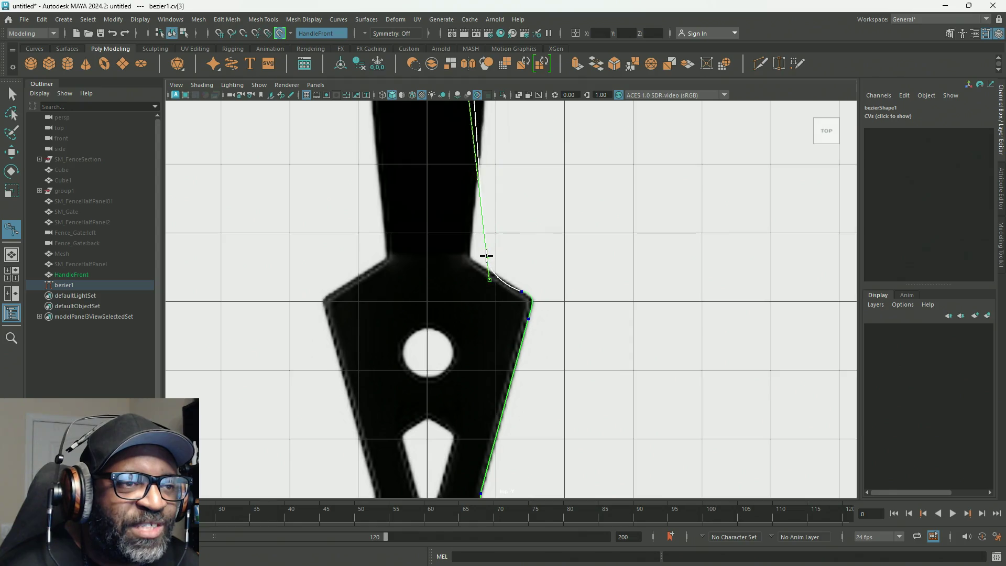
scroll(472, 243, "down", 3)
left_click_drag(488, 211, 484, 269)
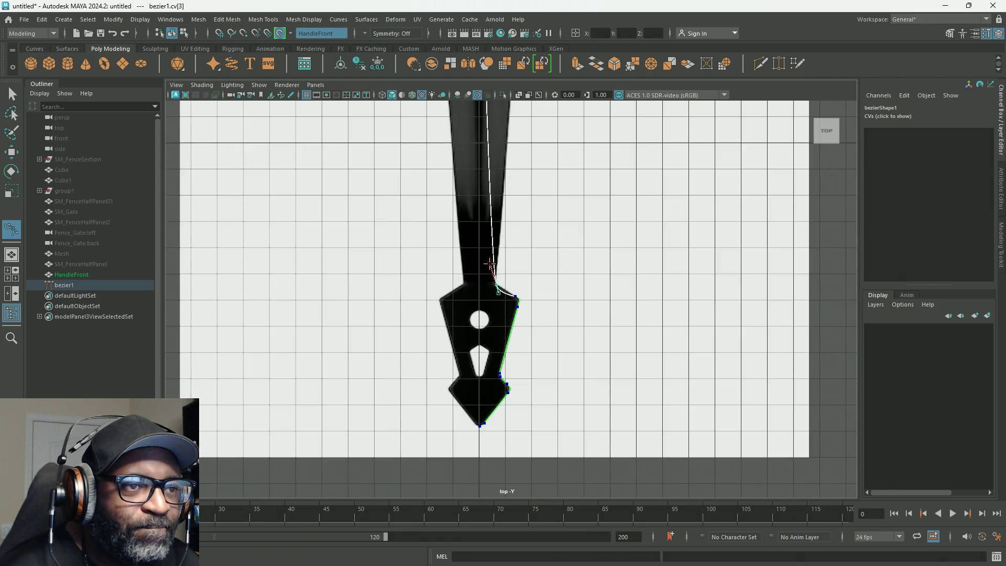
scroll(484, 269, "up", 3)
scroll(482, 270, "up", 2)
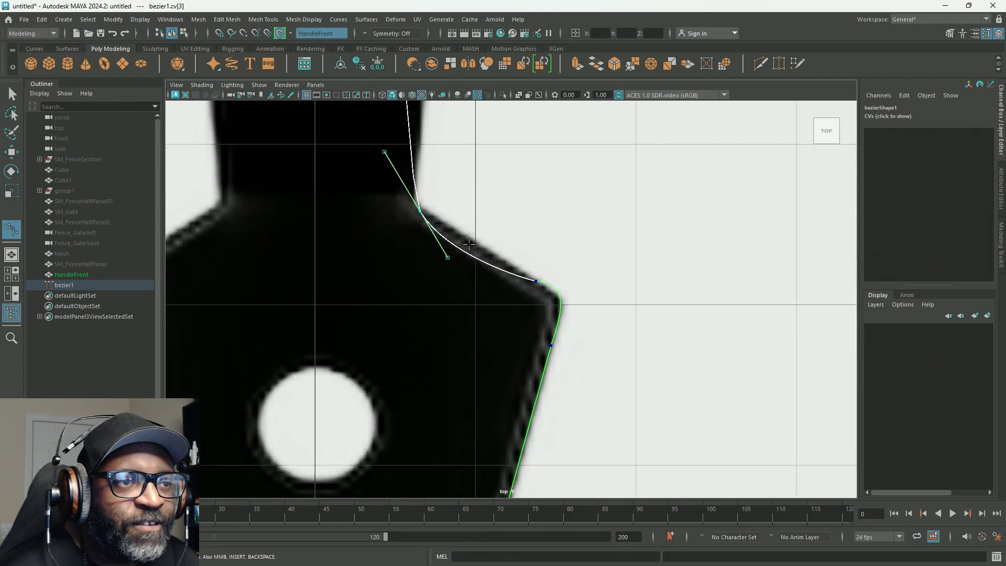
scroll(471, 268, "up", 2)
scroll(485, 287, "up", 1)
scroll(458, 291, "up", 1)
Shorten the tangents to straighten the segment, then lengthen the corner tangent along the shoulder edge.
middle_click_drag(468, 304, 480, 375, "alt")
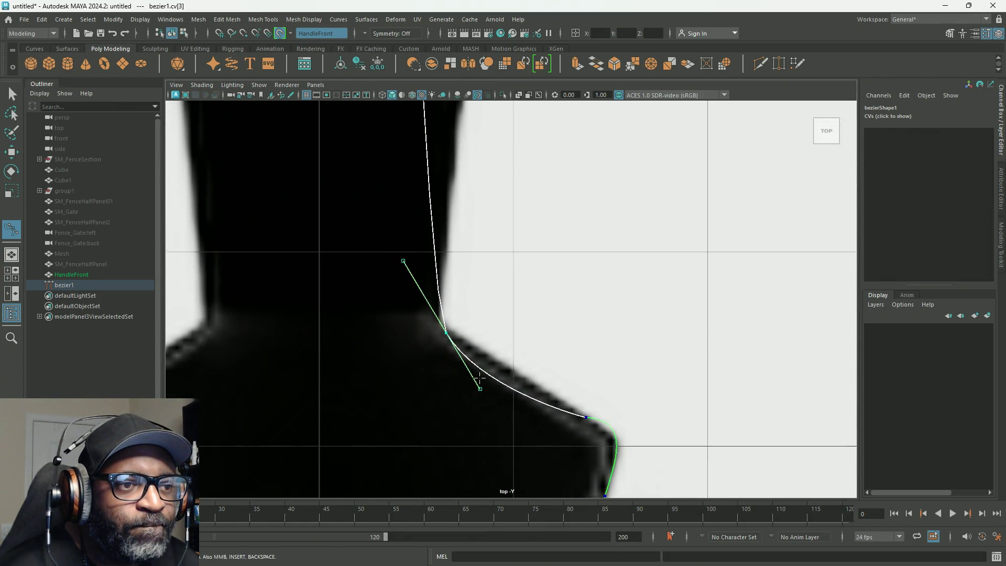
left_click_drag(479, 388, 474, 350)
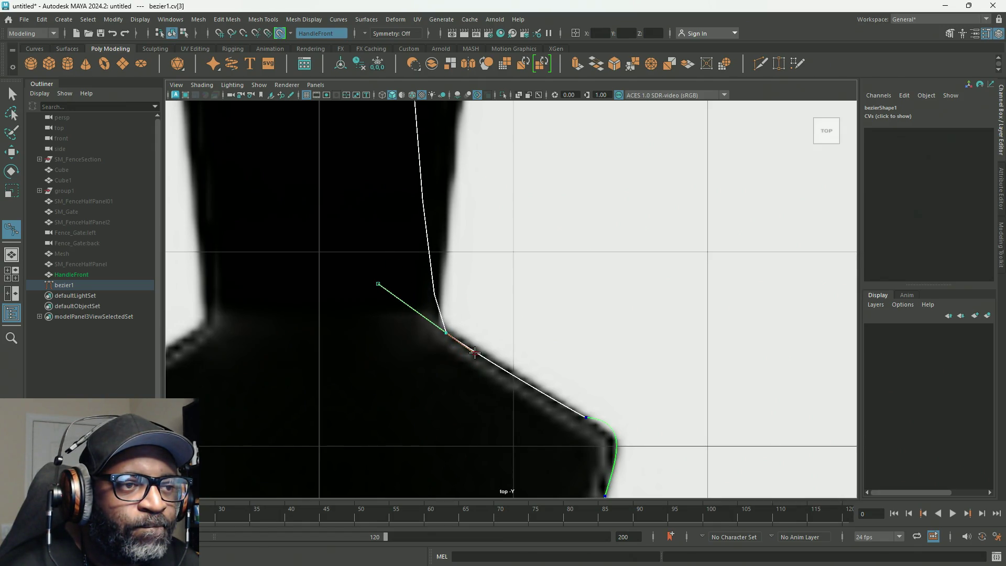
left_click_drag(377, 283, 430, 315)
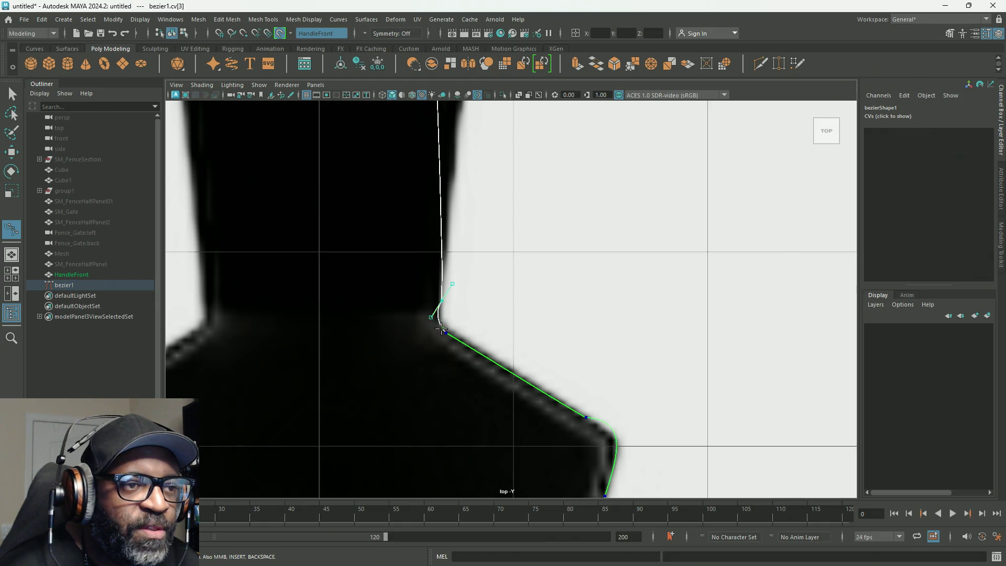
left_click(445, 334)
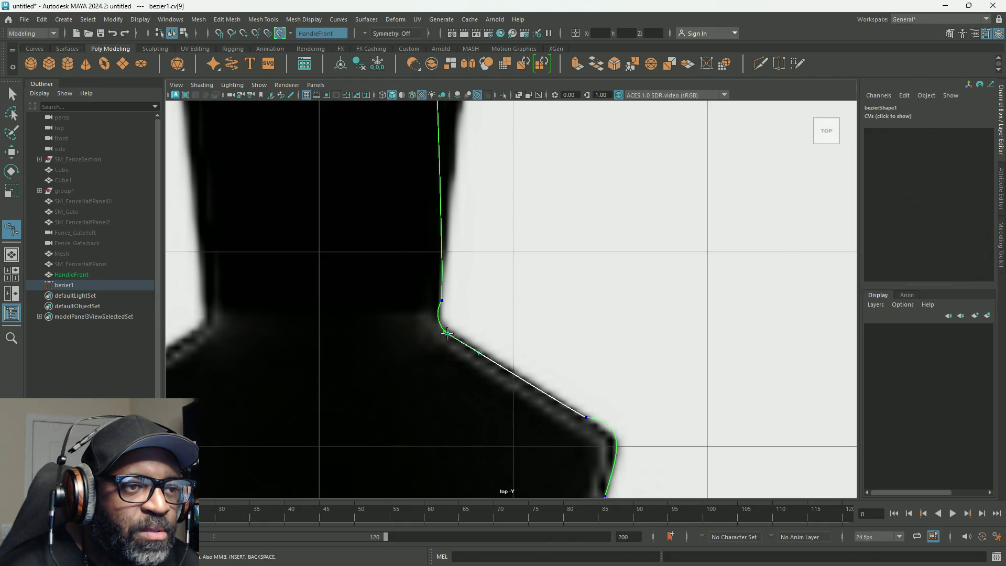
scroll(448, 345, "up", 3)
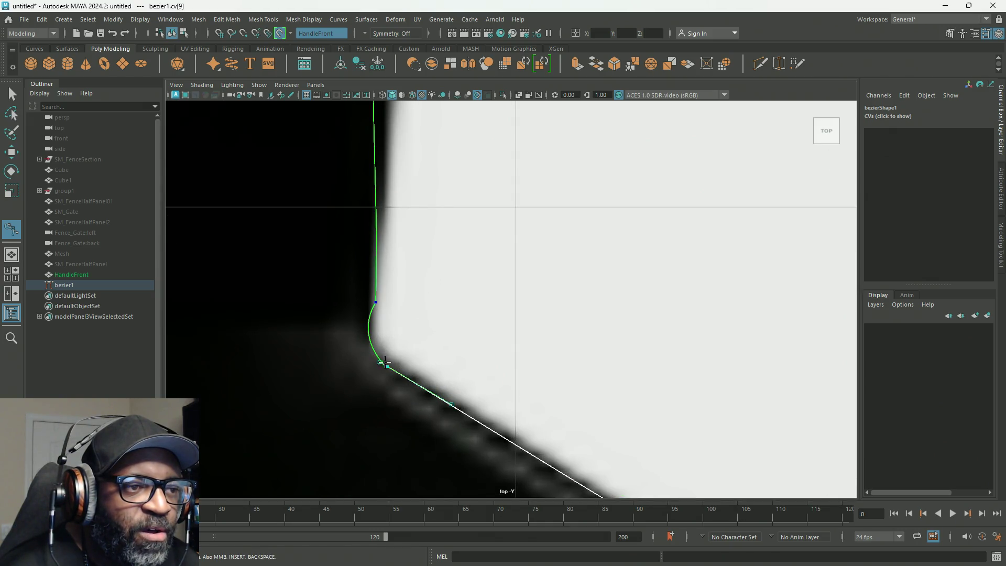
mouse_move(385, 363)
left_mouse_down()
mouse_move(398, 399)
mouse_move(400, 370)
mouse_move(366, 347)
left_mouse_up()
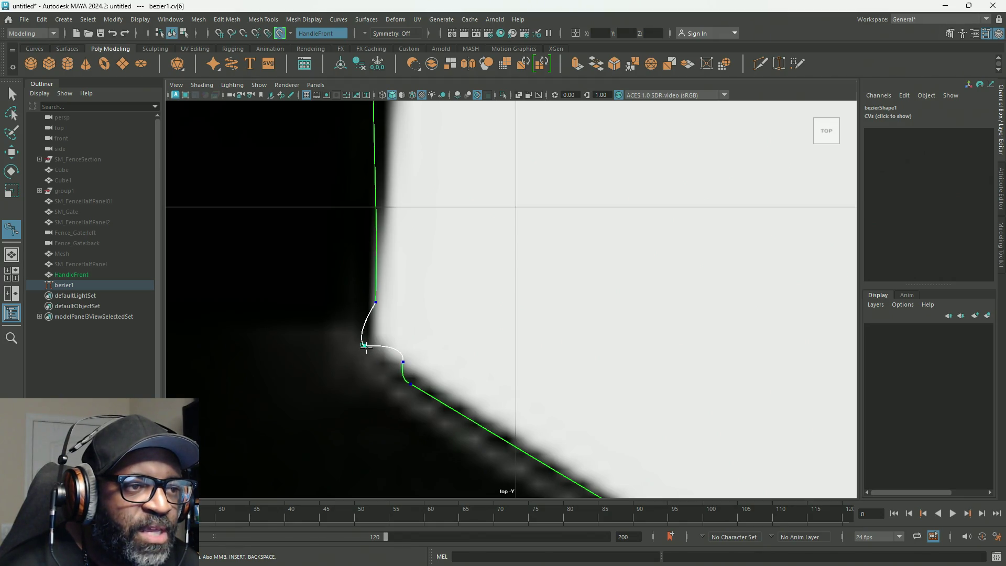
Check the corner point's marking-menu options without changes, then pull a tangent to round the shoulder corner.
right_click(365, 347, "shift")
left_click(366, 350)
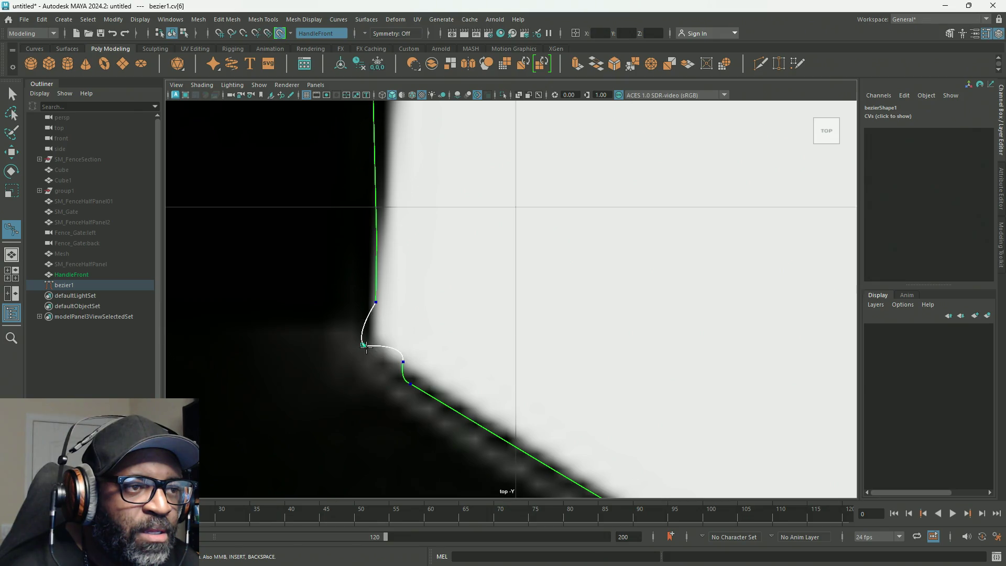
right_click(363, 346, "shift")
right_click(363, 346, "ctrl")
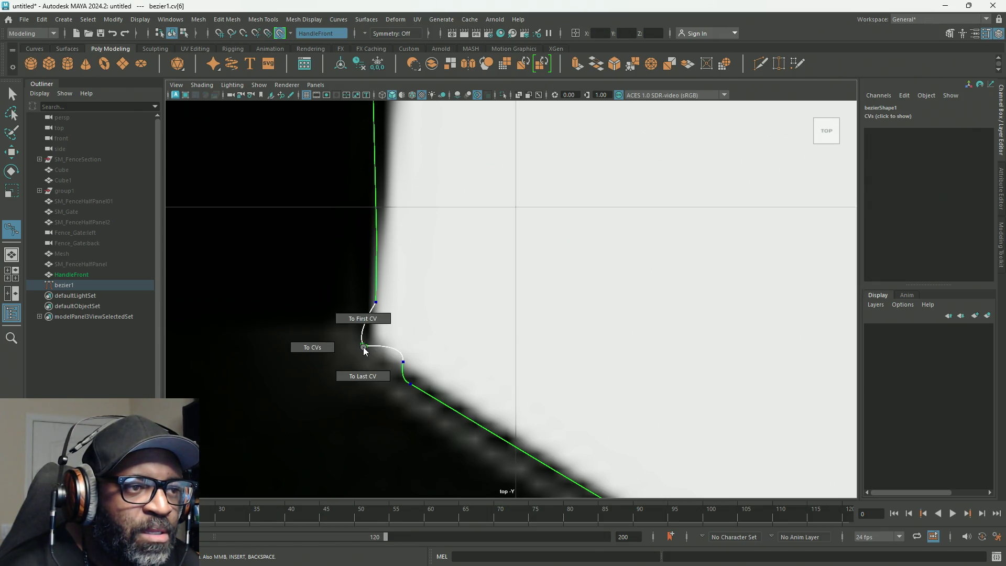
left_click(363, 347)
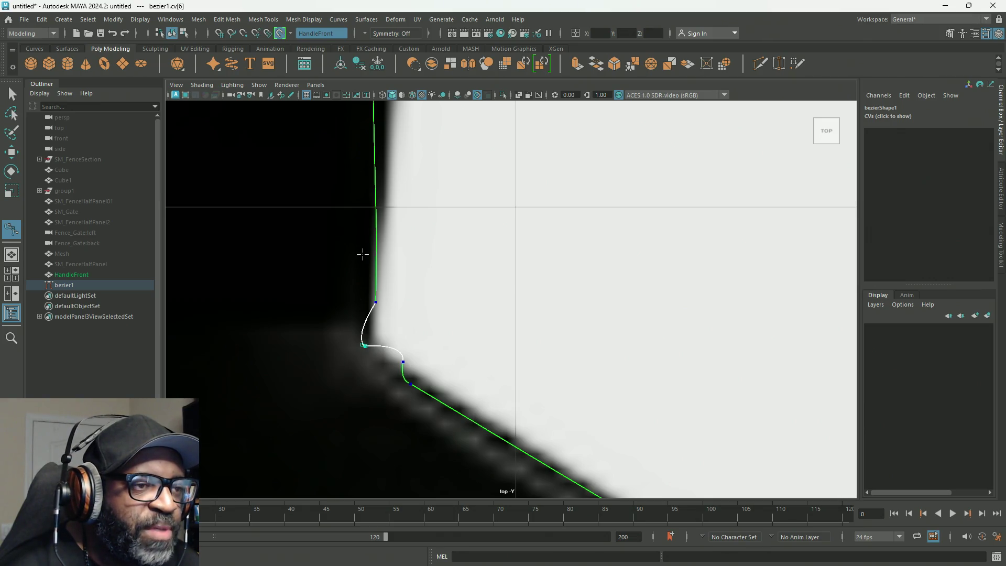
scroll(409, 283, "down", 5)
scroll(442, 285, "up", 1)
scroll(505, 285, "up", 2)
scroll(493, 298, "up", 3)
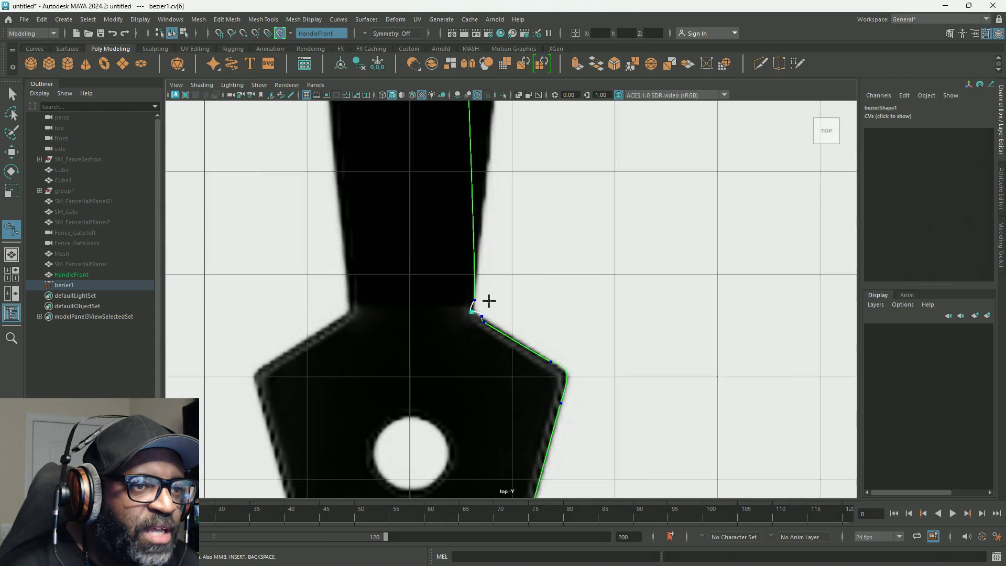
scroll(472, 310, "up", 2)
scroll(417, 342, "up", 2)
scroll(296, 373, "up", 2)
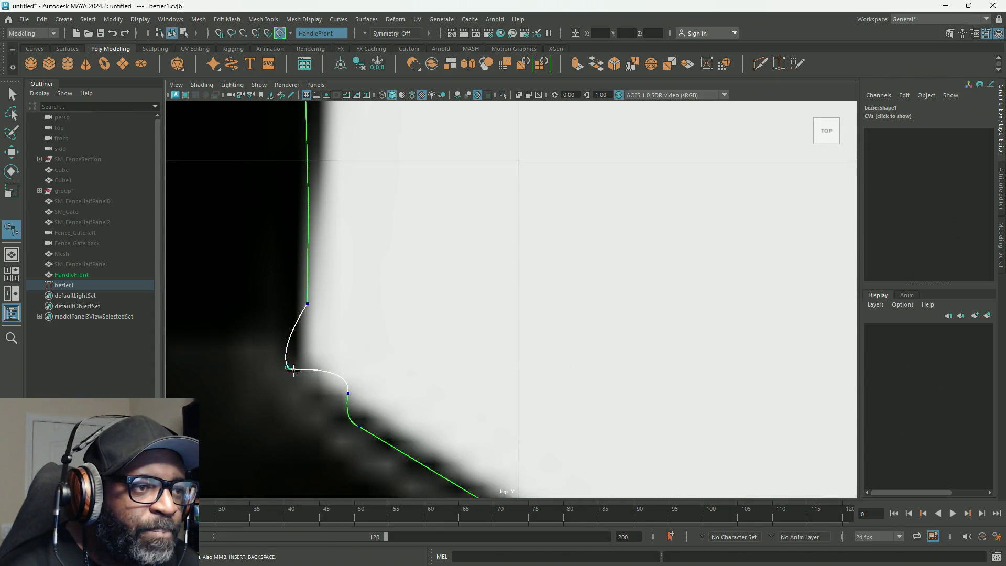
left_click_drag(291, 370, 301, 384)
scroll(306, 327, "down", 5)
scroll(502, 268, "up", 1)
scroll(463, 335, "up", 2)
scroll(421, 390, "up", 2)
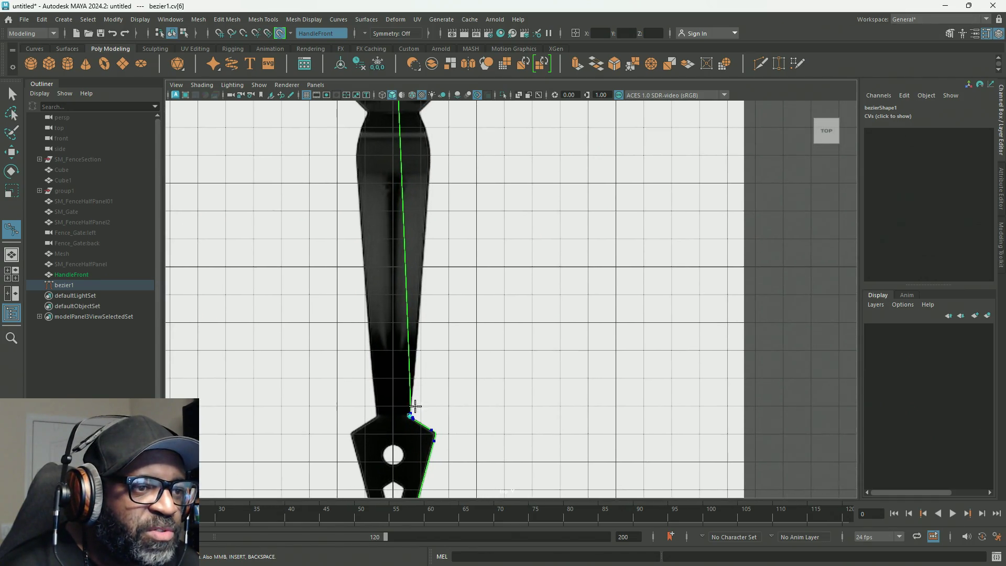
scroll(409, 420, "up", 3)
scroll(431, 283, "down", 2)
scroll(378, 365, "up", 2)
Add anchors up the shaft's right edge to the lower guard and frame the guard's right edge.
left_click(346, 126)
scroll(349, 138, "down", 4)
scroll(482, 182, "down", 1)
scroll(464, 304, "down", 1)
scroll(439, 386, "up", 1)
scroll(433, 395, "up", 1)
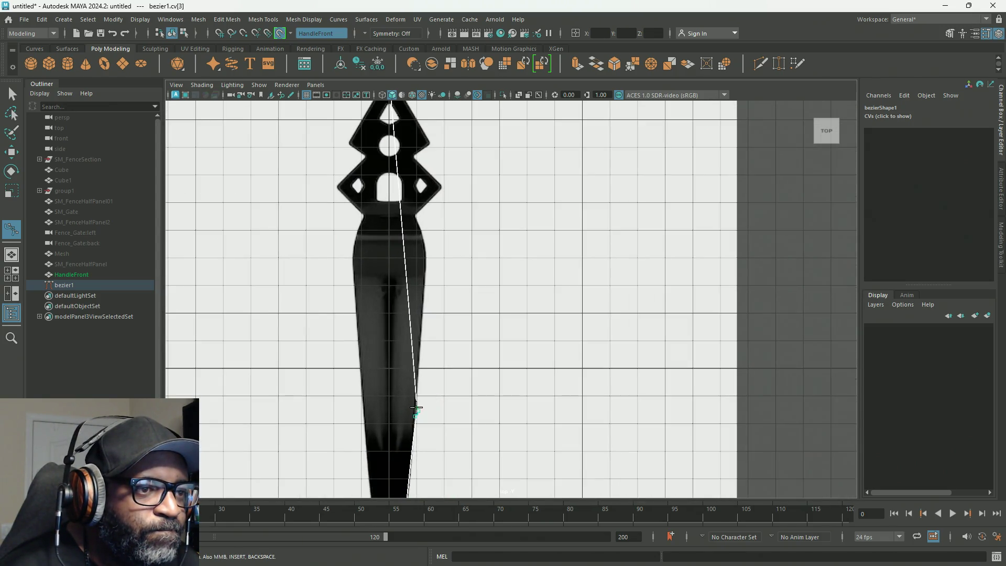
left_click_drag(417, 413, 417, 217)
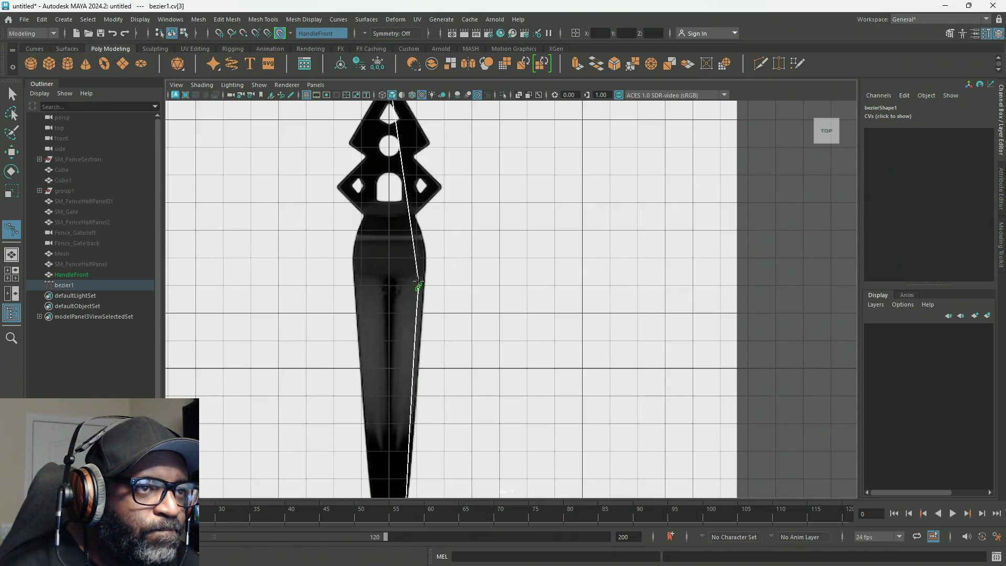
scroll(417, 211, "down", 1)
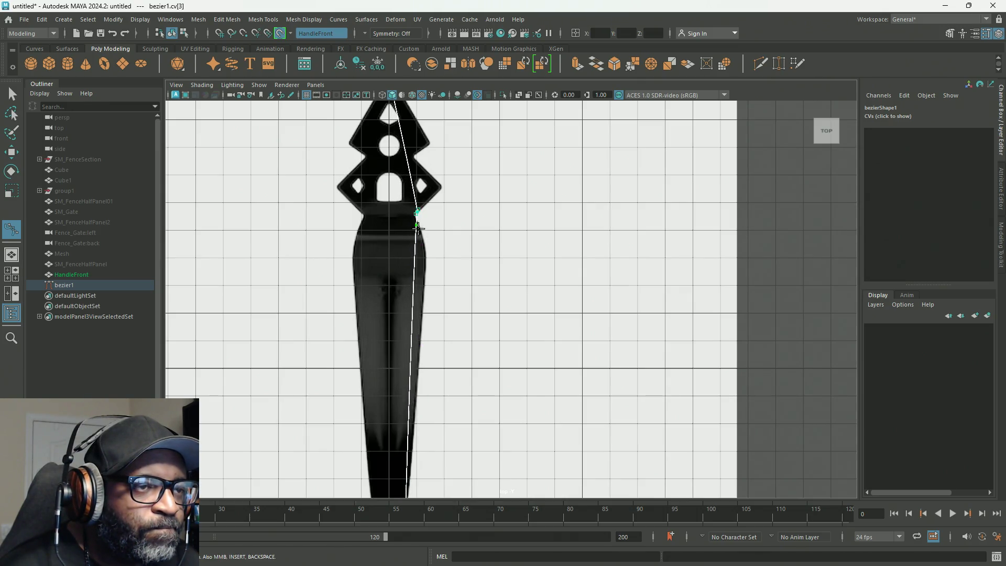
middle_click_drag(462, 386, 462, 284, "alt")
scroll(482, 222, "up", 1)
scroll(437, 383, "up", 1)
scroll(438, 383, "down", 1)
mouse_move(413, 353)
middle_mouse_down("alt")
mouse_move(461, 269)
mouse_move(599, 322)
middle_mouse_up("alt")
scroll(385, 272, "up", 1)
scroll(375, 254, "up", 1)
scroll(375, 253, "down", 1)
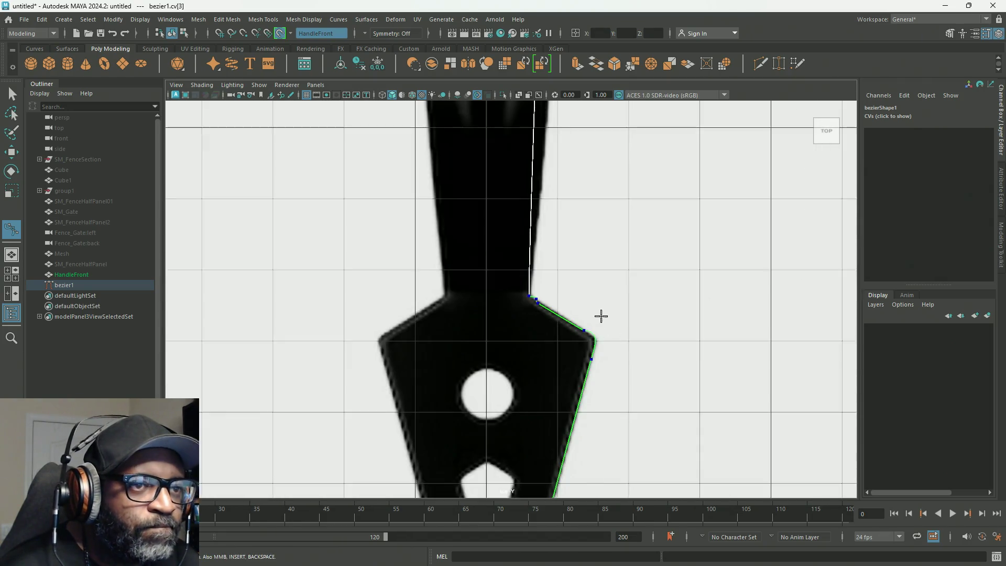
scroll(546, 299, "up", 1)
scroll(561, 293, "up", 1)
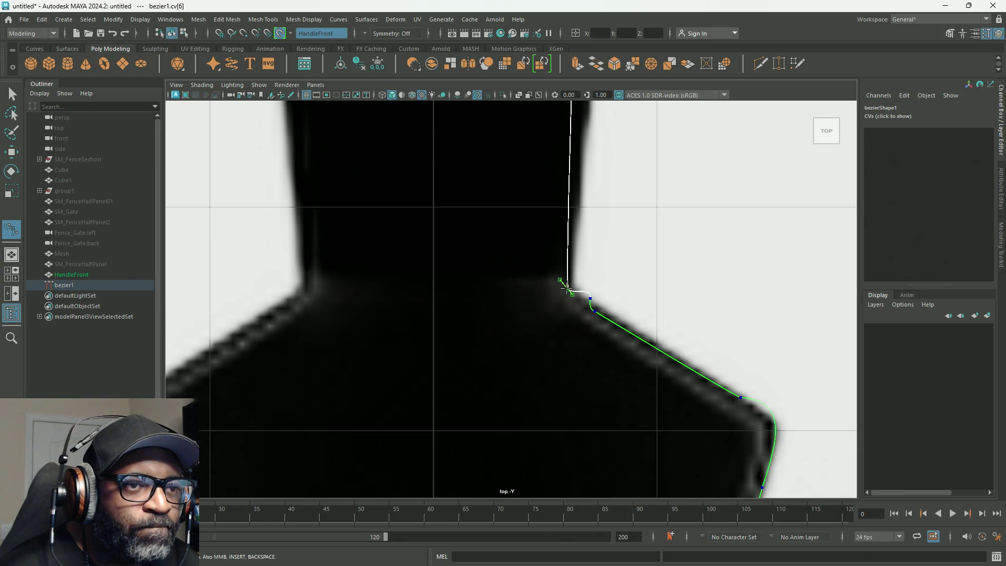
Shape the shaft span and add a curve point at the shaft–guard corner, moved onto the outline.
left_click_drag(565, 289, 570, 136)
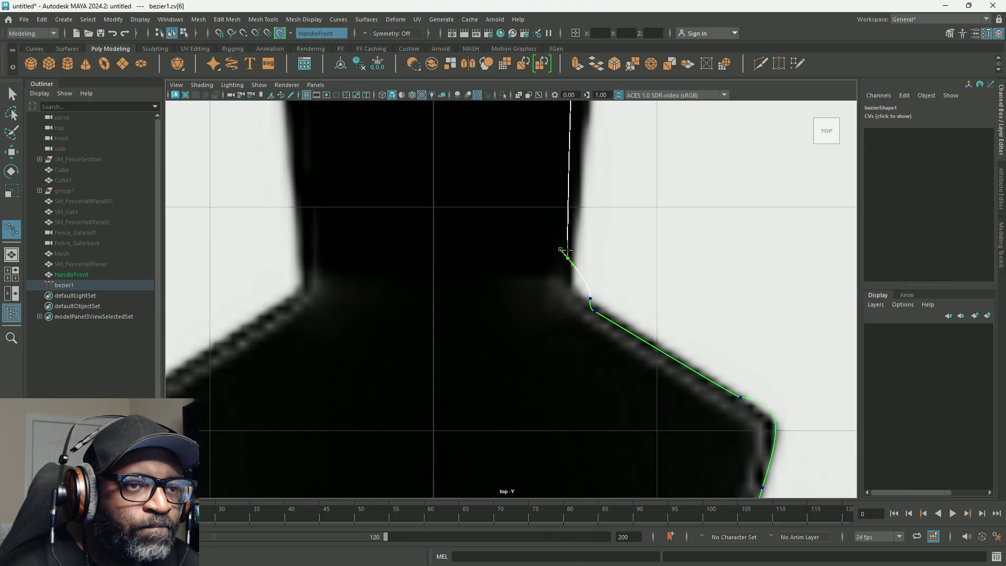
left_click(589, 299)
left_click_drag(589, 297, 570, 273)
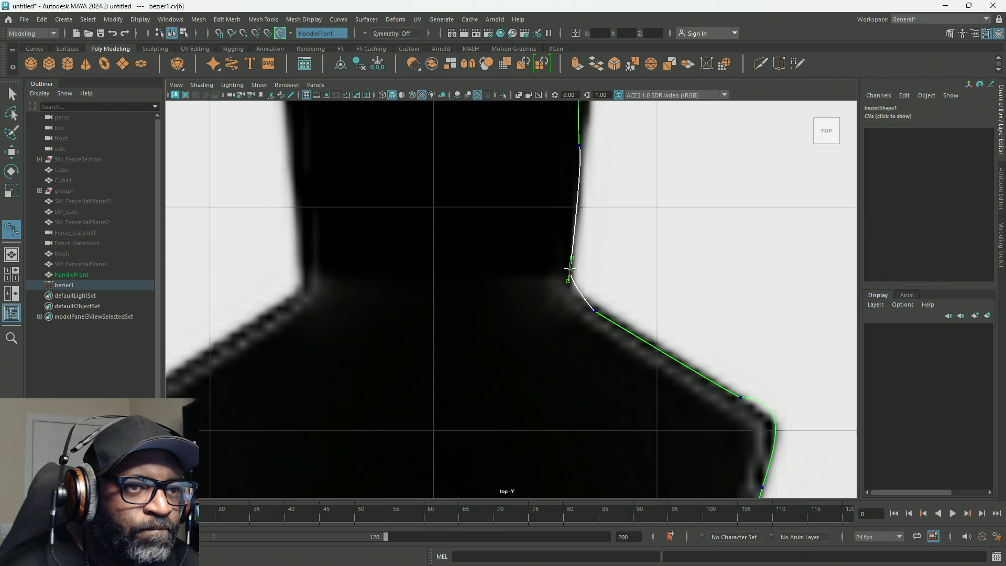
left_click(571, 276)
Nudge the corner point's tangents and the next point's tangent to tighten the bend along the guard edge.
left_click_drag(571, 277, 565, 286)
key("Right")
left_click_drag(592, 310, 573, 298)
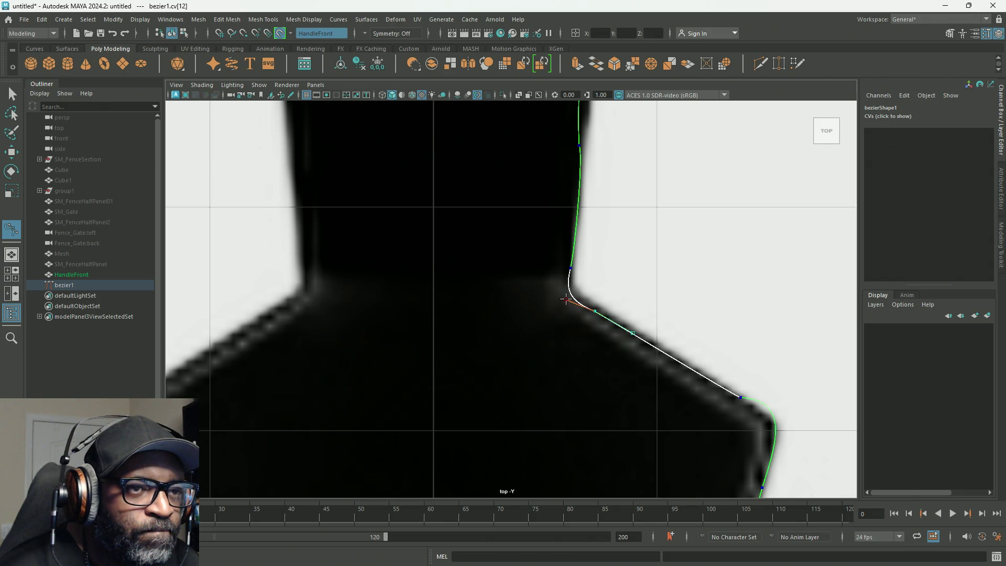
left_click(570, 269)
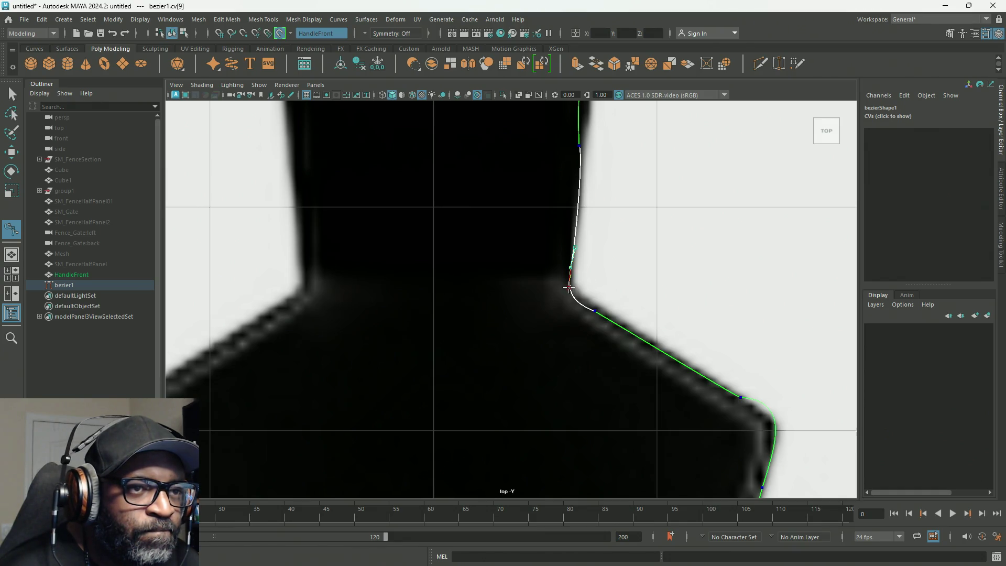
scroll(569, 286, "down", 2)
scroll(588, 276, "down", 3)
scroll(534, 386, "down", 3)
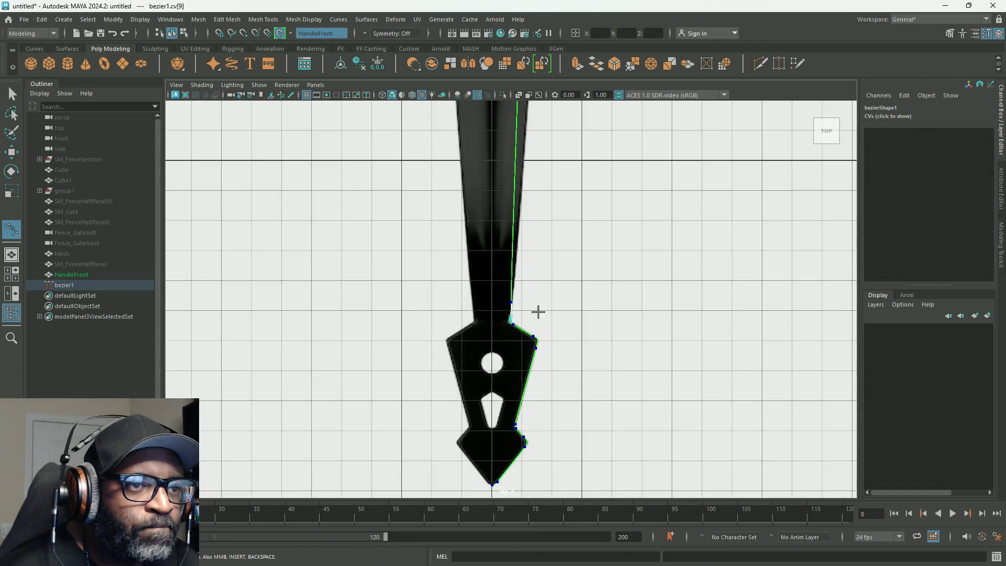
scroll(537, 312, "down", 2)
scroll(506, 349, "up", 1)
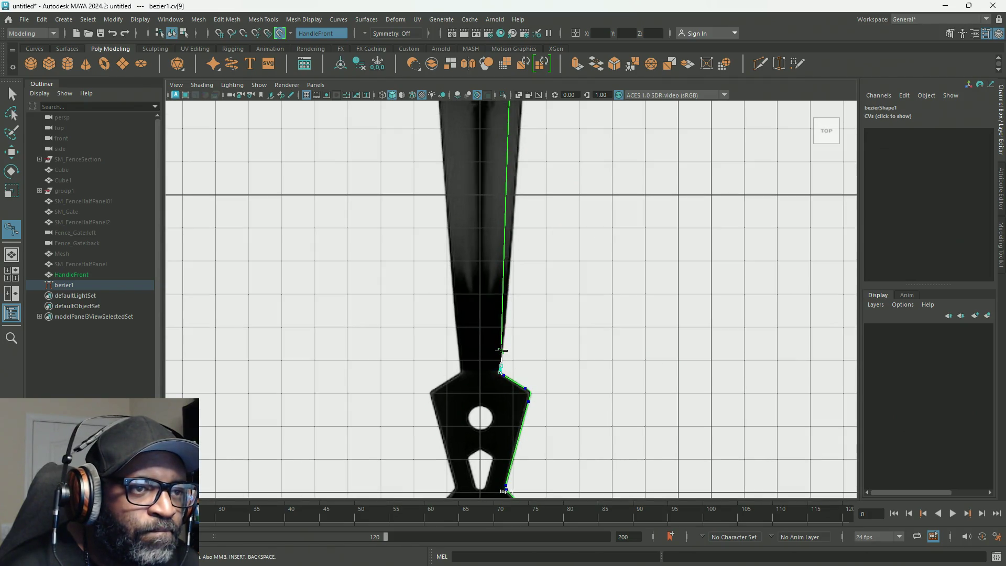
Move the mid-shaft curve point onto the tapered shaft edge and angle its tangents along it.
mouse_move(501, 350)
left_mouse_down()
mouse_move(524, 161)
mouse_move(537, 151)
left_mouse_up()
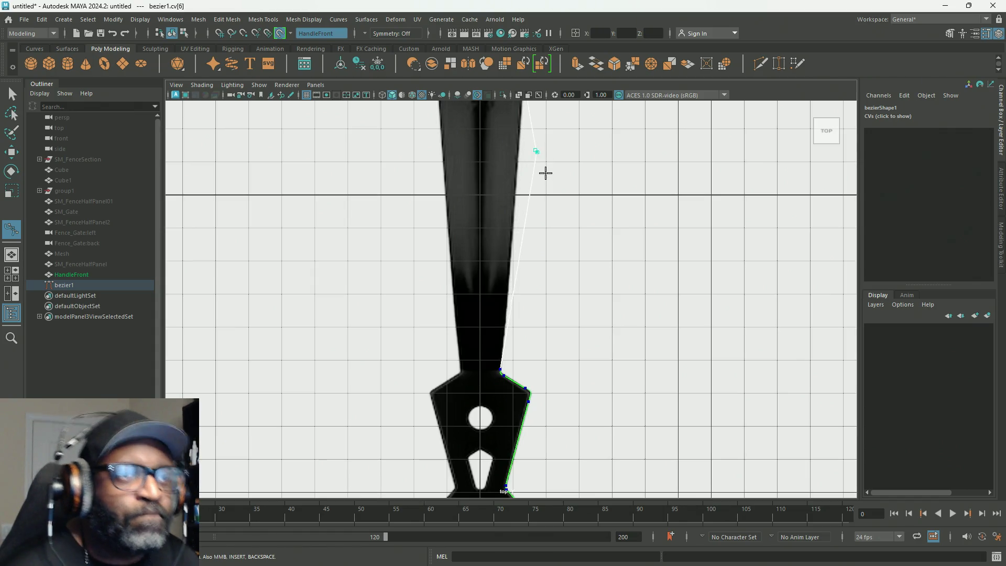
scroll(511, 288, "down", 3)
scroll(507, 281, "up", 4)
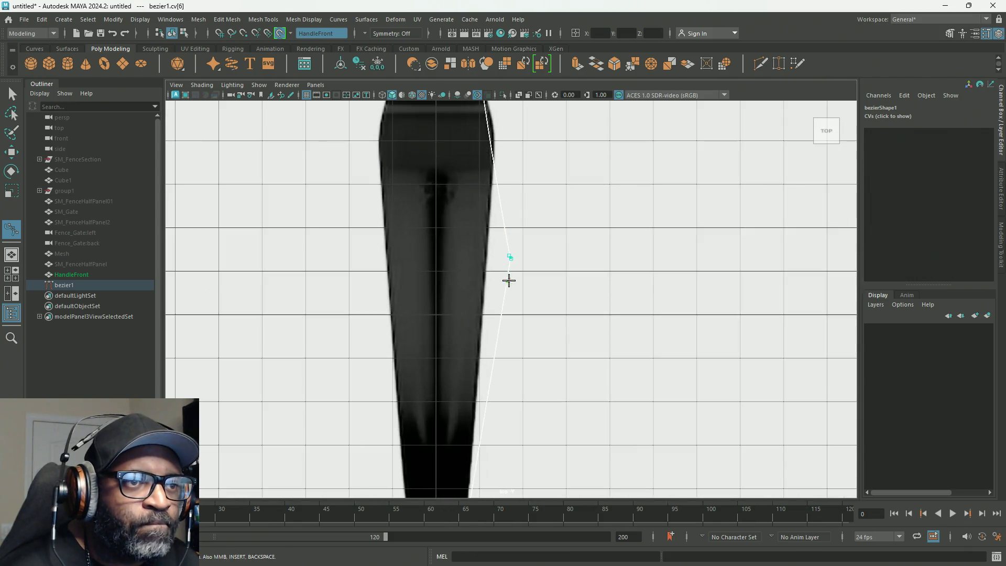
scroll(510, 258, "down", 3)
scroll(512, 261, "up", 3)
left_click(507, 254)
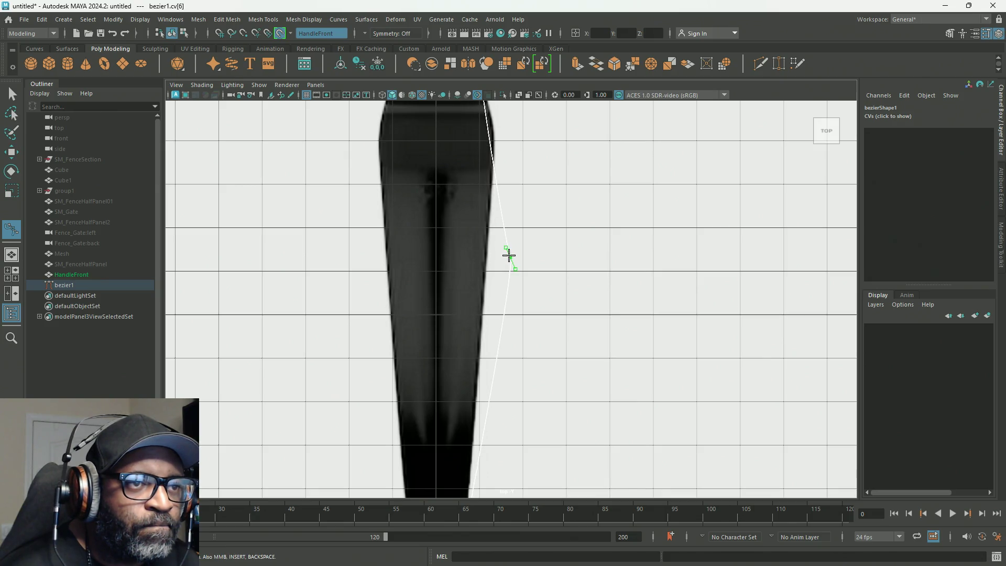
left_click_drag(510, 257, 496, 150)
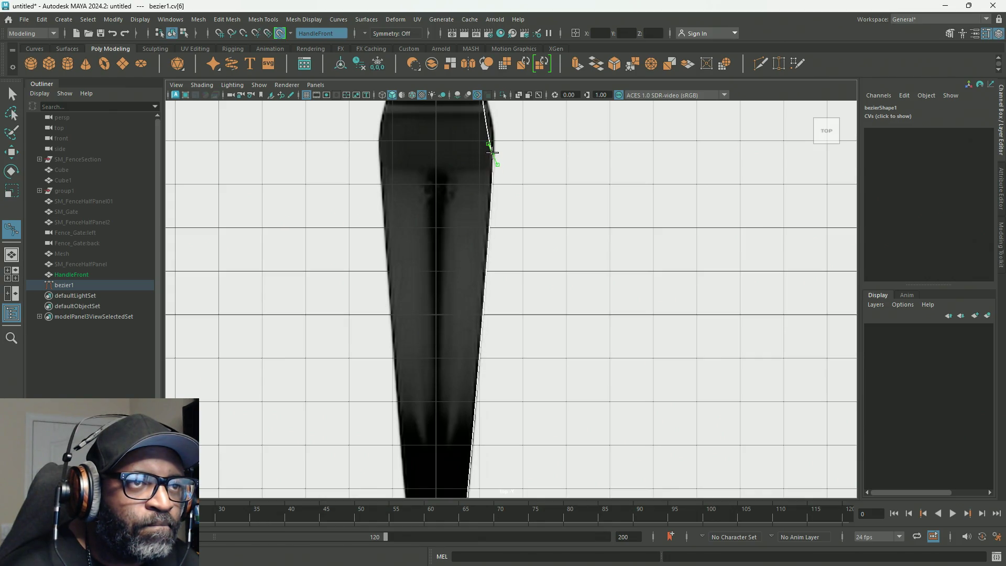
scroll(496, 150, "down", 3)
scroll(490, 231, "down", 1)
scroll(478, 265, "up", 3)
scroll(472, 256, "up", 3)
left_click_drag(434, 349, 427, 358)
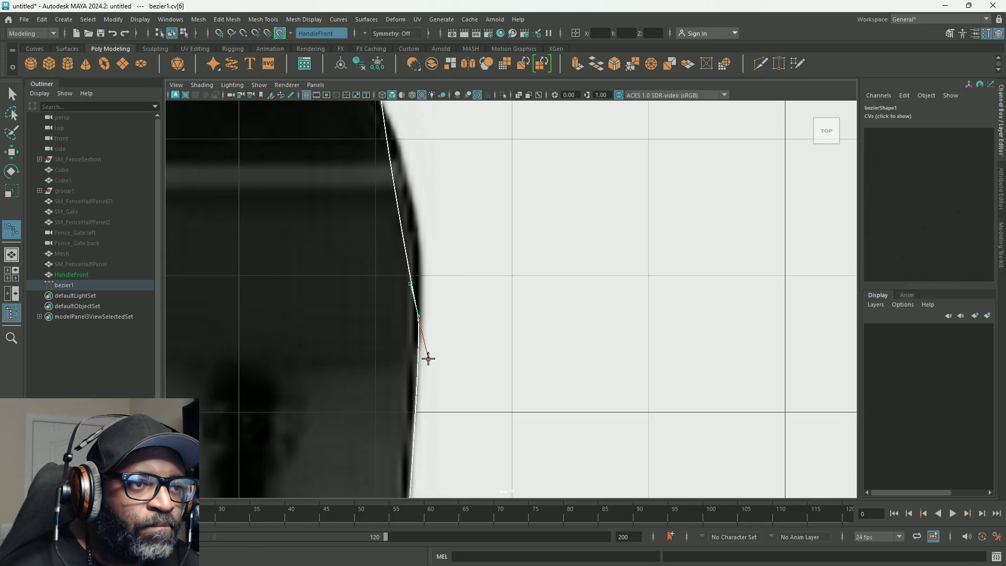
left_click_drag(409, 283, 412, 275)
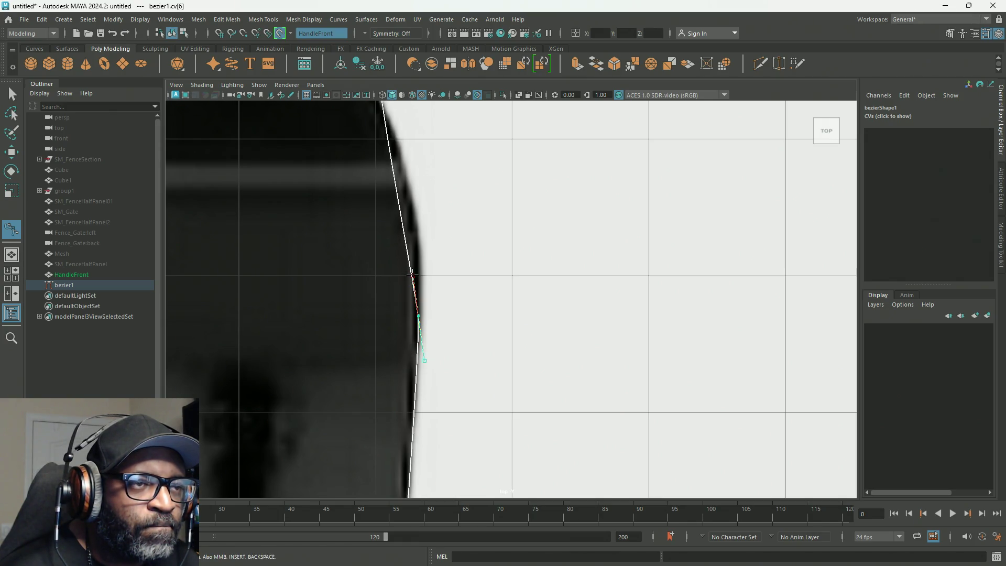
Move the curve point onto the ornament's base corner and finish point editing with Enter.
middle_click_drag(453, 212, 461, 249, "alt")
scroll(461, 250, "down", 2)
scroll(427, 249, "down", 4)
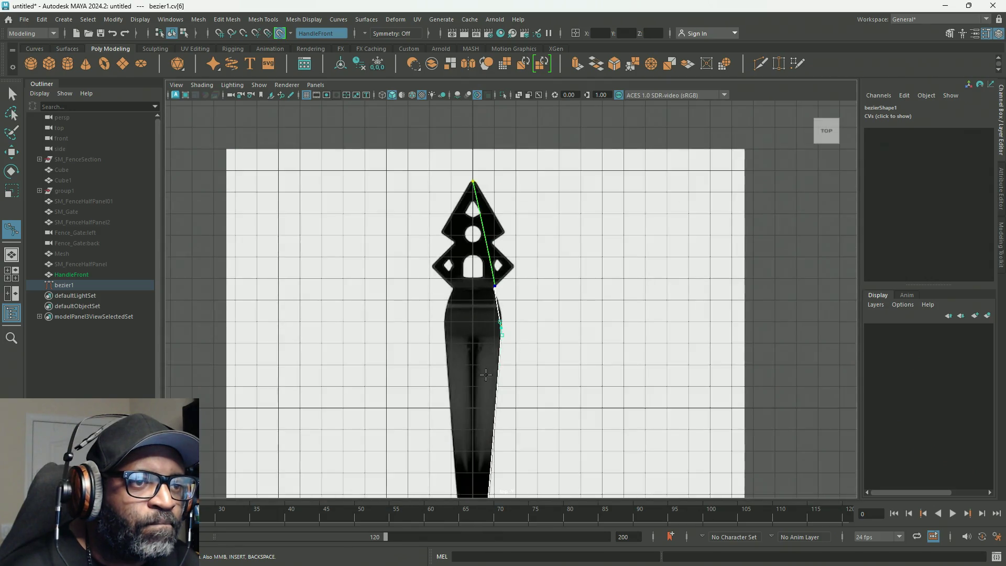
scroll(490, 213, "up", 1)
mouse_move(491, 213)
middle_mouse_down("alt")
mouse_move(479, 236)
mouse_move(483, 369)
middle_mouse_up("alt")
scroll(479, 236, "up", 2)
scroll(439, 218, "up", 2)
scroll(484, 369, "up", 2)
scroll(492, 278, "up", 2)
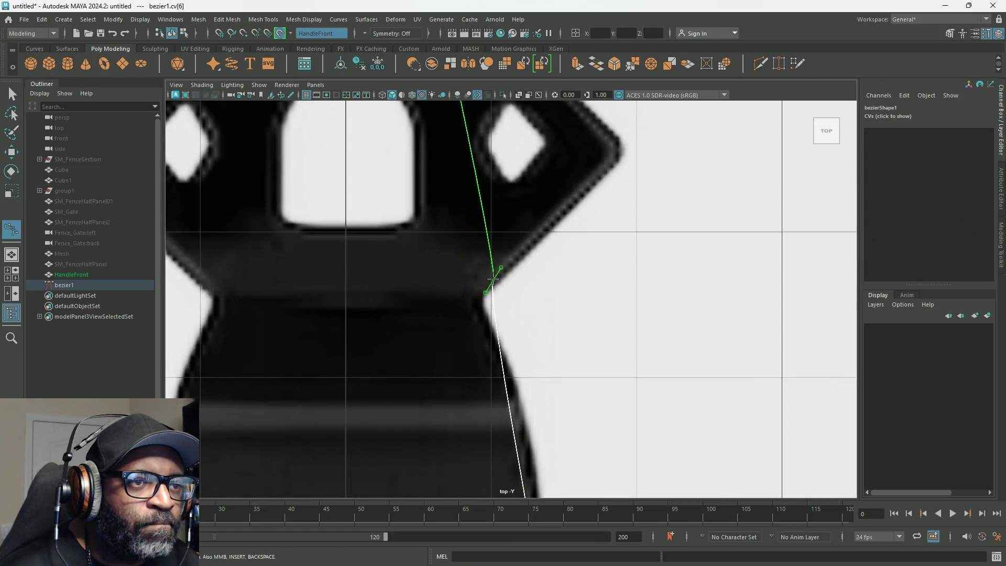
left_click_drag(492, 278, 485, 290)
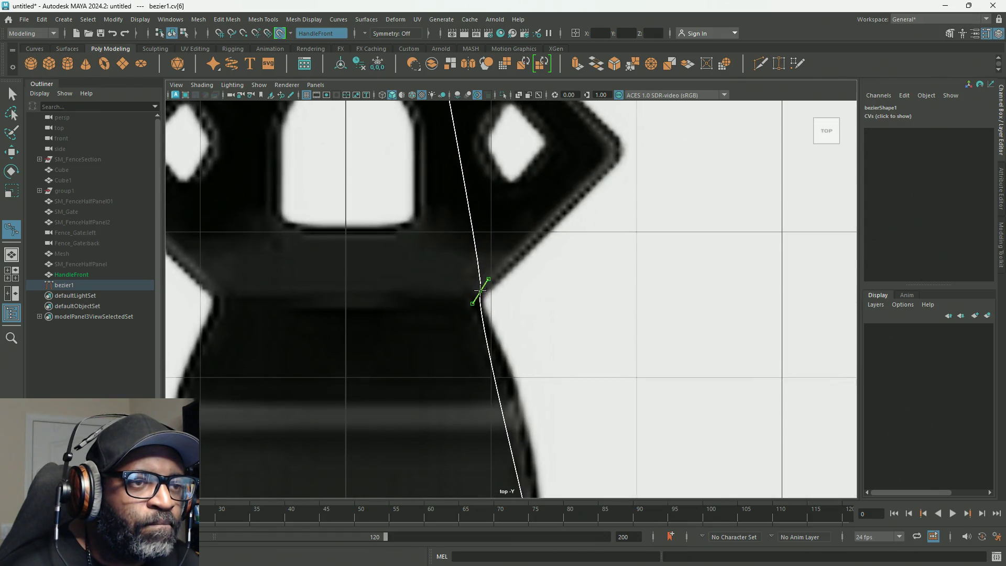
left_click(486, 291)
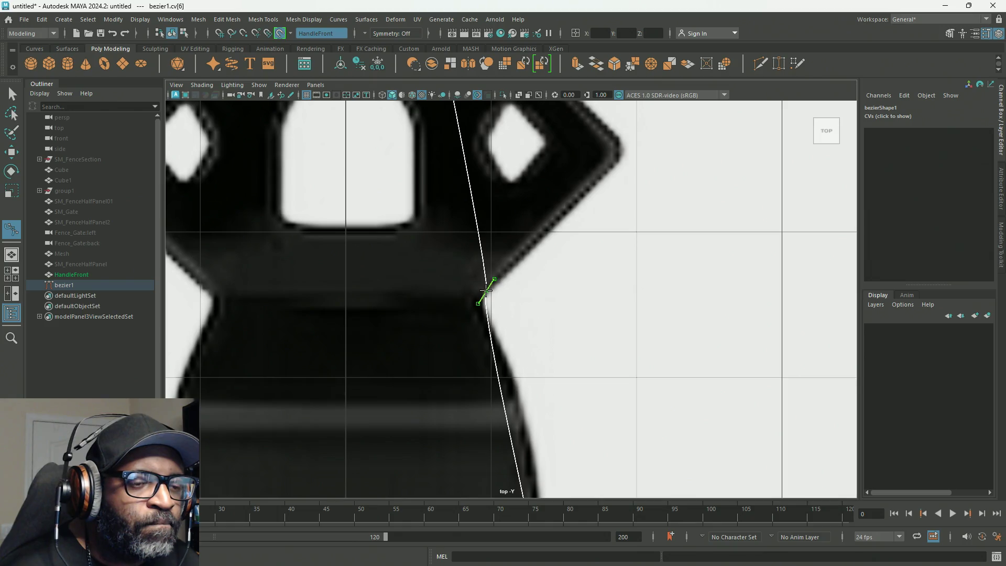
key("Return")
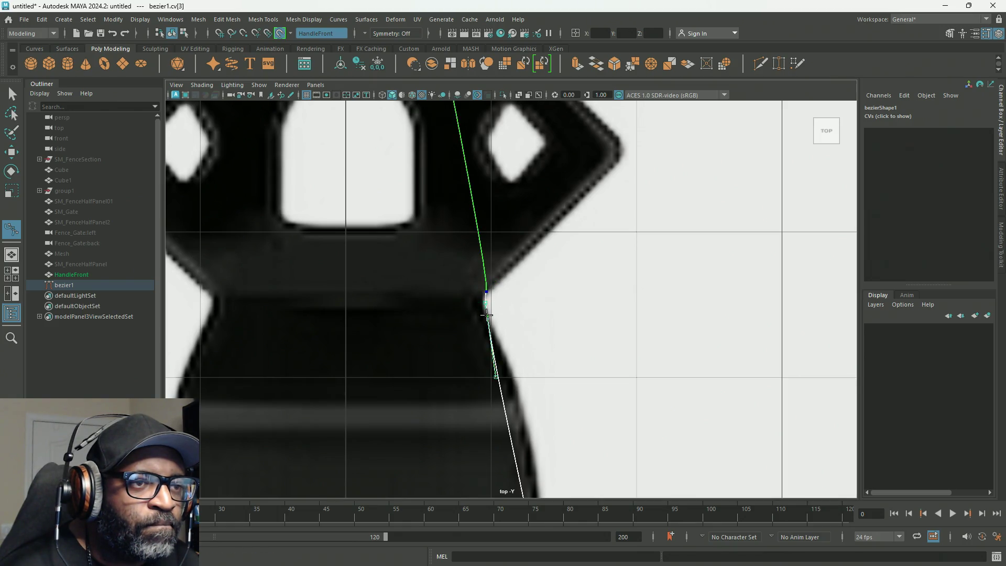
left_click(487, 315)
scroll(483, 306, "up", 2)
scroll(471, 304, "up", 2)
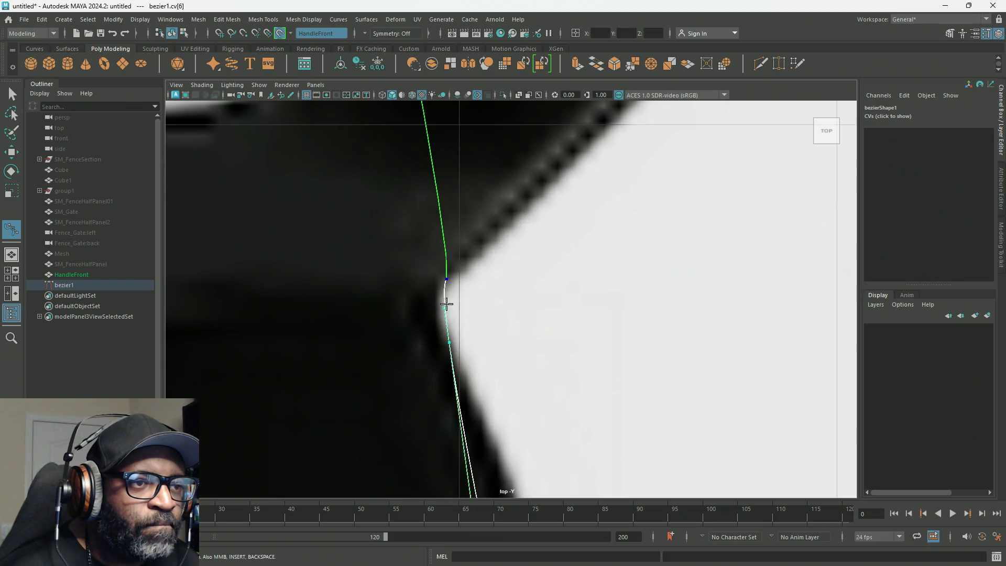
Swing and lengthen the tangents at the neck bend so the span straightens along the flaring edge.
left_click_drag(443, 308, 425, 310)
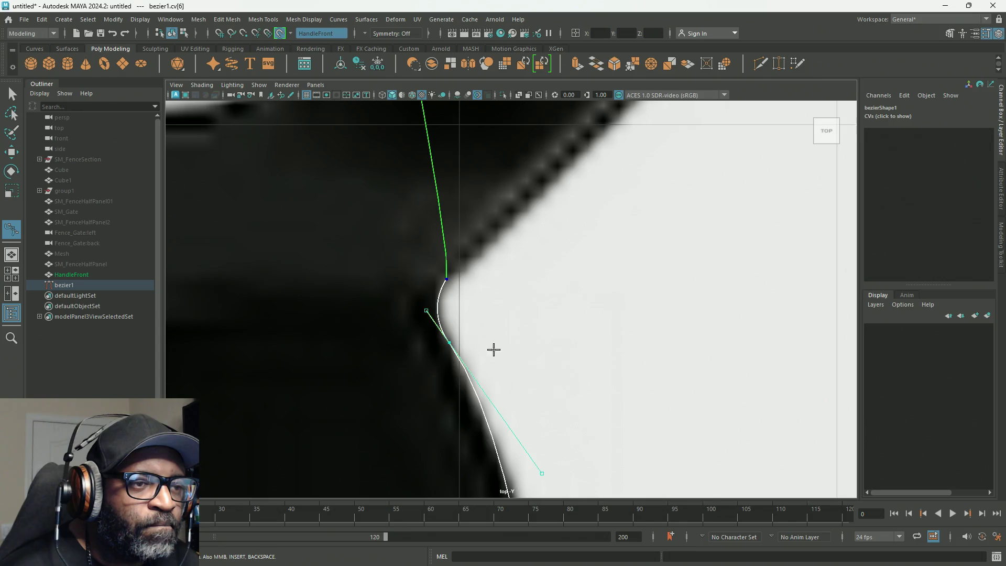
middle_click_drag(553, 387, 505, 157, "alt")
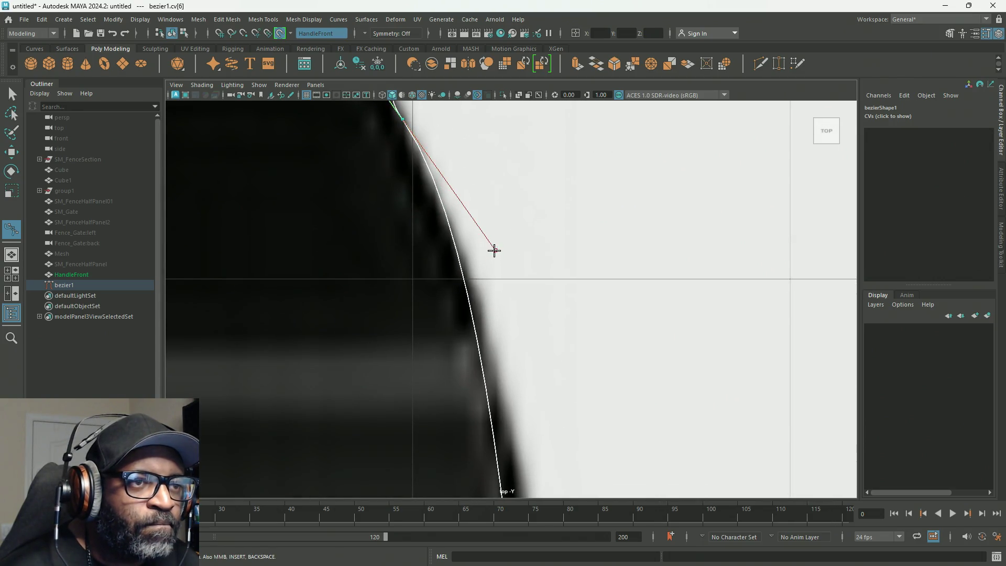
left_click_drag(493, 256, 532, 391)
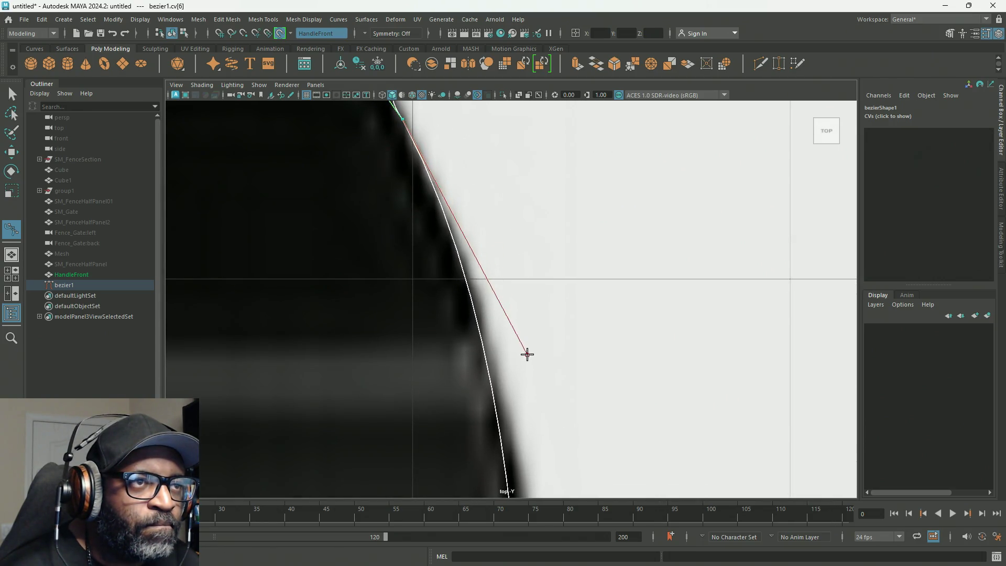
left_click_drag(533, 392, 536, 383)
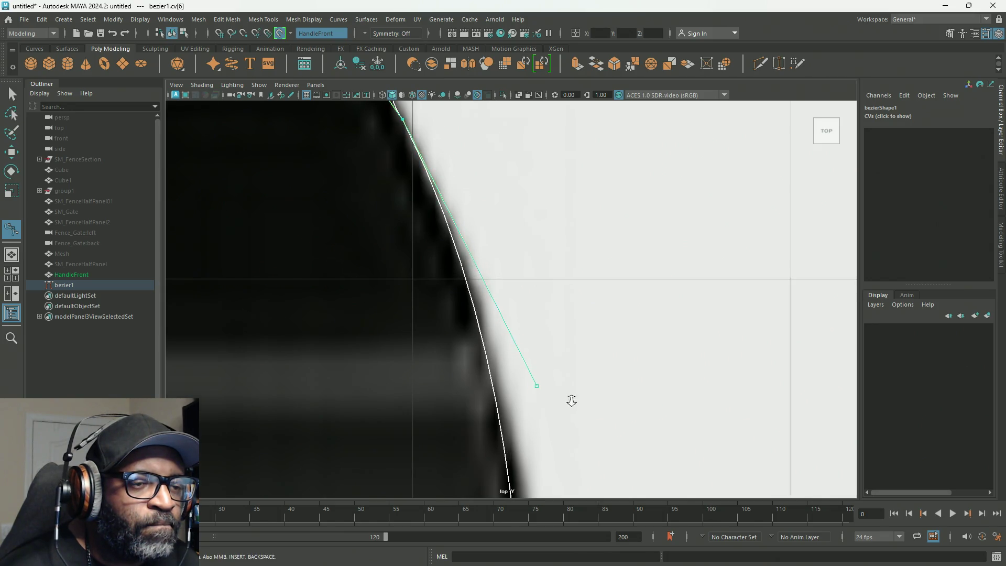
scroll(537, 311, "down", 5)
scroll(552, 382, "up", 3)
scroll(558, 388, "up", 3)
scroll(558, 380, "down", 2)
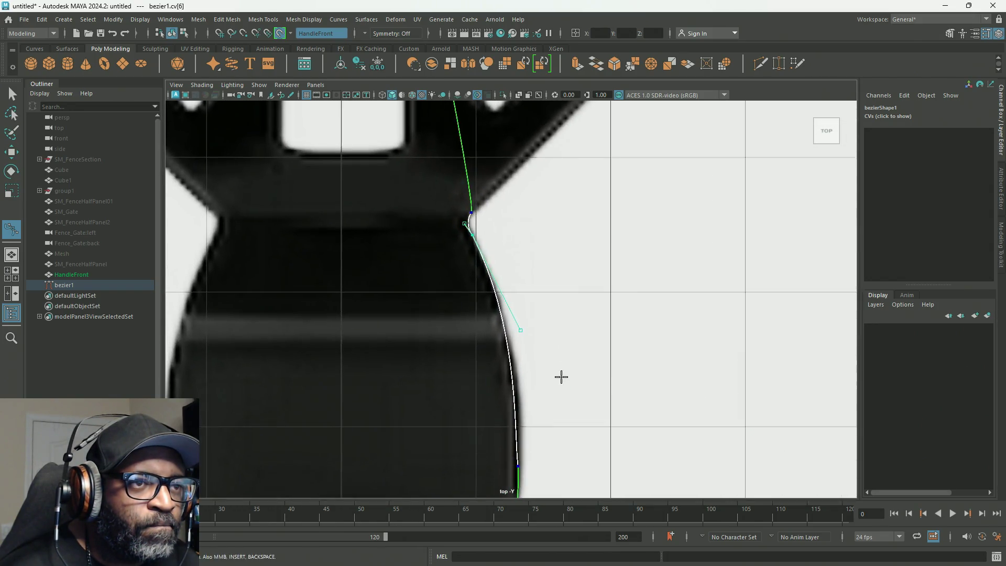
scroll(533, 192, "up", 3)
Adjust both tangents of the point further down the neck to smooth the curve onto the edge.
left_click(489, 323)
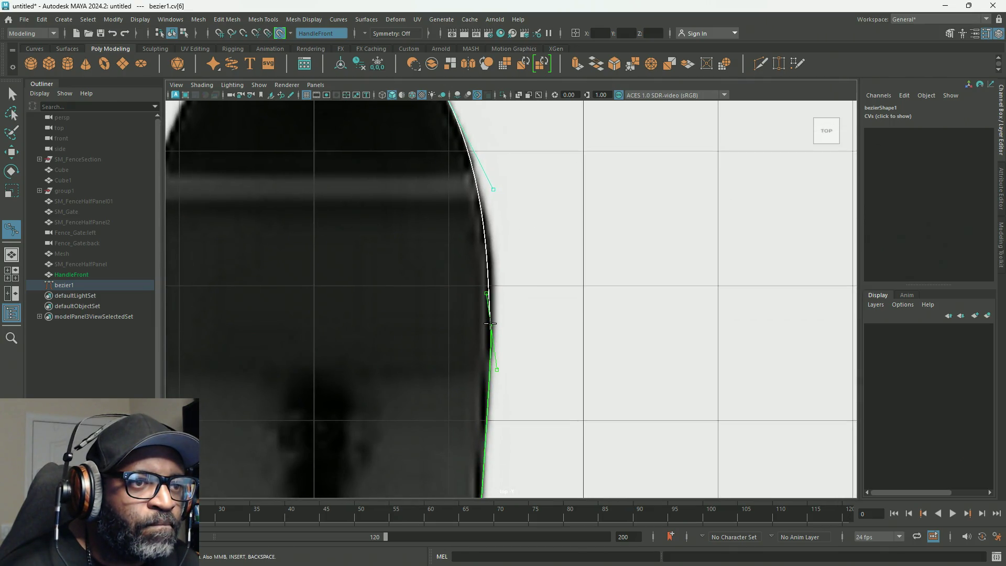
left_click_drag(487, 292, 489, 267)
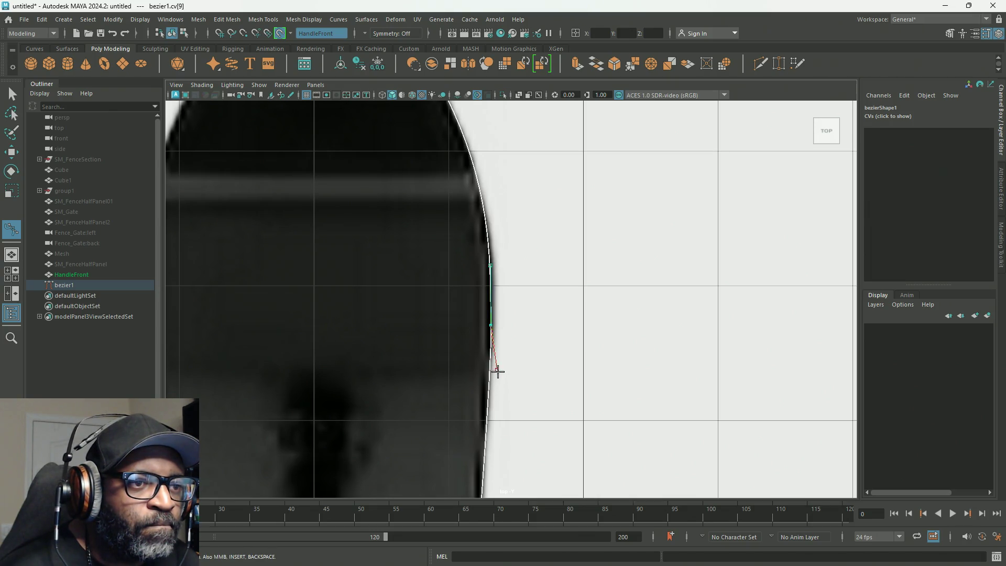
left_click_drag(496, 369, 493, 375)
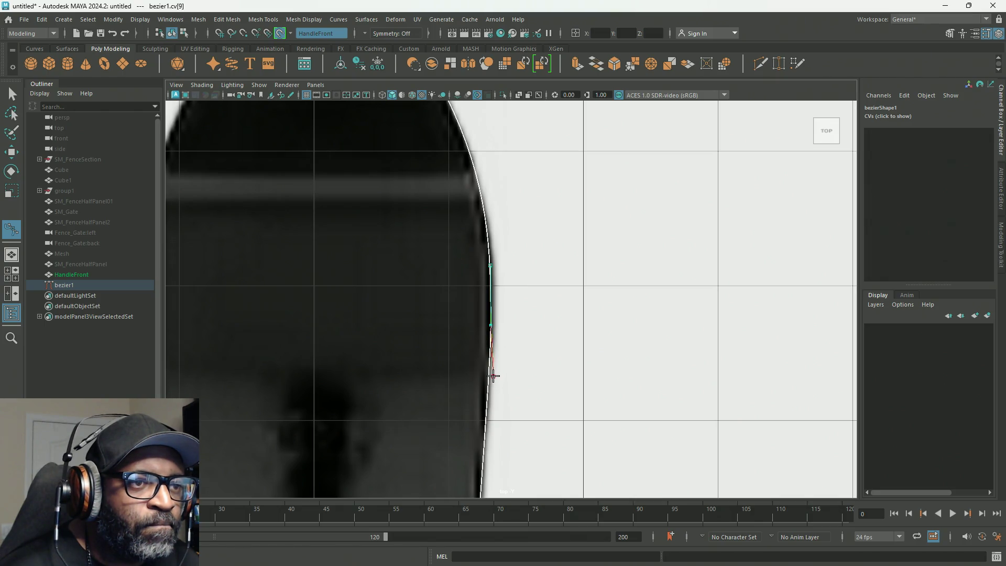
scroll(496, 328, "down", 5)
scroll(487, 235, "up", 2)
scroll(481, 259, "up", 2)
scroll(480, 275, "up", 2)
scroll(480, 274, "down", 1)
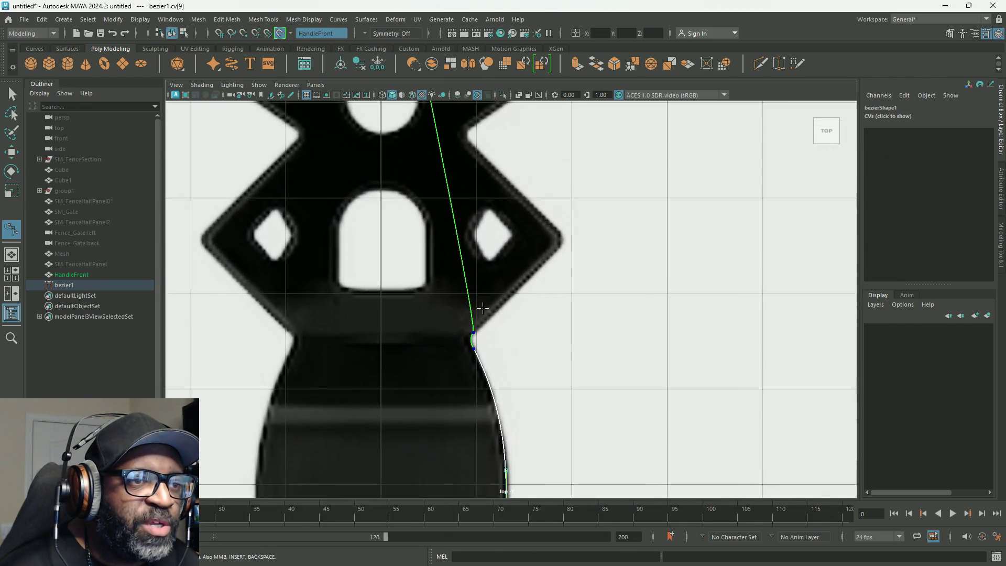
scroll(456, 370, "down", 1)
scroll(427, 330, "down", 2)
scroll(475, 295, "up", 3)
scroll(464, 314, "up", 1)
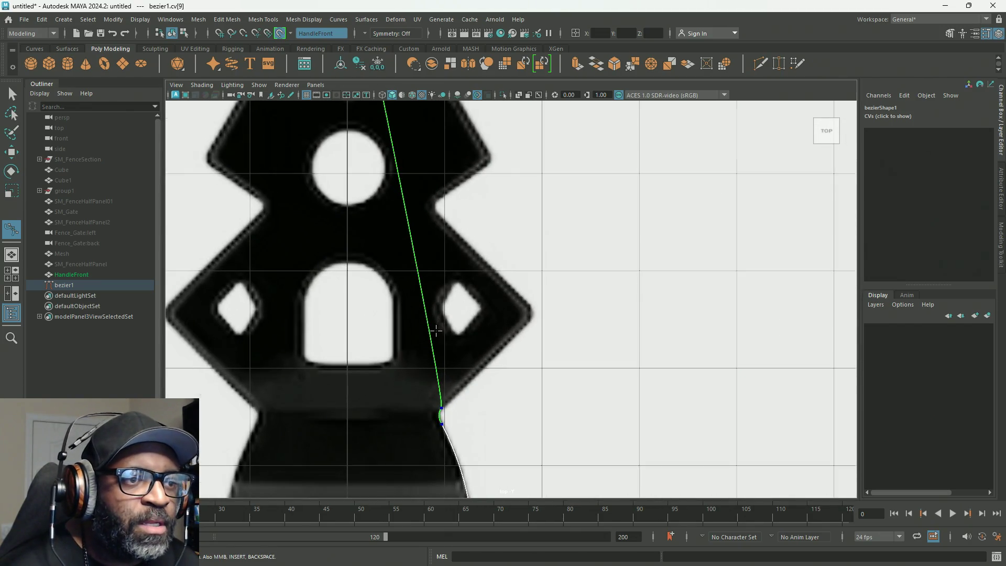
scroll(433, 374, "up", 2)
Add curve points up the lower diagonal edge to the side corner and pull the tangents in to tighten it.
left_click(420, 381)
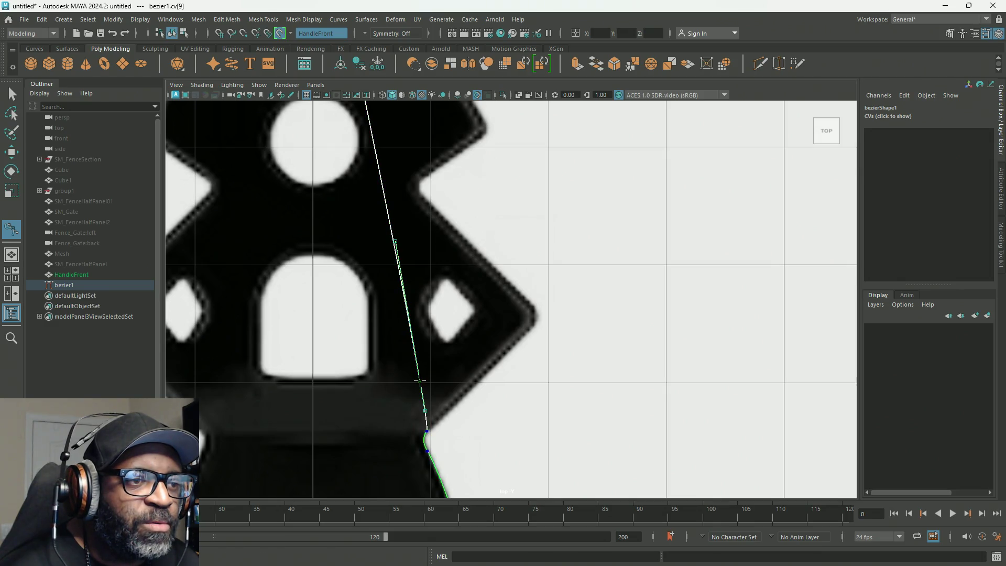
left_click_drag(456, 314, 526, 330)
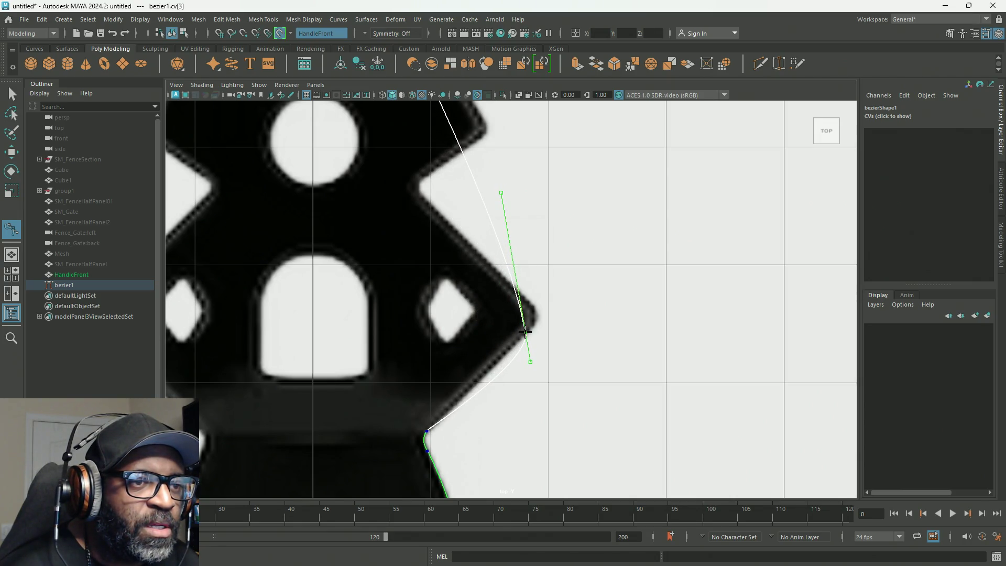
left_click_drag(531, 360, 498, 362)
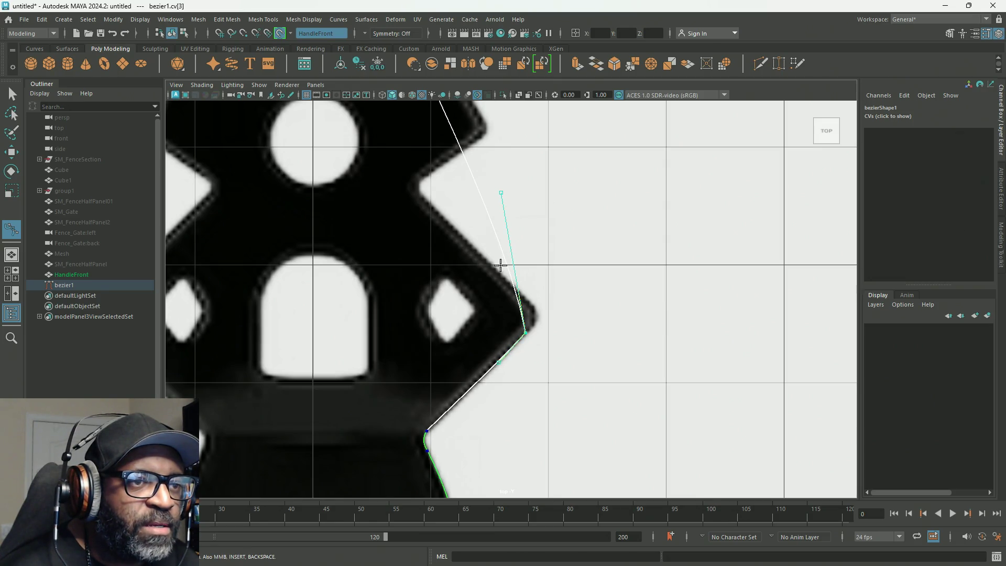
scroll(501, 263, "down", 3)
scroll(508, 275, "up", 3)
scroll(510, 277, "up", 1)
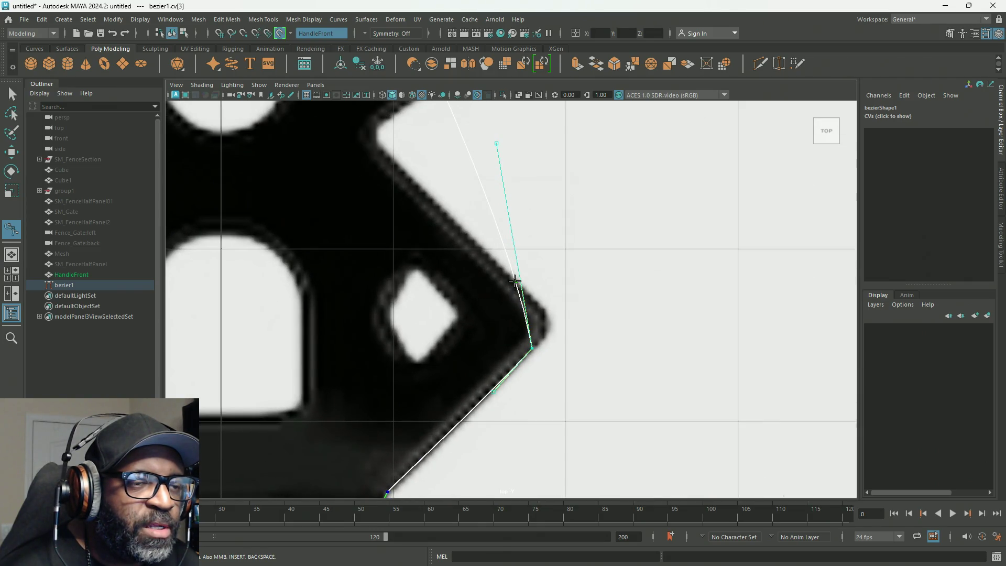
mouse_move(498, 133)
left_mouse_down()
mouse_move(533, 306)
mouse_move(613, 317)
left_mouse_up()
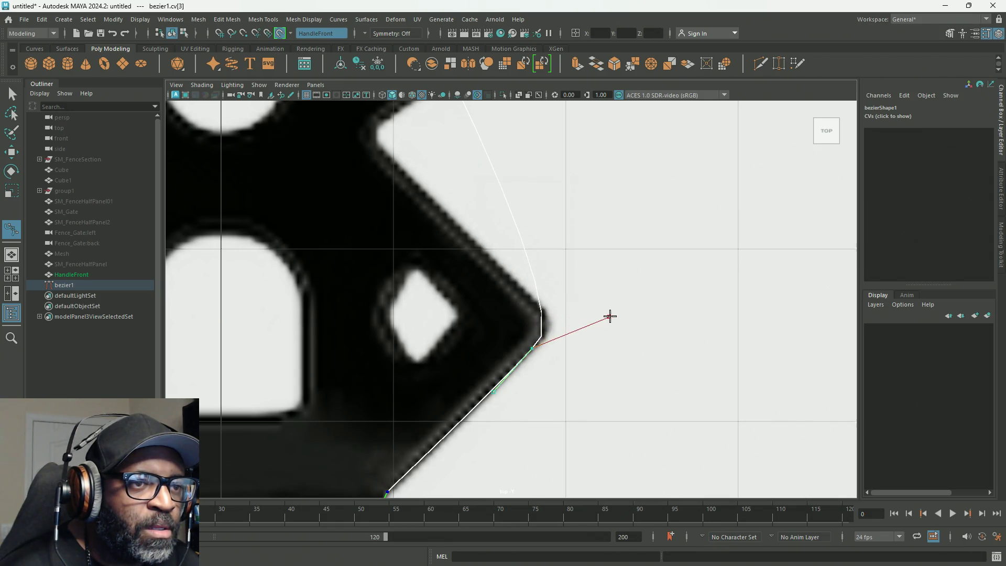
left_click_drag(613, 318, 605, 322)
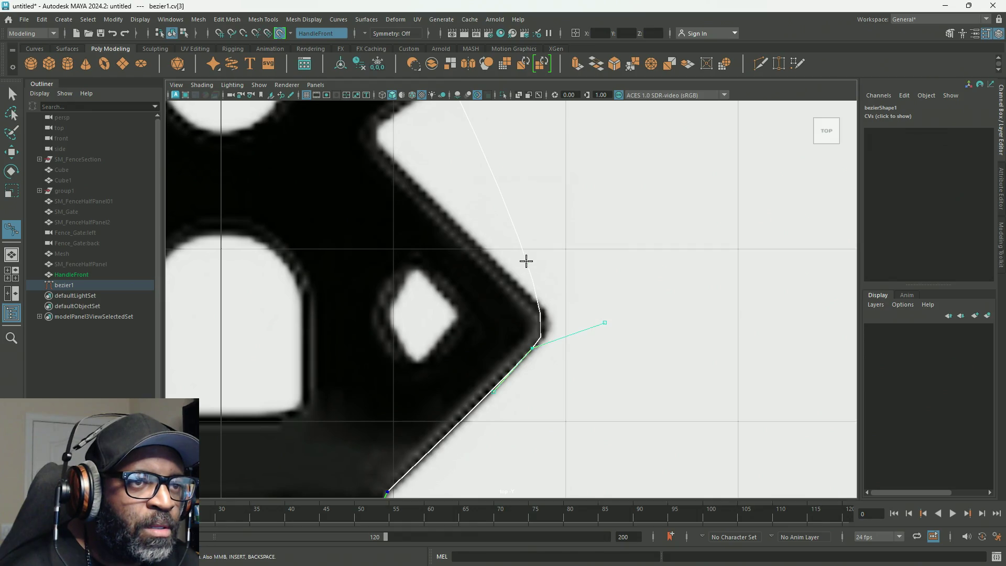
Place a point just above the corner, round the curve around it, and undo an extra added point.
left_click(522, 250)
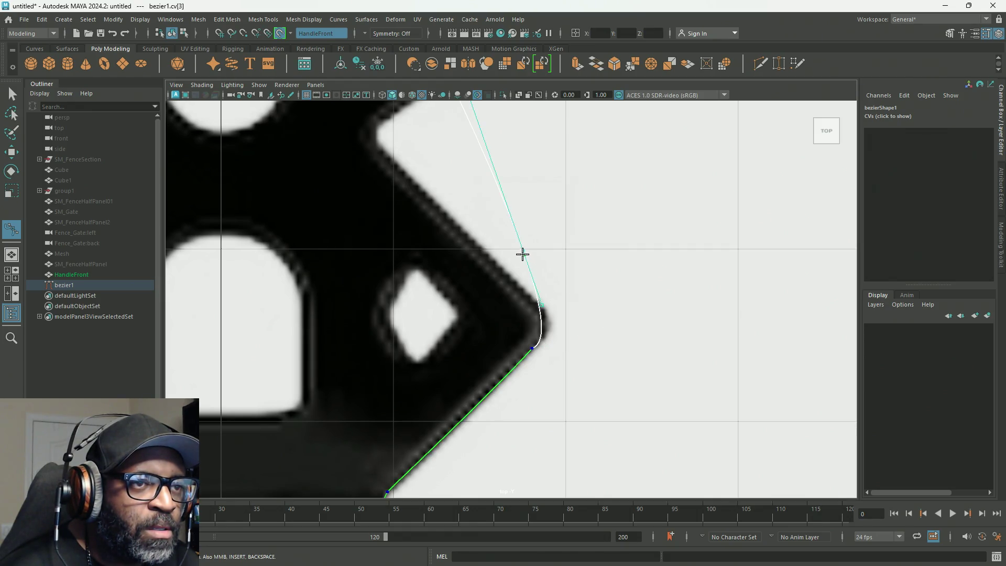
left_click_drag(522, 250, 525, 292)
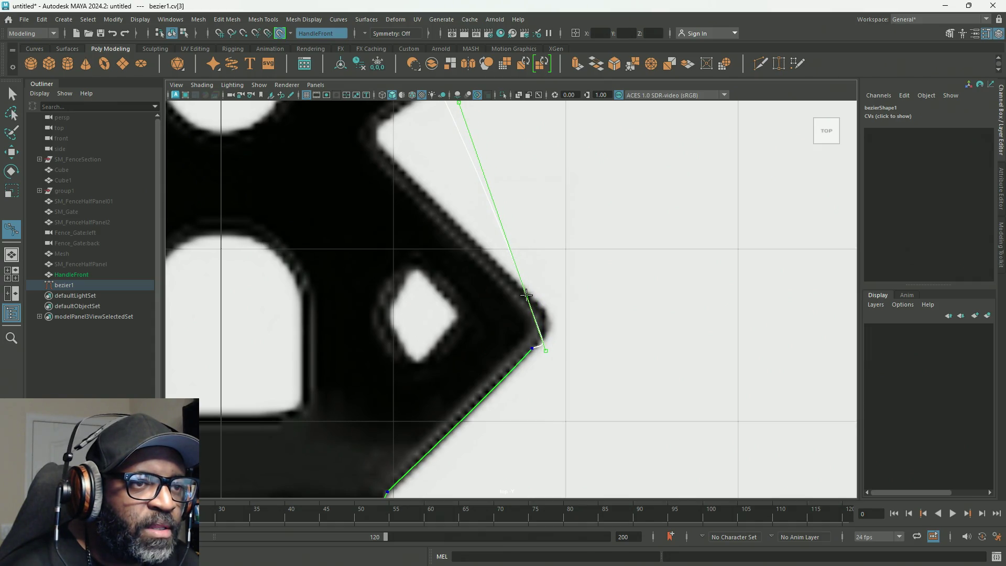
left_click_drag(539, 307, 554, 309)
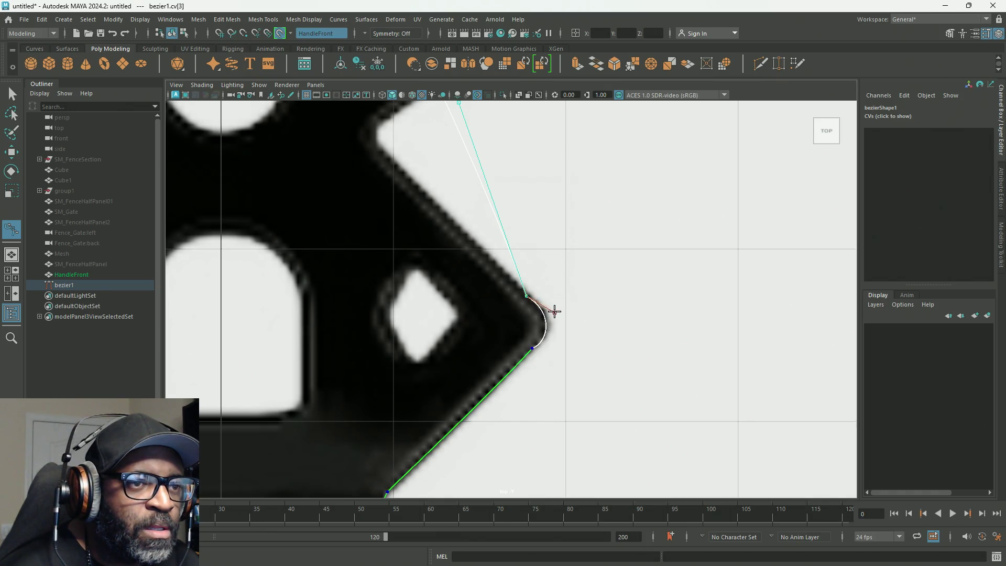
left_click_drag(553, 311, 554, 311)
left_click(532, 348)
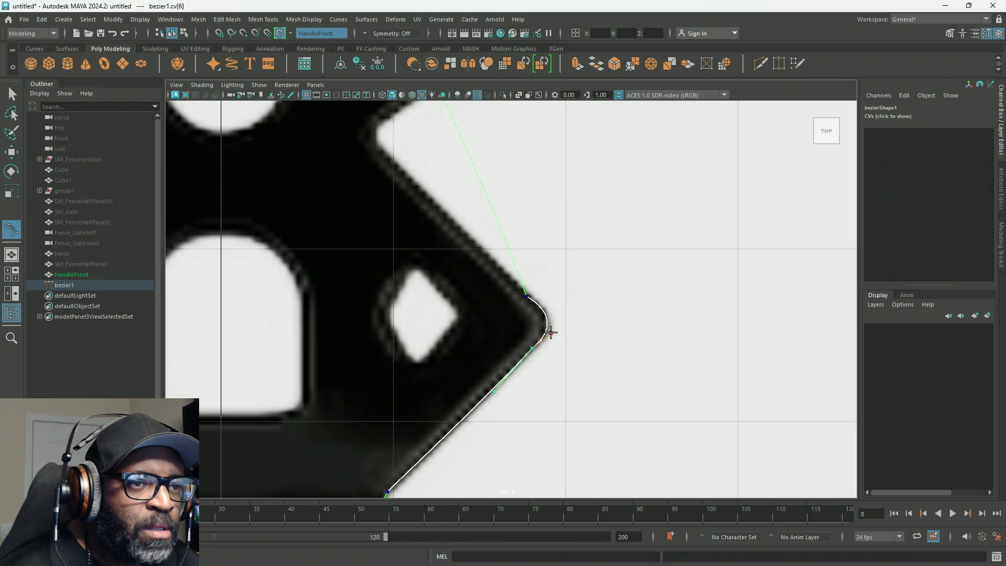
key("ctrl+z")
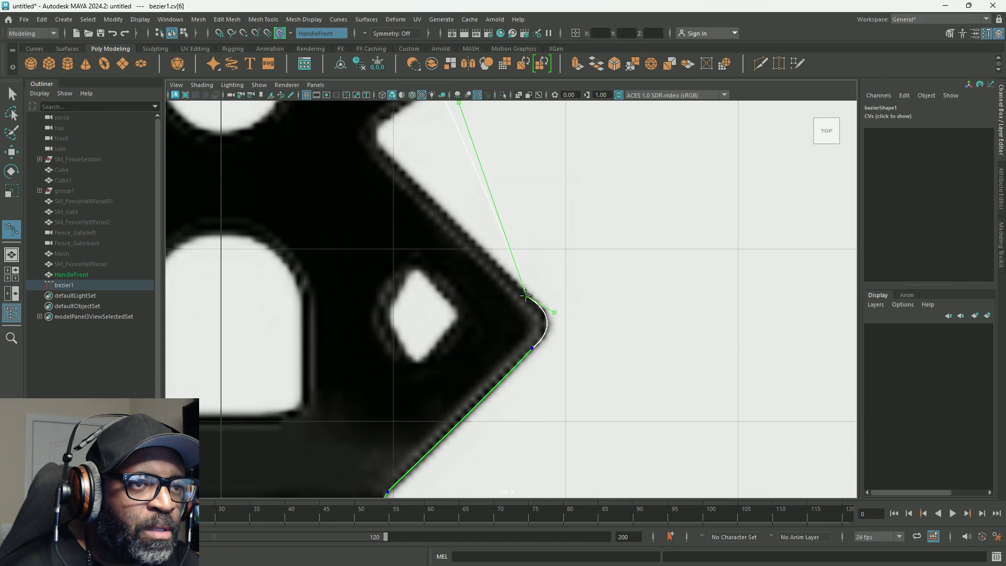
scroll(547, 260, "down", 5)
scroll(554, 276, "up", 1)
scroll(524, 283, "up", 2)
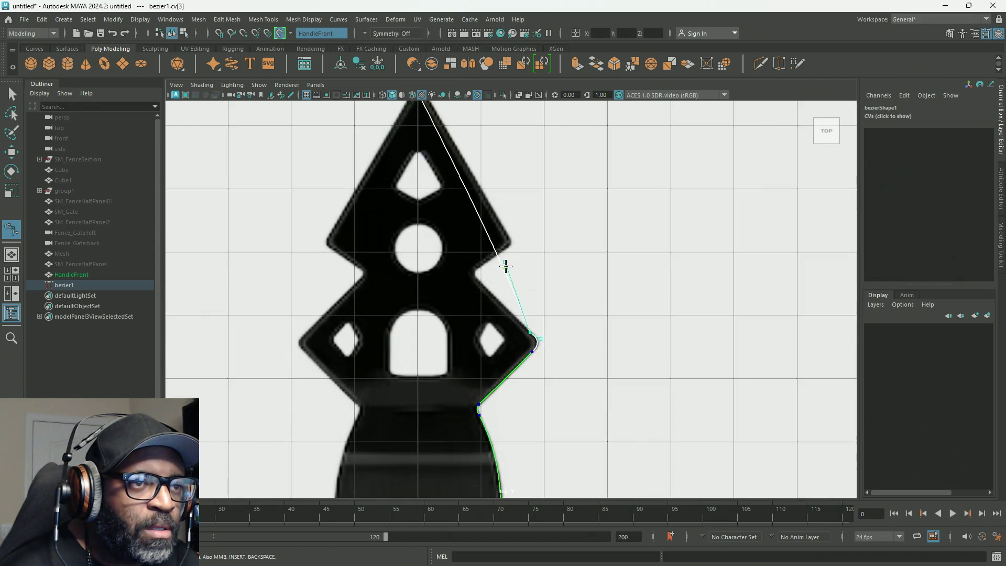
Move the upper curve point onto the edge and straighten the segment along the upper diagonal.
mouse_move(505, 261)
left_mouse_down()
mouse_move(470, 284)
mouse_move(511, 316)
left_mouse_up()
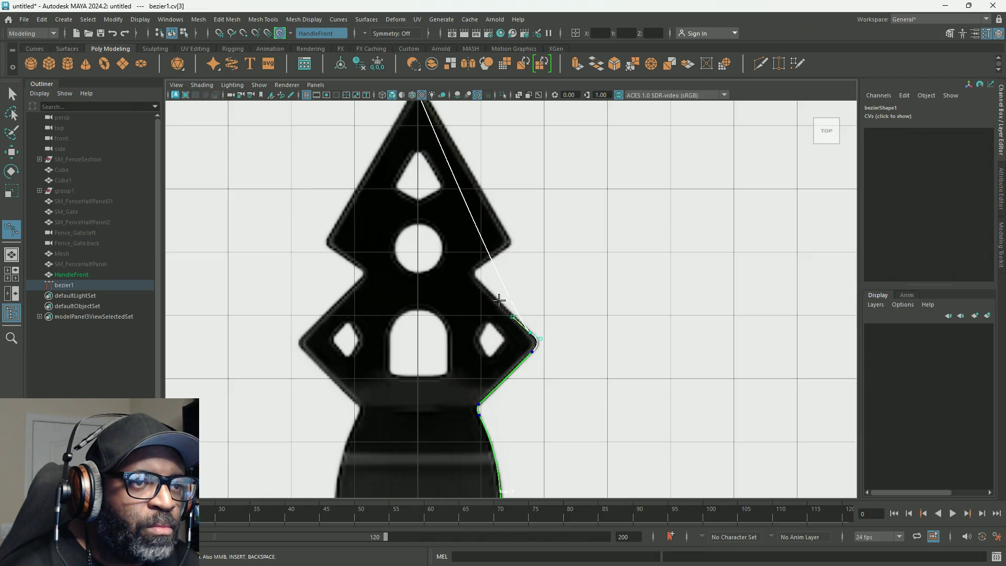
scroll(515, 313, "up", 2)
left_click(483, 244)
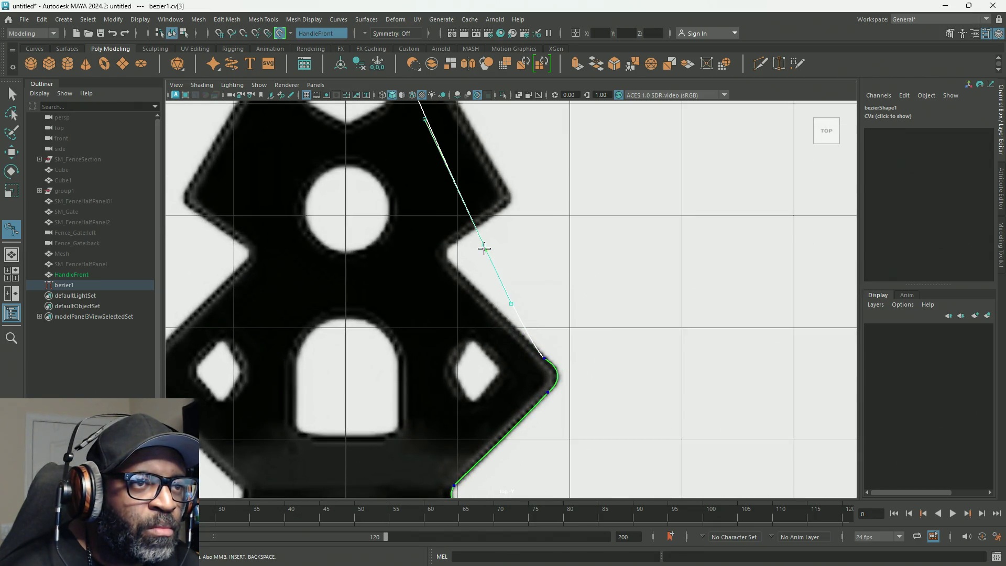
left_click_drag(483, 245, 453, 263)
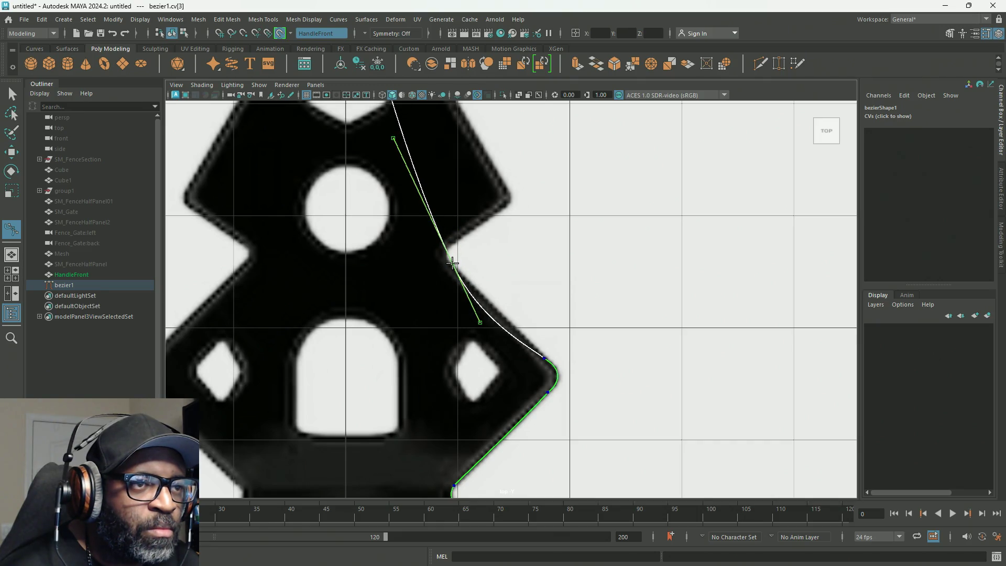
left_click_drag(479, 322, 491, 306)
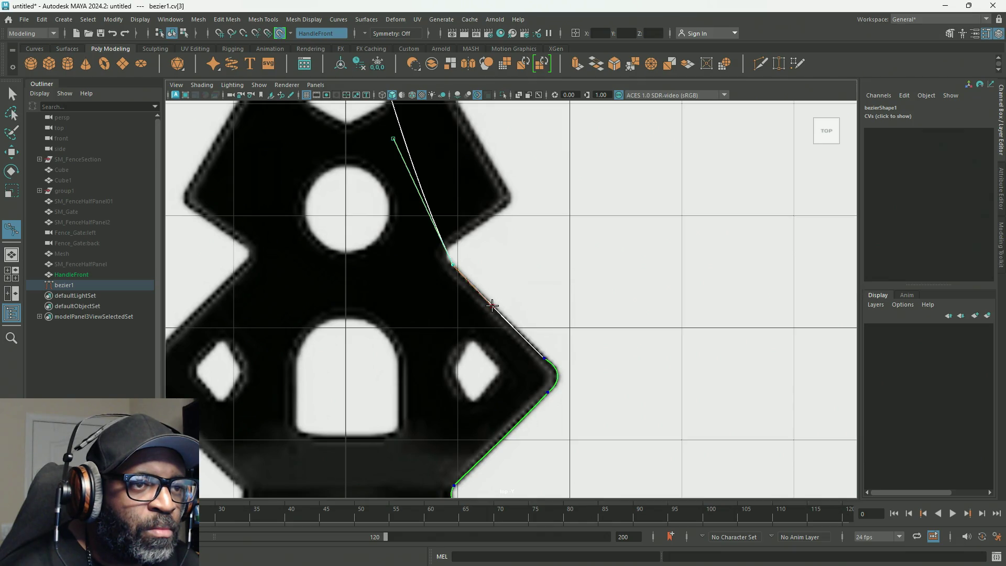
scroll(493, 305, "up", 1)
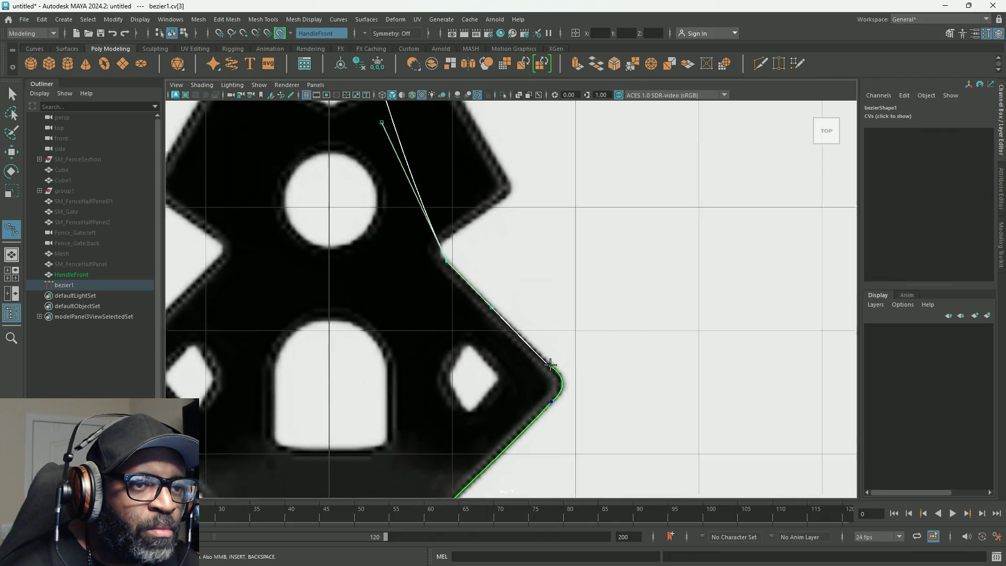
scroll(550, 370, "up", 2)
Reshape the tangents at and below the side corner so the curve bulges out and wraps it tightly.
middle_click_drag(566, 375, 492, 170, "alt")
scroll(501, 218, "up", 2)
left_click(495, 202)
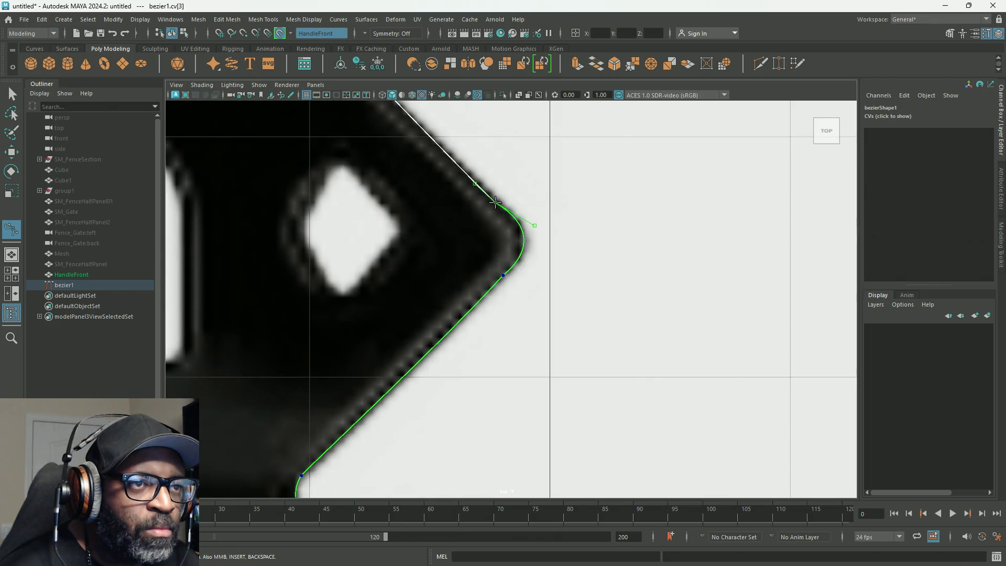
left_click_drag(496, 202, 533, 230)
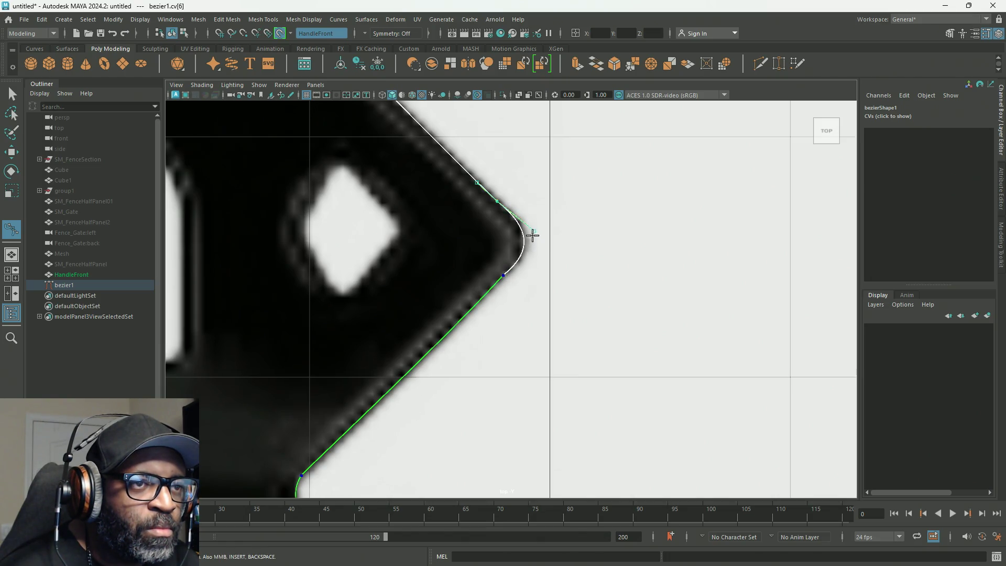
left_click_drag(534, 229, 545, 234)
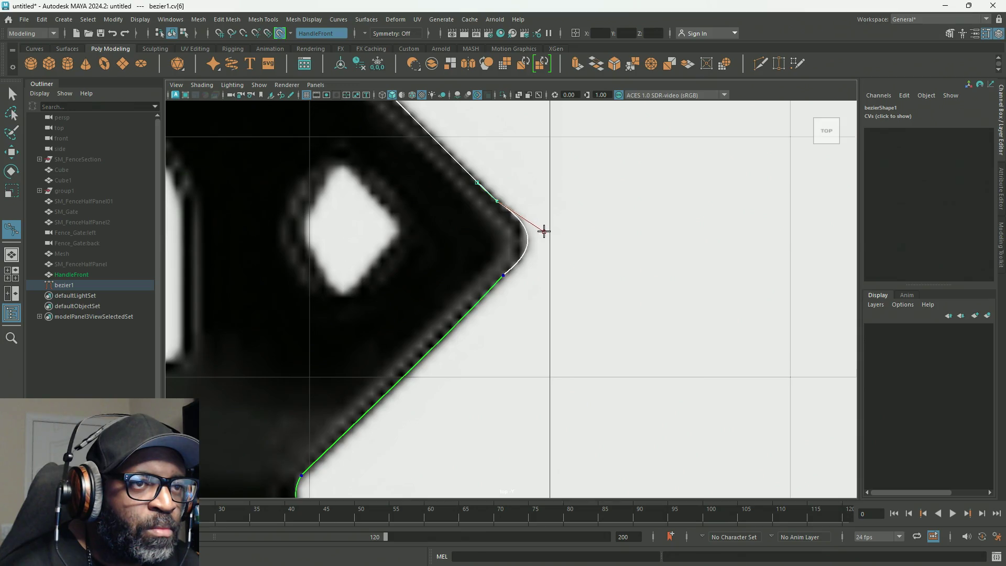
left_click(503, 275)
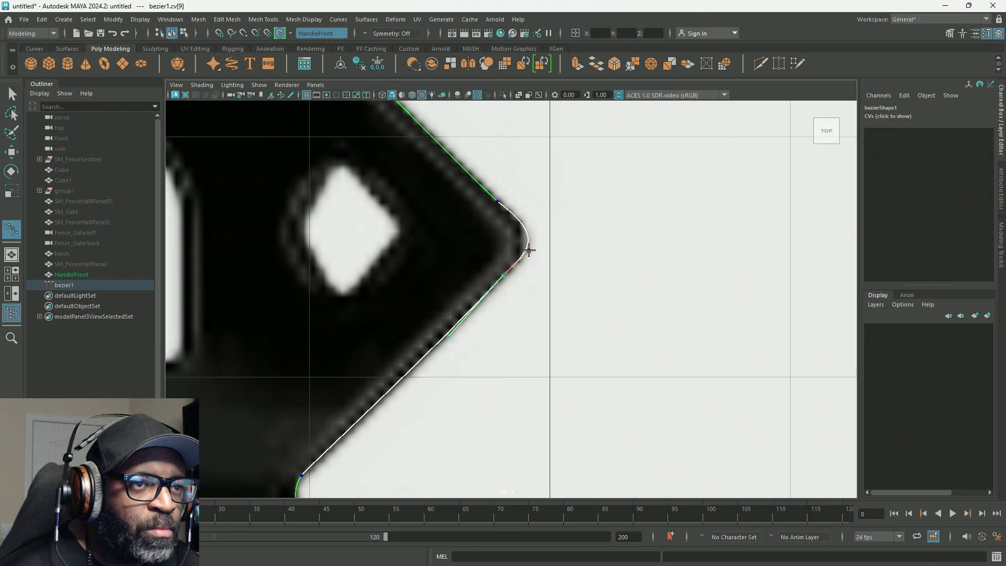
left_click_drag(529, 254, 532, 245)
scroll(530, 247, "down", 5)
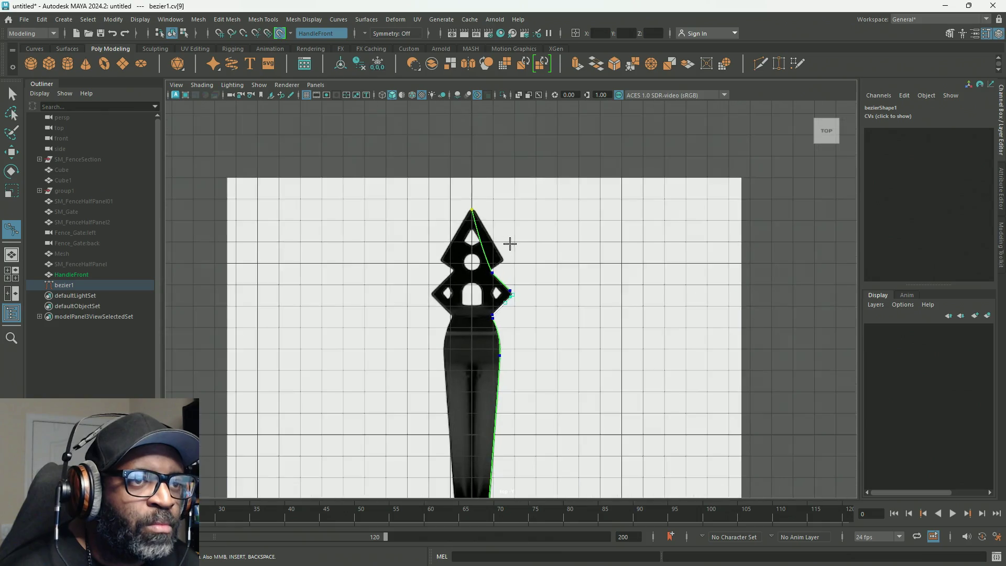
scroll(511, 241, "up", 2)
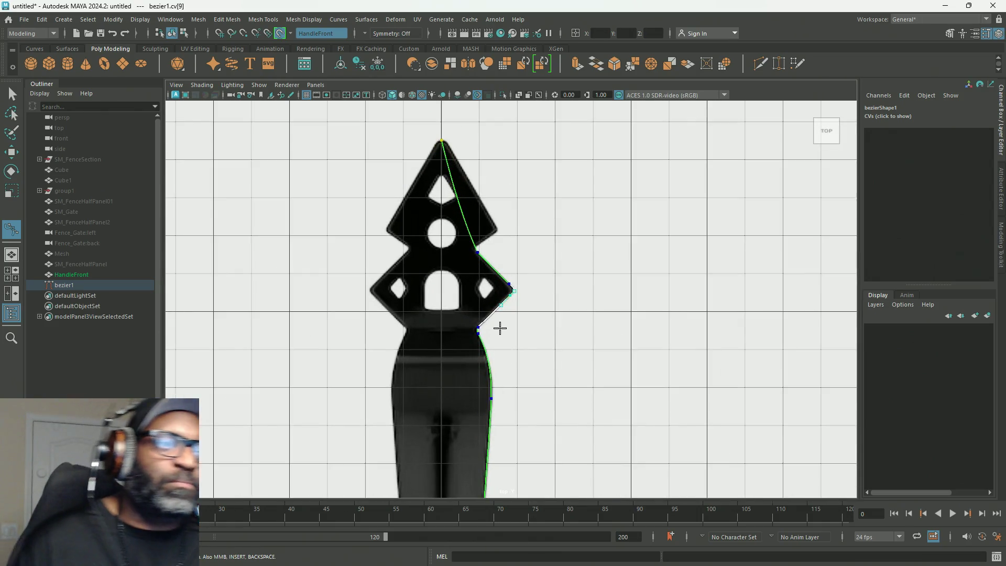
scroll(498, 247, "up", 1)
scroll(467, 223, "up", 2)
scroll(472, 247, "up", 1)
scroll(517, 325, "down", 1)
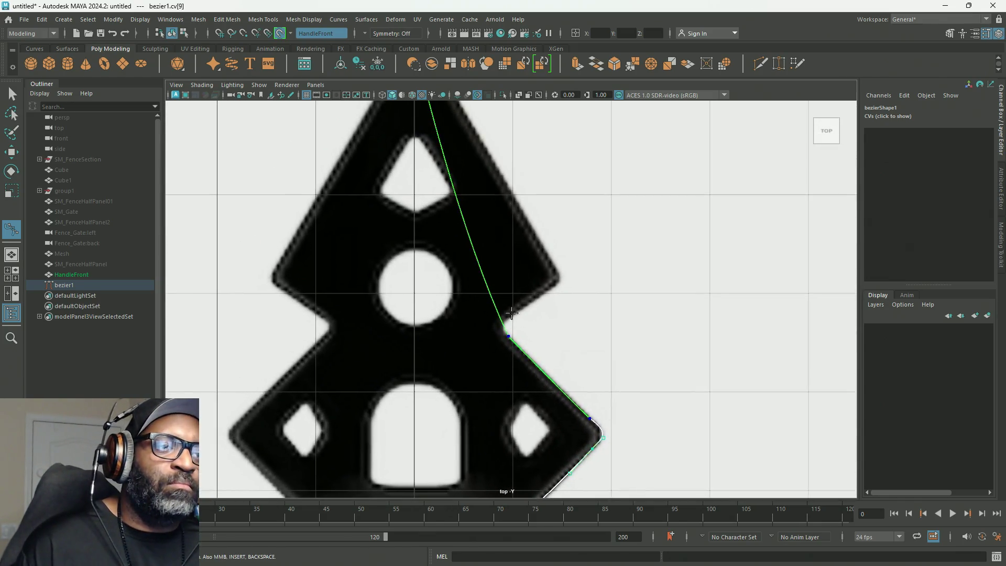
scroll(505, 392, "up", 2)
scroll(490, 366, "up", 2)
scroll(490, 366, "down", 4)
scroll(491, 358, "up", 1)
scroll(492, 349, "up", 1)
scroll(494, 344, "up", 2)
scroll(493, 344, "up", 2)
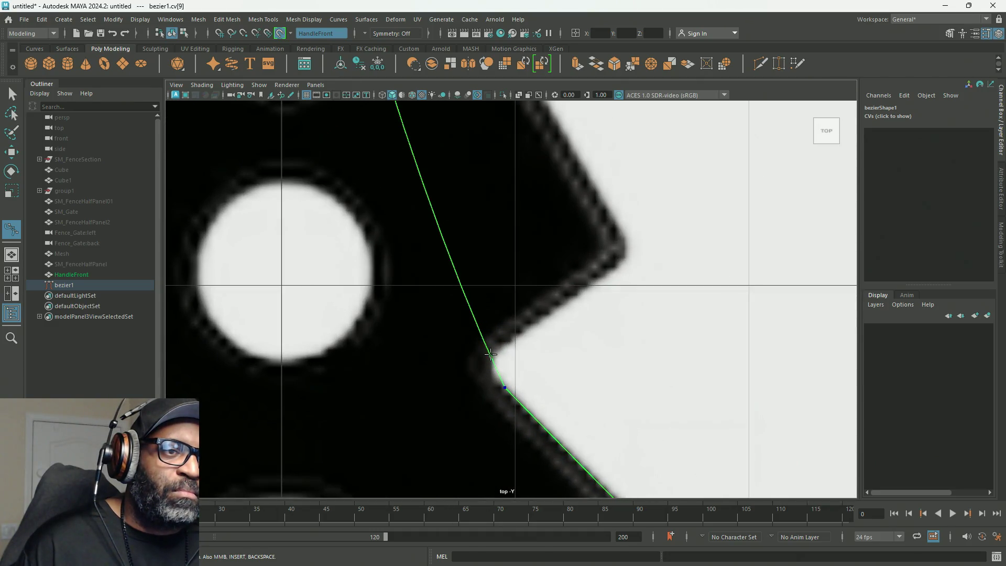
Shift the inner notch point onto the edge and add a point rounding the notch with a slight leftward bulge.
left_click(484, 343)
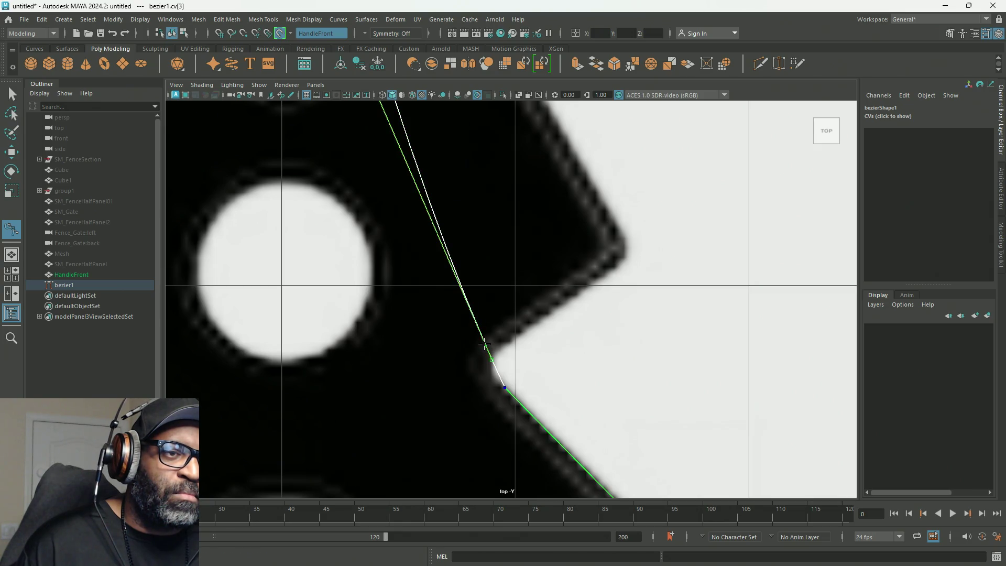
left_click_drag(486, 344, 498, 340)
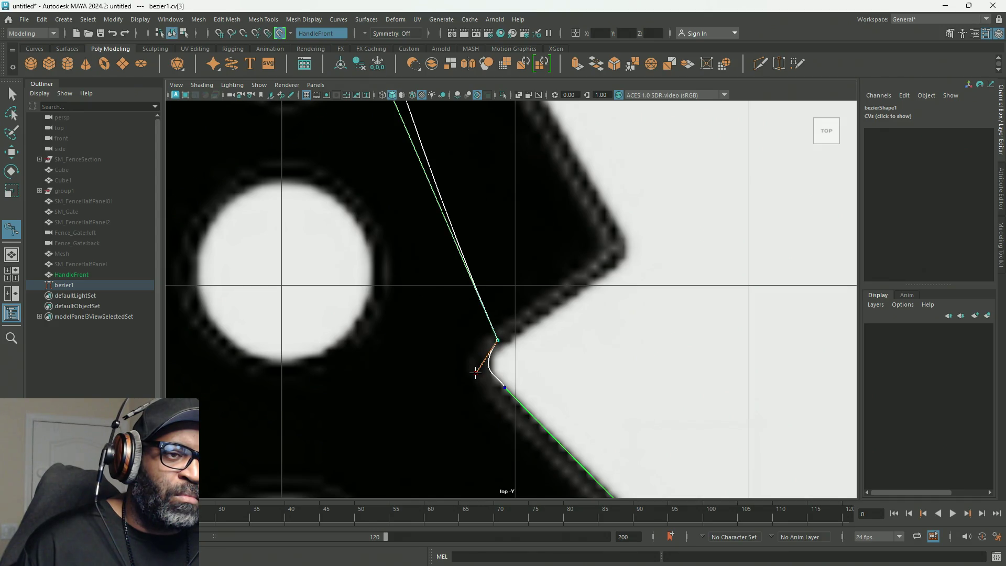
left_click(475, 371)
left_click(504, 387)
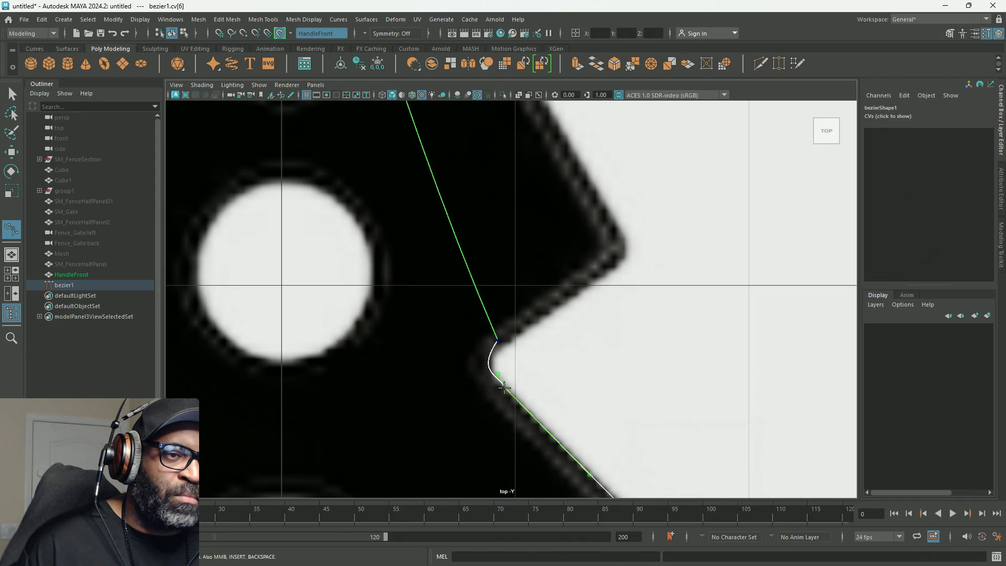
left_click_drag(498, 375, 494, 378)
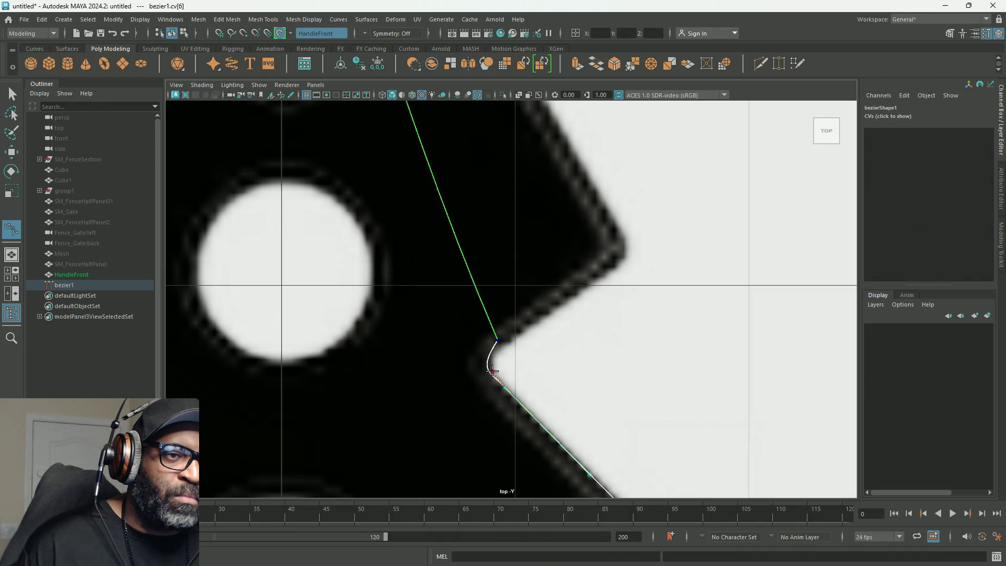
Nudge the notch corner point and its tangent so the curve hugs the inner corner.
left_click(497, 339)
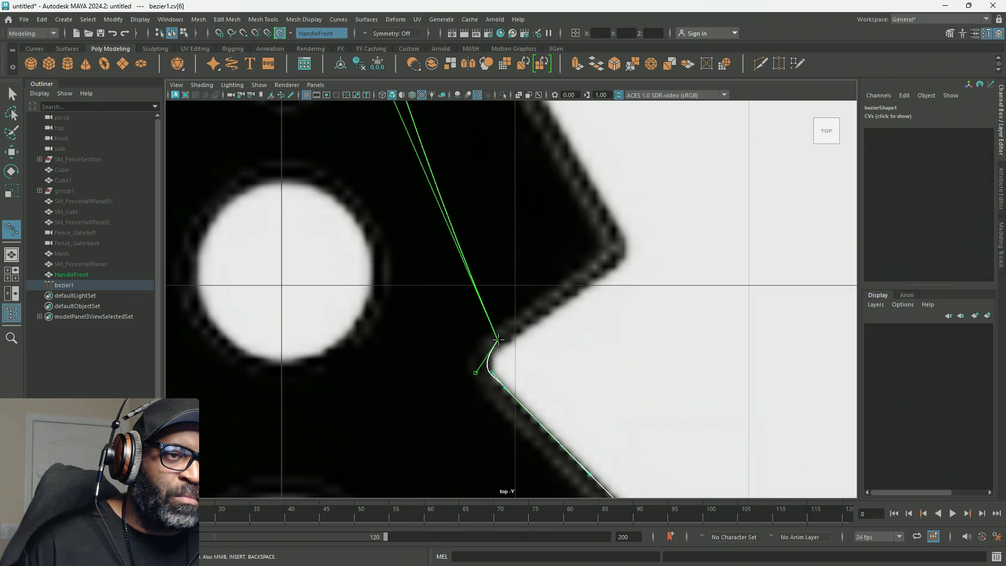
left_click(497, 339)
left_click_drag(496, 339, 499, 346)
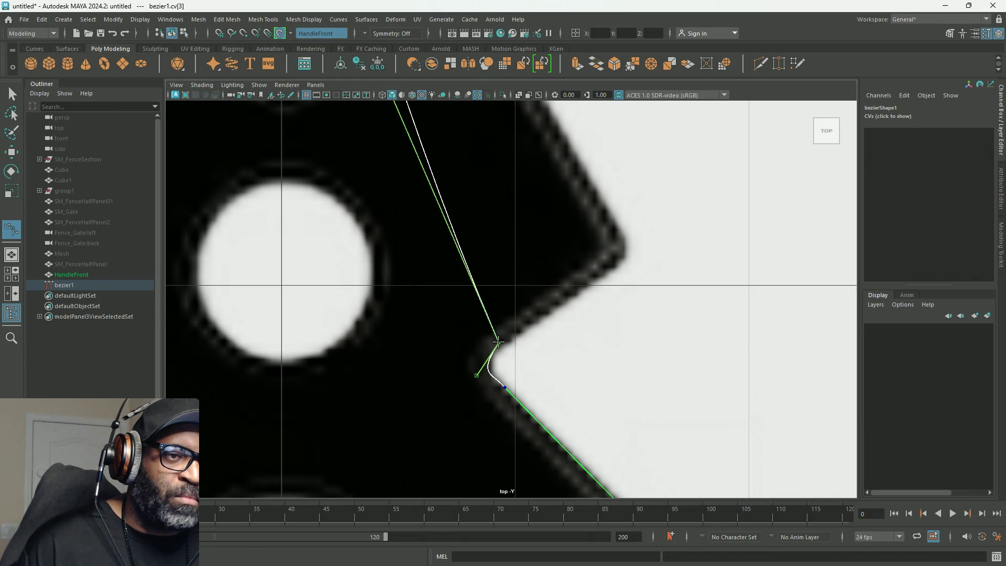
left_click_drag(478, 377, 477, 367)
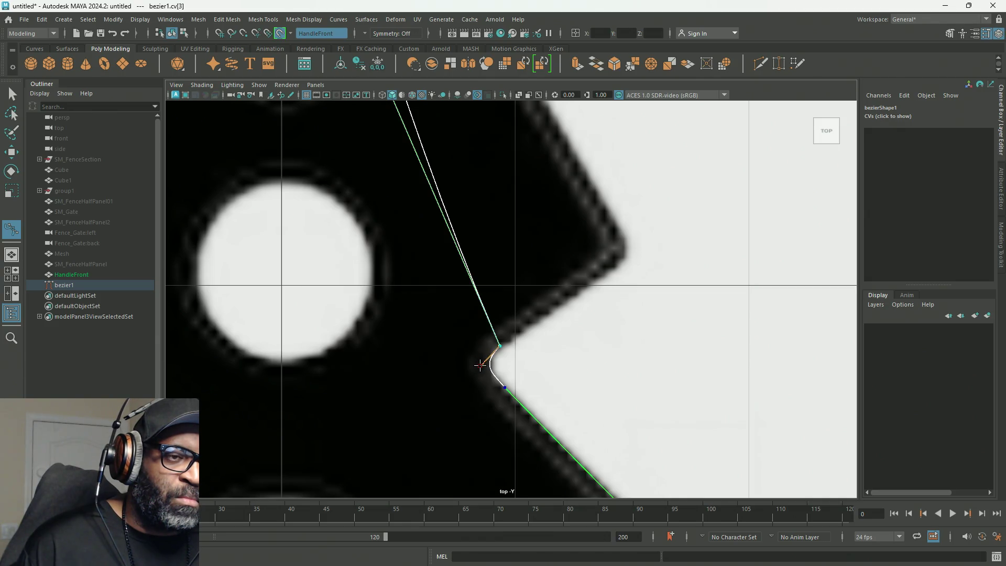
scroll(482, 348, "down", 5)
scroll(492, 298, "up", 2)
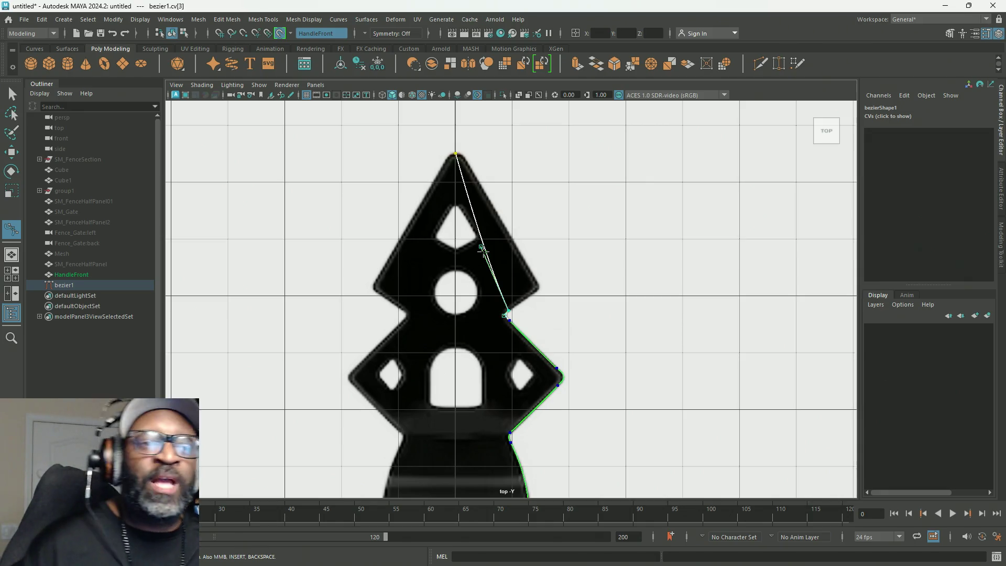
scroll(505, 274, "up", 3)
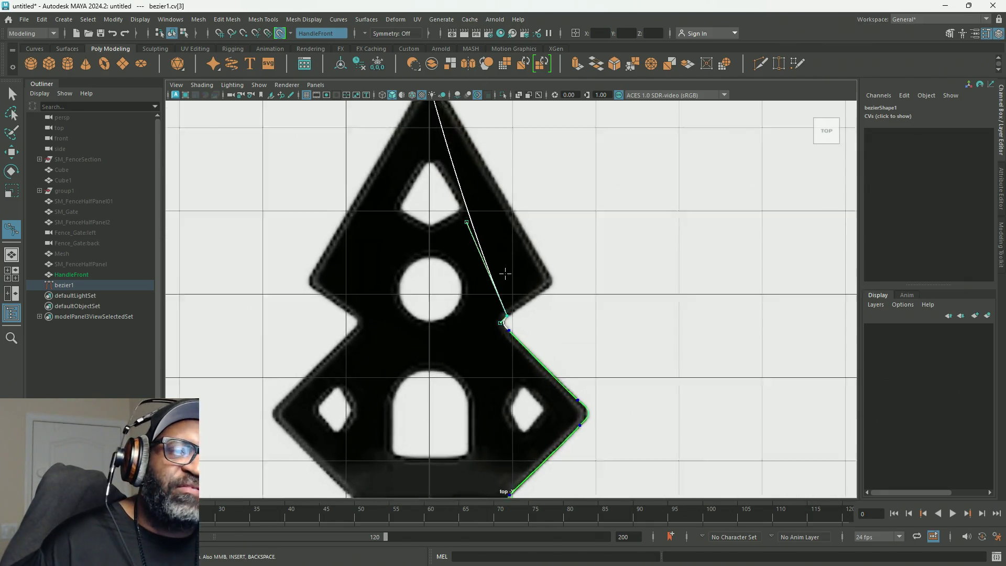
scroll(504, 274, "up", 3)
scroll(497, 274, "up", 1)
Tighten the notch bend and move the next anchor onto the upper outer corner with a straightened span into it.
left_click_drag(481, 249, 493, 257)
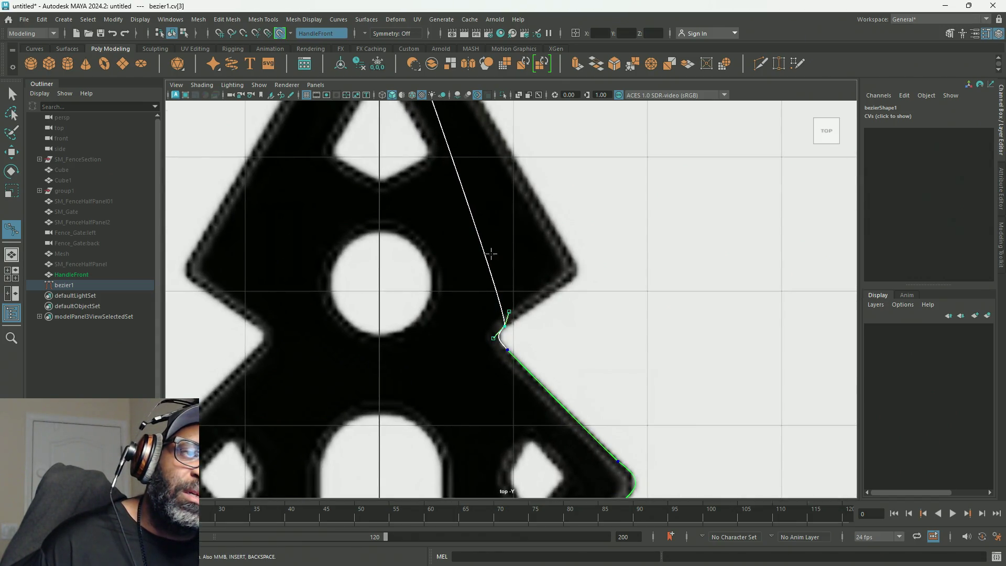
left_click(480, 240)
left_click_drag(481, 241, 569, 280)
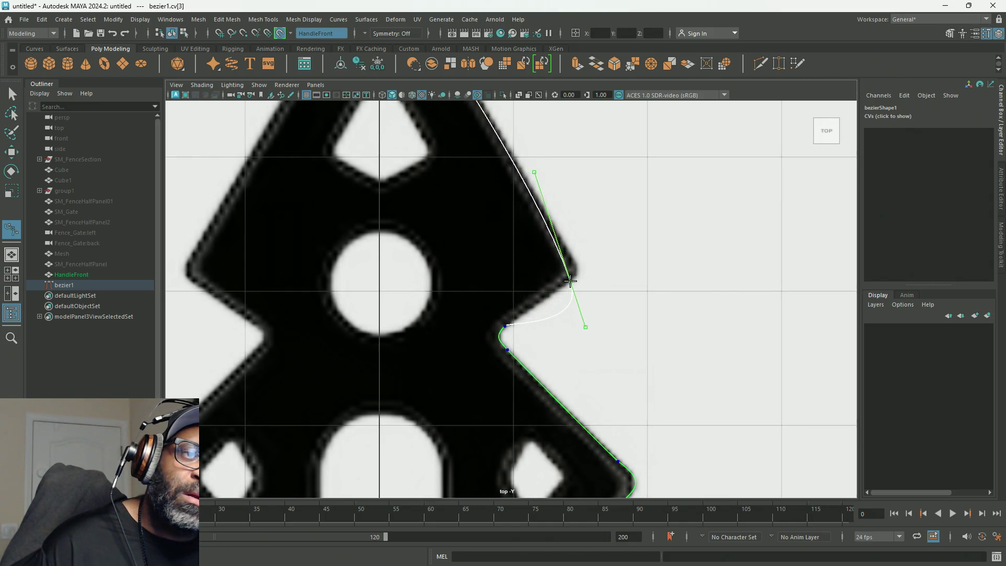
scroll(579, 285, "up", 2)
scroll(568, 294, "up", 1)
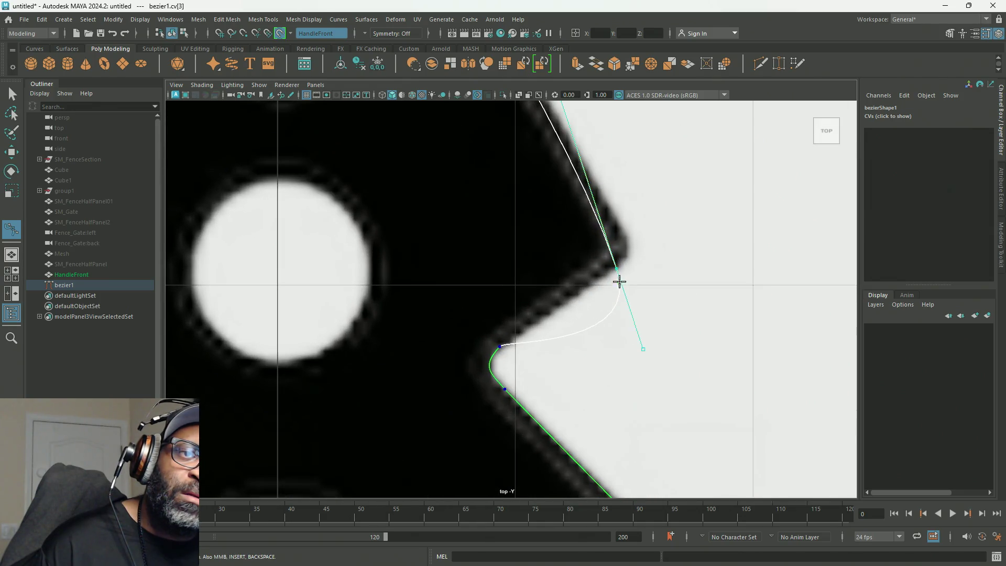
left_click_drag(618, 270, 614, 267)
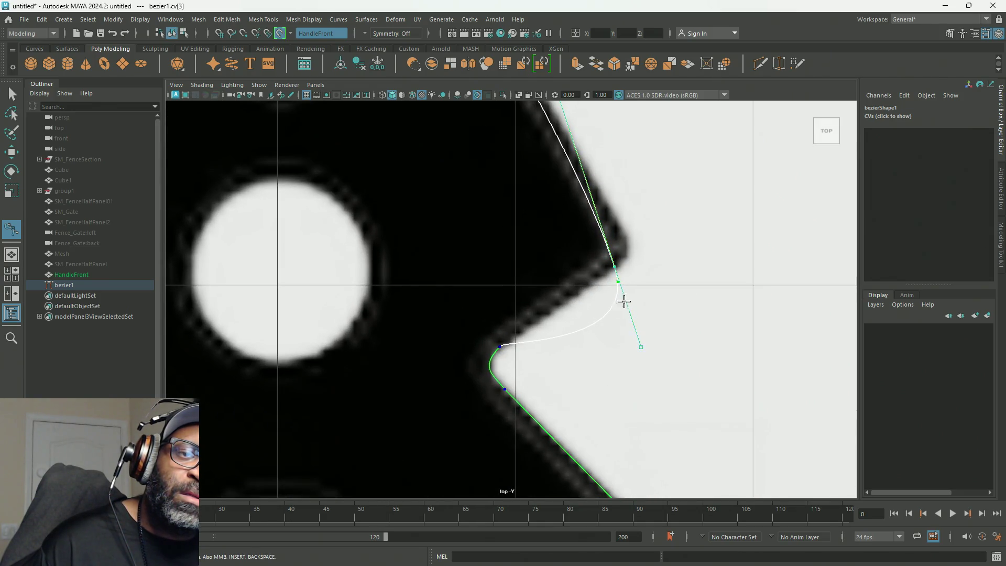
left_click_drag(641, 346, 591, 286)
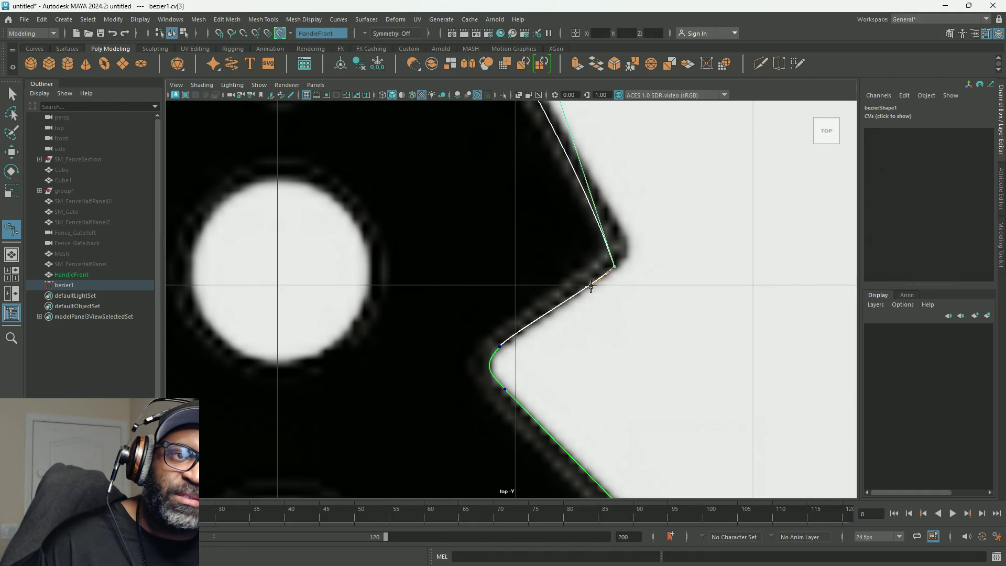
Straighten the upper span along the tier's edge and slide the following anchor up the edge toward the tip.
middle_click_drag(613, 276, 523, 382, "alt")
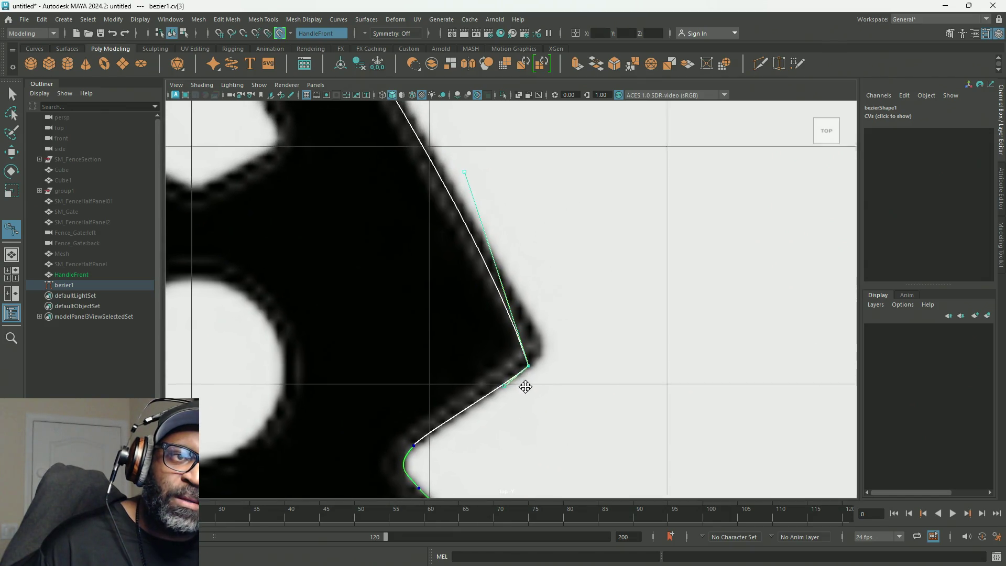
left_click_drag(462, 175, 523, 340)
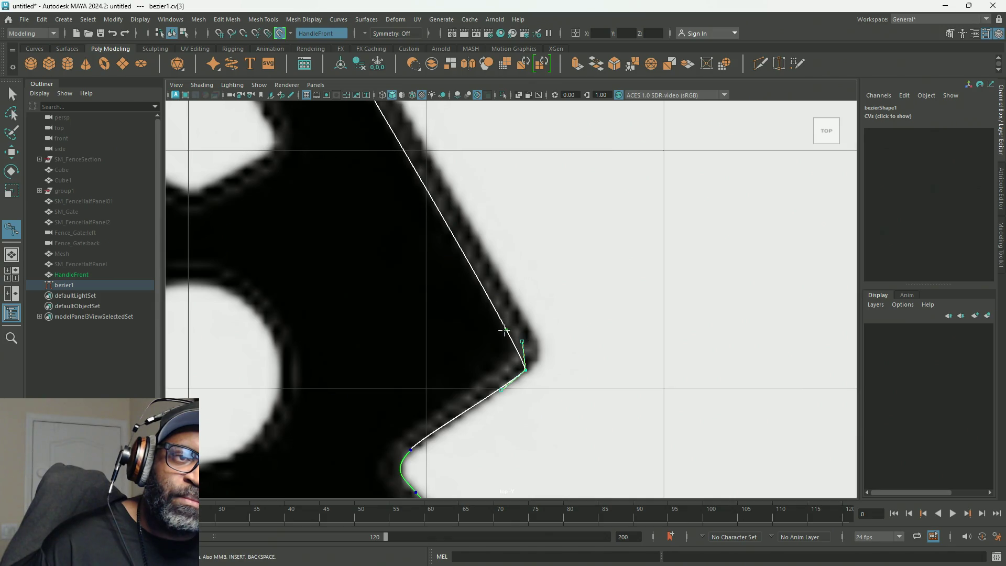
left_click(506, 329)
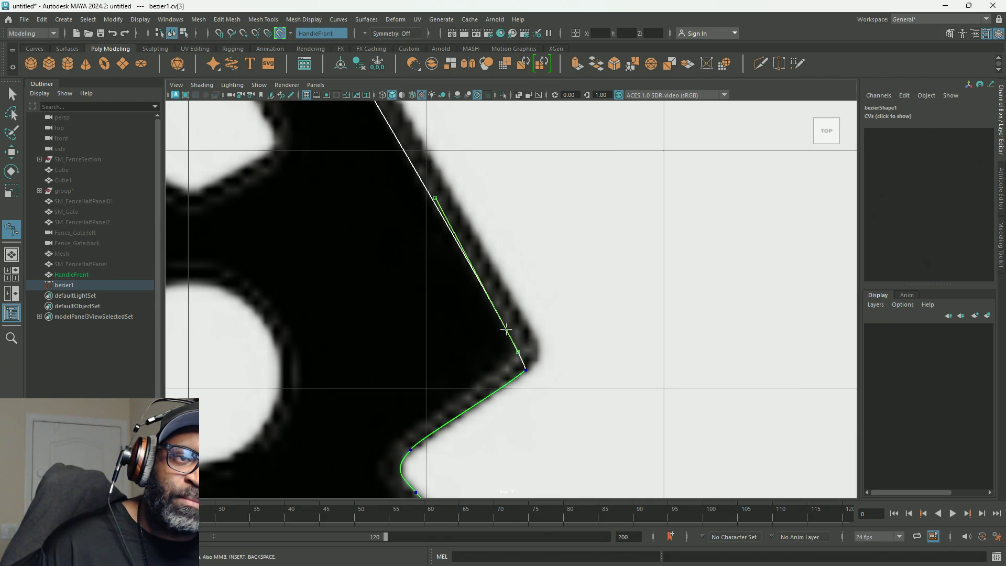
left_click_drag(507, 329, 525, 332)
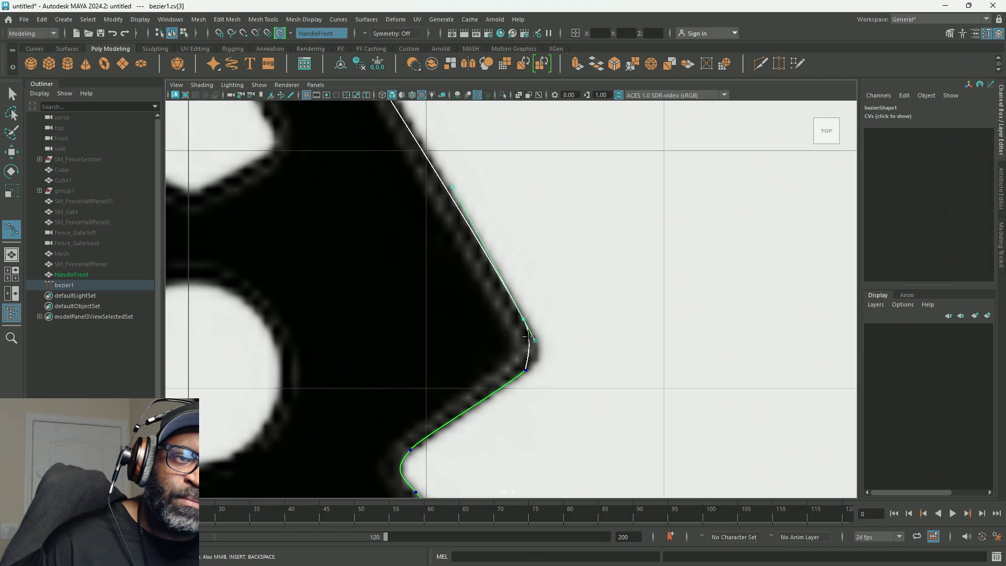
Drag the corner CV's tangent handles so the curve bends smoothly around the upper tier's outer corner.
left_click_drag(534, 338, 548, 354)
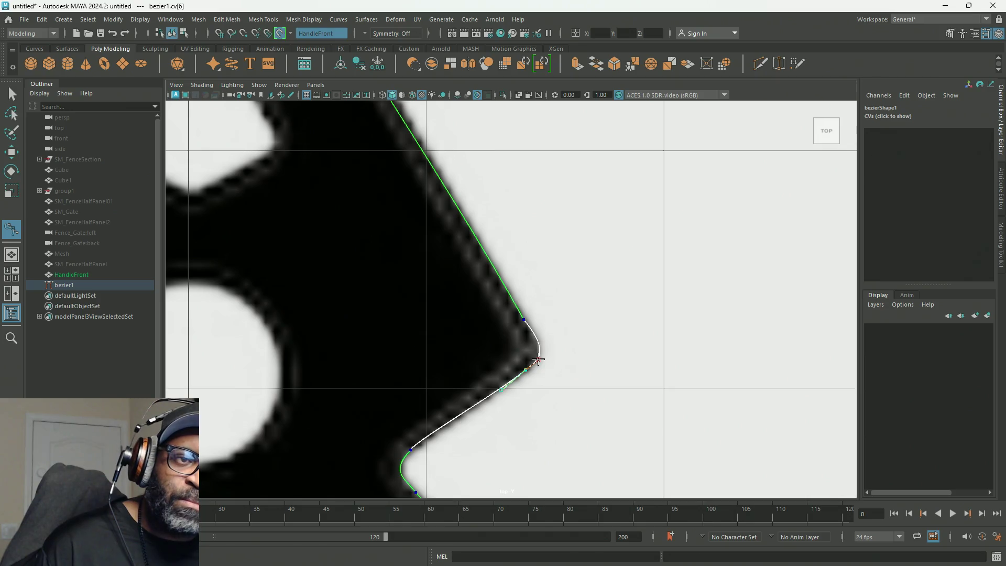
left_click_drag(537, 358, 534, 328)
left_click(525, 320)
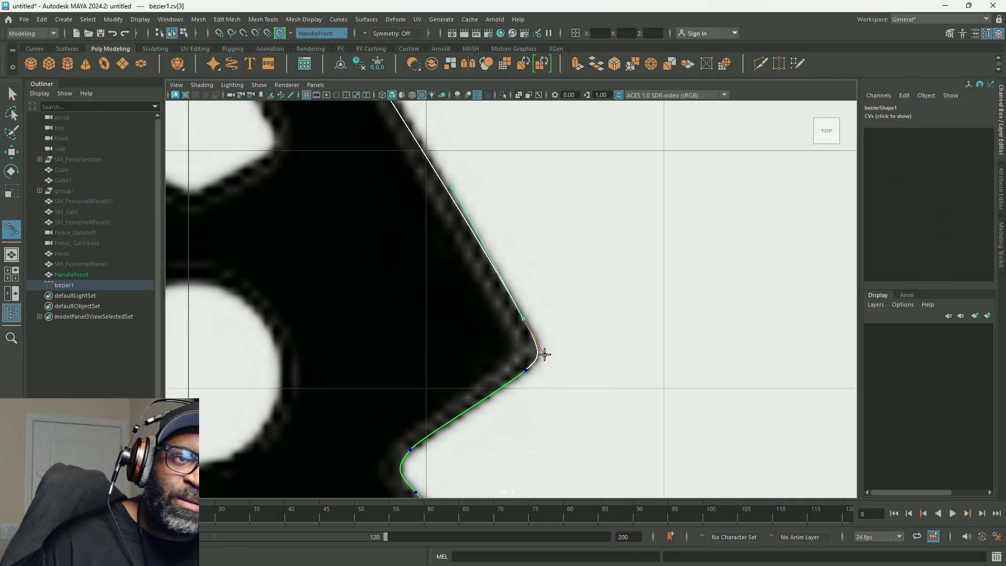
Select the corner CVs cv[3] and cv[6] and bring the upper diagonal edge into view.
left_click(544, 354)
left_click(526, 371)
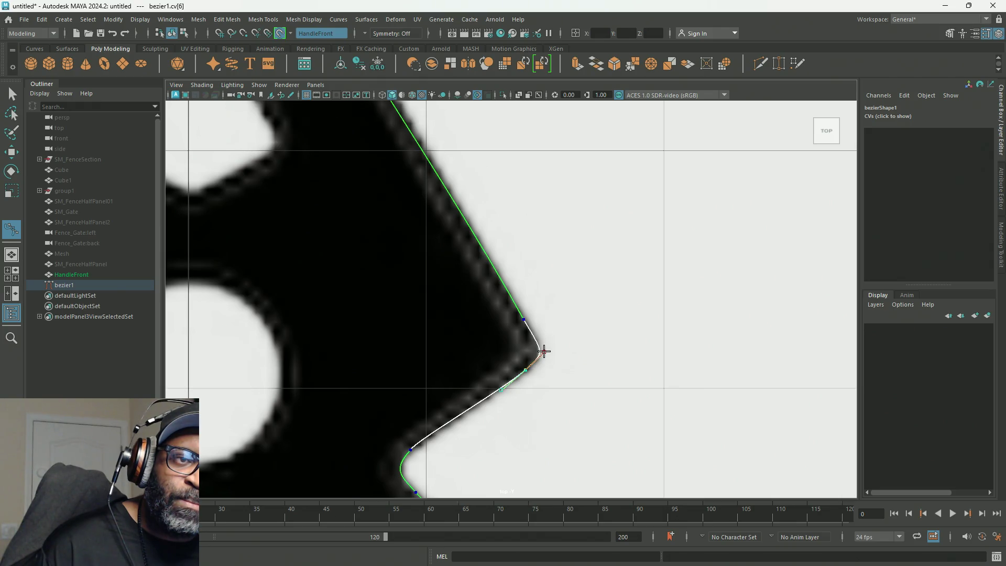
middle_click_drag(547, 269, 640, 408, "alt")
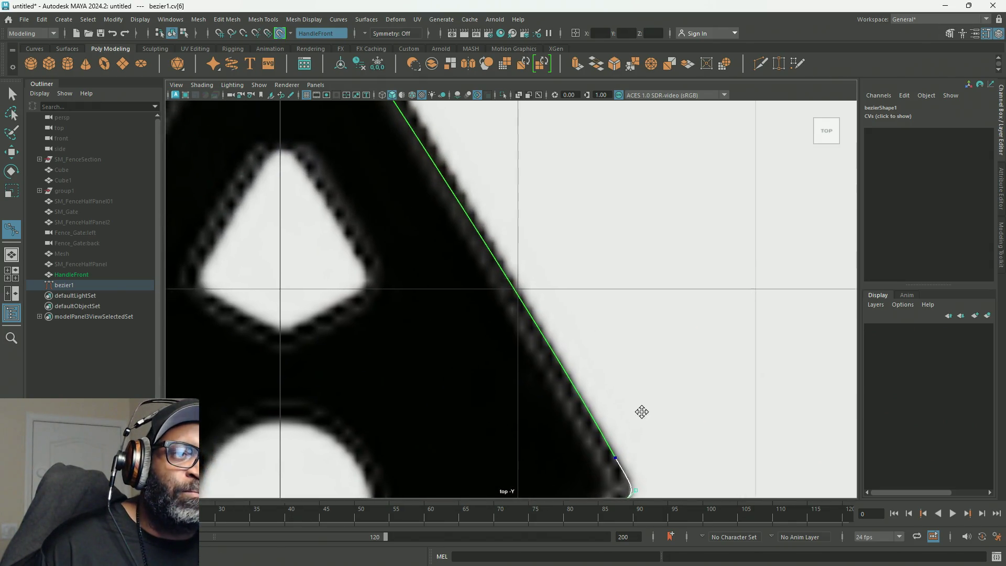
scroll(555, 292, "down", 5)
scroll(544, 287, "up", 1)
scroll(542, 299, "up", 2)
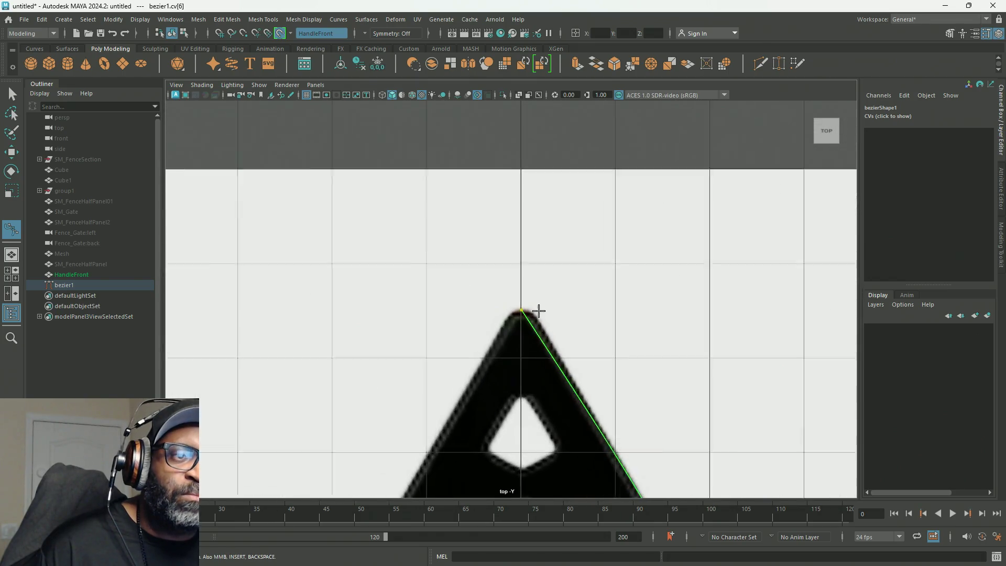
scroll(539, 310, "up", 2)
scroll(554, 344, "up", 2)
Drag the apex CV's tangent handles to round the curve smoothly over the finial's tip.
left_click(561, 363)
left_click_drag(558, 362, 565, 339)
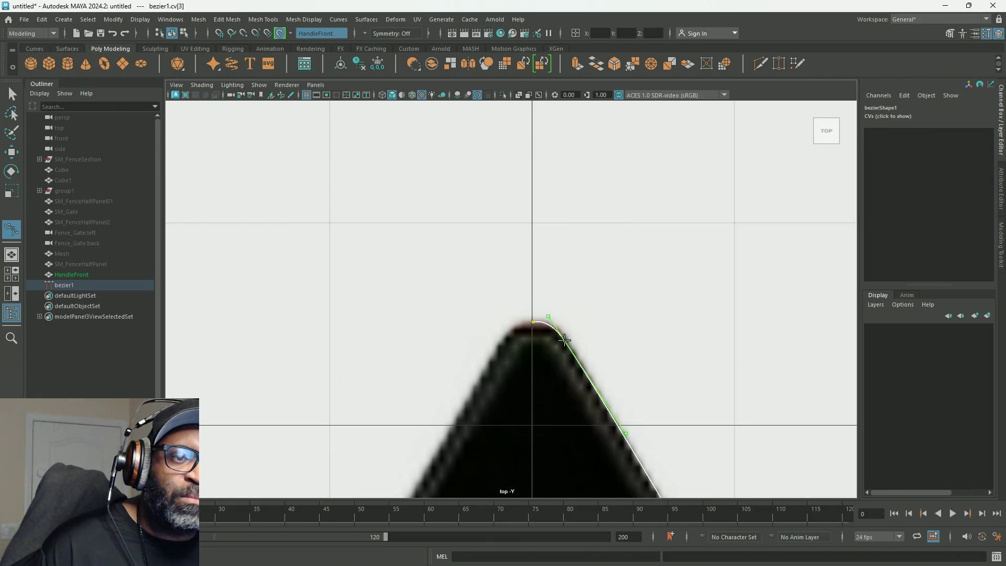
scroll(564, 339, "up", 1)
scroll(563, 341, "up", 2)
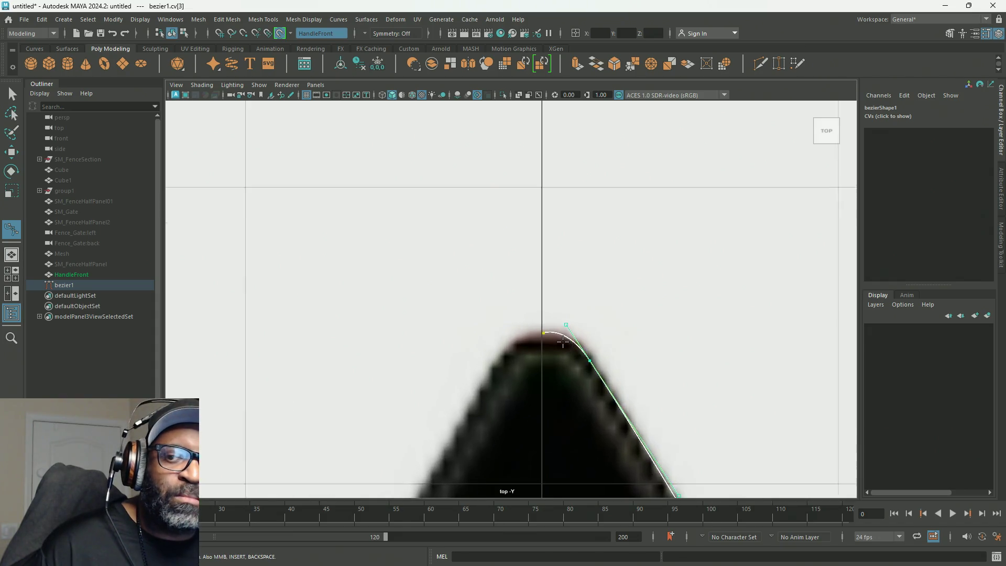
scroll(563, 341, "up", 2)
scroll(561, 353, "up", 1)
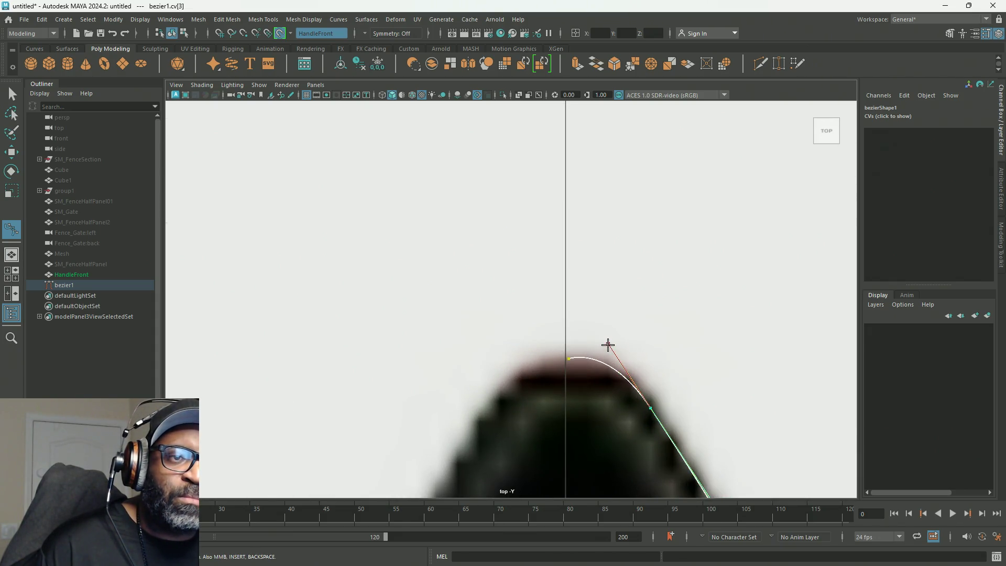
left_click_drag(608, 343, 618, 341)
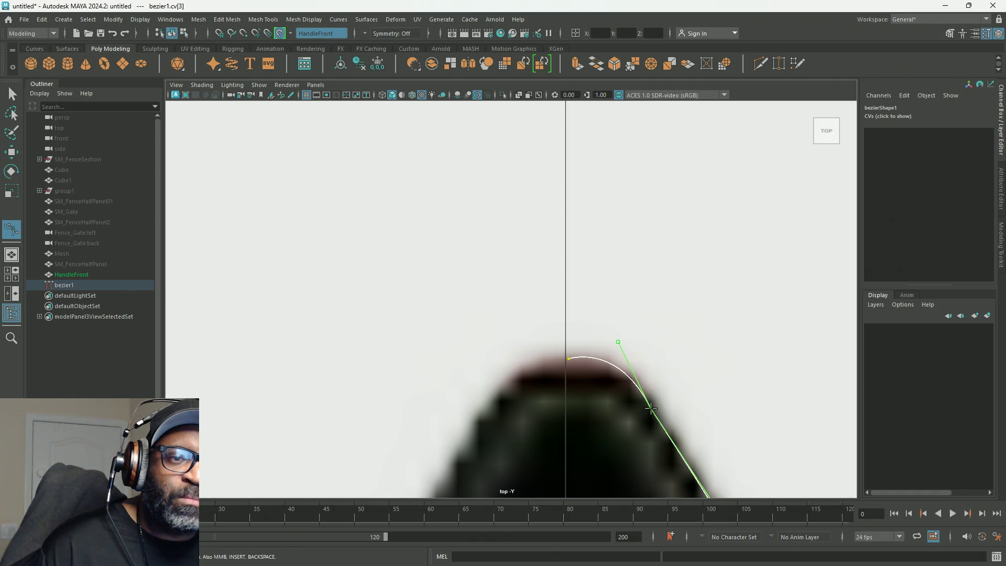
left_click_drag(651, 407, 653, 405)
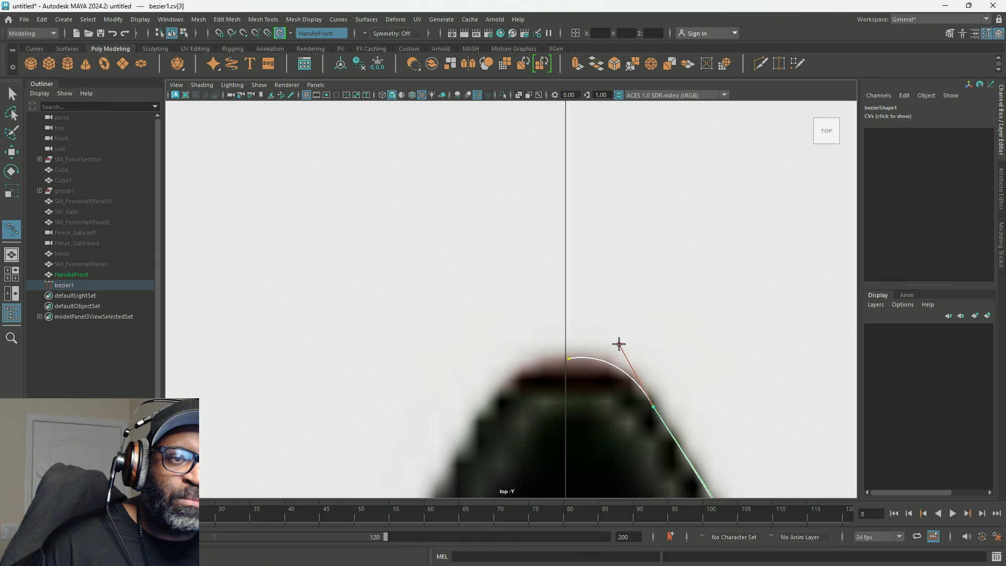
left_click_drag(618, 343, 620, 339)
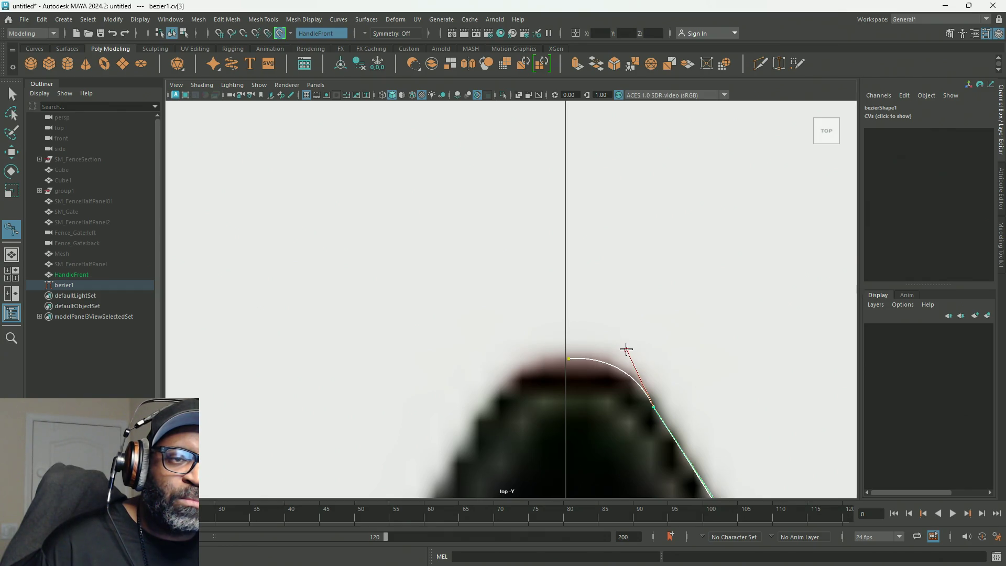
Line the apex's lower tangent handle up with the straight edge below it.
middle_click_drag(660, 393, 560, 251, "alt")
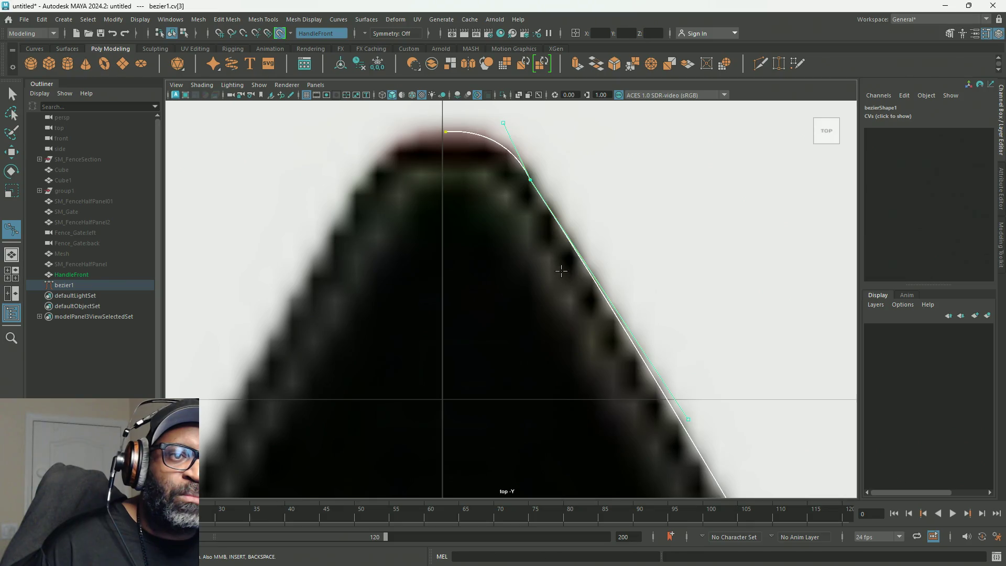
left_click(683, 418)
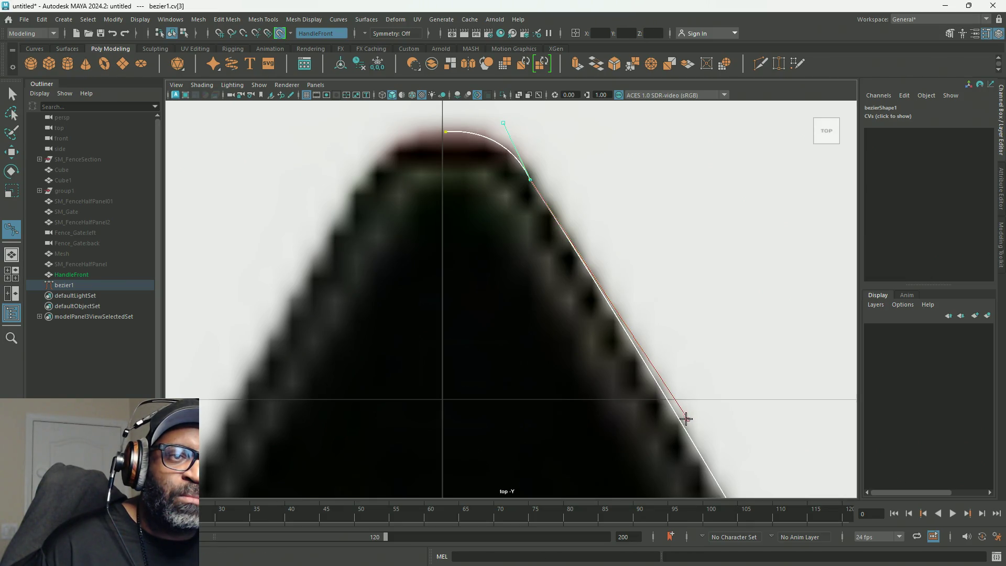
left_click_drag(683, 420, 543, 197)
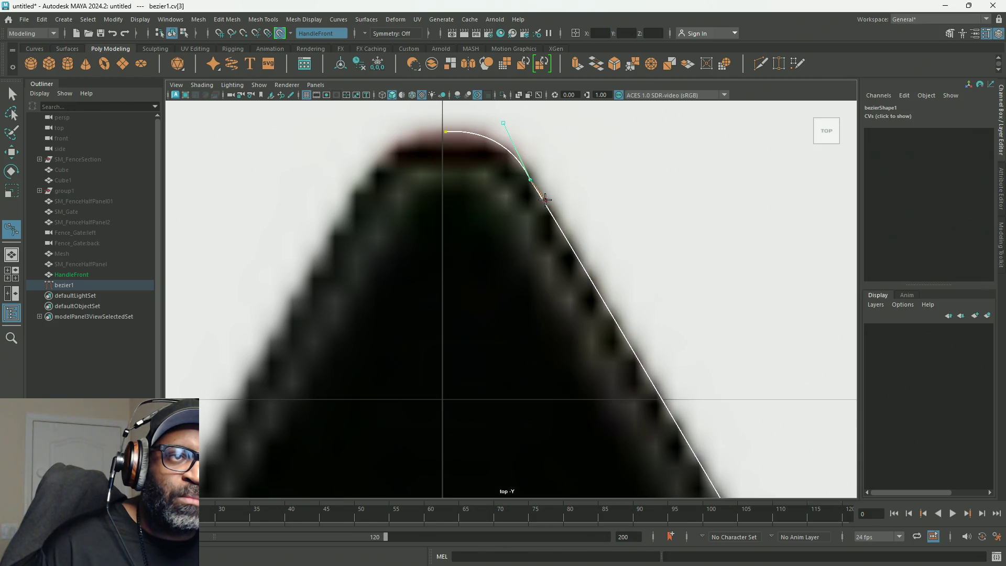
scroll(550, 223, "down", 5)
scroll(579, 341, "up", 2)
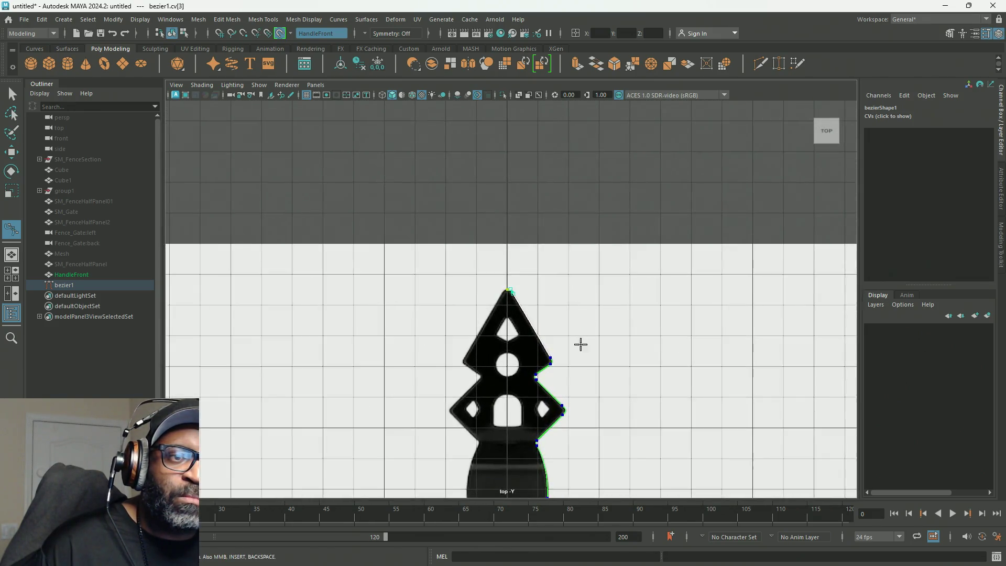
scroll(592, 122, "up", 2)
scroll(568, 236, "down", 1)
scroll(461, 150, "down", 1)
scroll(582, 242, "up", 1)
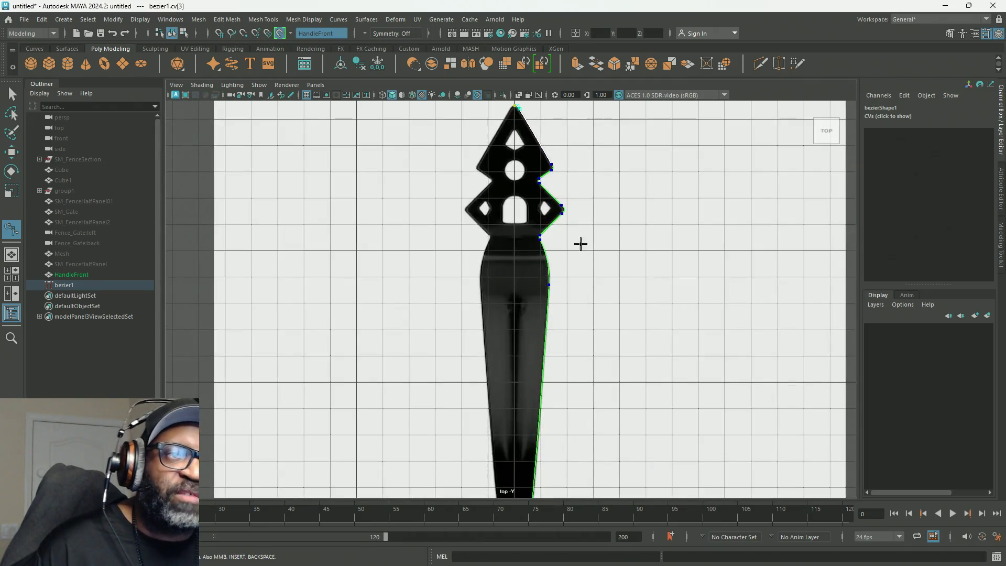
left_click(75, 284)
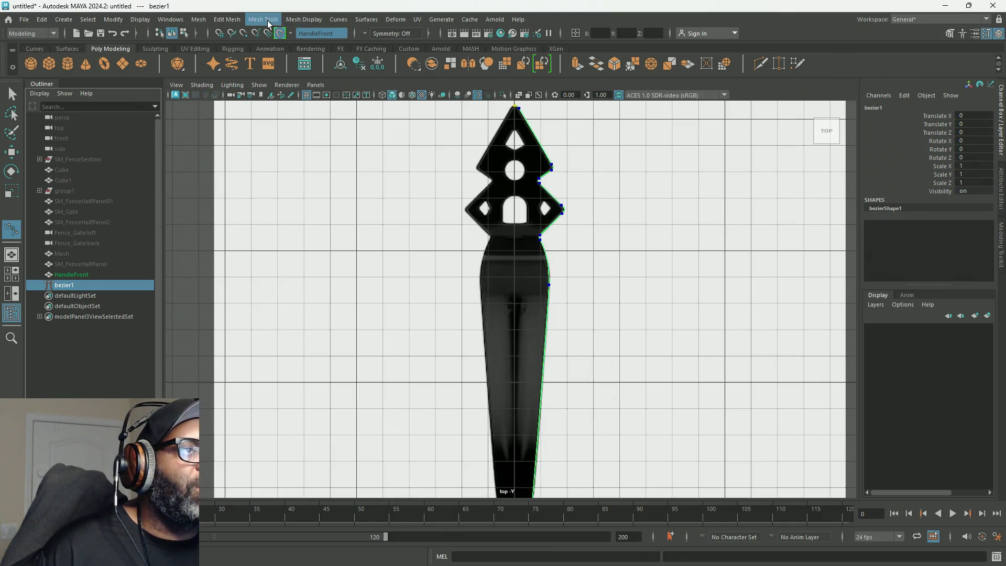
left_click(334, 19)
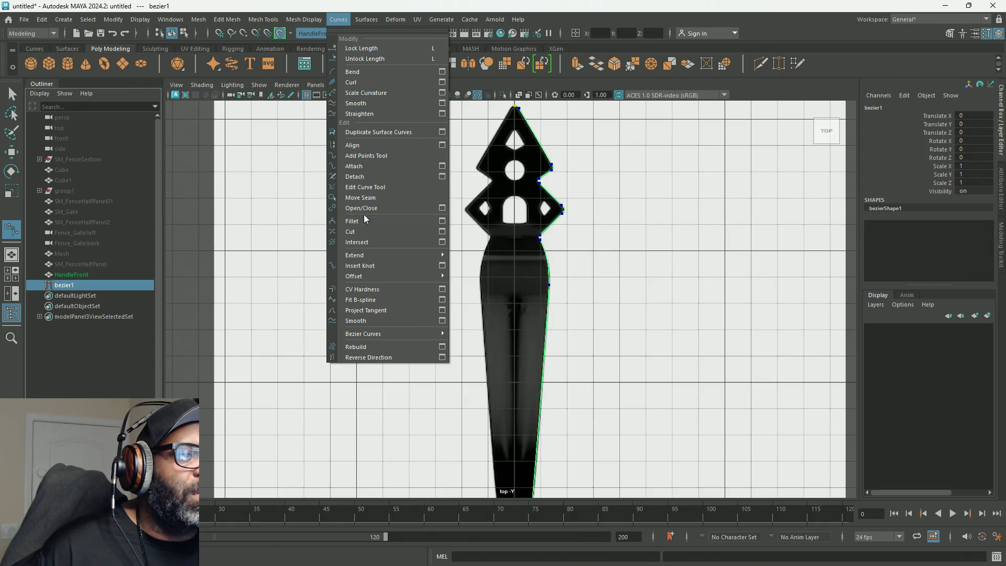
left_click(438, 207)
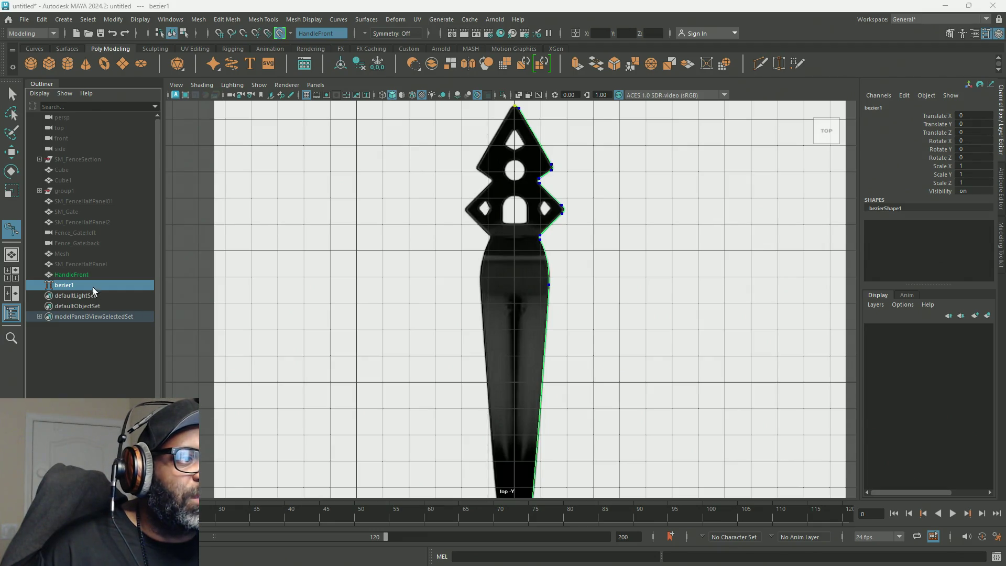
scroll(641, 259, "down", 3)
key("f")
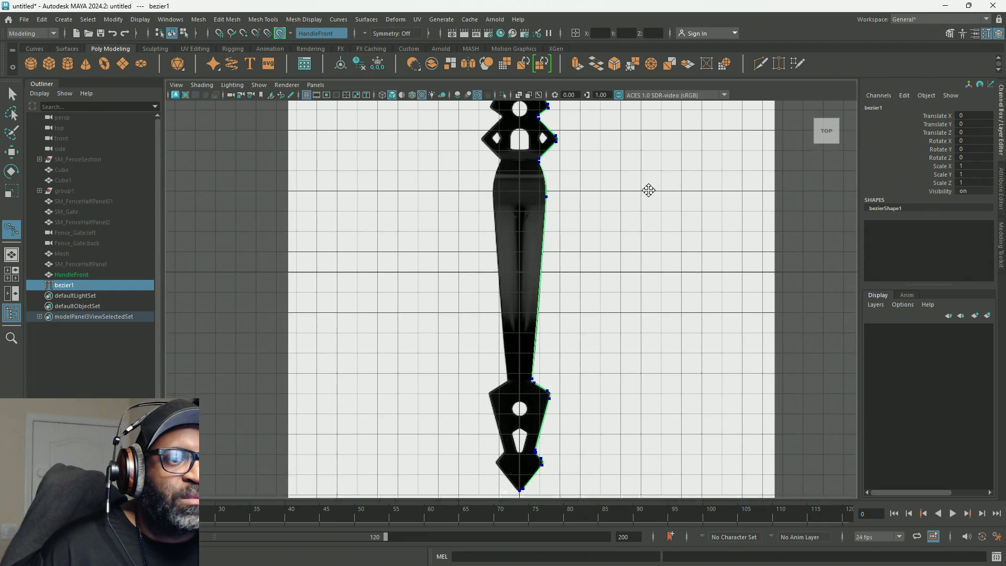
left_click(83, 288)
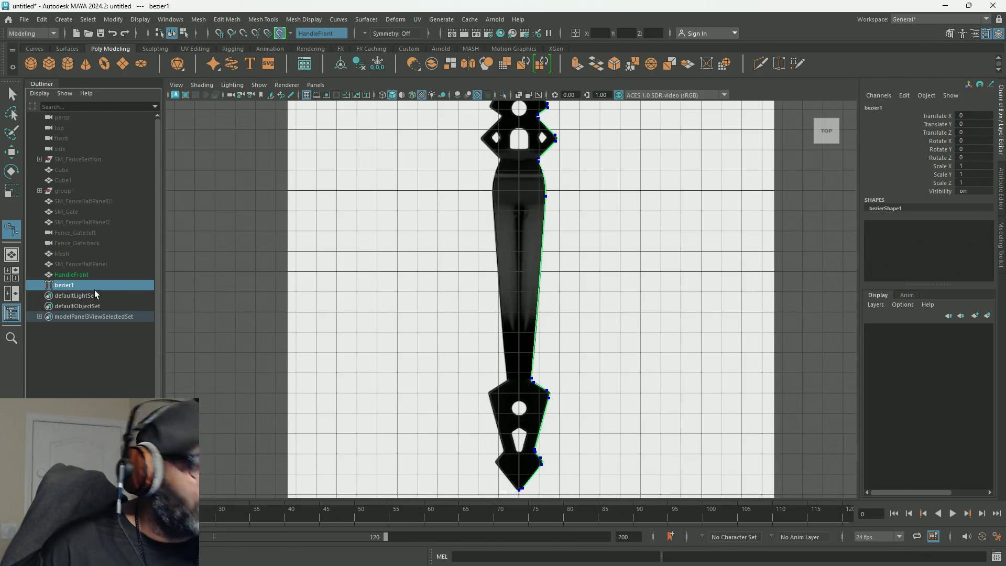
key("w")
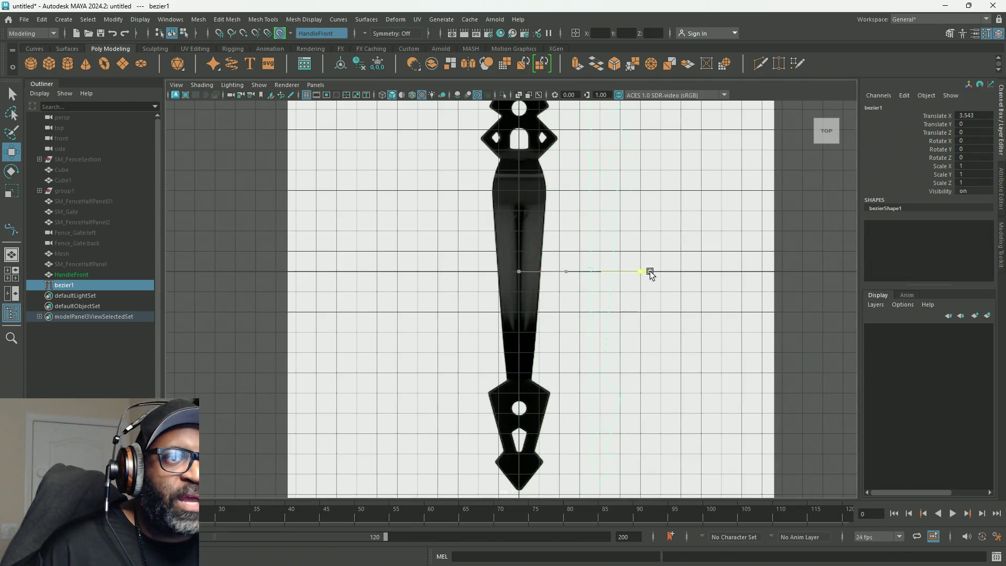
left_click_drag(522, 271, 292, 272)
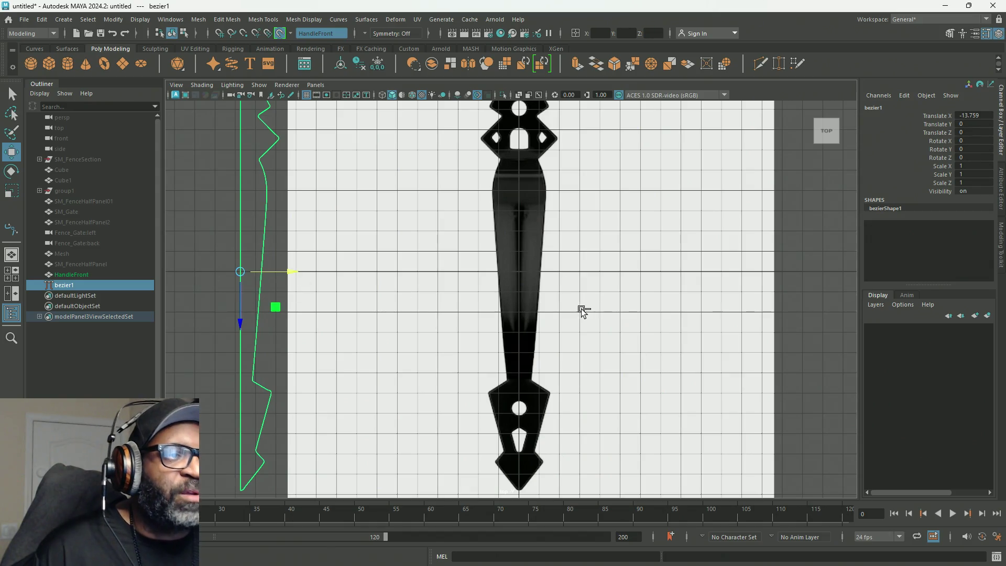
key("ctrl+z")
key("f")
scroll(641, 225, "down", 2)
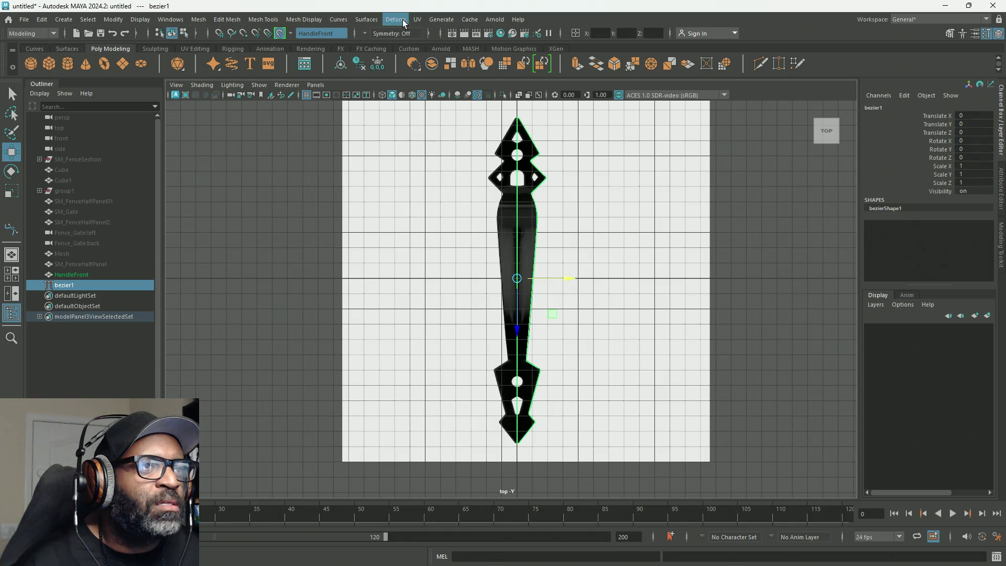
Attempt Surfaces > Loft on bezier1, check the error in the Script Editor, and reopen the Surfaces menu.
left_click(340, 21)
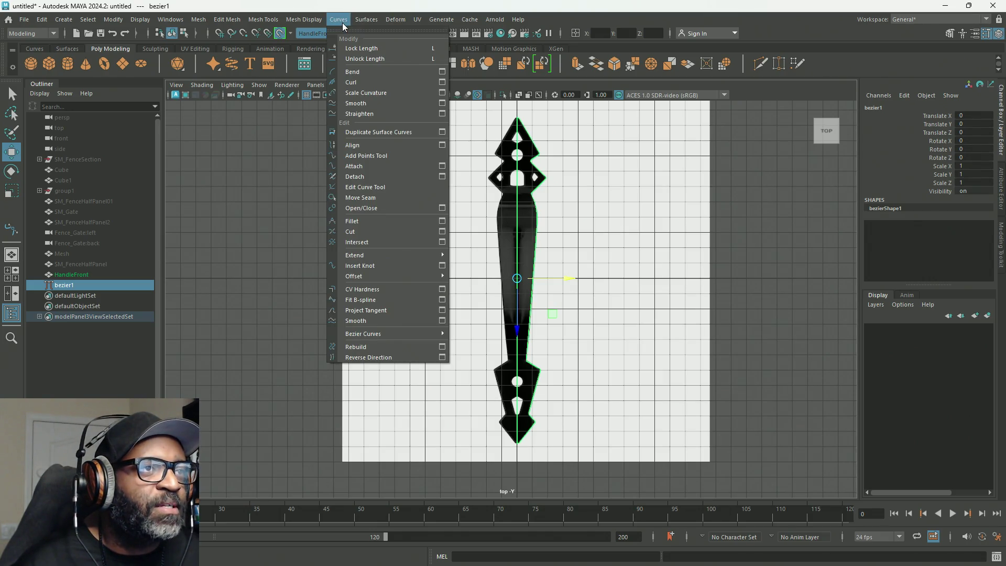
mouse_move(367, 19)
left_click(388, 48)
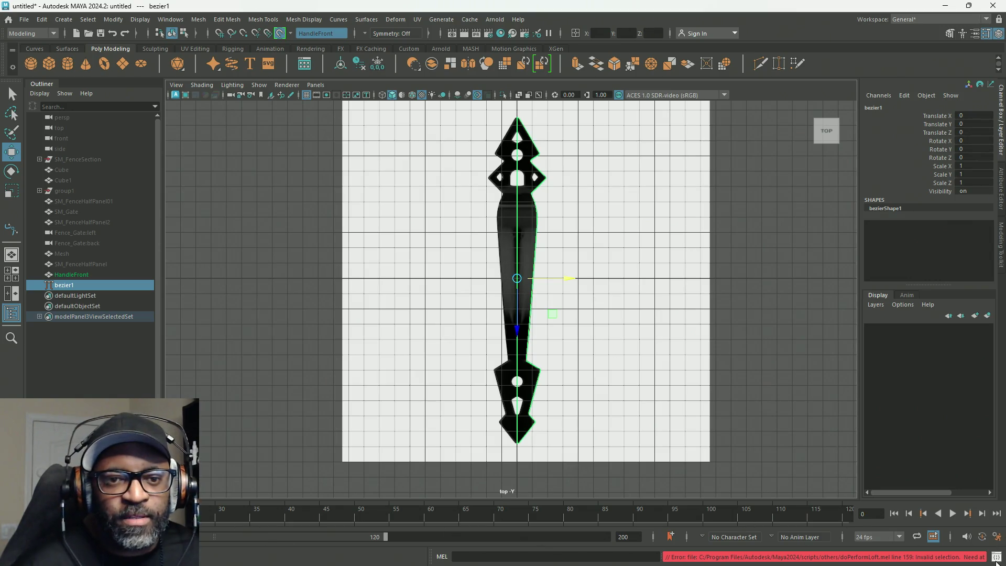
left_click(996, 536)
left_click(369, 96)
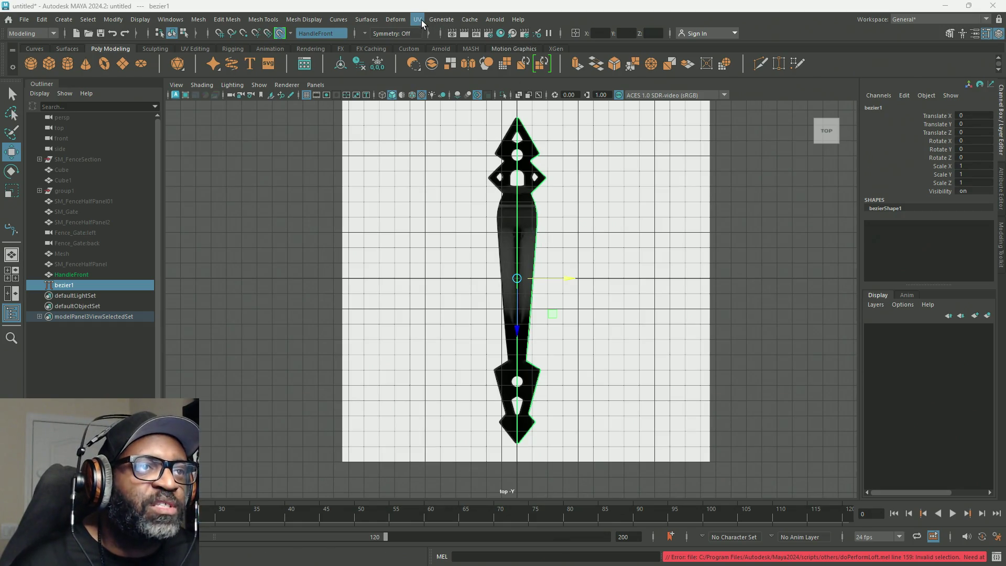
left_click(363, 22)
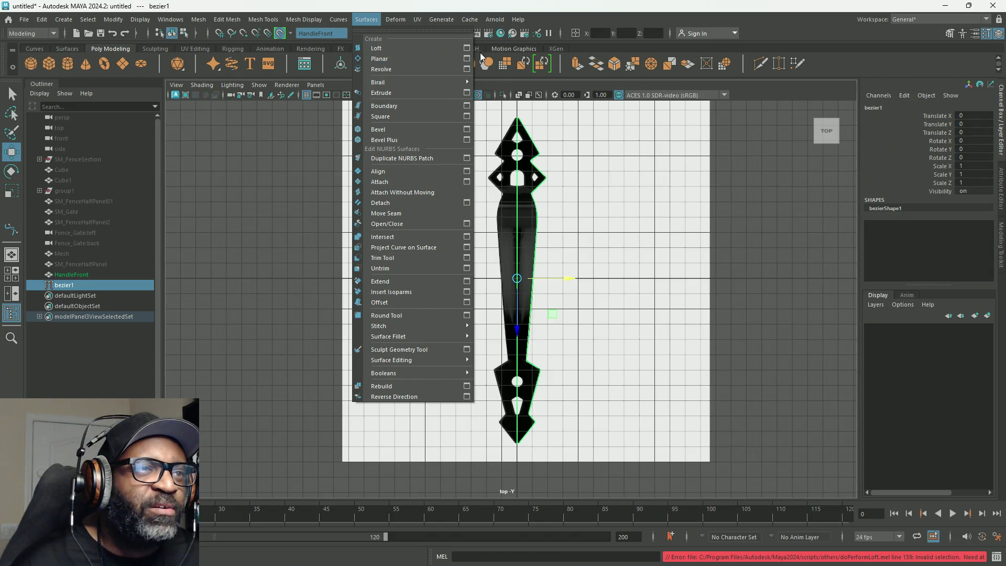
Create a Planar surface filling the bezier outline and hide the bezier1 curve.
left_click(461, 59)
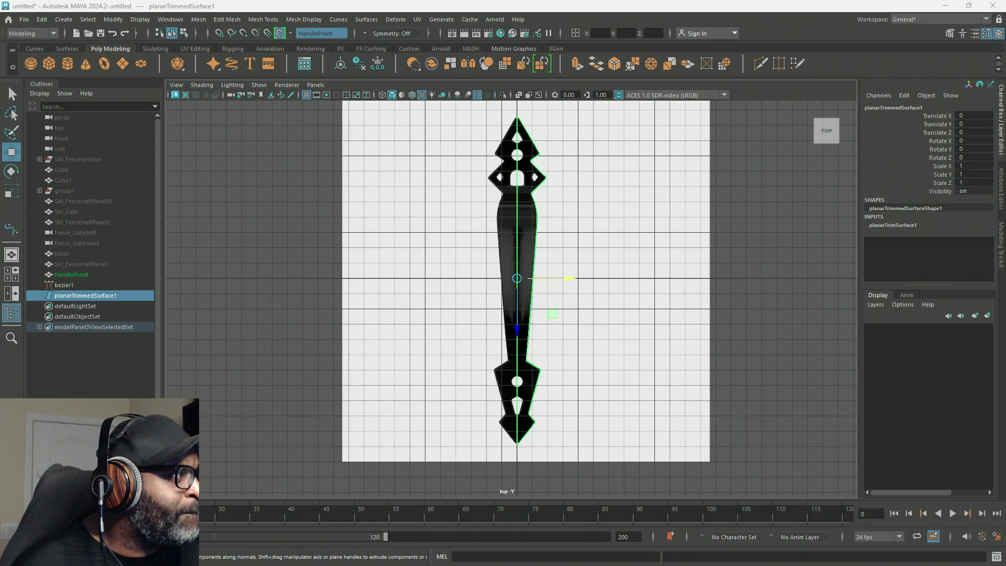
left_click(75, 295)
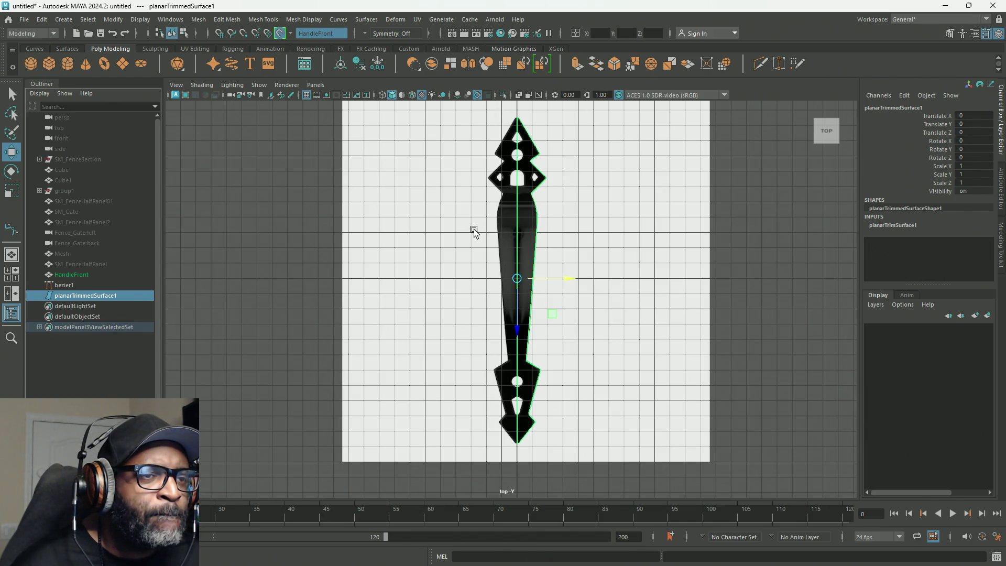
scroll(467, 227, "down", 3)
scroll(467, 227, "down", 2)
scroll(468, 227, "up", 3)
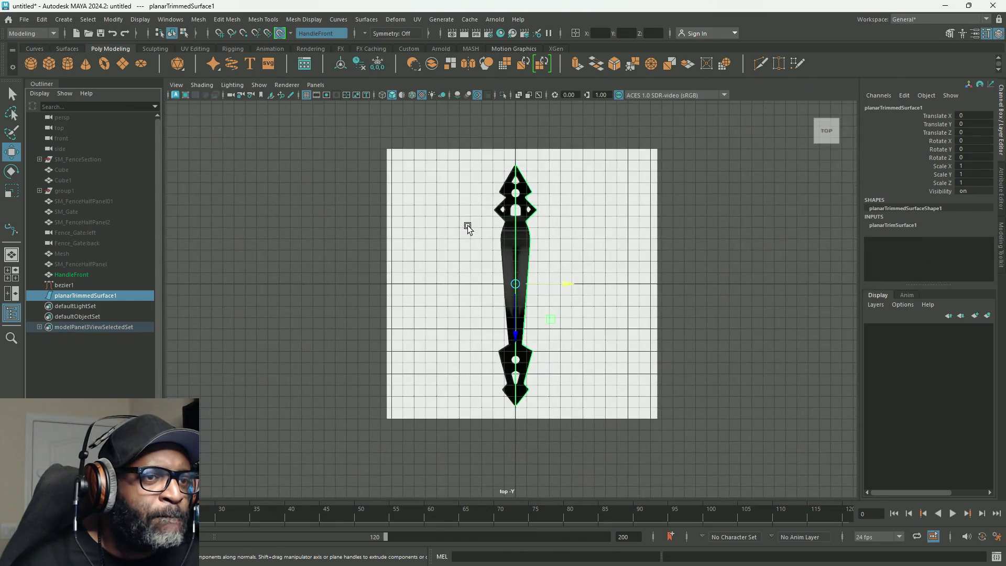
left_click_drag(568, 284, 354, 285)
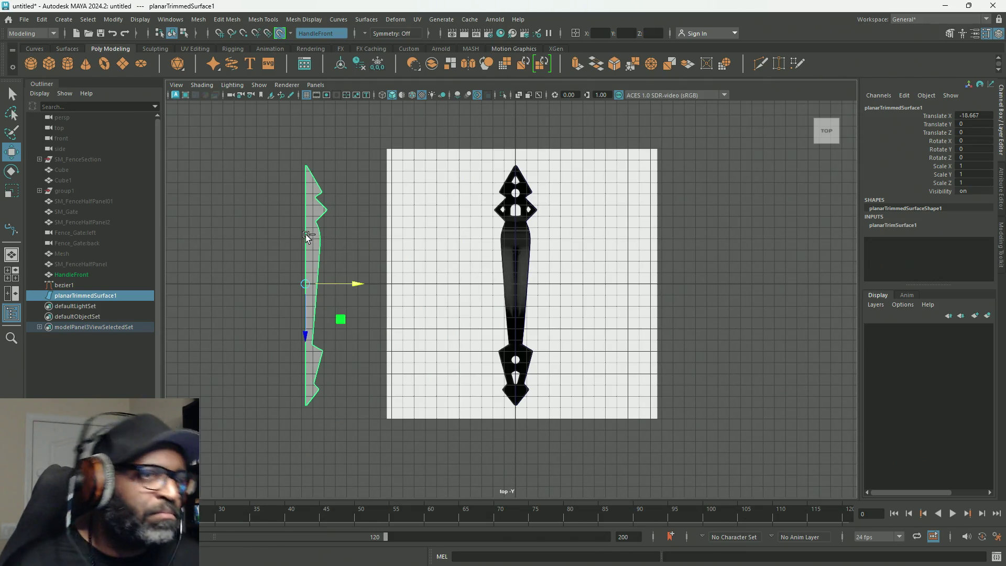
left_click(83, 285)
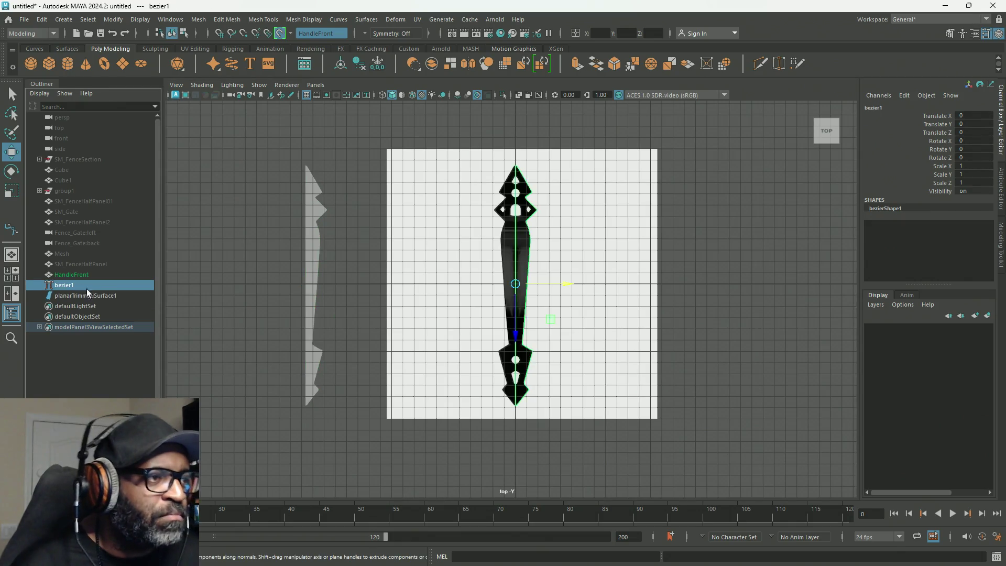
key("ctrl+h")
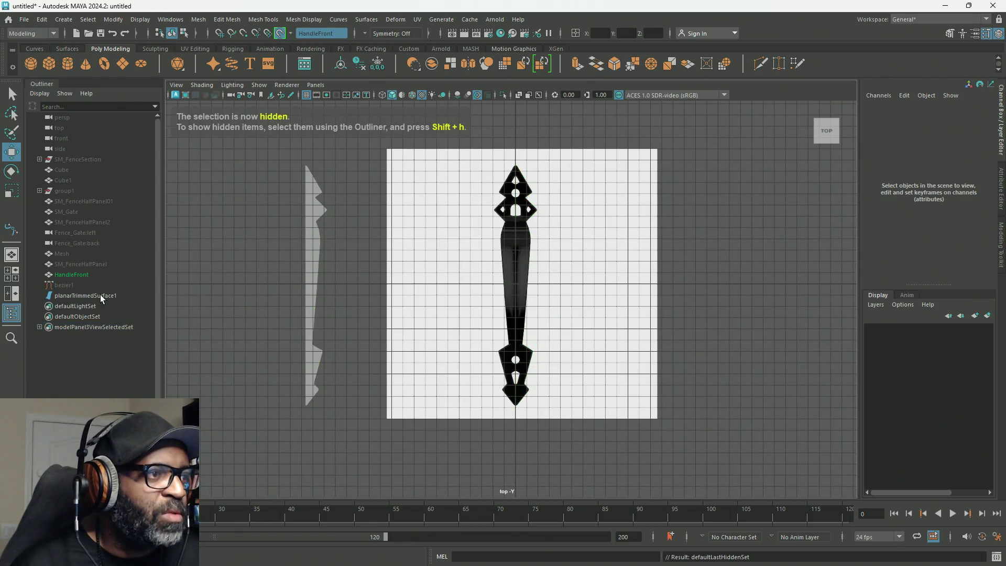
Set the planar surface's Translate X to 0 and rename it HalfHandle in the Outliner.
left_click(99, 294)
double_click(975, 115)
type("0")
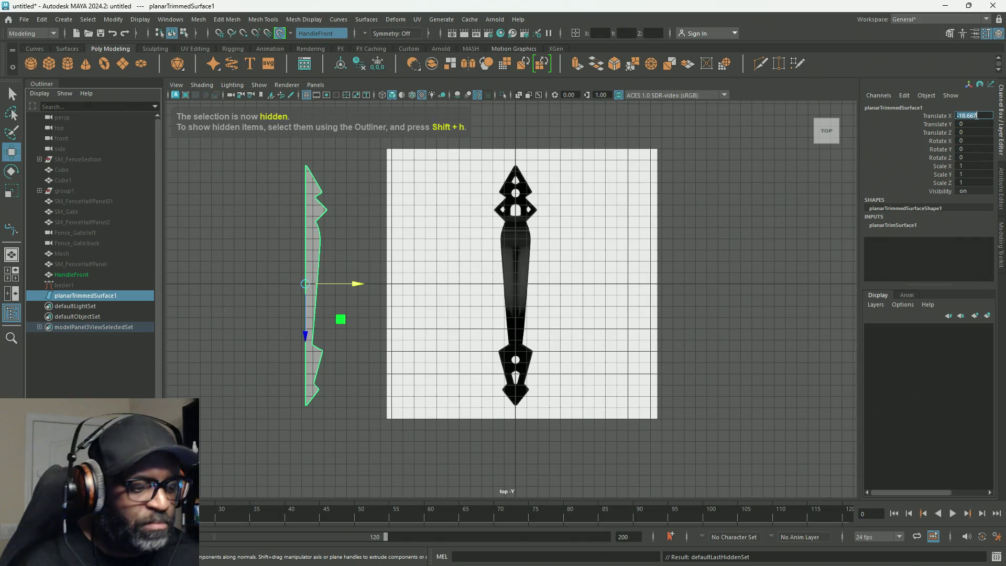
key("Return")
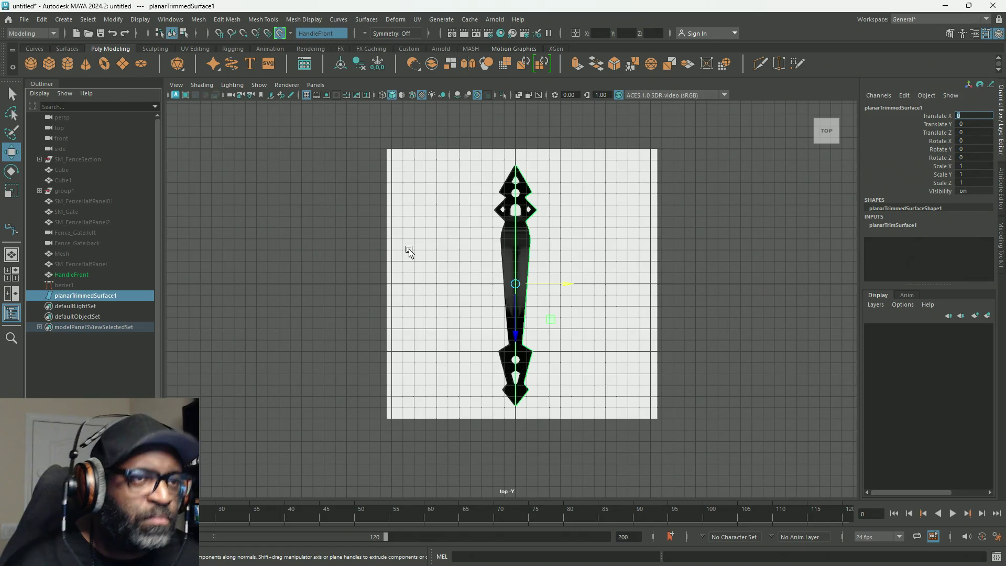
left_click(77, 296)
double_click(77, 296)
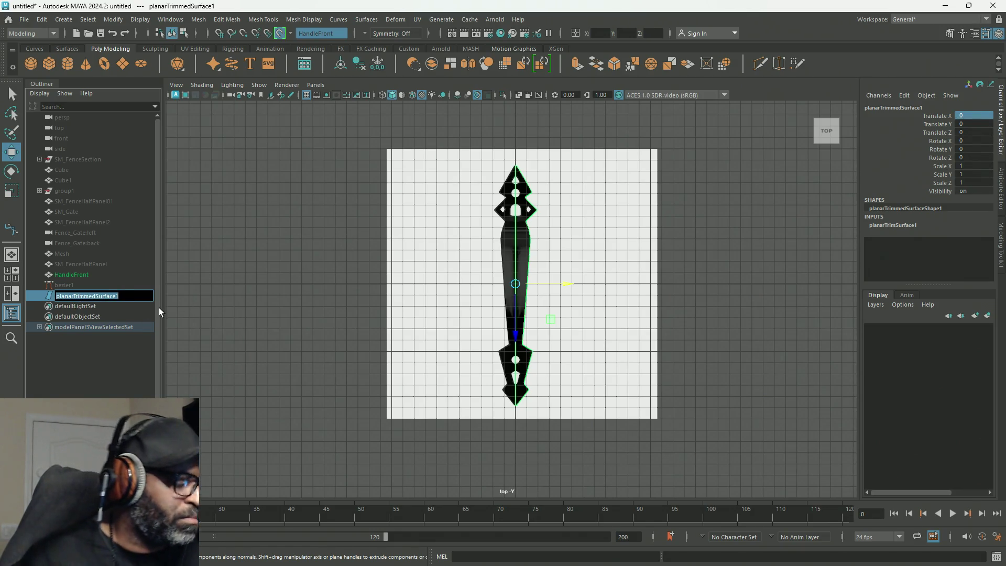
type("HalfHandle")
key("Return")
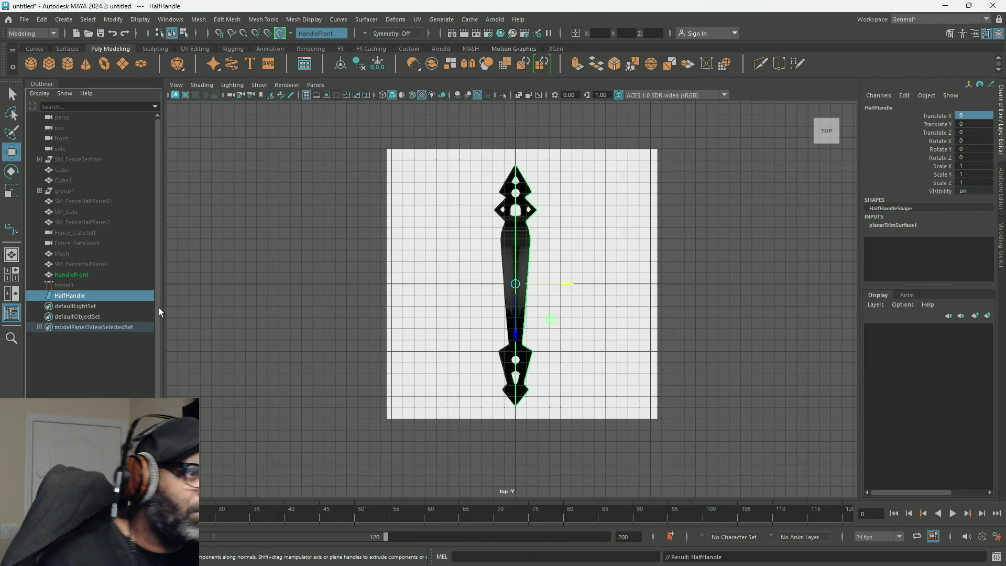
scroll(509, 192, "up", 2)
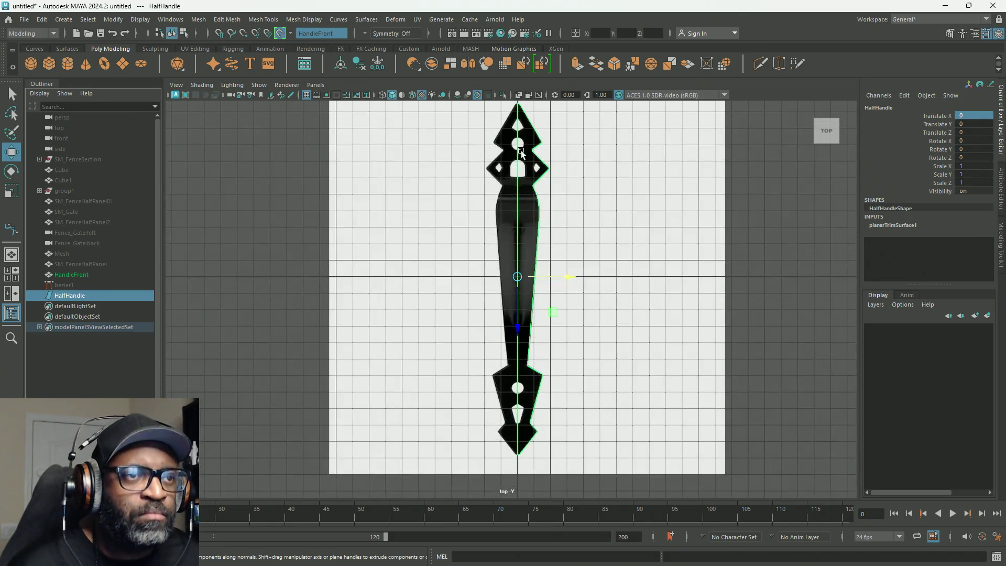
scroll(499, 233, "up", 1)
scroll(498, 232, "up", 2)
scroll(471, 224, "up", 1)
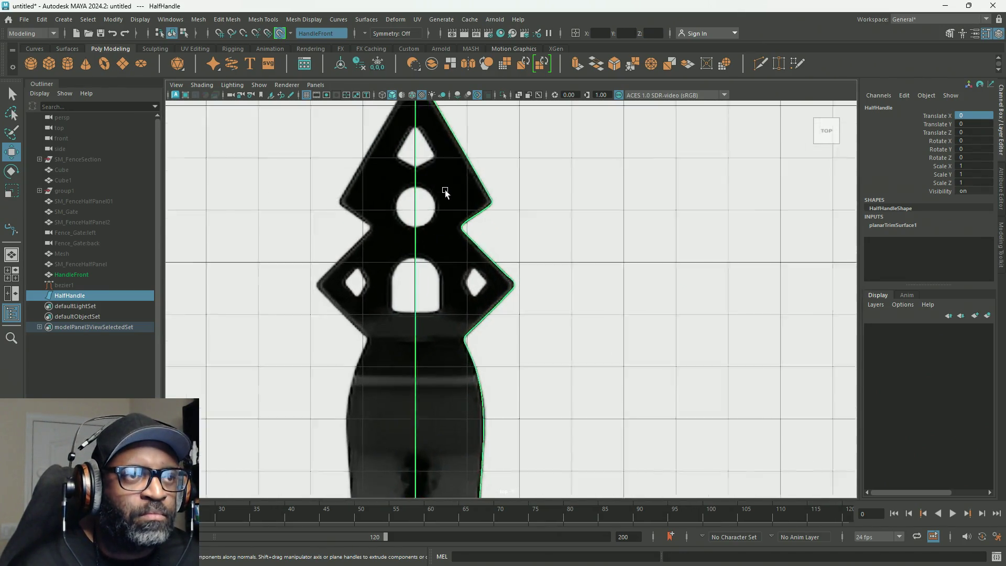
scroll(480, 253, "up", 1)
Turn off HandleFront as live surface and make HalfHandle the live surface instead.
middle_click_drag(479, 252, 507, 309, "alt")
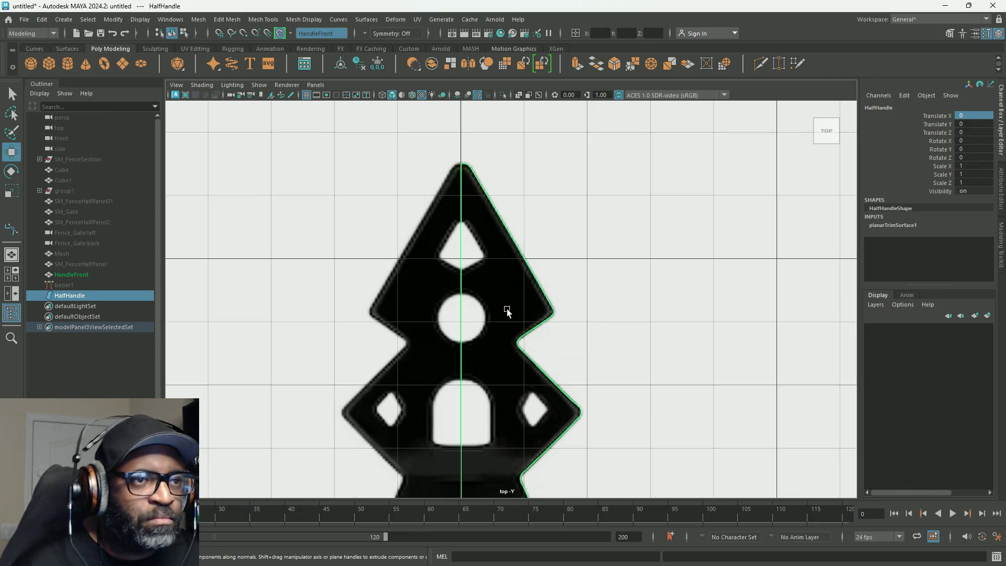
scroll(494, 279, "up", 1)
scroll(469, 239, "down", 1)
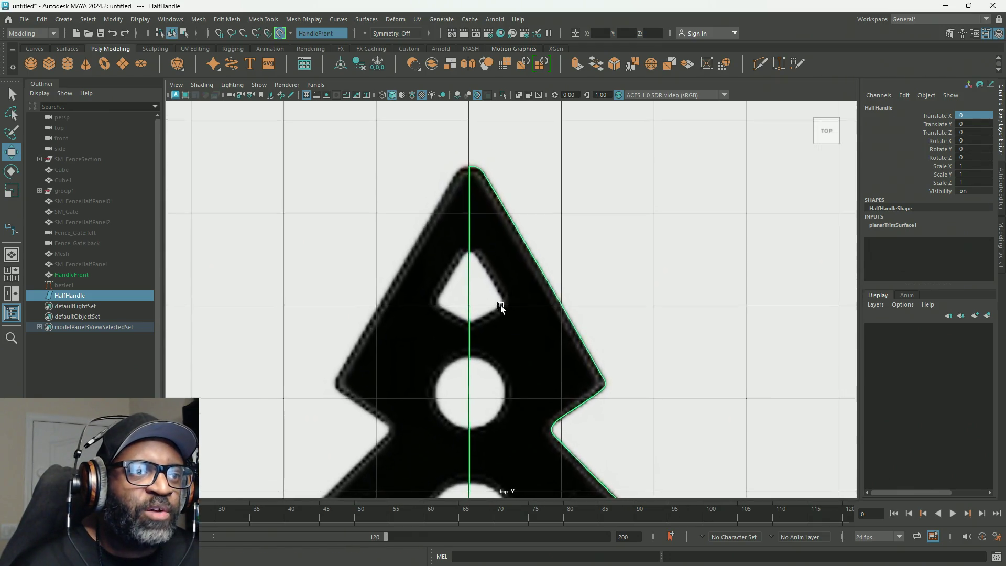
scroll(501, 304, "down", 1)
scroll(468, 240, "up", 4)
scroll(732, 323, "down", 2)
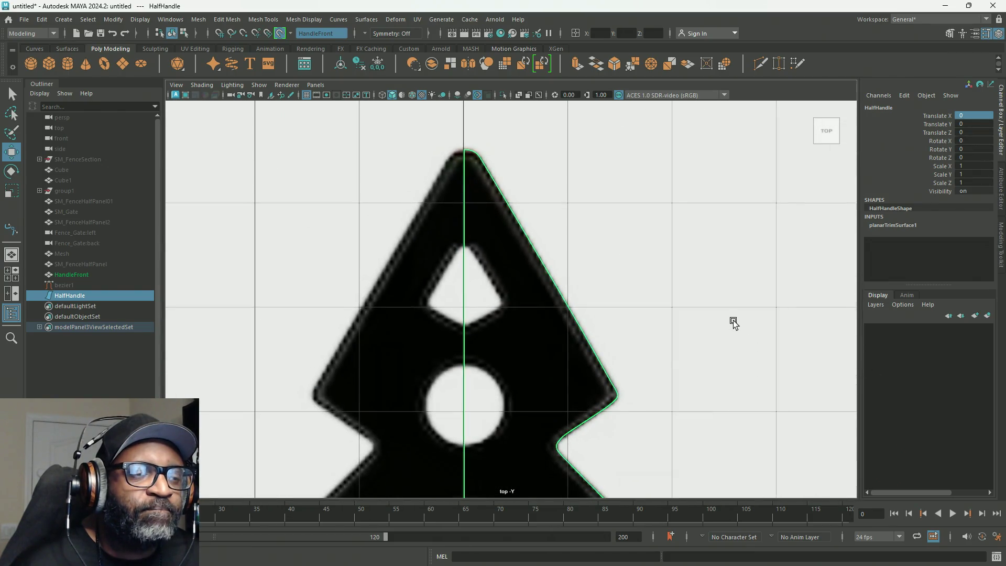
scroll(673, 354, "up", 3)
scroll(714, 366, "up", 1)
scroll(572, 323, "down", 2)
scroll(572, 323, "down", 1)
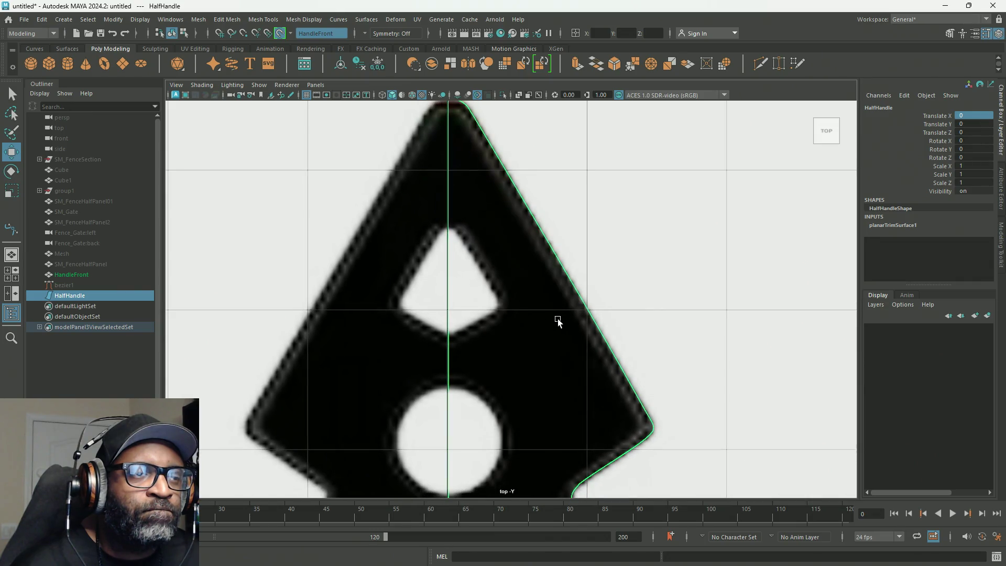
left_click(280, 33)
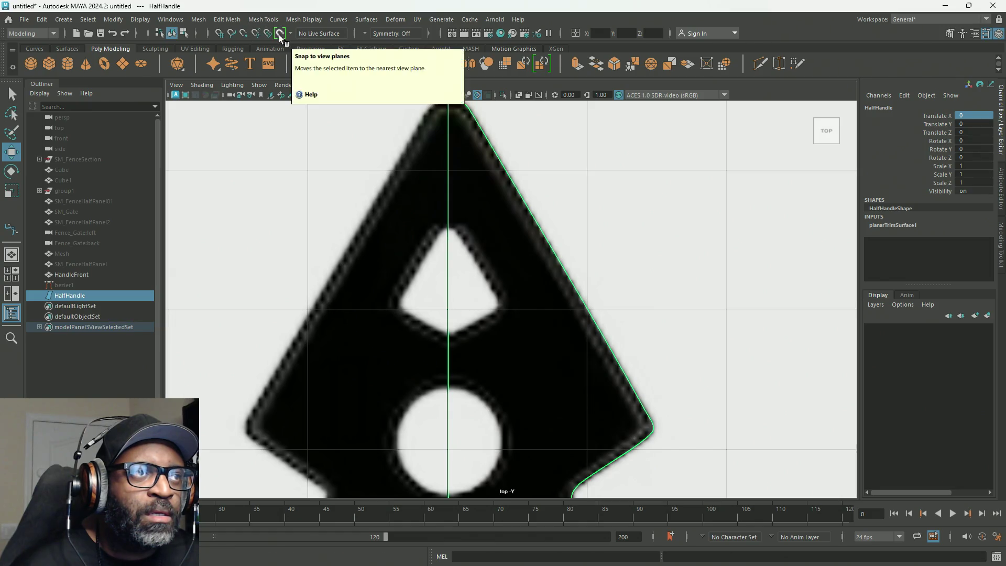
left_click(280, 34)
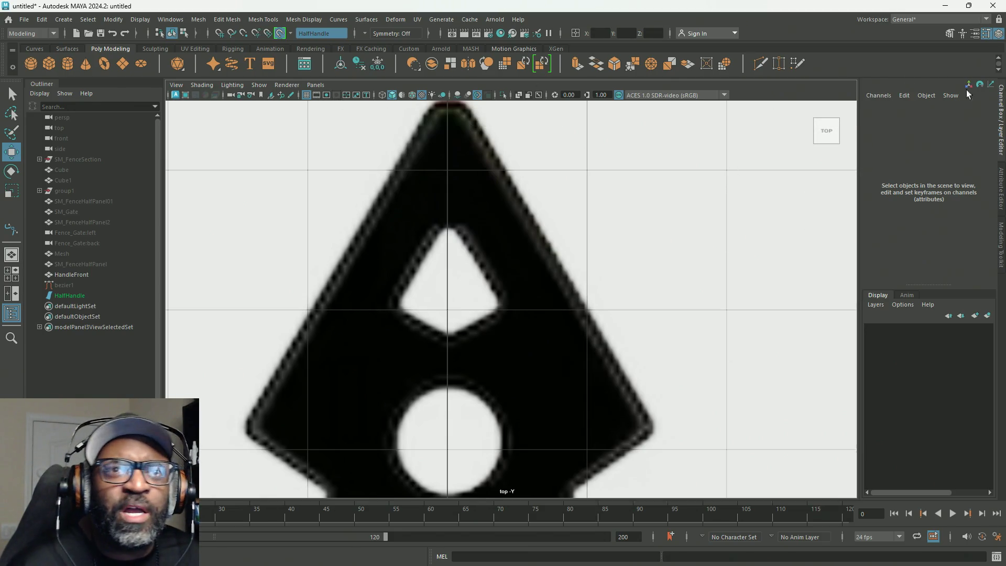
left_click(950, 33)
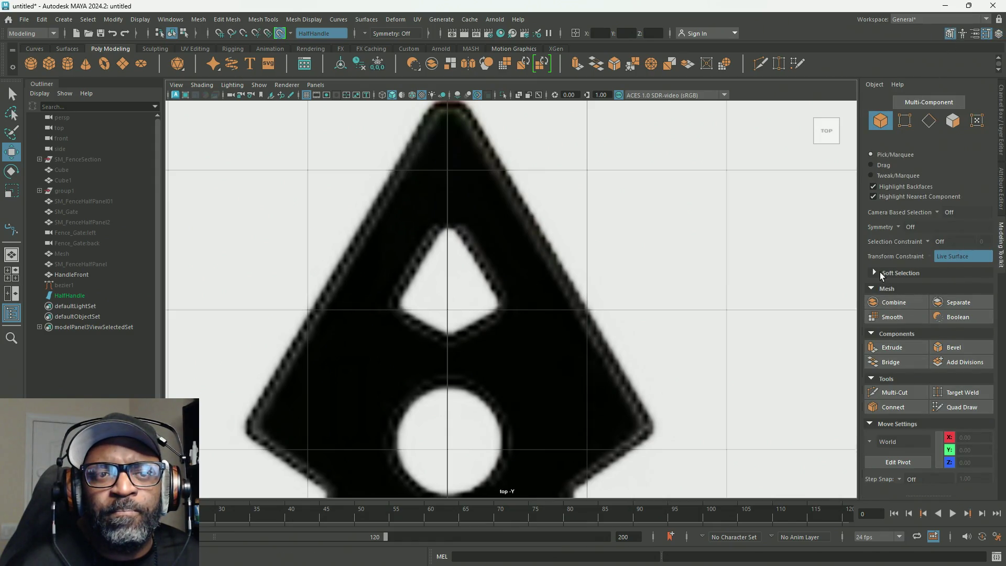
Activate Quad Draw and select the HandleFront reference plane in the Outliner.
left_click(959, 409)
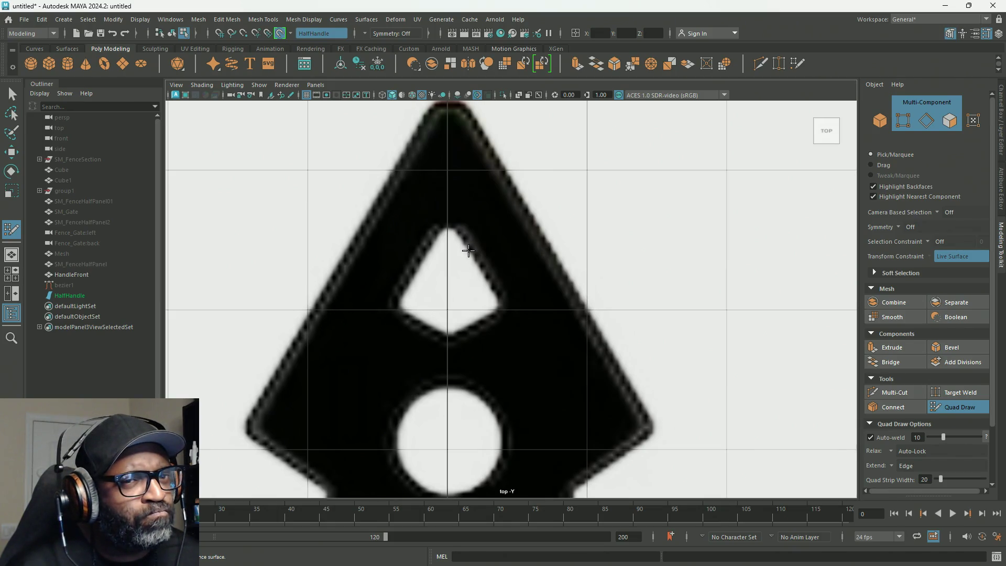
scroll(465, 262, "down", 3)
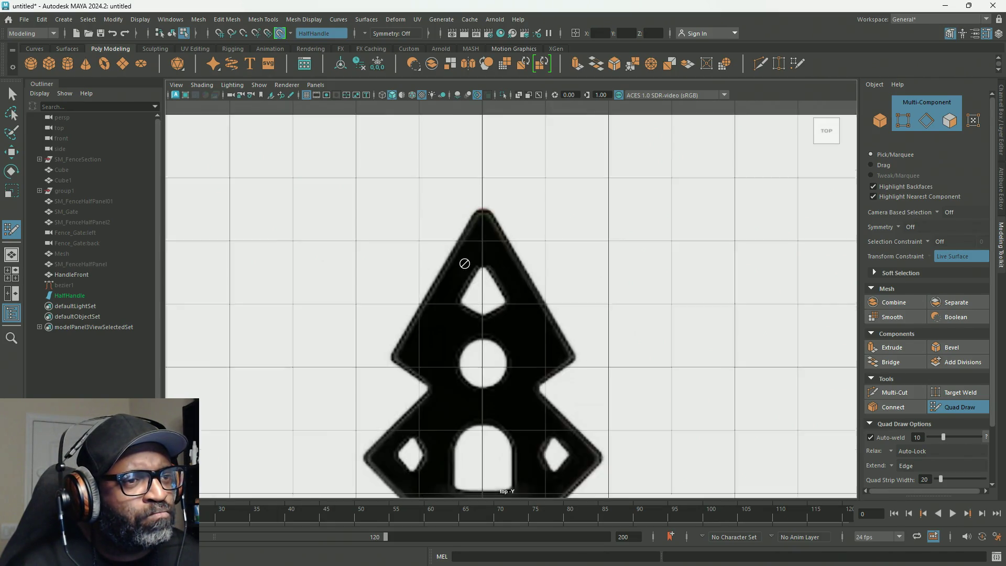
scroll(464, 262, "down", 3)
scroll(510, 325, "up", 2)
scroll(494, 291, "up", 1)
scroll(474, 284, "up", 1)
scroll(466, 280, "up", 1)
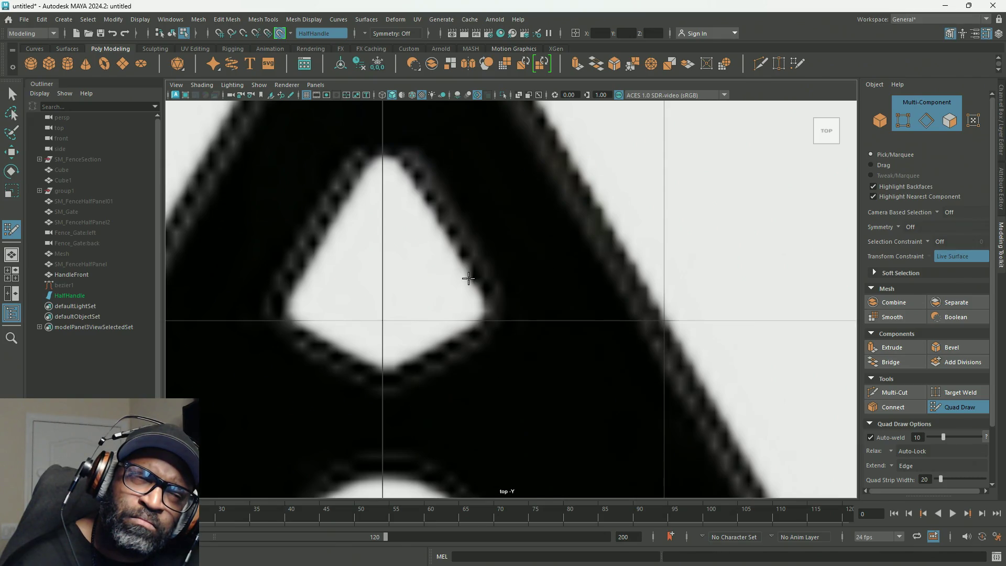
left_click(62, 275)
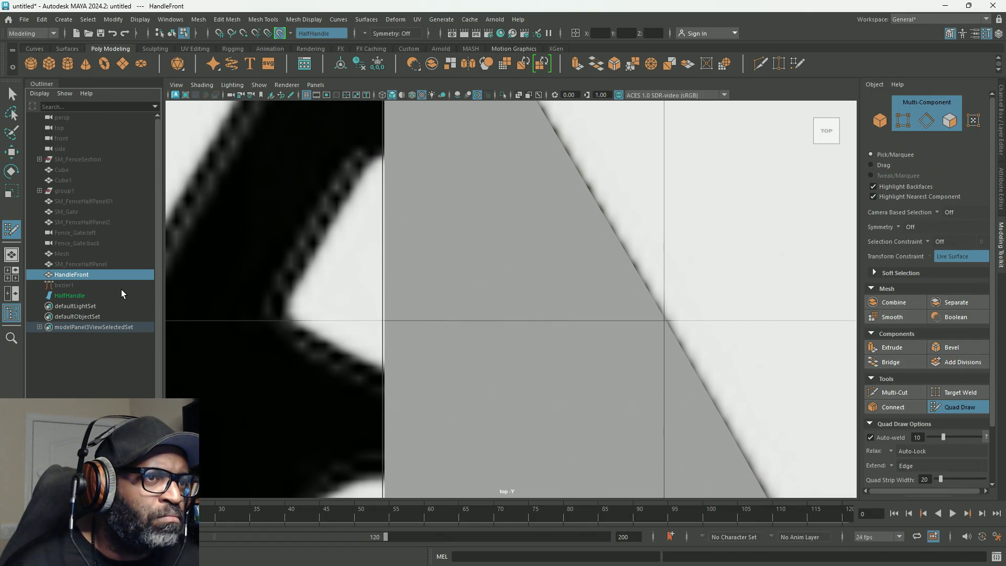
Hide HandleFront, test a Quad Draw point on HalfHandle and undo it.
key("ctrl+h")
left_click(69, 295)
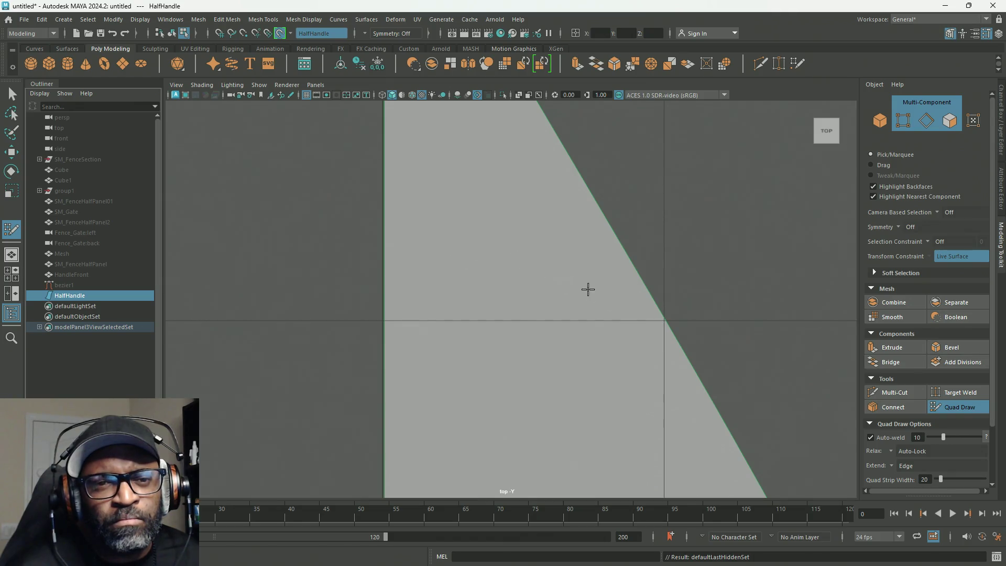
left_click(472, 281)
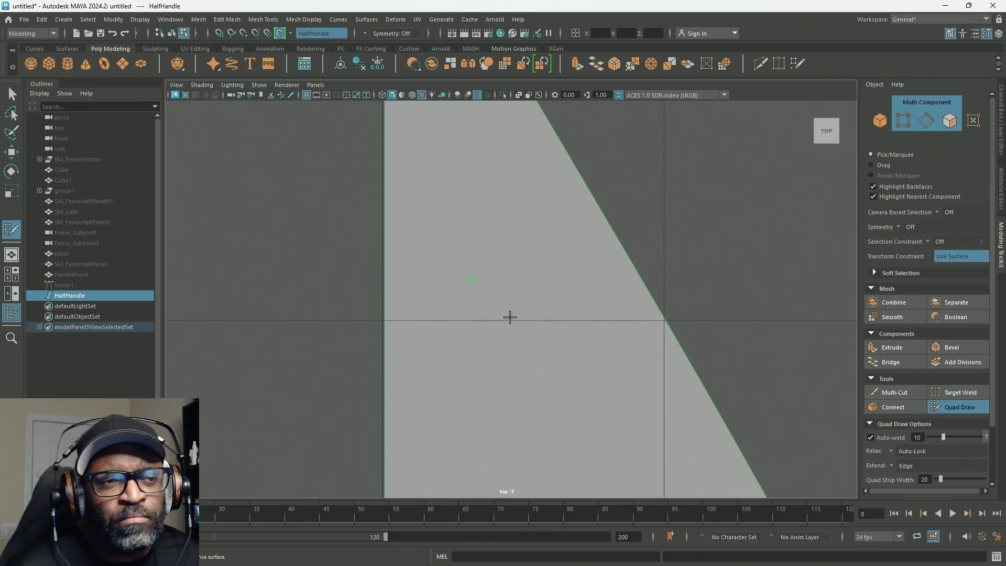
key("ctrl+z")
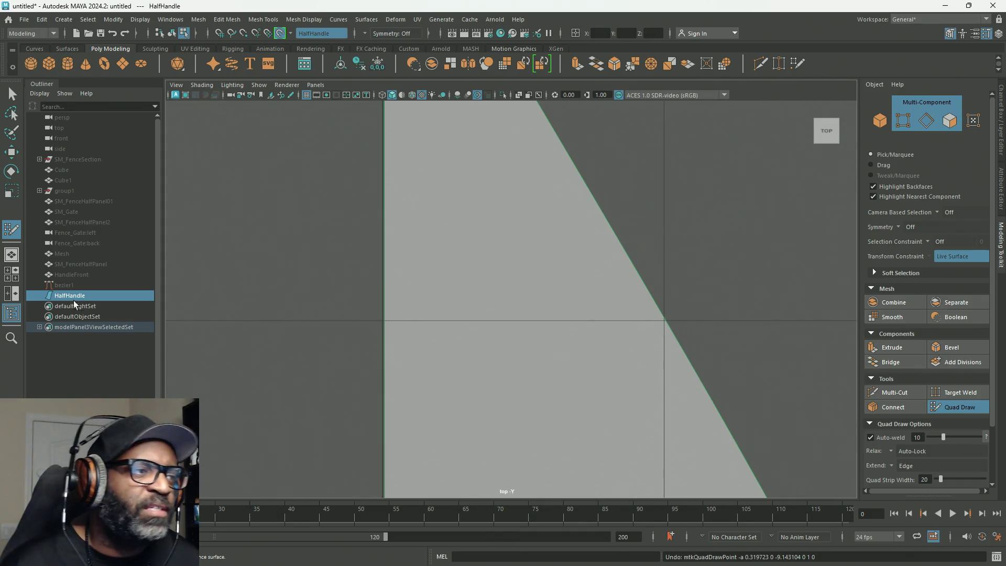
Unhide all objects, show HandleFront's transform values and switch to the four-pane layout.
left_click(79, 274)
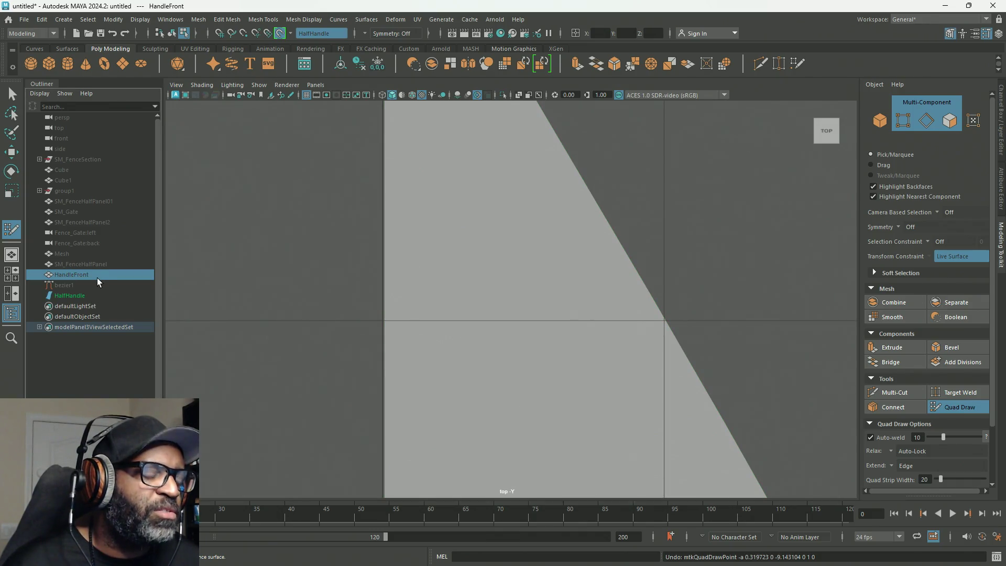
key("shift+h")
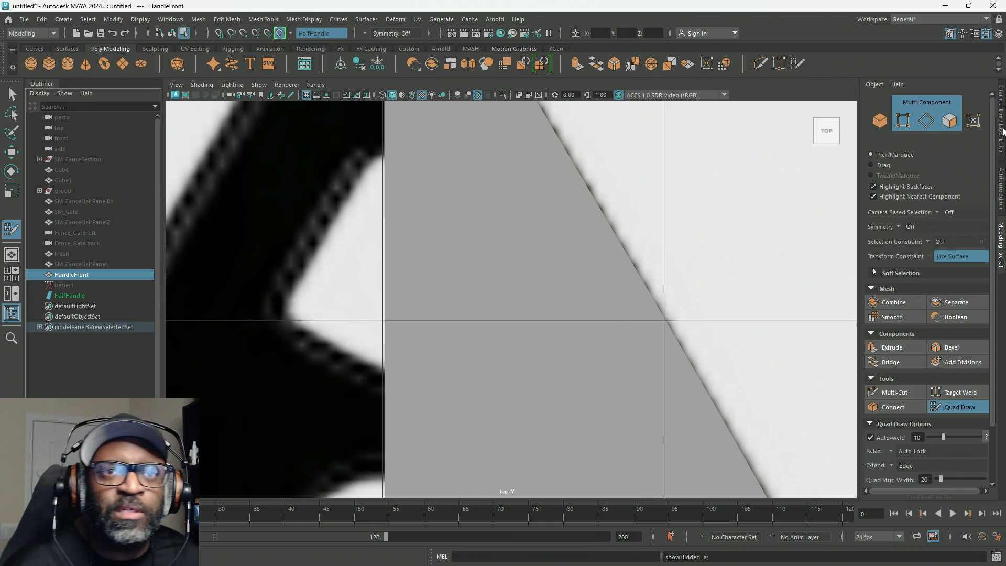
left_click(996, 147)
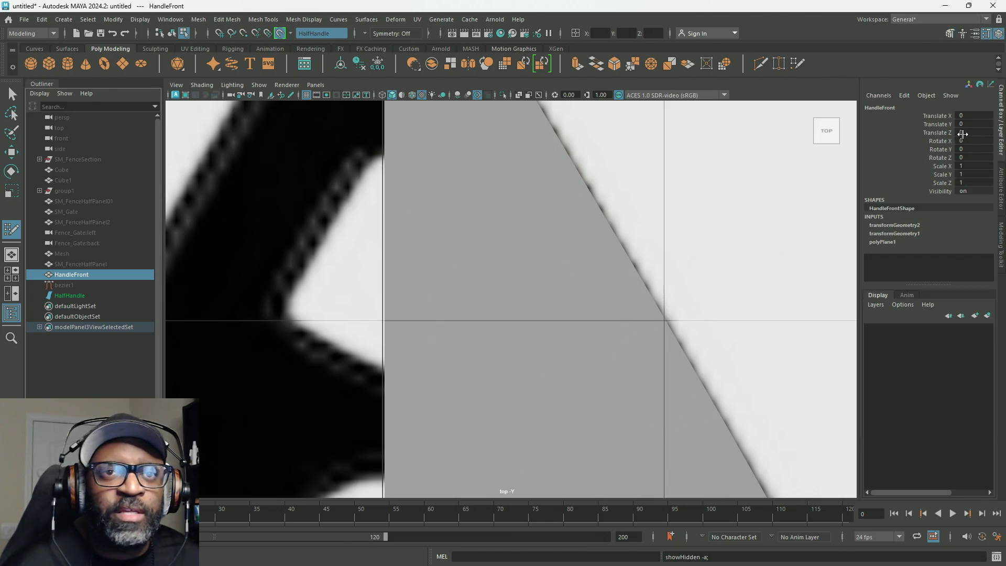
left_click(963, 147)
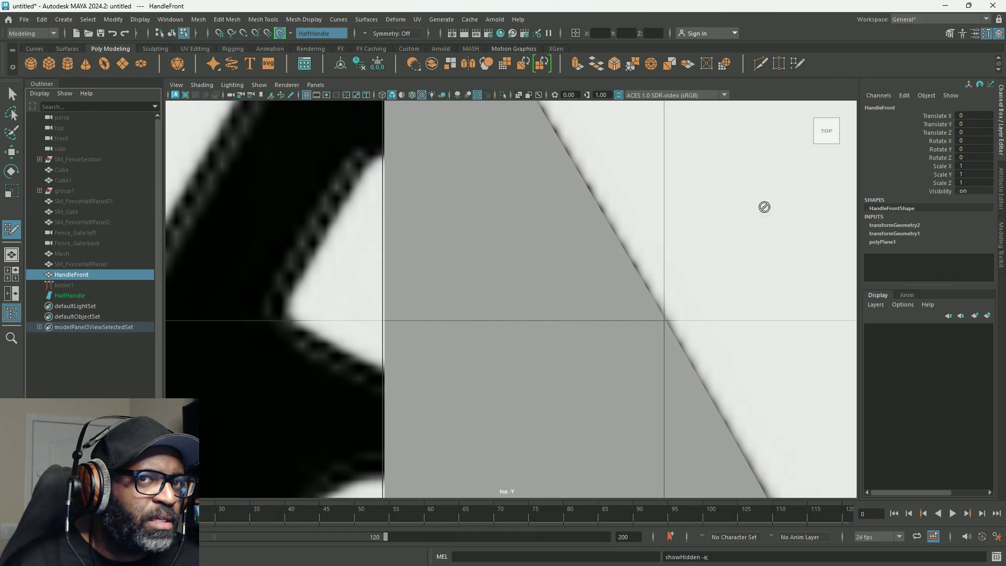
key("space")
key("space")
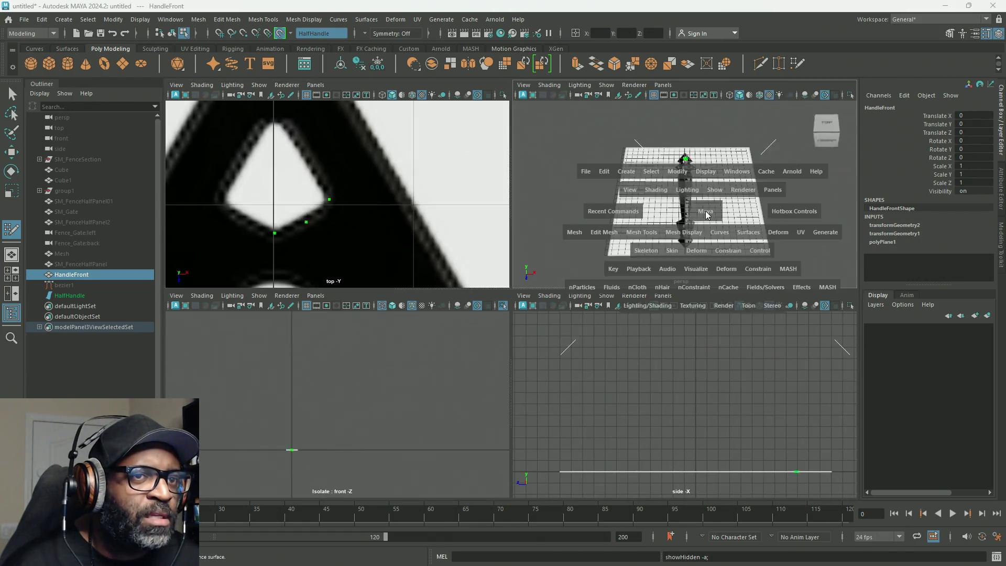
Lower HandleFront's Translate Y to about -0.179 so it sits just below the handle.
mouse_move(684, 240)
left_mouse_down("alt")
mouse_move(734, 220)
mouse_move(801, 225)
mouse_move(651, 254)
mouse_move(693, 267)
left_mouse_up("alt")
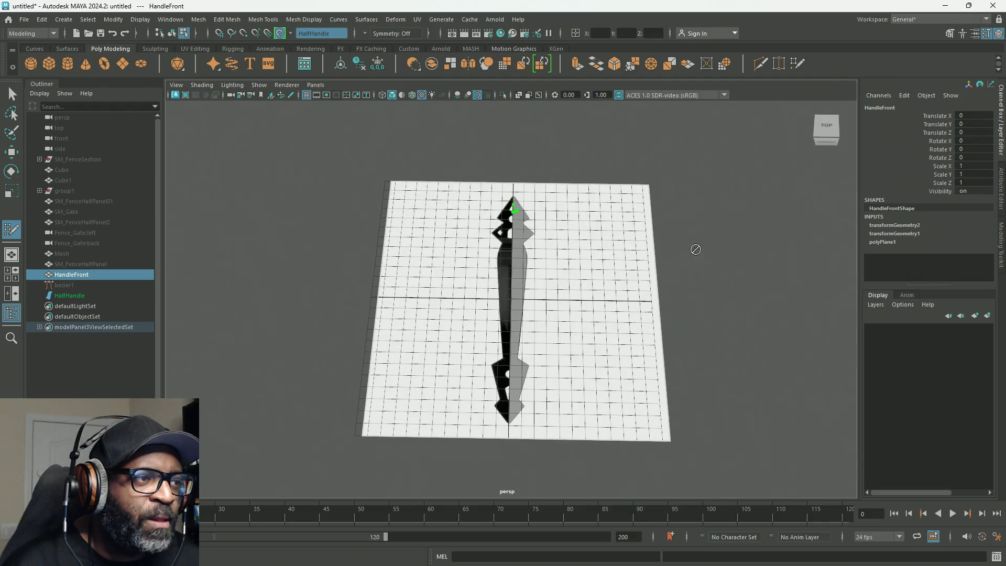
left_click(954, 125)
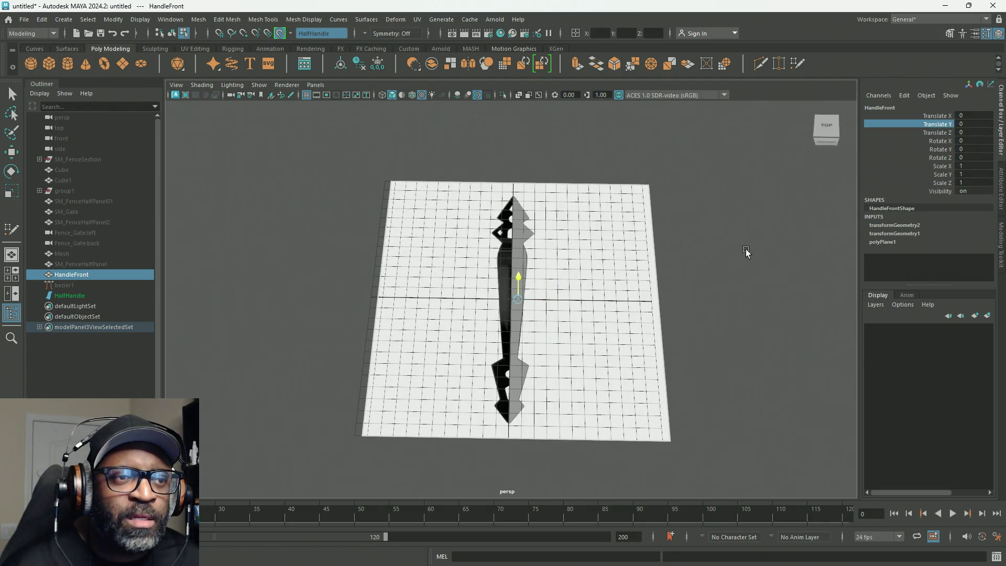
mouse_move(745, 251)
middle_mouse_down()
mouse_move(728, 252)
mouse_move(769, 255)
mouse_move(757, 254)
middle_mouse_up()
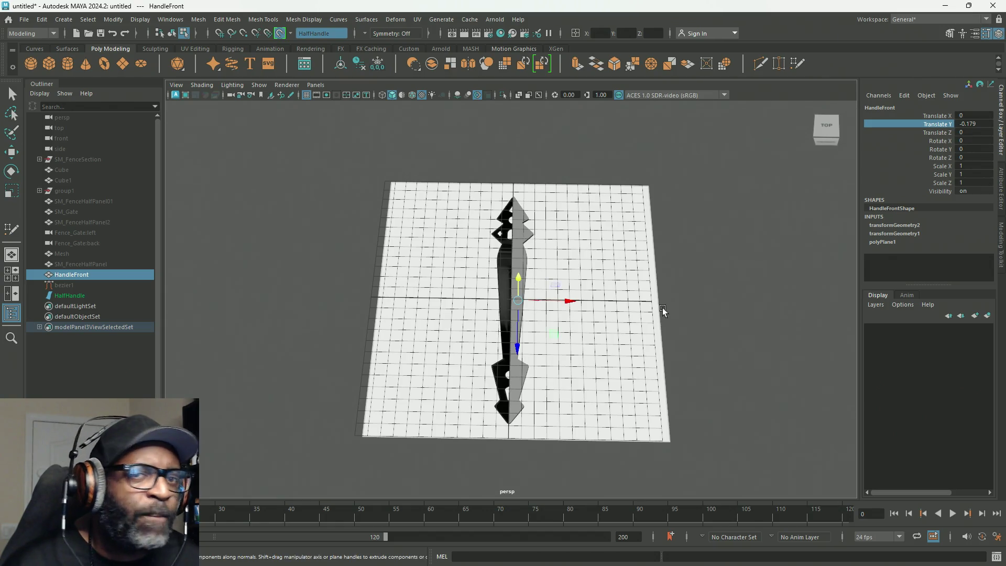
Put HandleFront on a new display layer1 set to reference, then select HalfHandle.
left_click(875, 305)
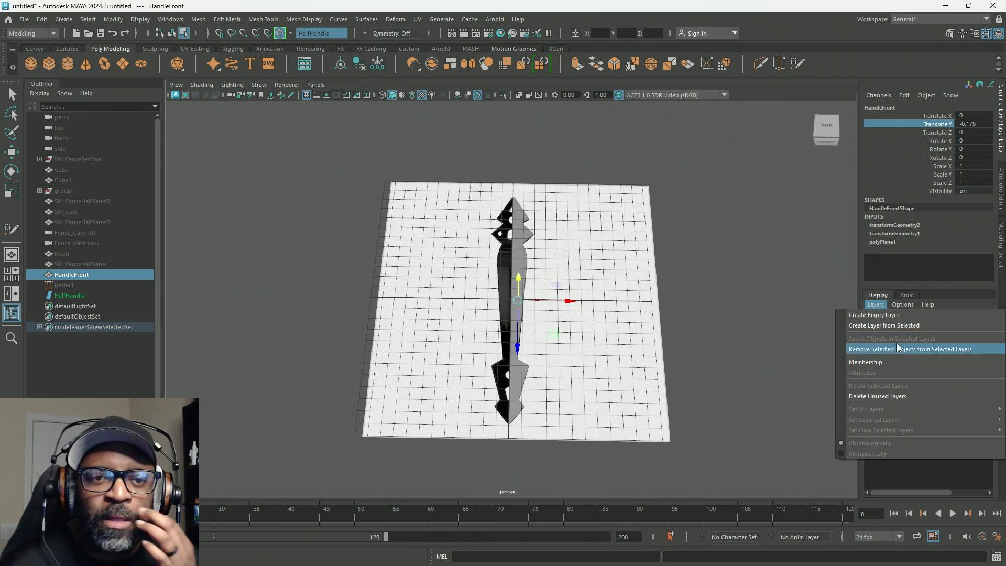
left_click(901, 327)
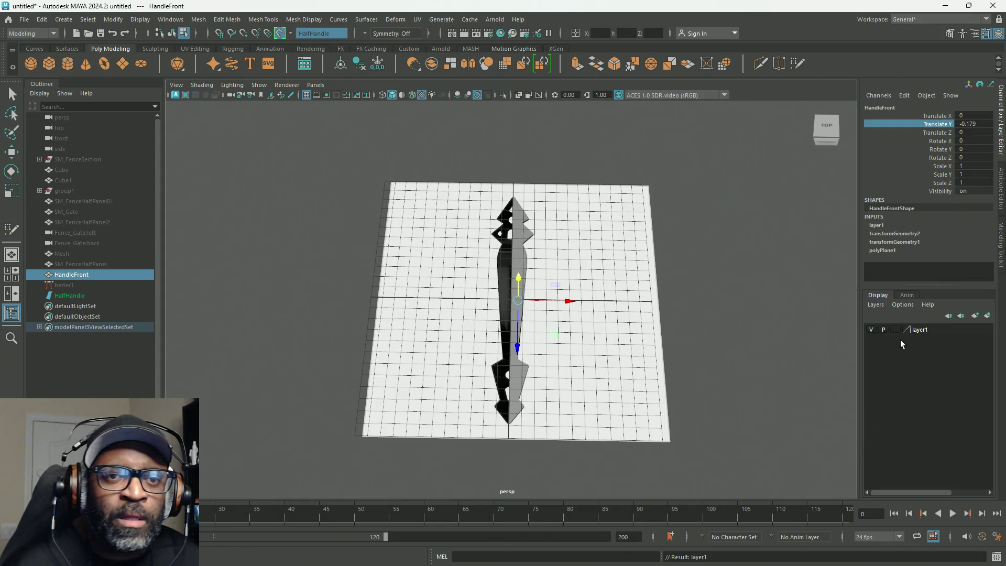
left_click(894, 330)
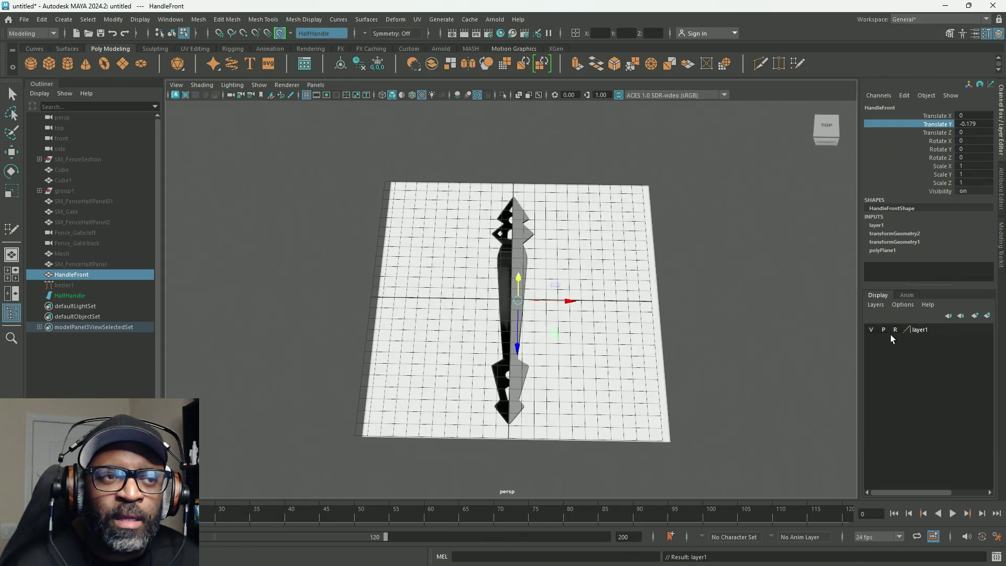
left_click(90, 383)
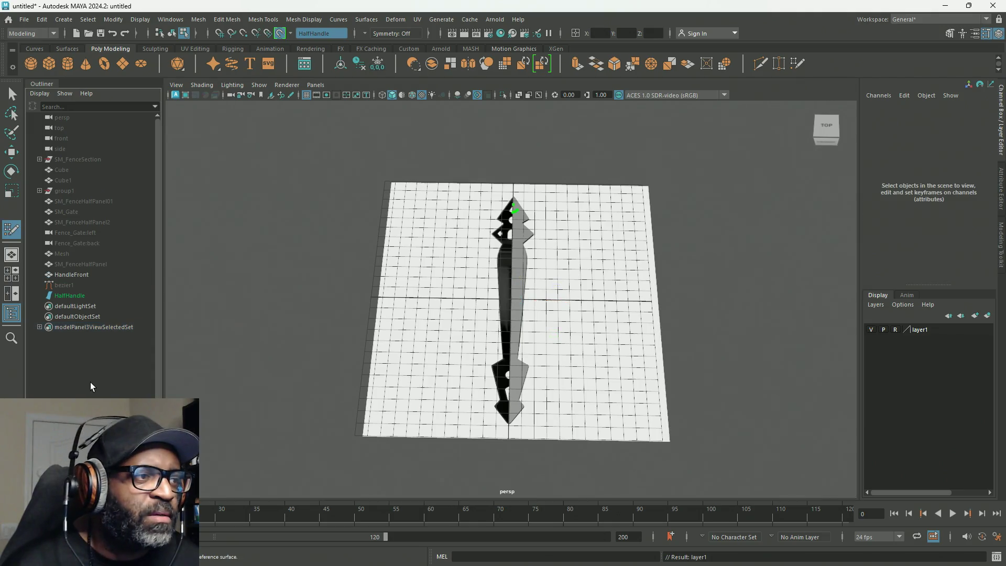
left_click(75, 298)
key("space")
key("space")
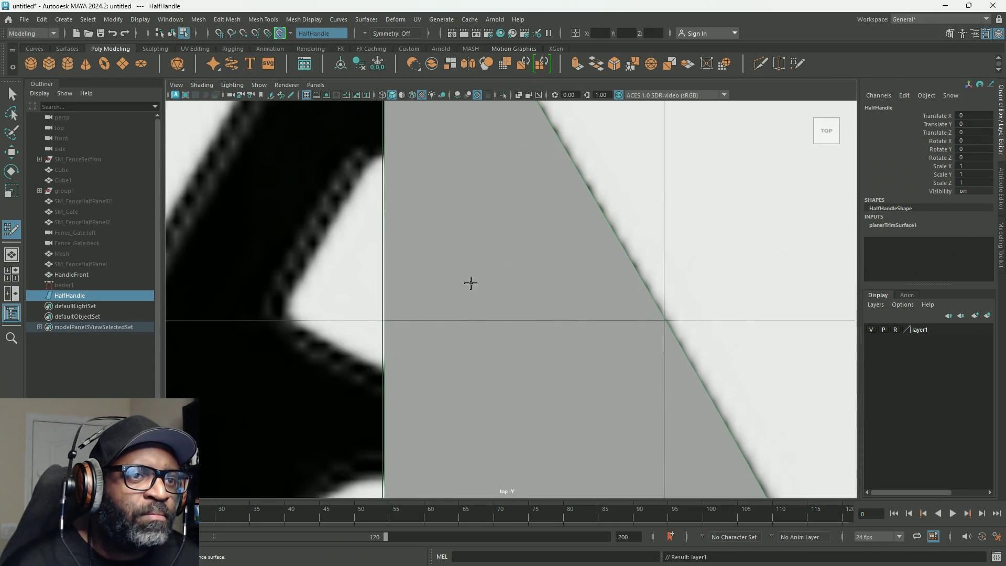
scroll(468, 281, "down", 5)
scroll(483, 330, "up", 2)
scroll(499, 364, "up", 2)
scroll(498, 377, "up", 1)
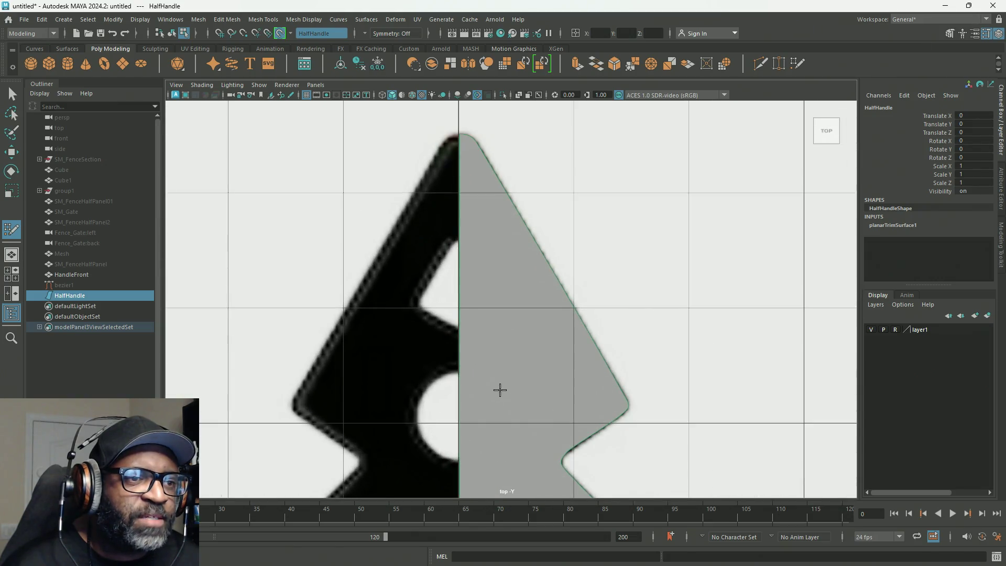
scroll(497, 252, "down", 2)
scroll(484, 353, "up", 2)
scroll(501, 259, "up", 1)
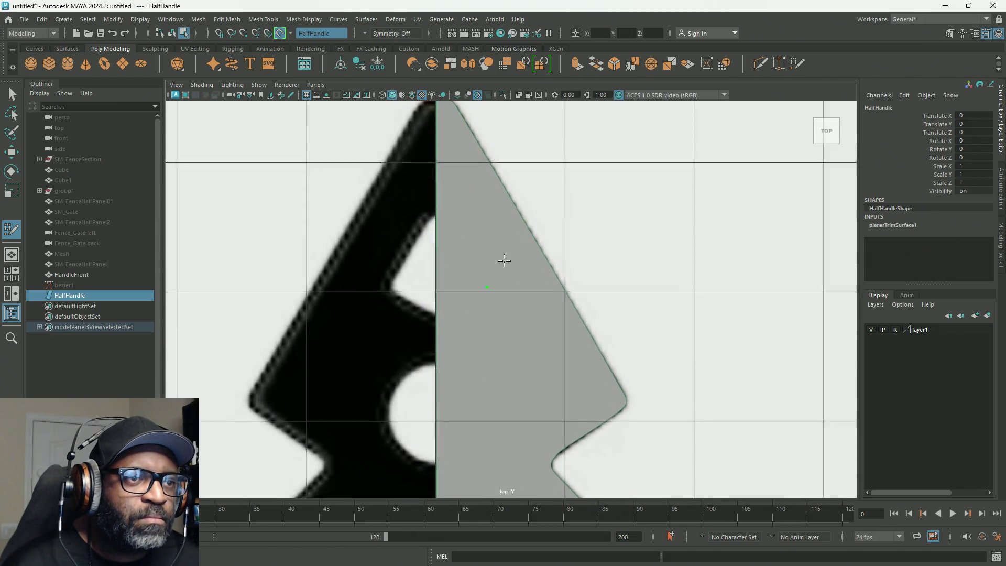
scroll(741, 345, "up", 3)
scroll(478, 296, "down", 2)
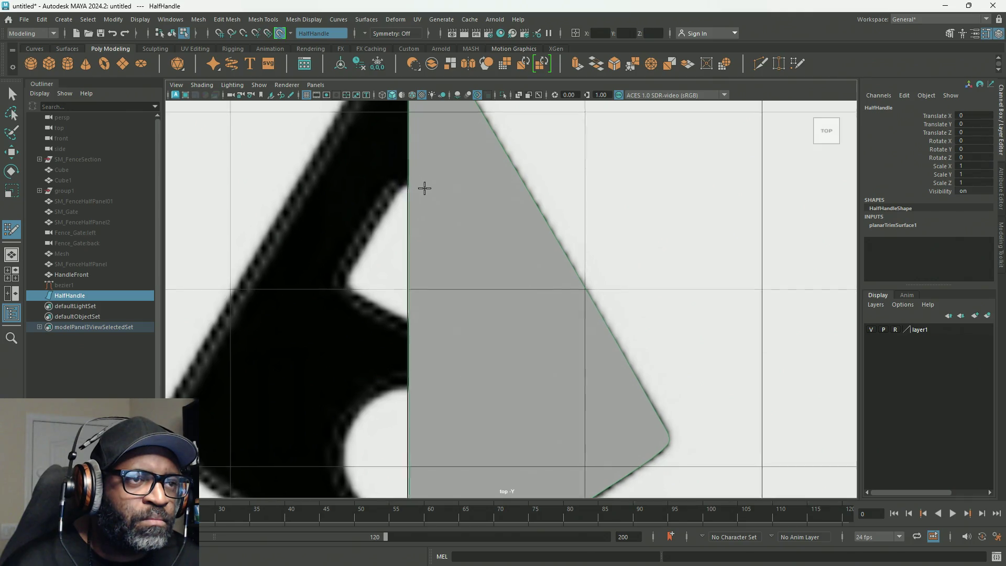
scroll(590, 278, "up", 2)
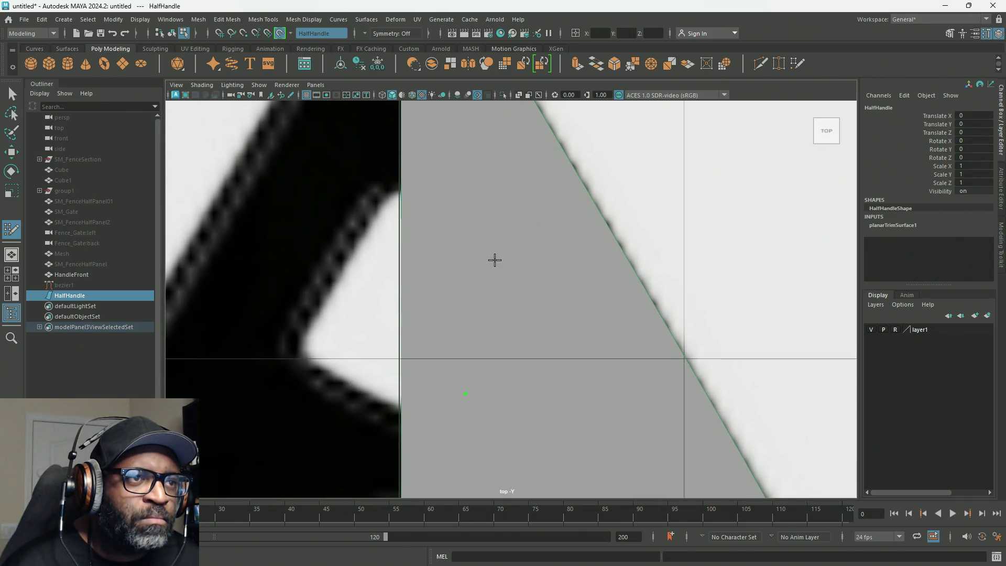
scroll(496, 260, "up", 1)
scroll(487, 254, "up", 1)
scroll(485, 252, "down", 1)
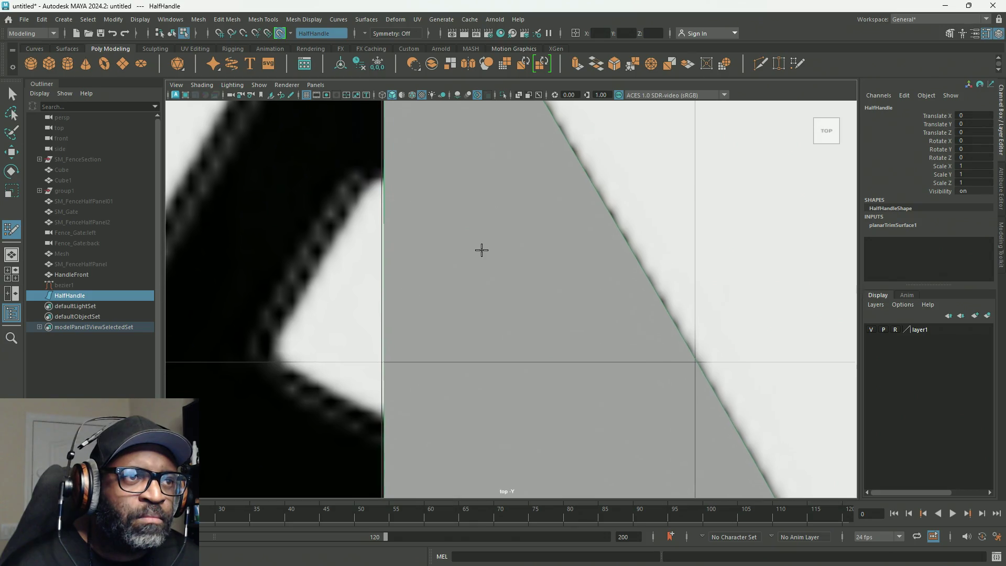
scroll(480, 249, "down", 2)
scroll(456, 240, "up", 3)
Return to the Select Tool, clear the selection and select the HalfHandle surface.
mouse_move(466, 247)
middle_mouse_down("alt")
mouse_move(555, 257)
mouse_move(543, 254)
middle_mouse_up("alt")
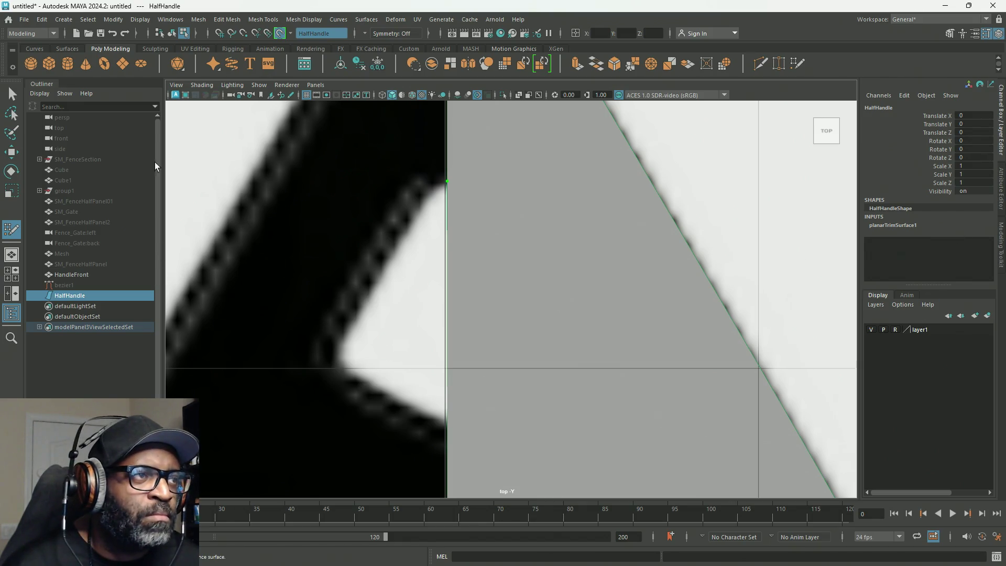
left_click(13, 93)
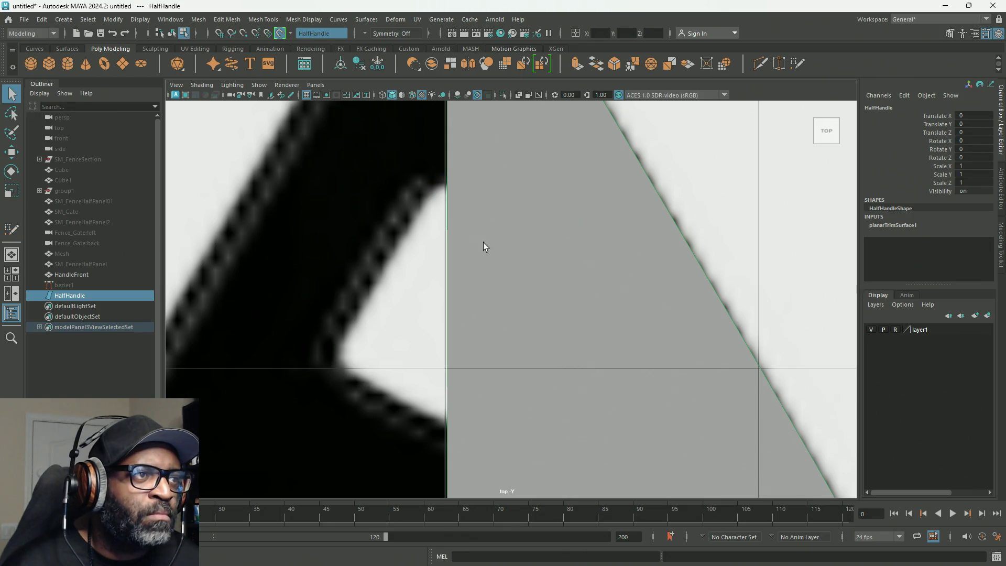
left_click(592, 297)
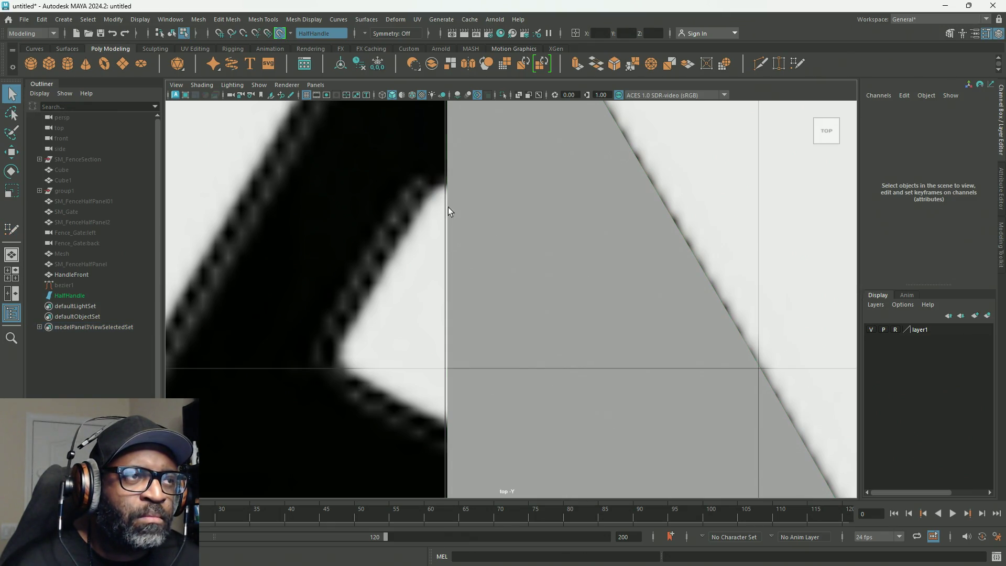
left_click(70, 295)
Assign HalfHandle a new Lambert material and raise its Transparency so the reference shows through.
right_click(572, 289)
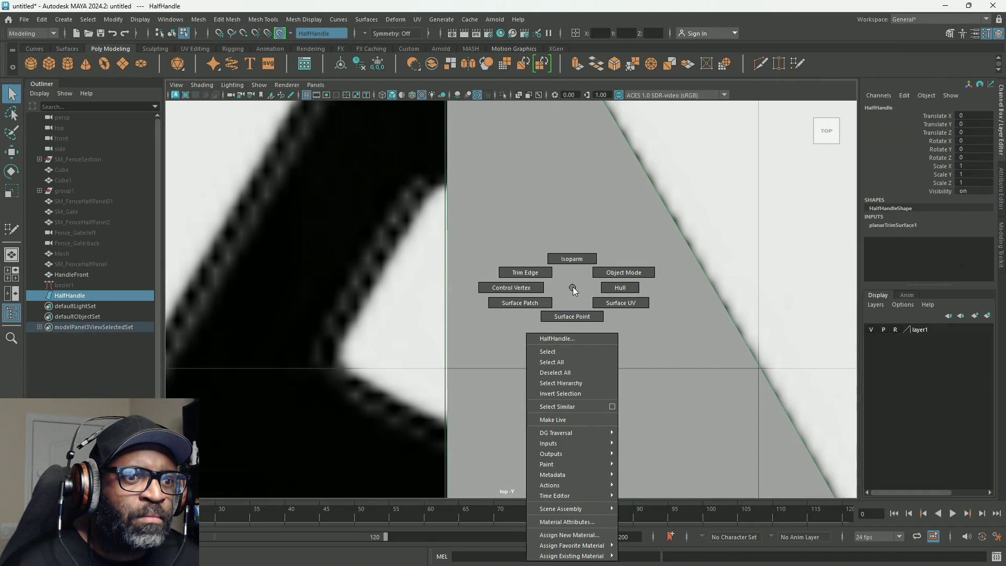
left_click(598, 538)
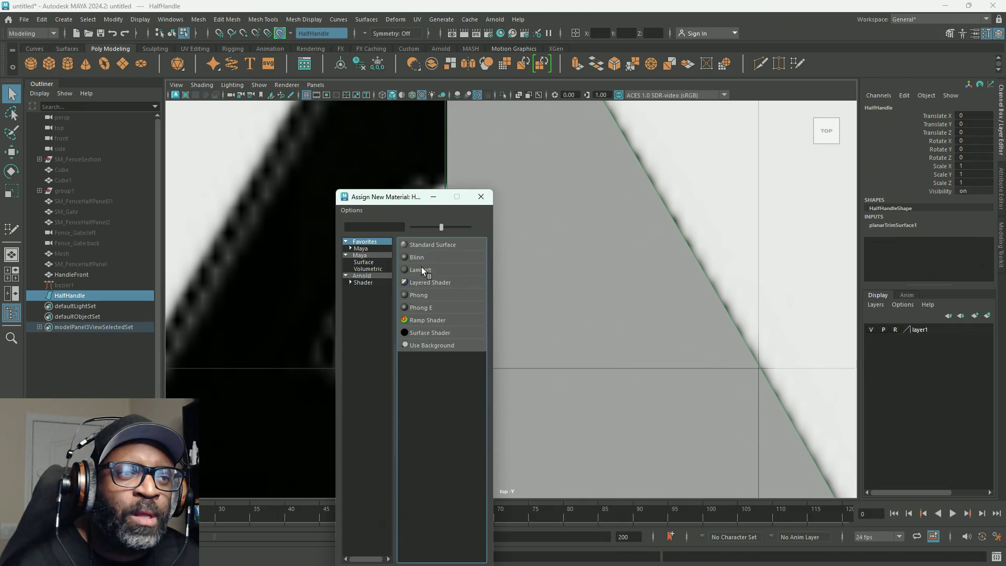
left_click(422, 268)
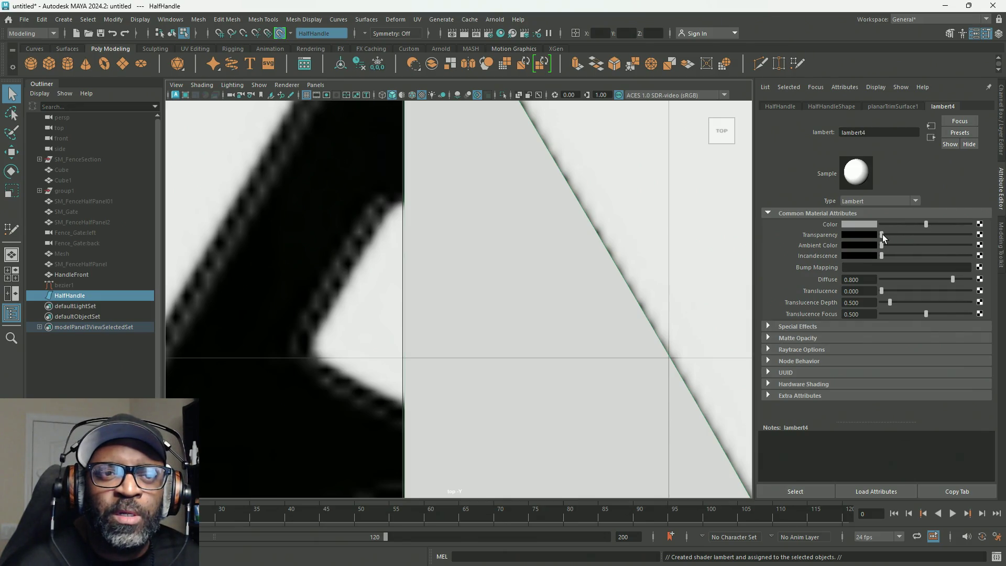
left_click_drag(884, 234, 914, 237)
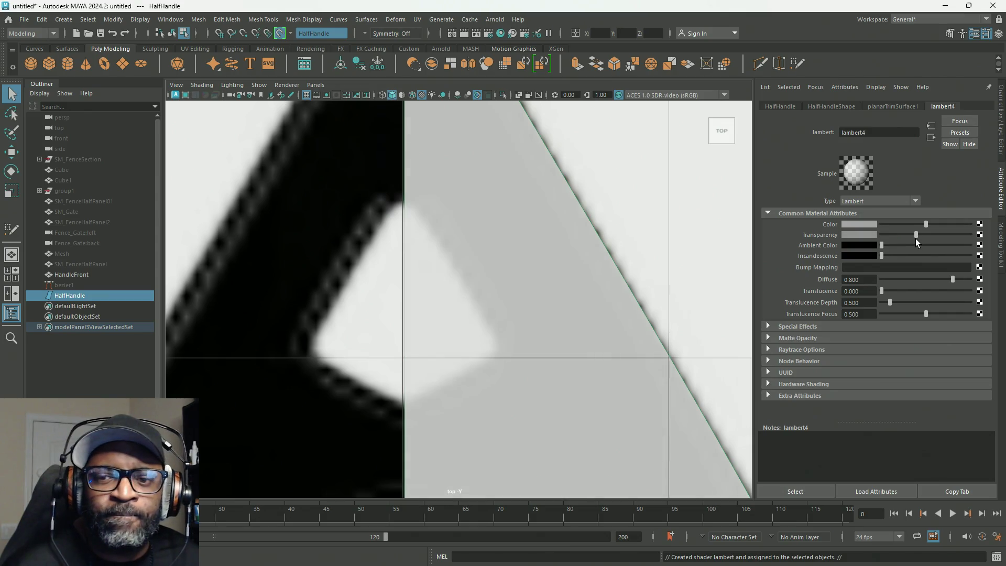
Re-enable Quad Draw on HalfHandle and drop a point at the top of the centre line.
left_click(949, 33)
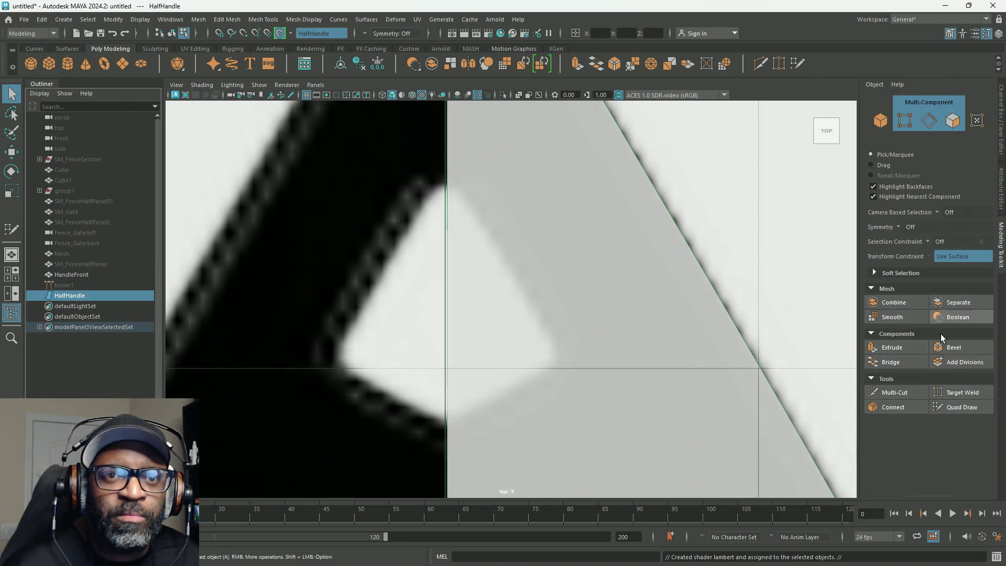
left_click(960, 405)
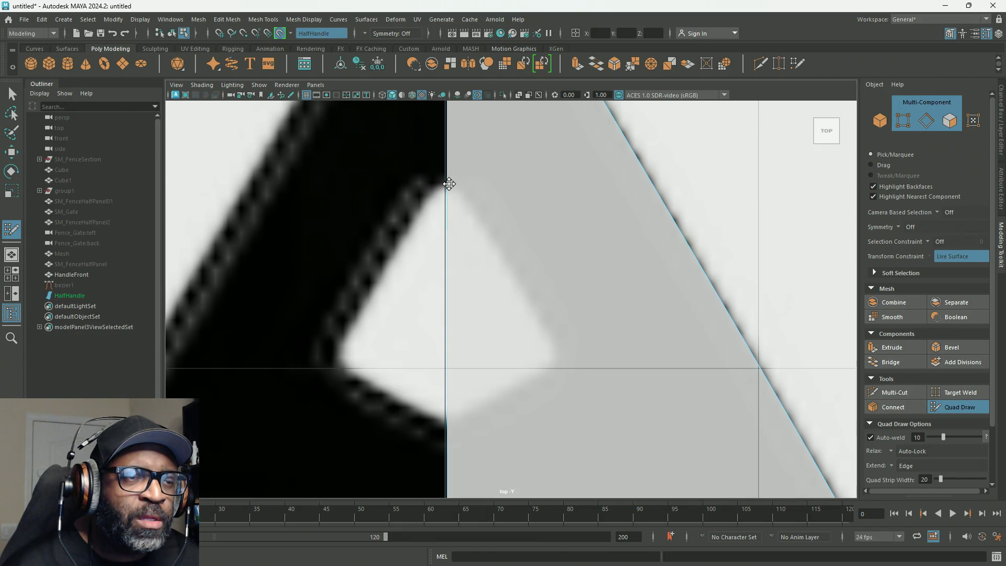
left_click(449, 184)
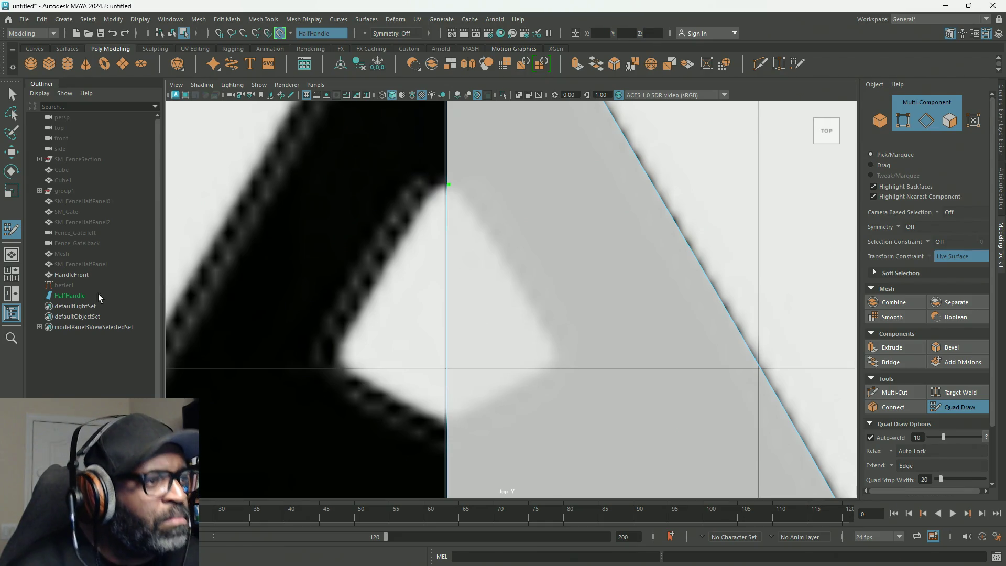
Turn Make Live off and clear a stray point placed inside the opening.
left_click(279, 32)
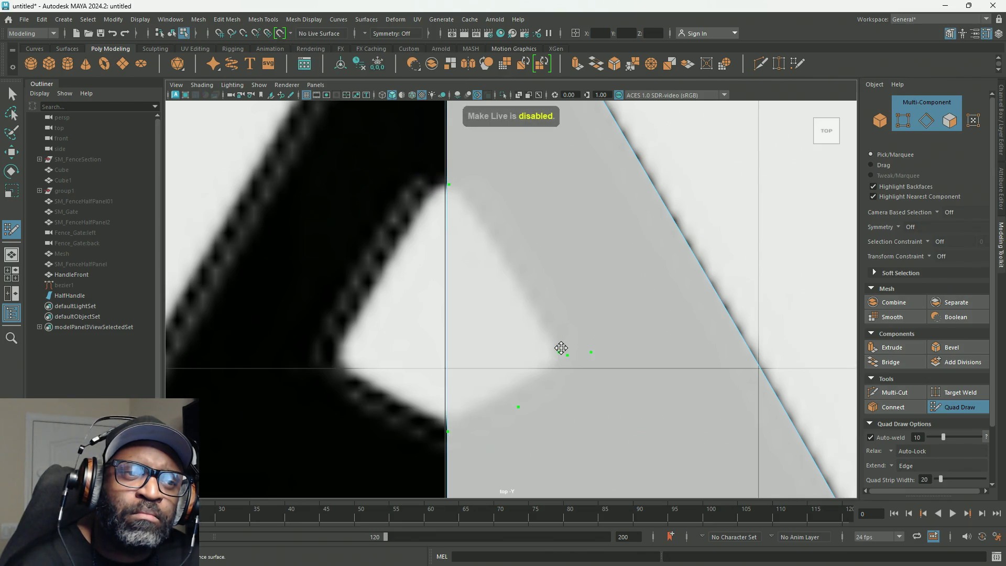
left_click(524, 295)
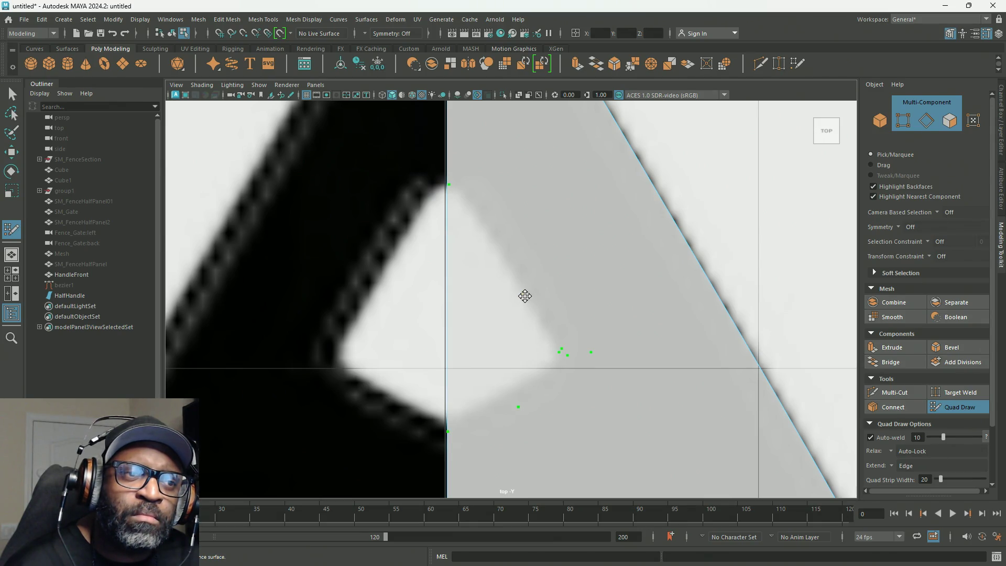
left_click(524, 295, "ctrl+shift")
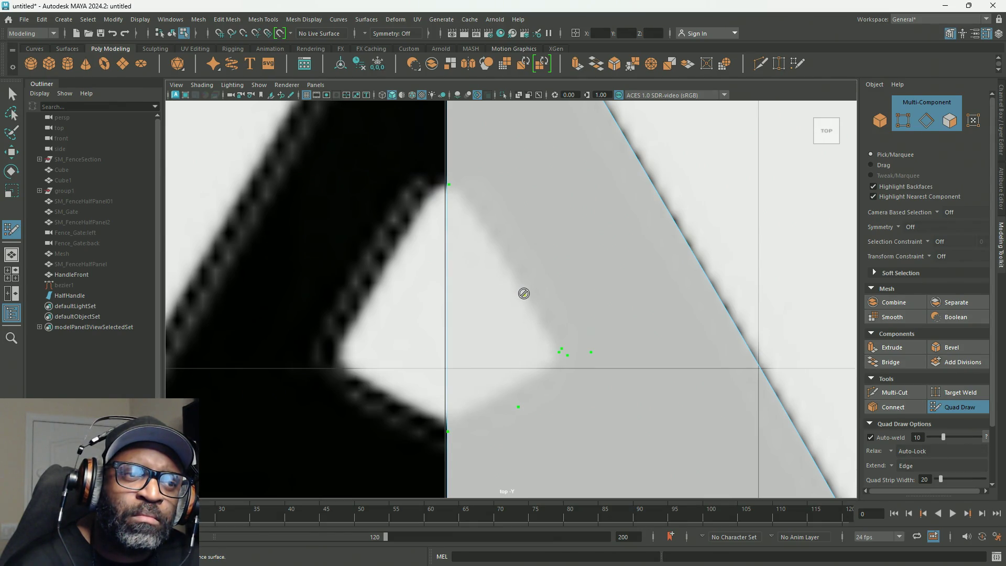
right_click(523, 293)
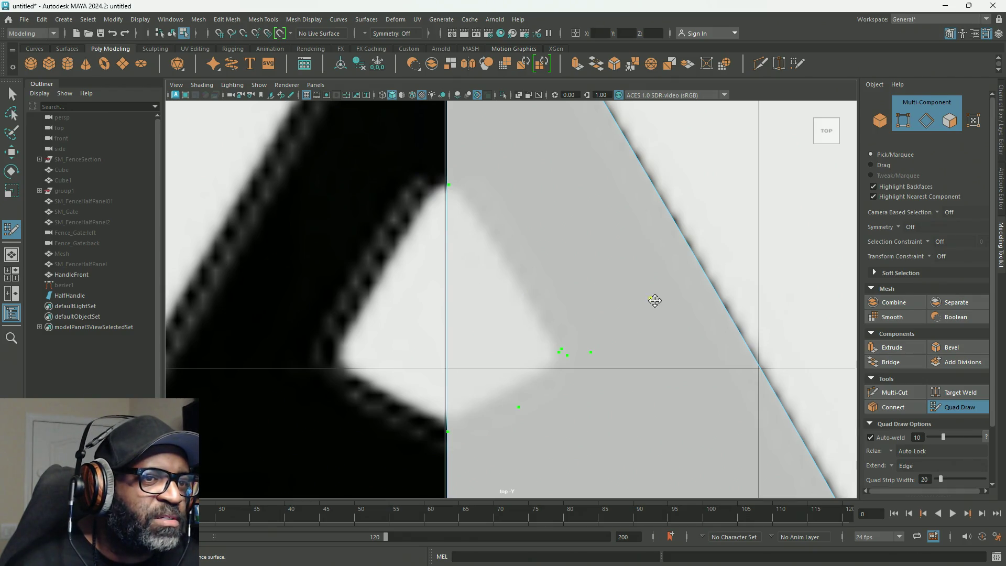
Dot points below the opening and along its upper-right and right edges down to the right corner.
left_click(518, 405)
left_click(472, 208)
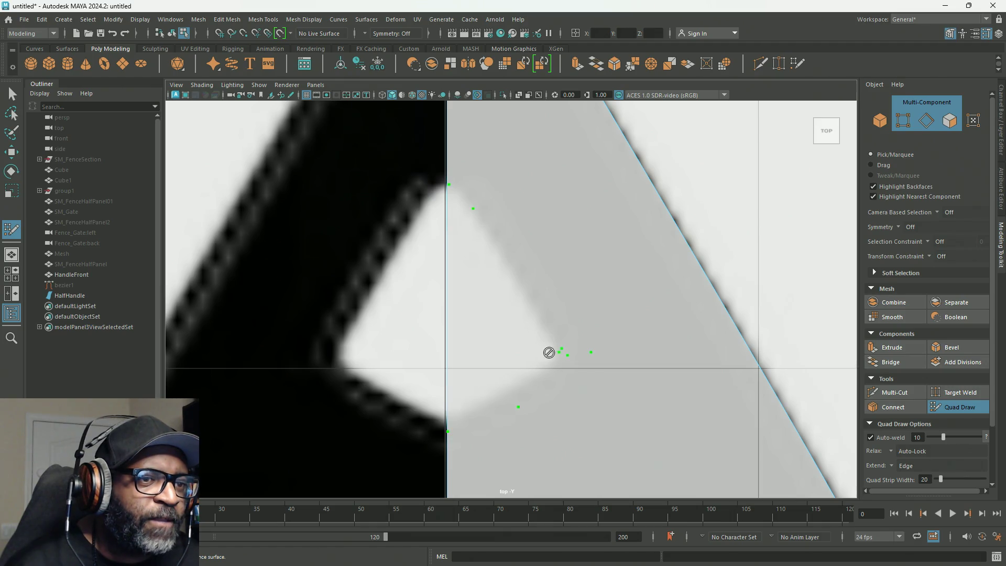
left_click(500, 248)
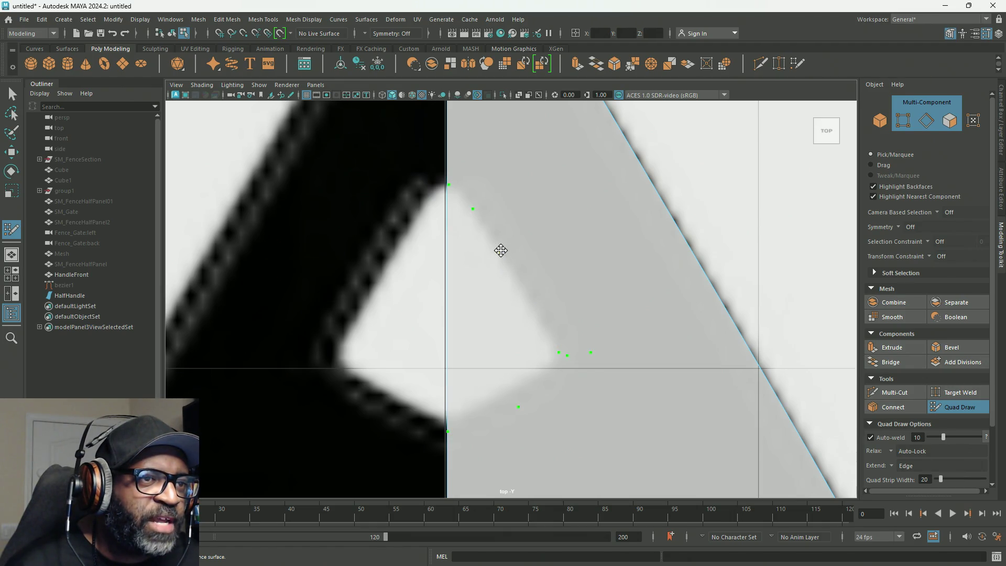
left_click(557, 352, "ctrl+shift")
left_click(521, 288)
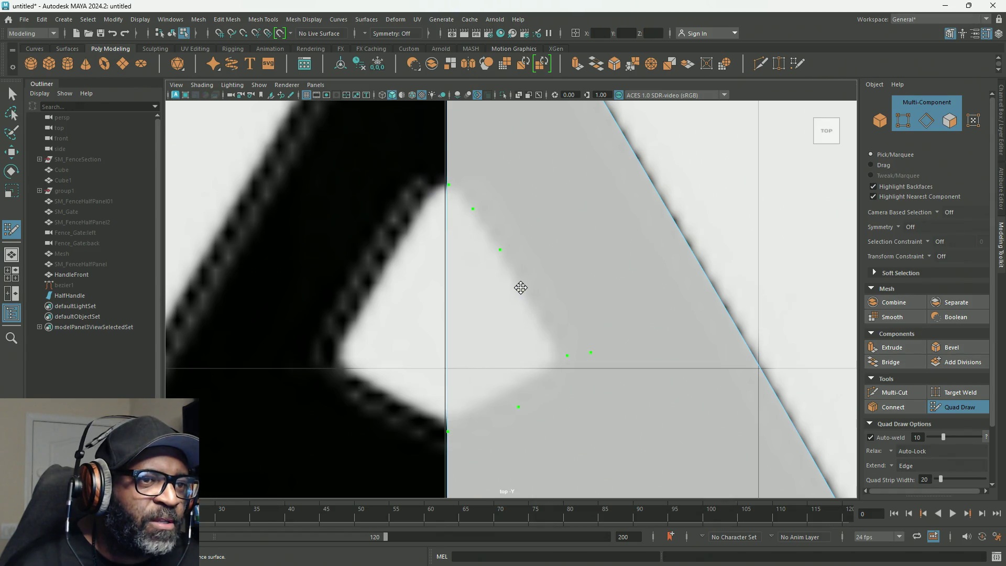
left_click(567, 354, "ctrl+shift")
left_click(534, 311)
left_click(590, 352, "ctrl+shift")
left_click(555, 353)
left_click(518, 407, "ctrl+shift")
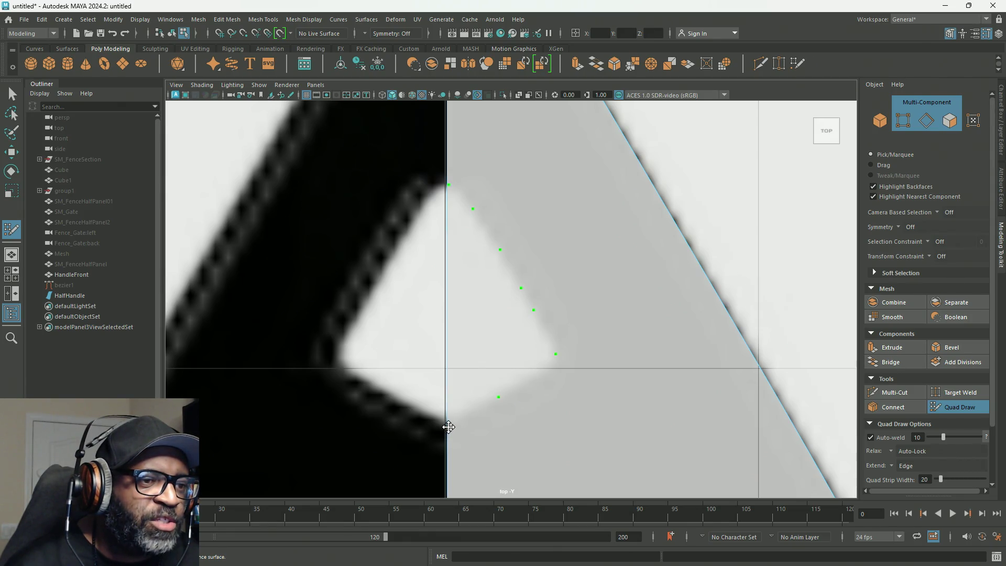
Add points at the bottom centre, mid centre line, left corner and top corner, then leave Quad Draw with Q.
left_click(449, 427)
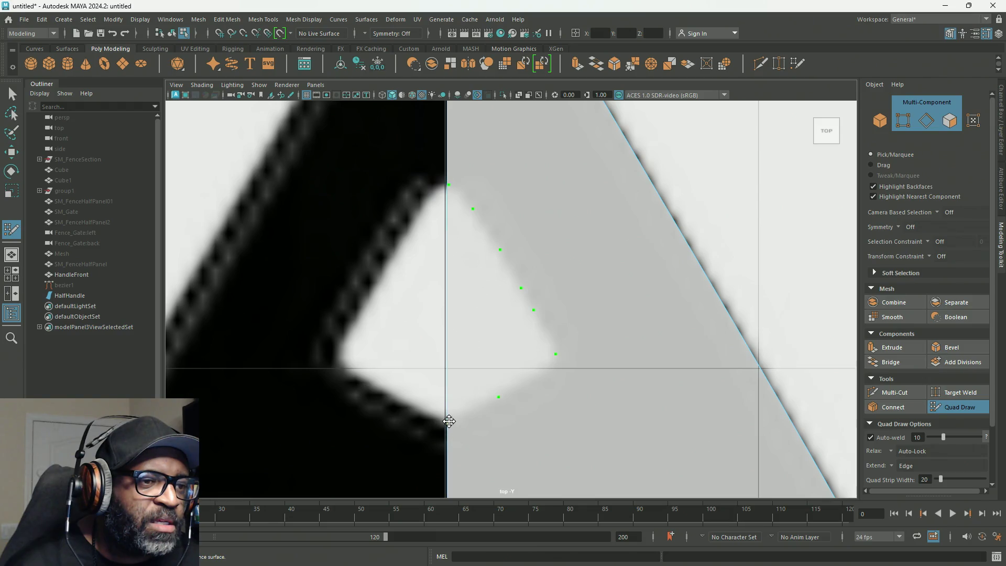
left_click(450, 424)
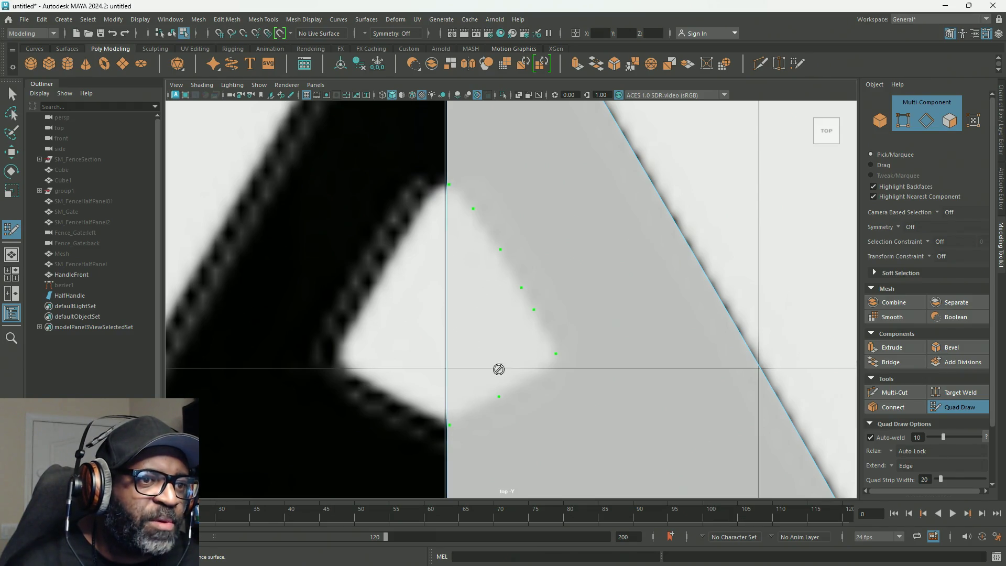
left_click(447, 318)
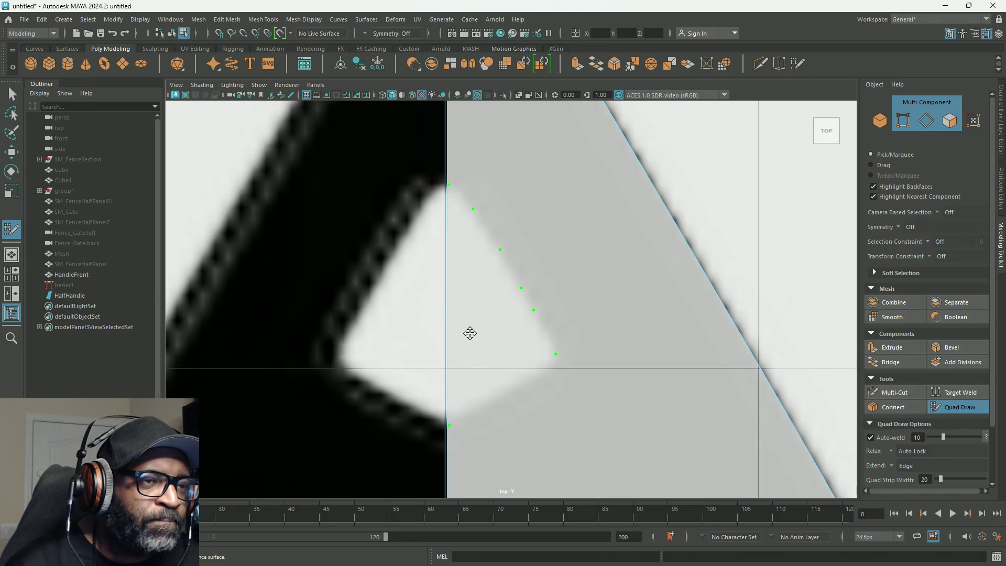
left_click(333, 352)
left_click(438, 184)
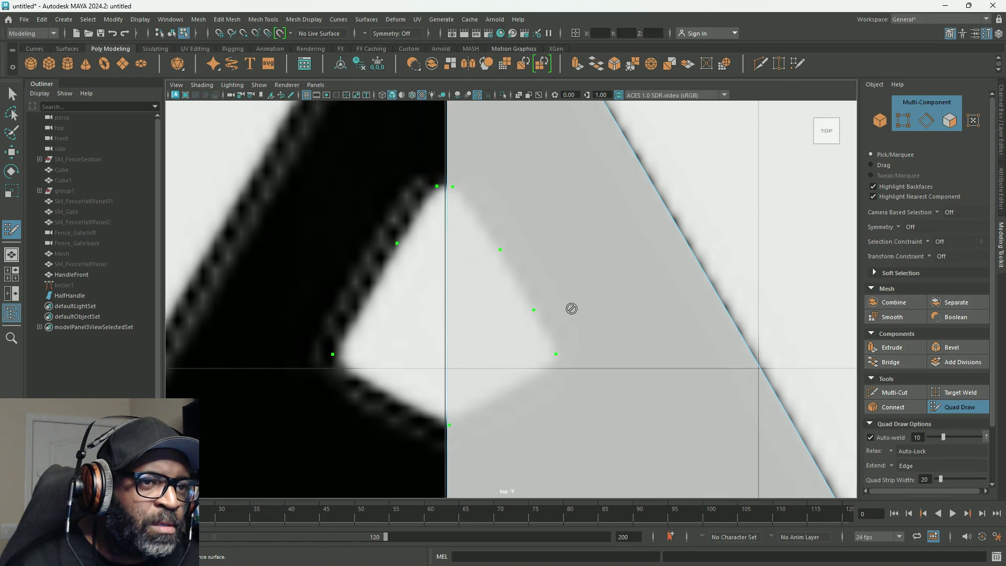
key("q")
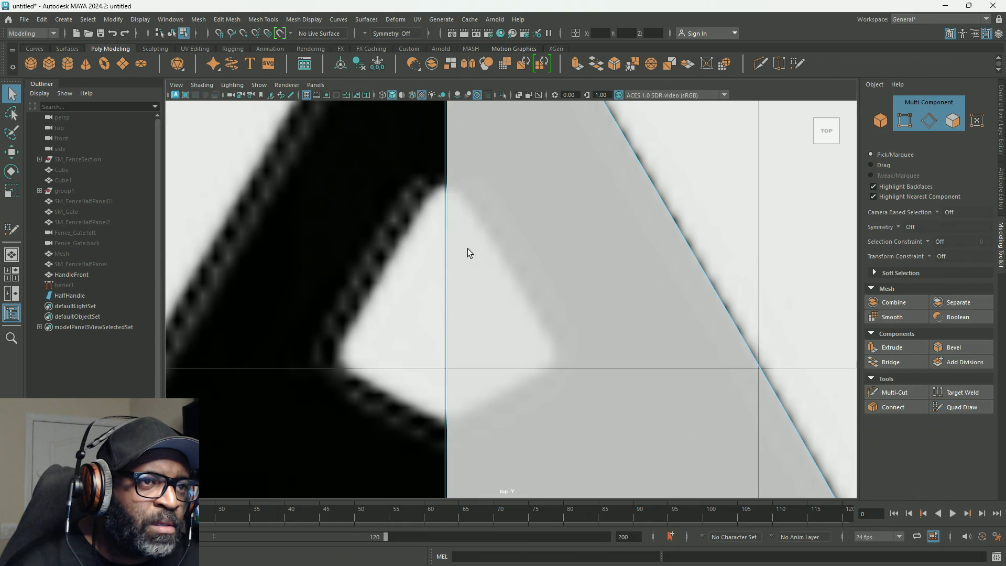
Try starting Quad Draw on HalfHandle without a live surface, then clear the selection.
left_click(68, 296)
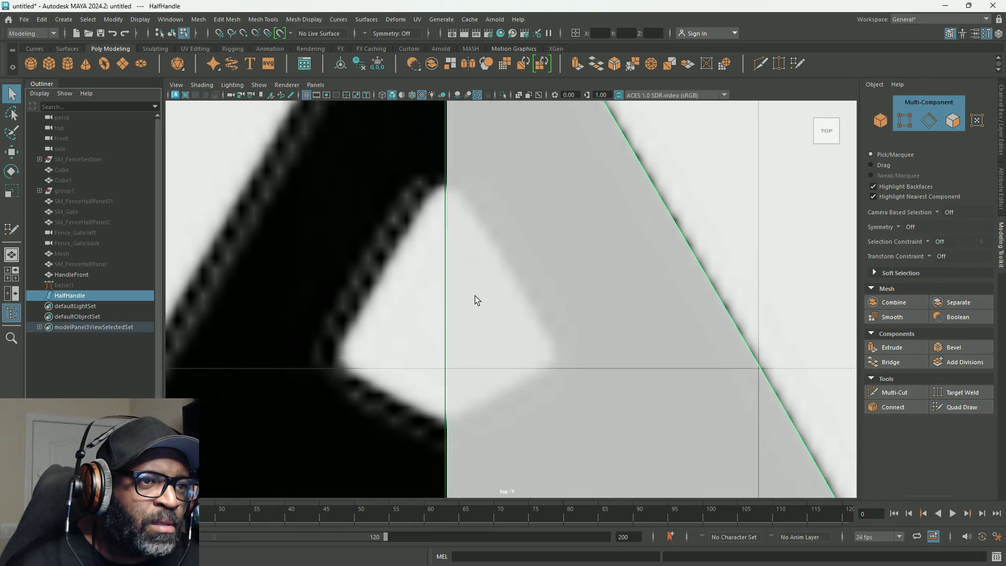
left_click(960, 407)
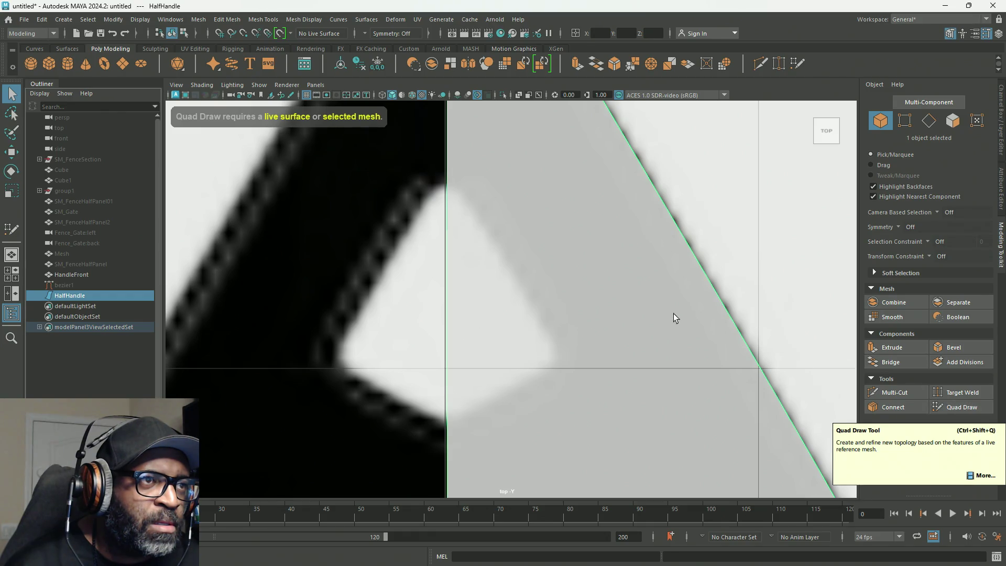
left_click(345, 206)
Make HandleFront live, select HalfHandle and resume Quad Draw with the earlier points showing.
left_click(71, 274)
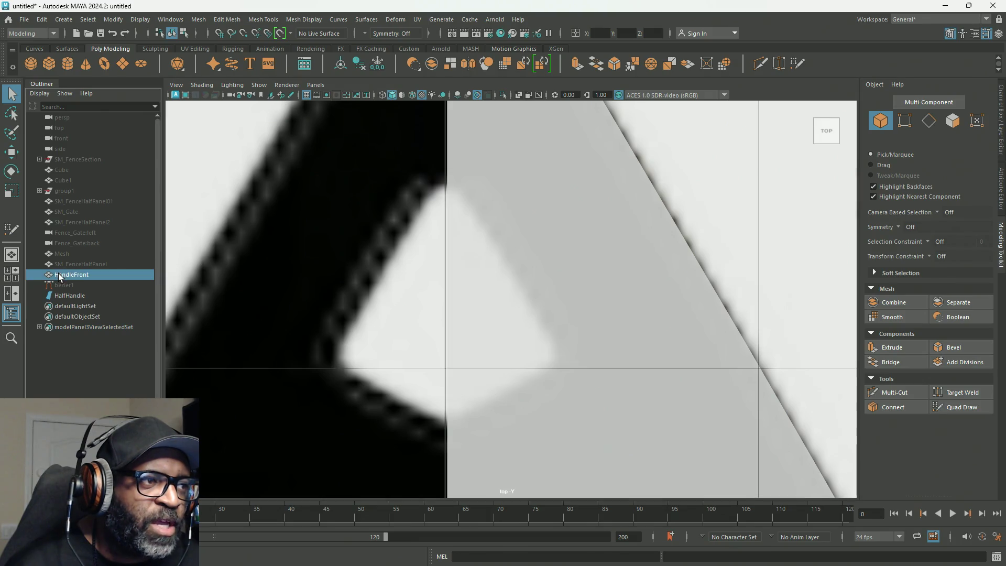
left_click(279, 33)
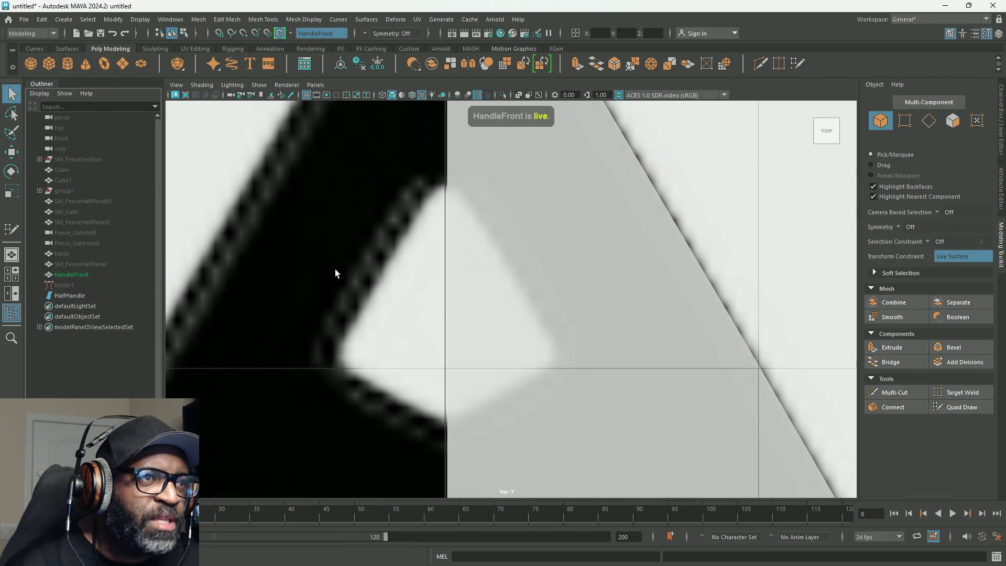
left_click(72, 296)
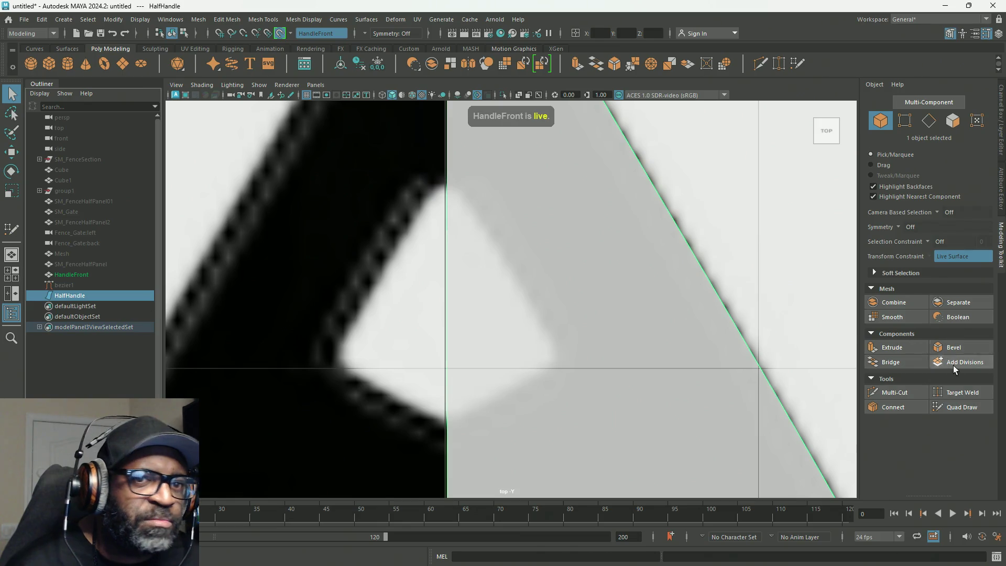
left_click(960, 406)
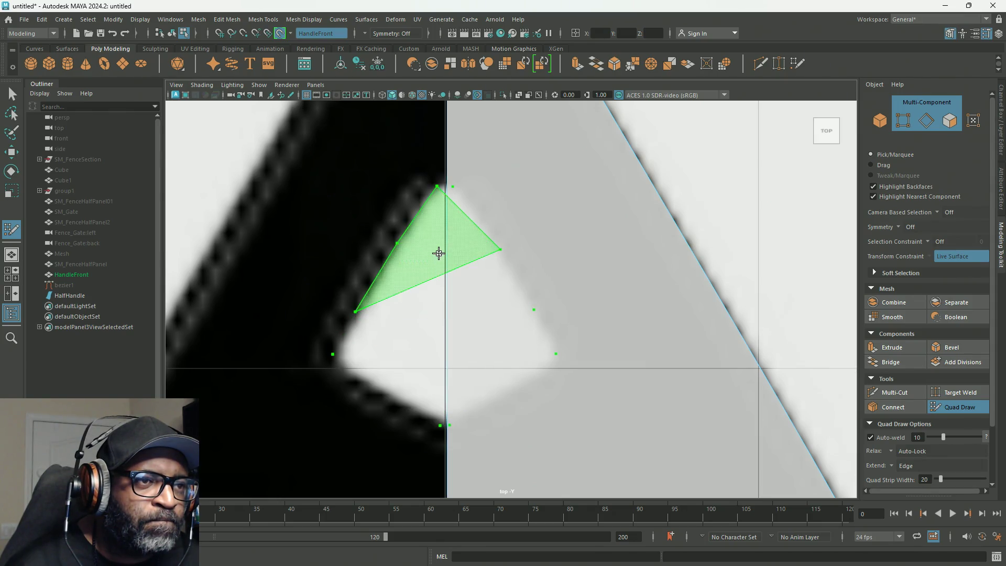
Shift-create the top triangle, the quad below and the lower faces, tweaking the lower-left edge.
left_click(459, 225, "shift")
left_click_drag(501, 249, 492, 240)
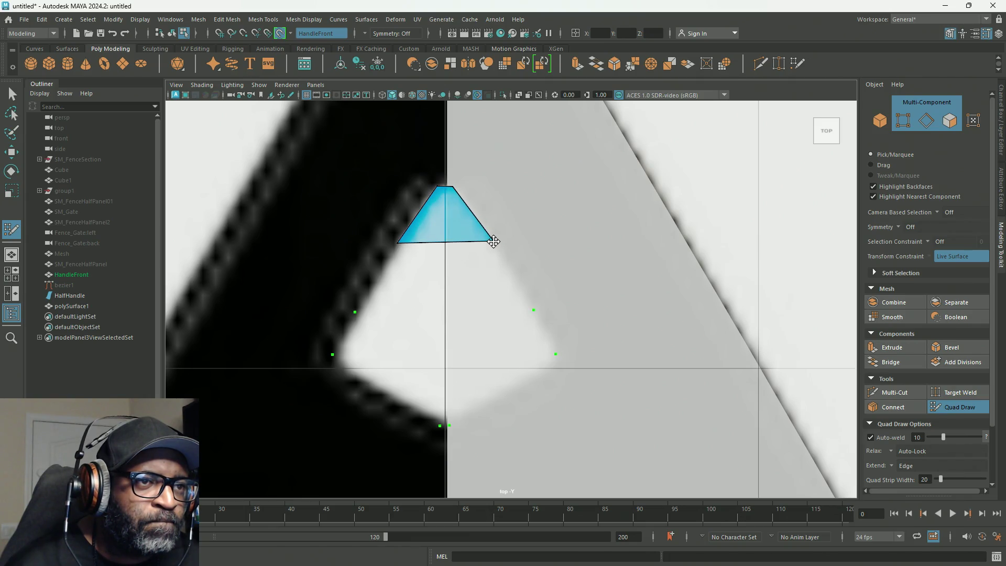
left_click(441, 295, "shift")
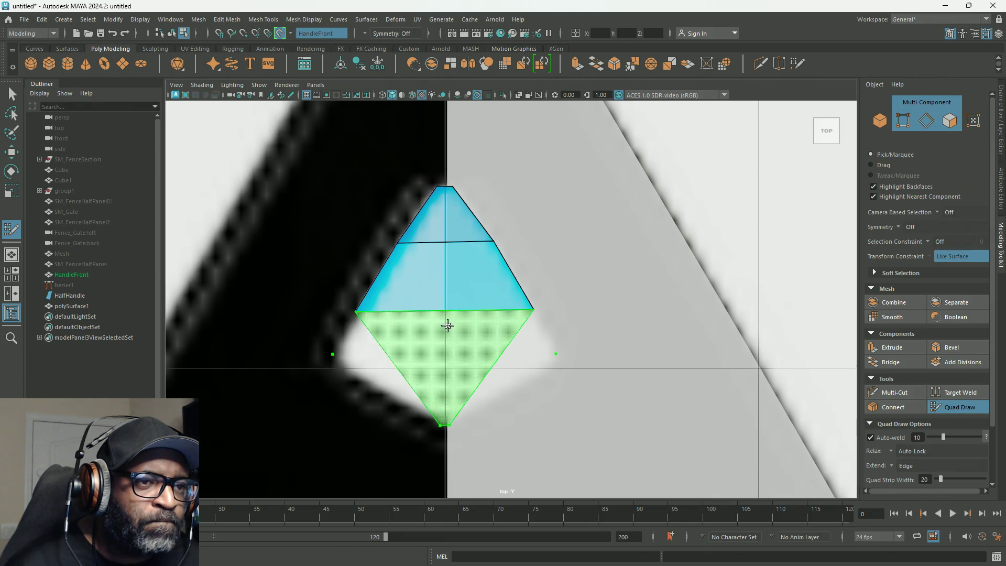
left_click(445, 422, "shift")
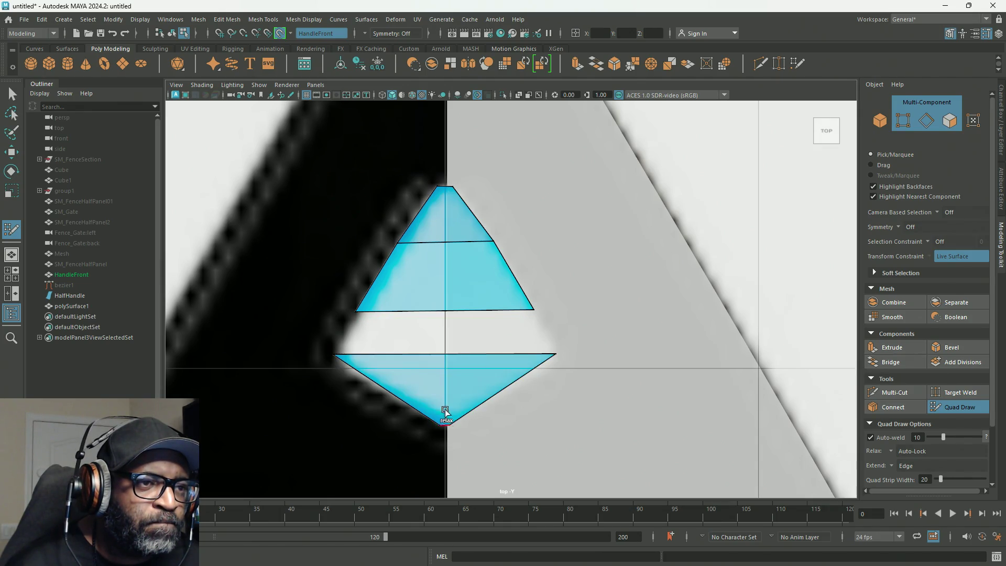
left_click(466, 325, "shift")
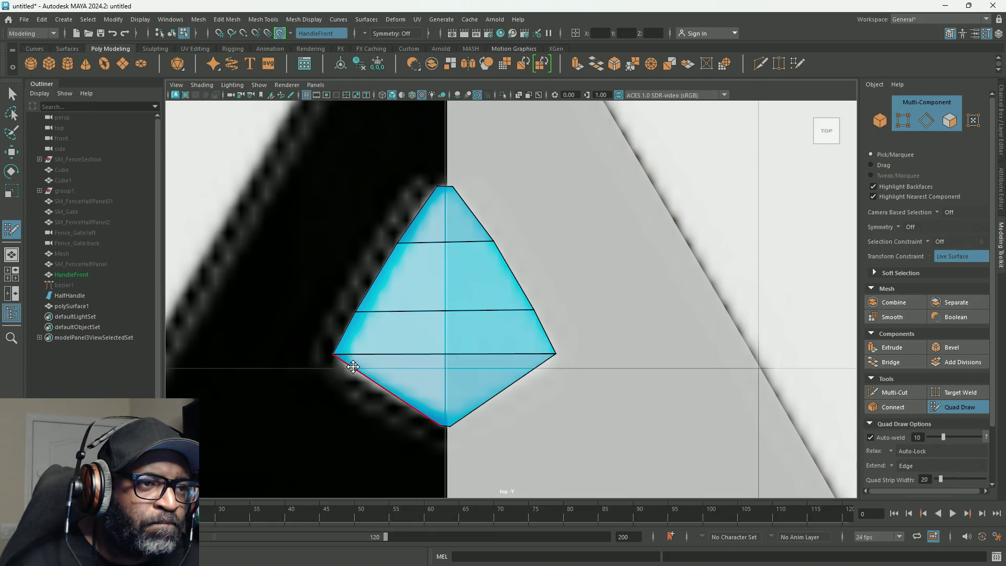
left_click_drag(347, 361, 347, 363)
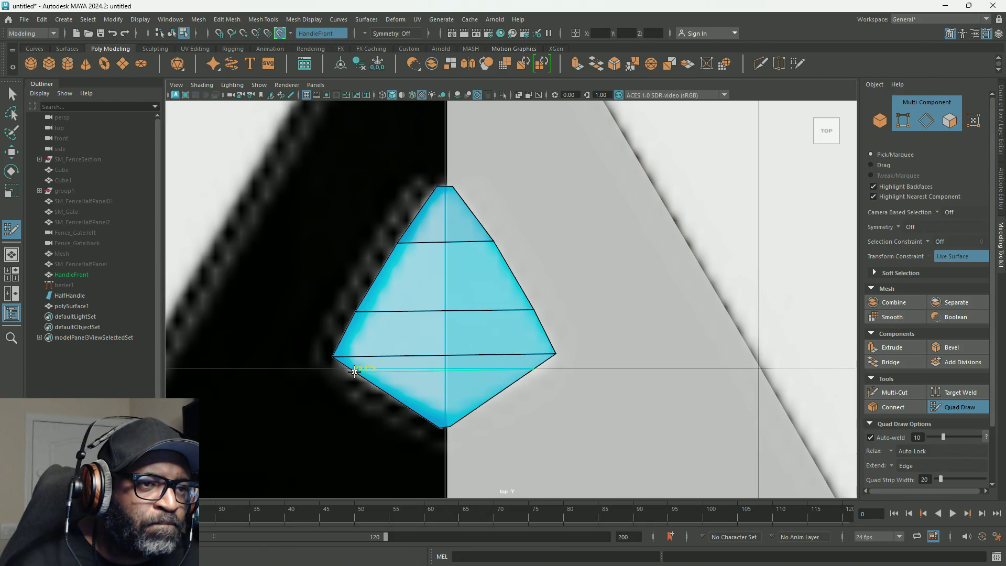
Insert two horizontal edge loops across the lower section and lower their end and bottom vertices.
left_click(354, 371, "ctrl")
left_click_drag(355, 371, 356, 374)
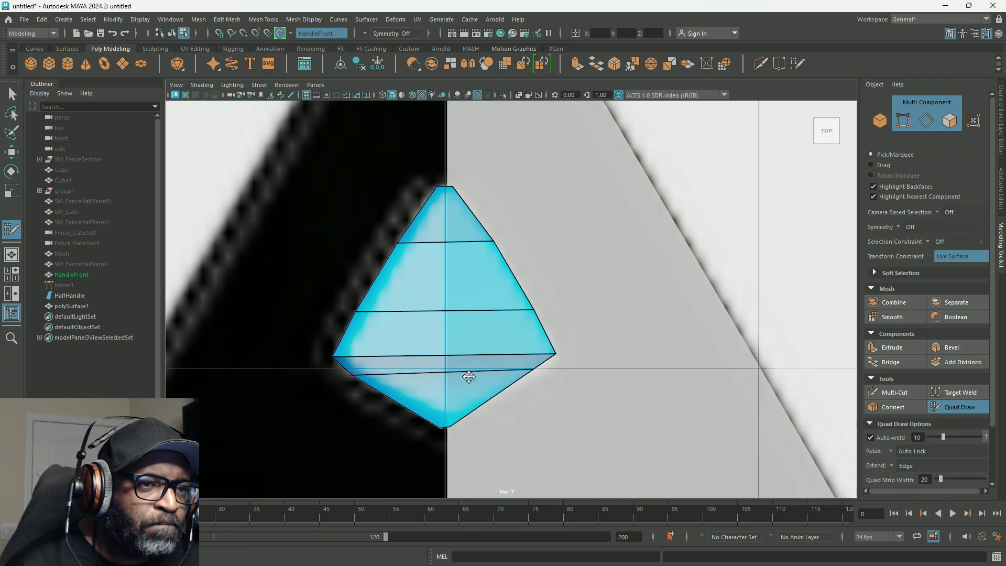
left_click_drag(531, 369, 531, 374)
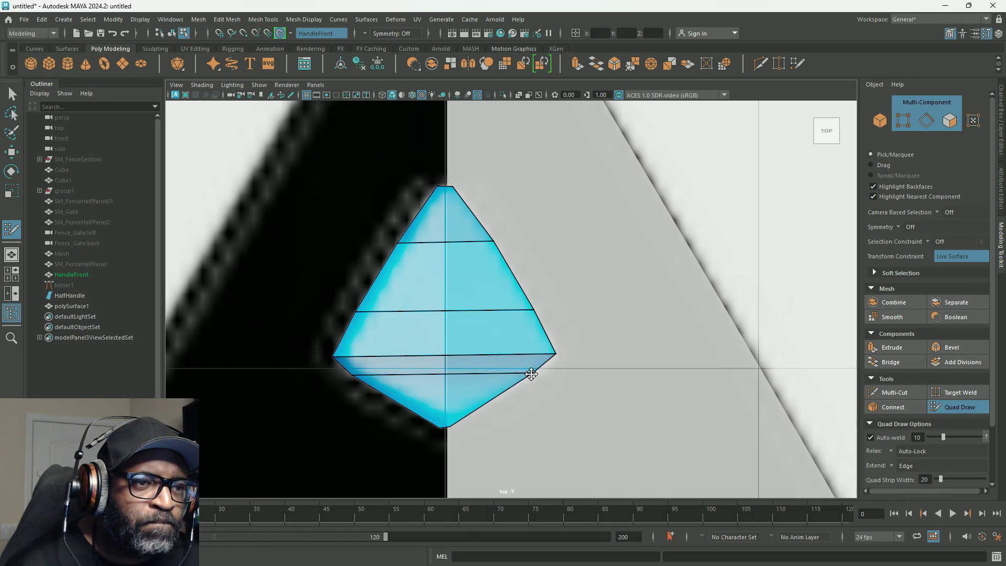
left_click_drag(450, 427, 452, 429)
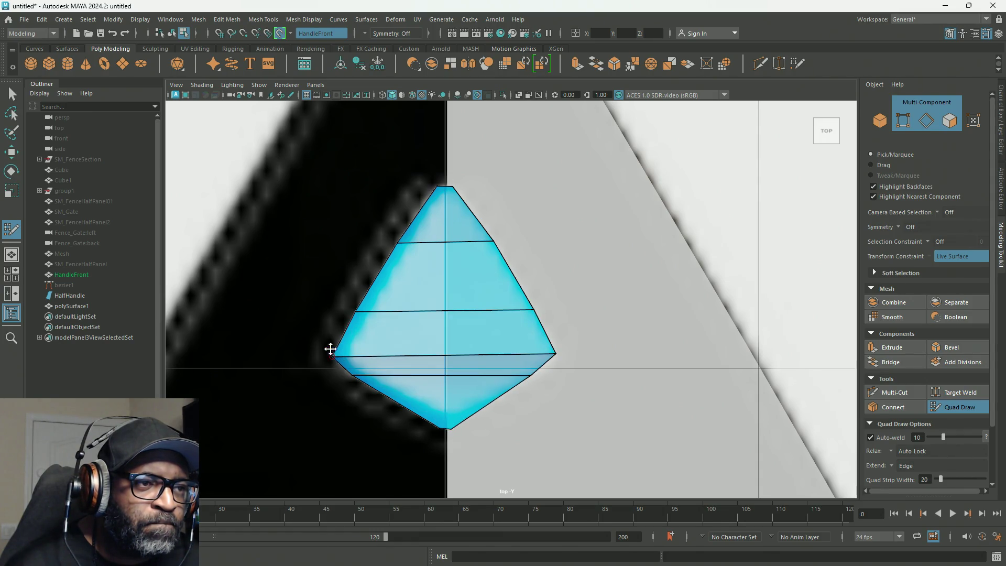
key("ctrl")
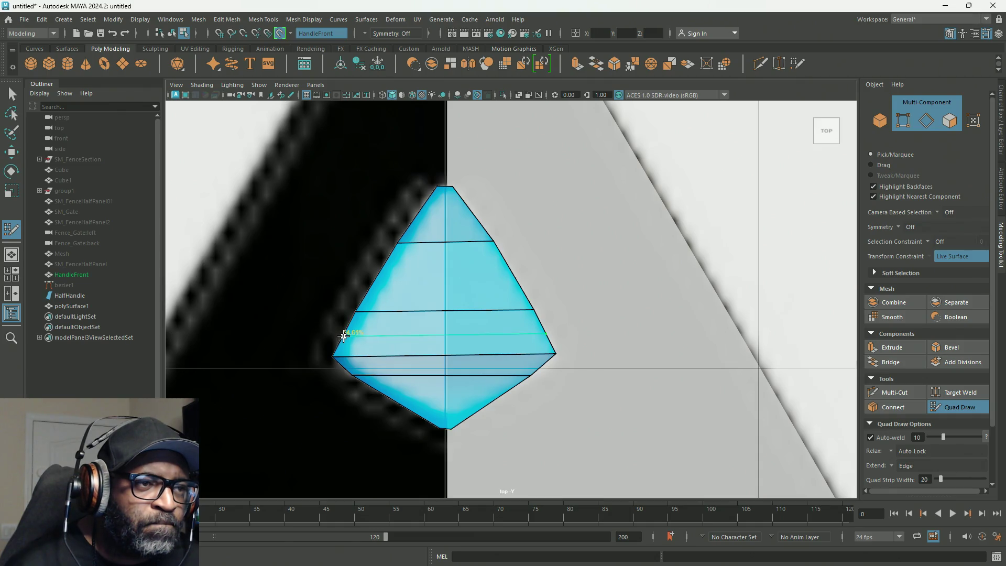
left_click(341, 339, "ctrl")
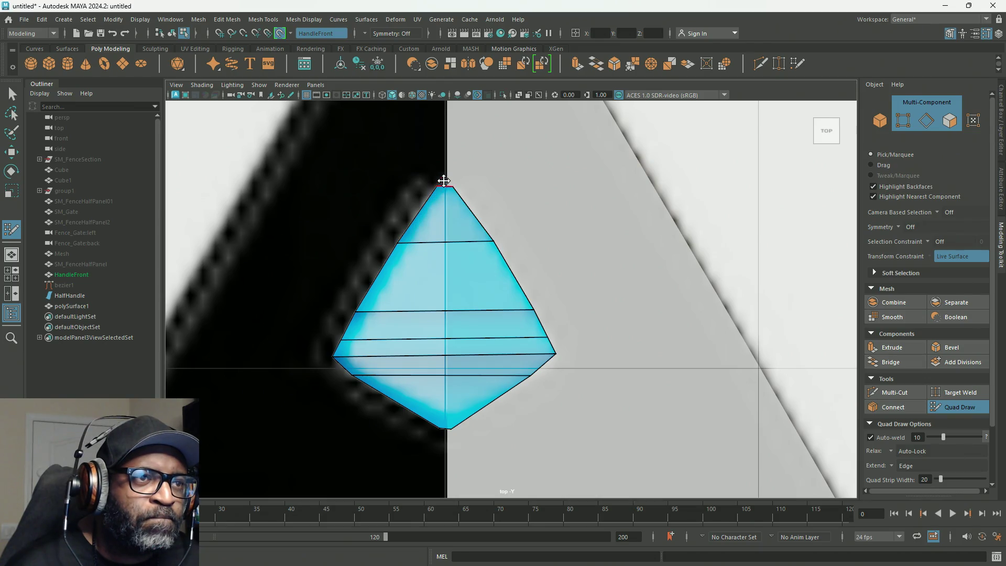
scroll(446, 182, "up", 2)
scroll(446, 182, "up", 1)
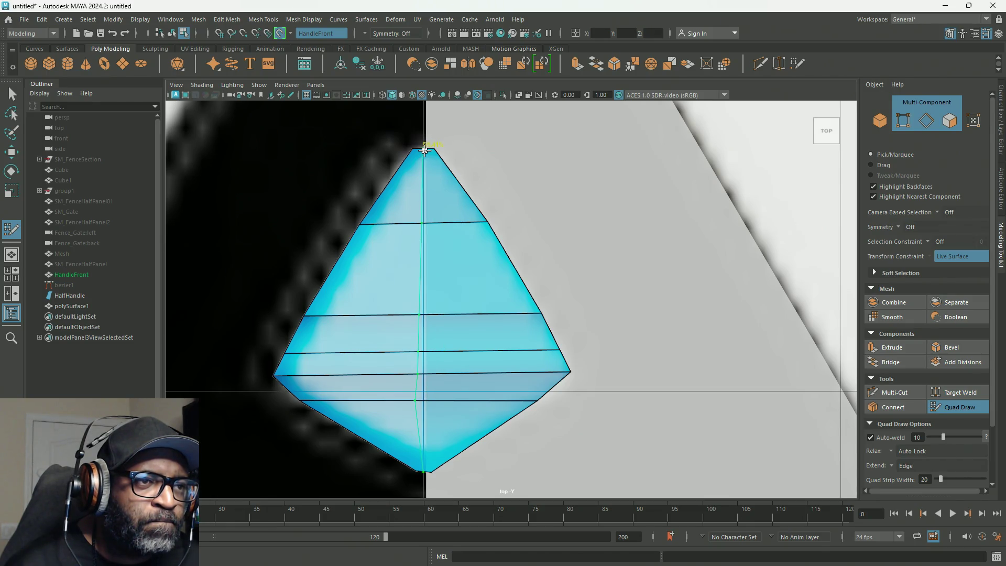
Insert the vertical centre edge loop, exit to vertex mode and box-select the centre-line vertices.
left_click(424, 150, "ctrl")
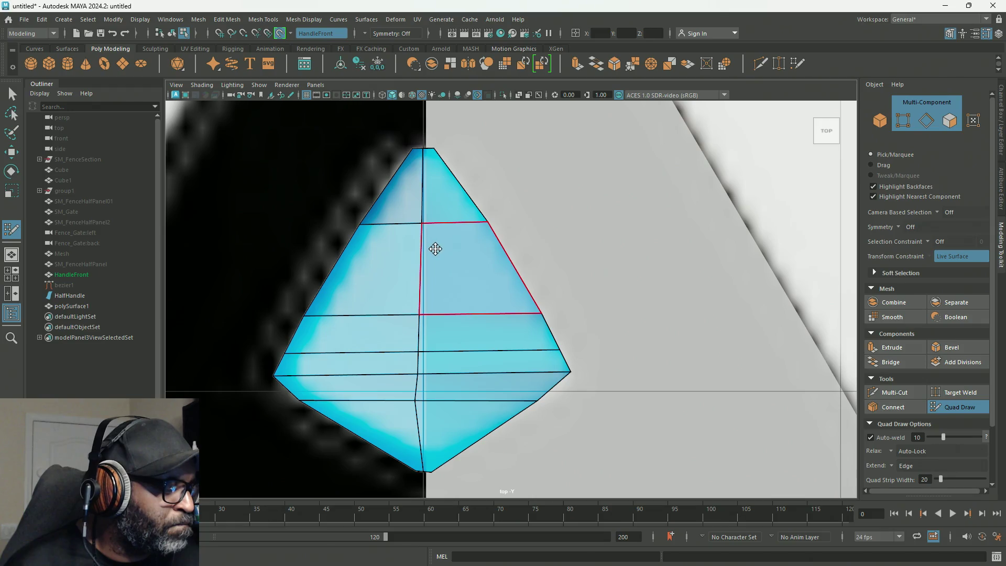
key("w")
right_click(430, 177)
right_click_drag(400, 190, 363, 191)
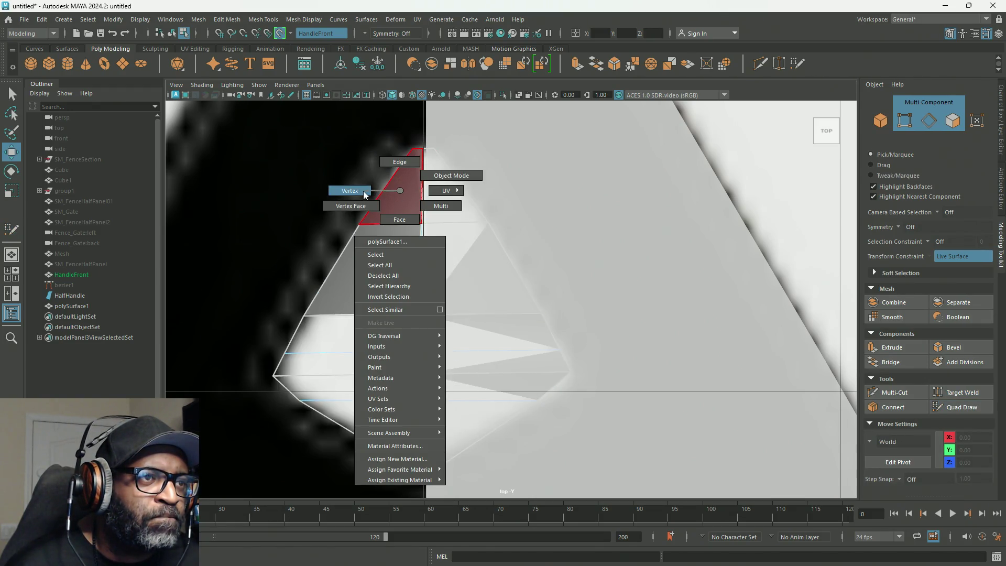
mouse_move(416, 139)
left_mouse_down()
mouse_move(433, 487)
mouse_move(401, 475)
left_mouse_up()
Flatten the centre-line vertices with X scale and set their X position to 0.
left_click(431, 427, "shift")
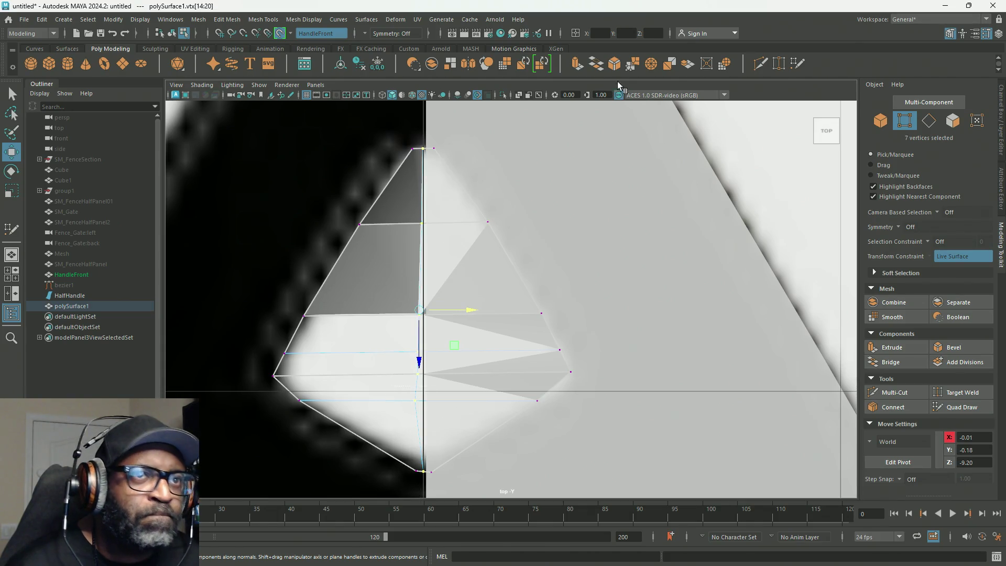
key("r")
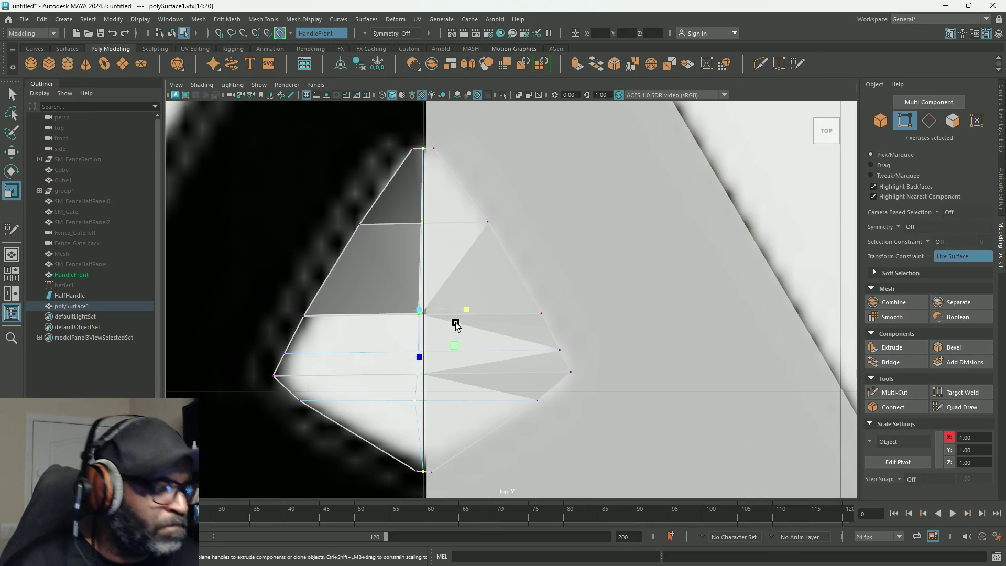
left_click_drag(468, 312, 402, 315)
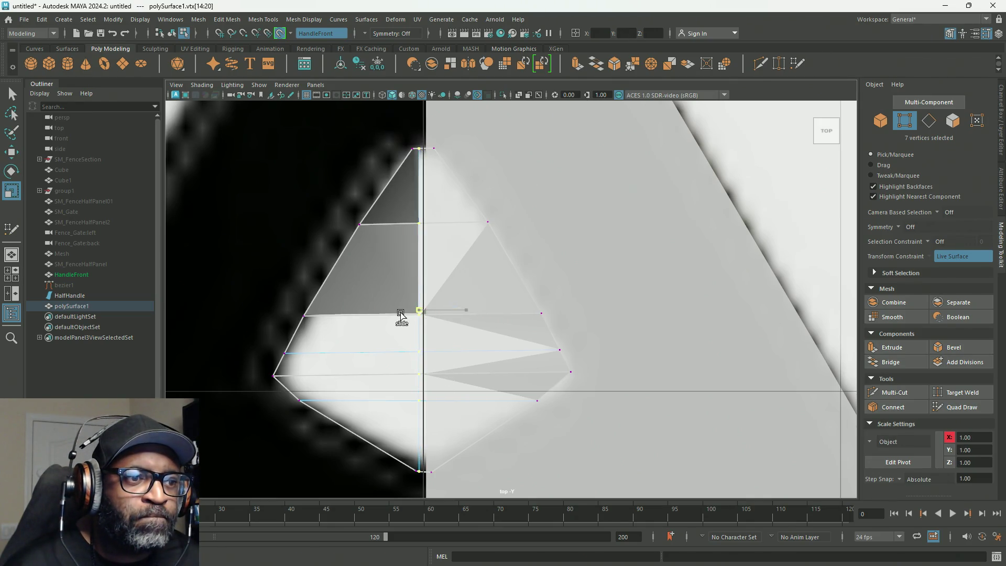
key("w")
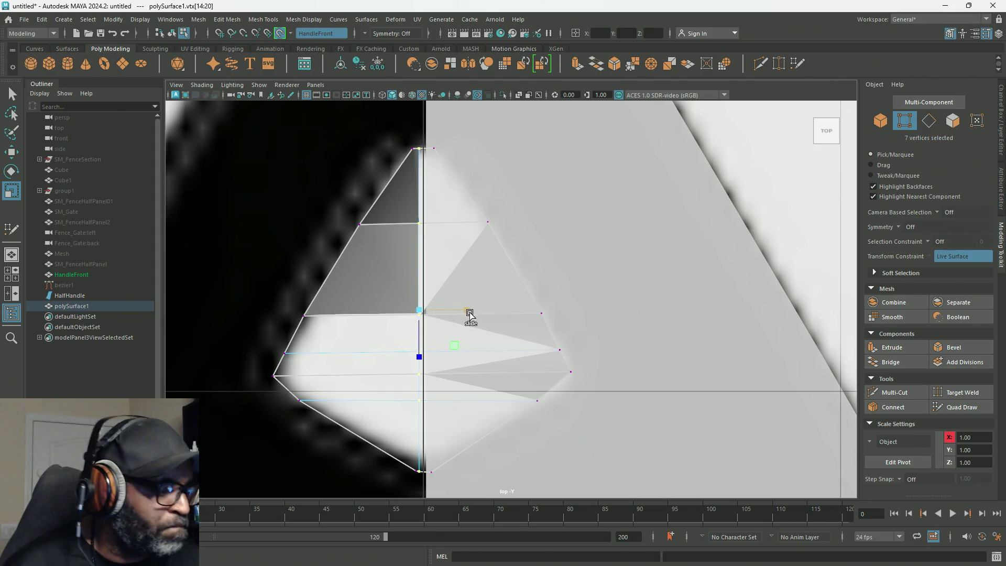
left_click(601, 33)
type("0")
key("Return")
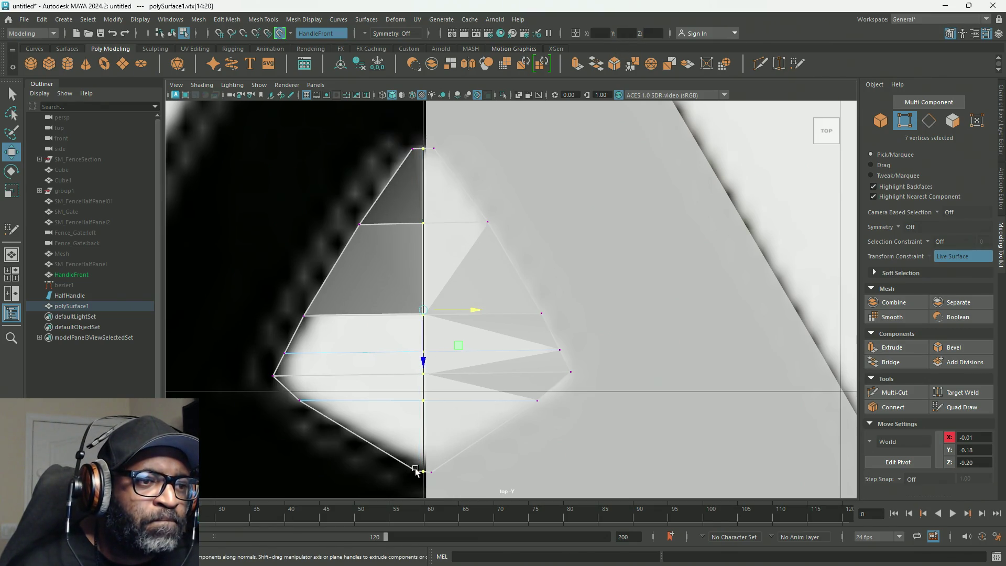
Select the bottom vertices and squeeze them together with uniform scale.
left_click_drag(408, 462, 452, 491)
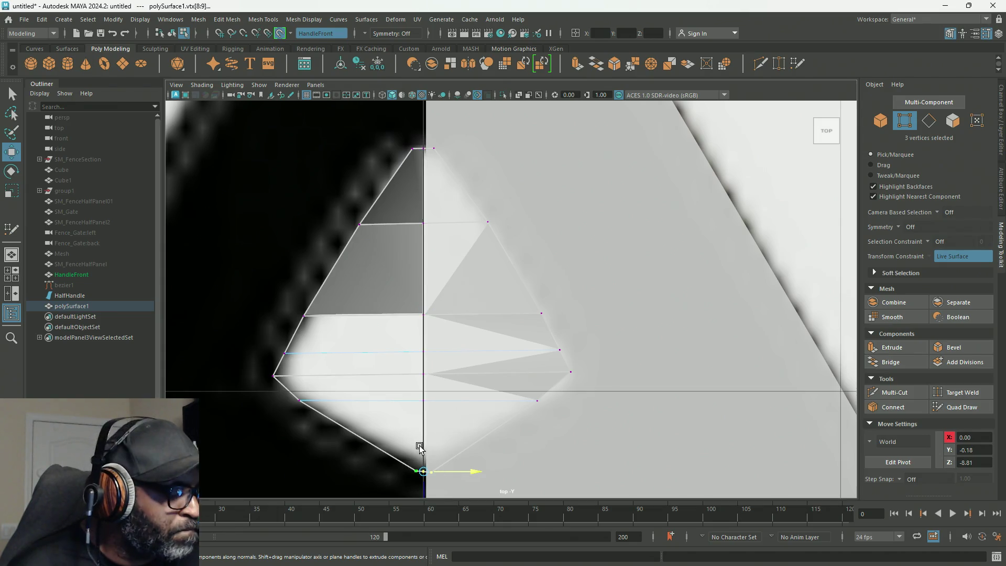
key("r")
left_click(424, 470)
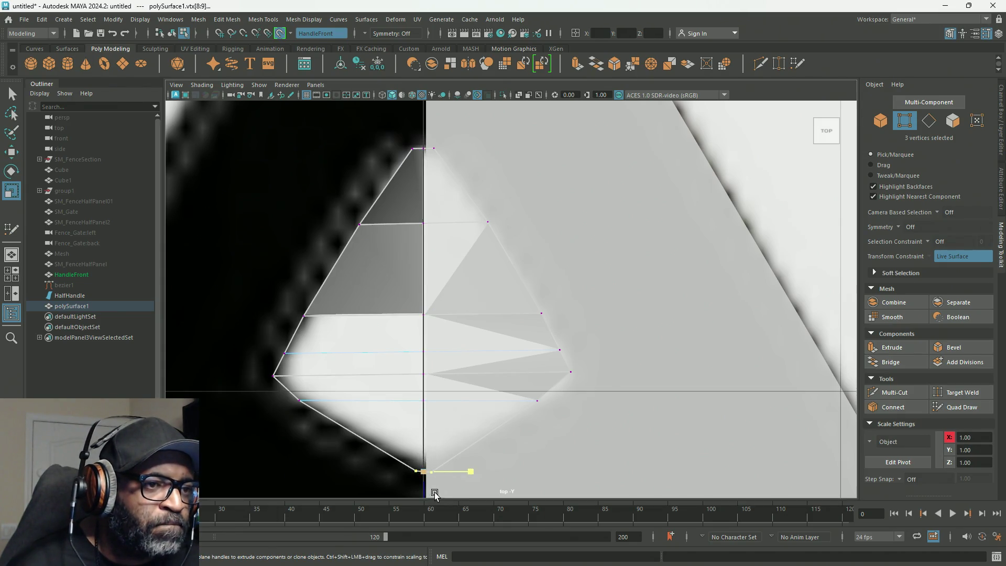
left_click_drag(424, 493, 424, 455)
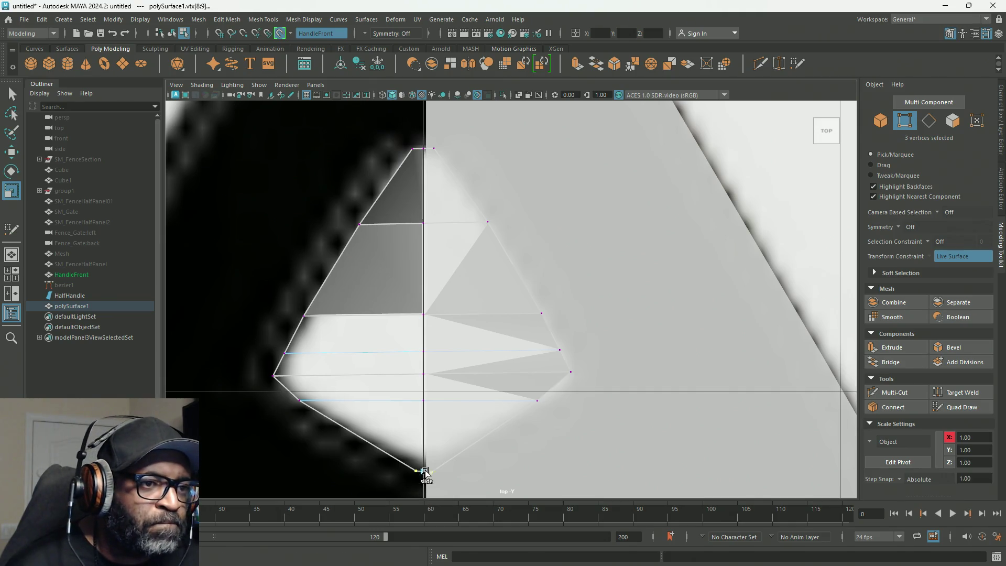
Select the top vertices, undo their outward scaling, and turn Make Live off.
mouse_move(399, 141)
left_mouse_down()
mouse_move(455, 173)
mouse_move(428, 140)
left_mouse_up()
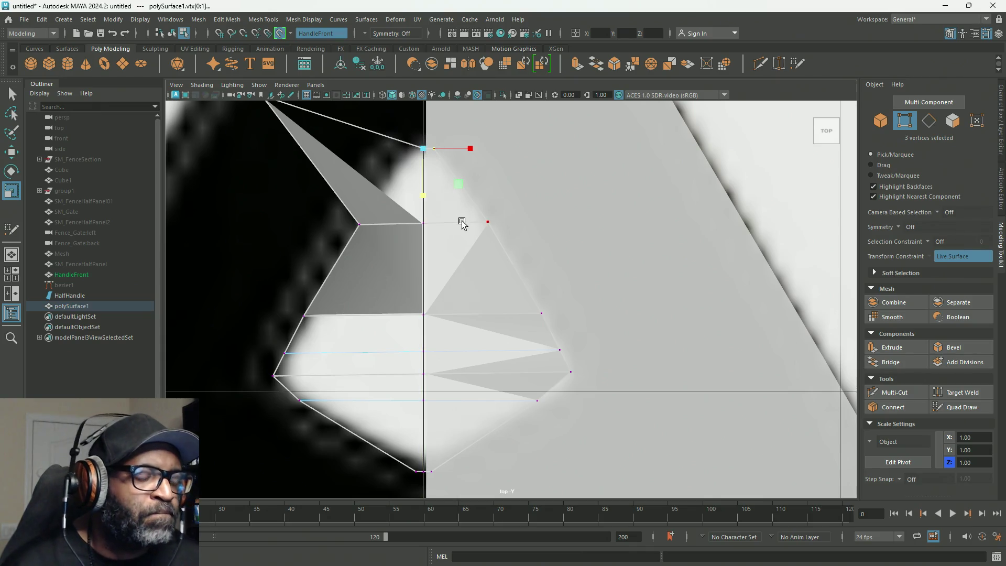
key("ctrl+z")
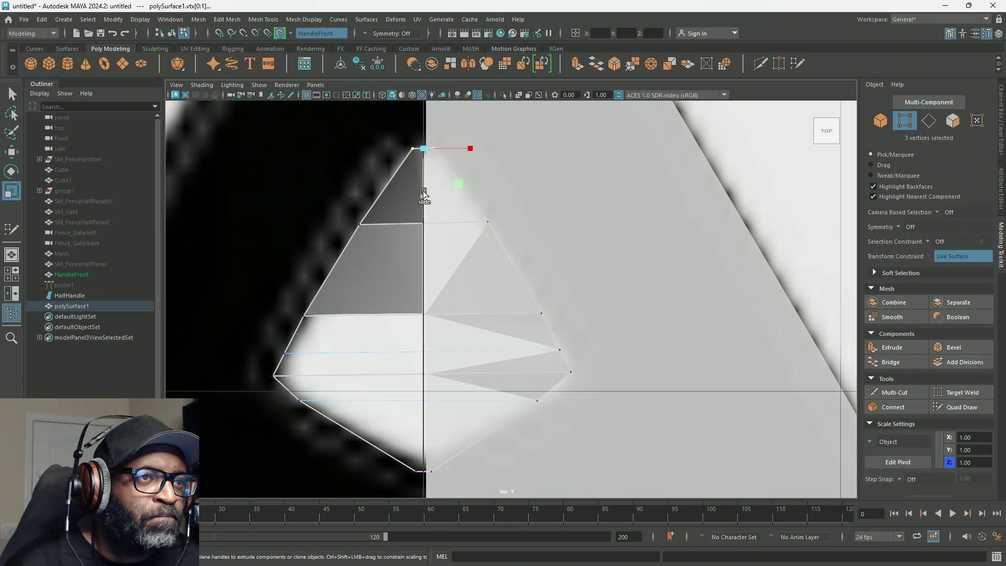
key("shift+z")
key("ctrl+z")
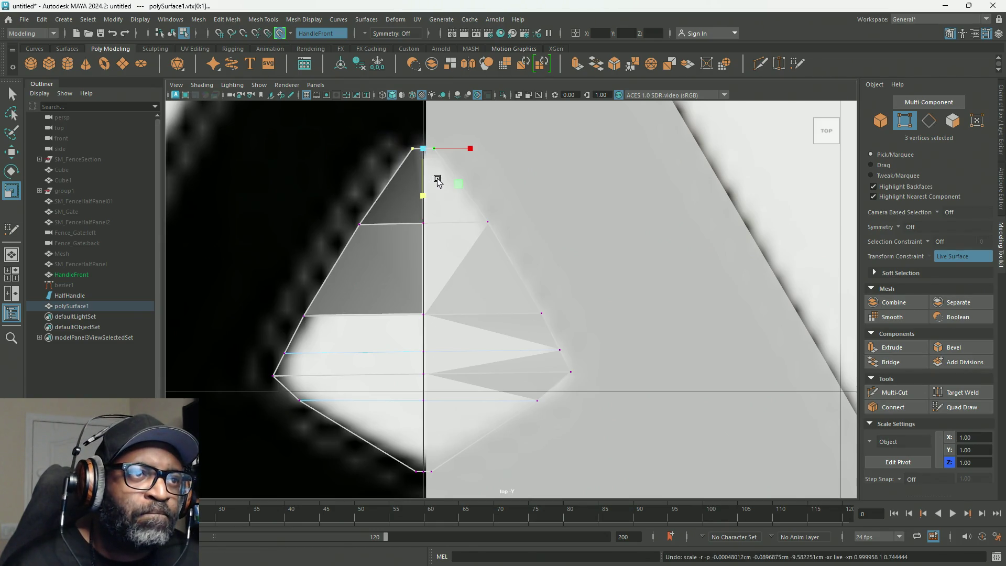
middle_click_drag(566, 198, 576, 252, "alt")
scroll(576, 252, "up", 1)
scroll(488, 197, "up", 1)
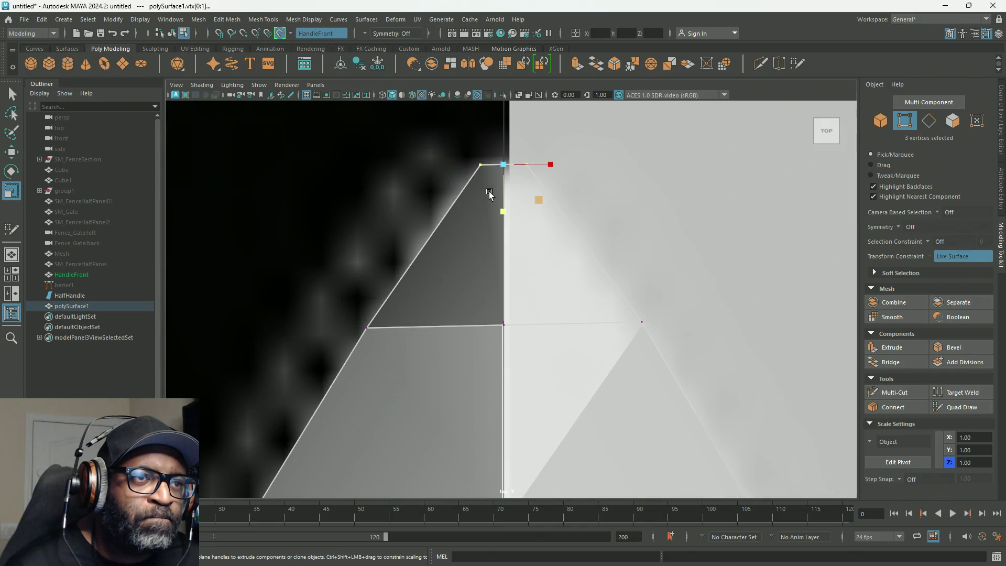
scroll(522, 217, "down", 1)
scroll(527, 288, "down", 2)
scroll(522, 306, "down", 1)
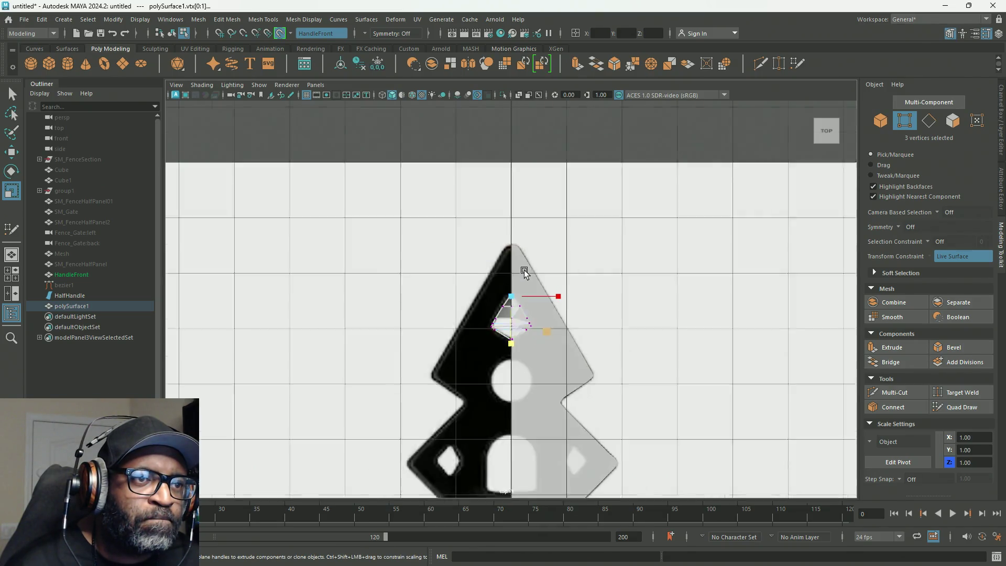
scroll(522, 310, "down", 1)
scroll(522, 311, "up", 3)
scroll(524, 318, "down", 3)
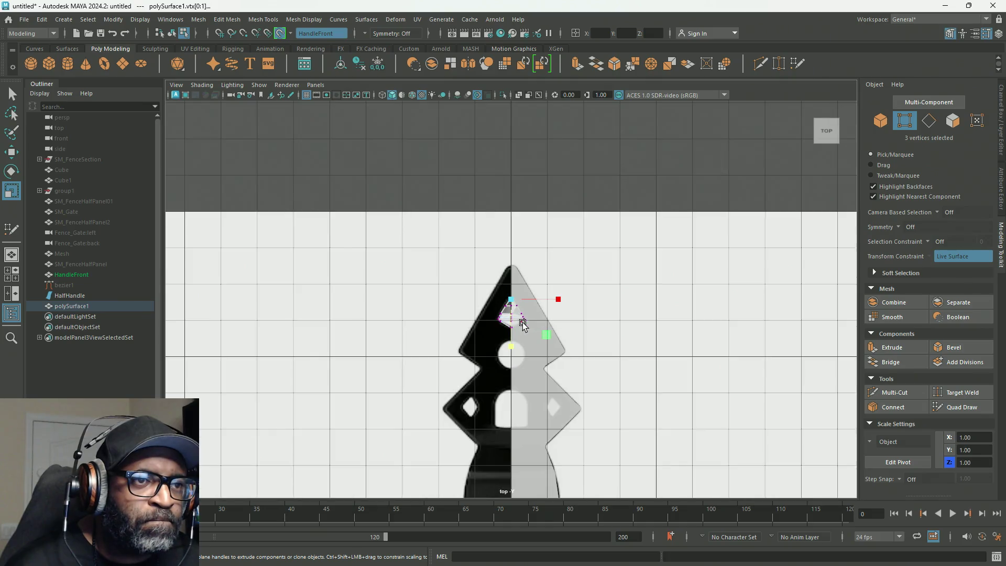
scroll(522, 326, "up", 2)
scroll(523, 325, "up", 1)
scroll(521, 366, "up", 2)
scroll(523, 388, "up", 1)
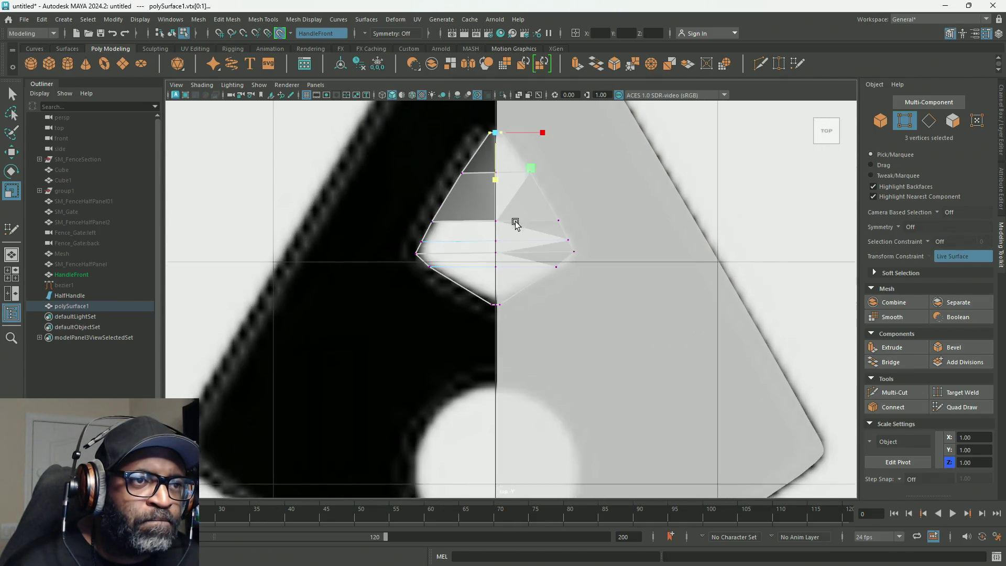
scroll(514, 222, "up", 2)
scroll(516, 213, "down", 4)
scroll(518, 188, "up", 1)
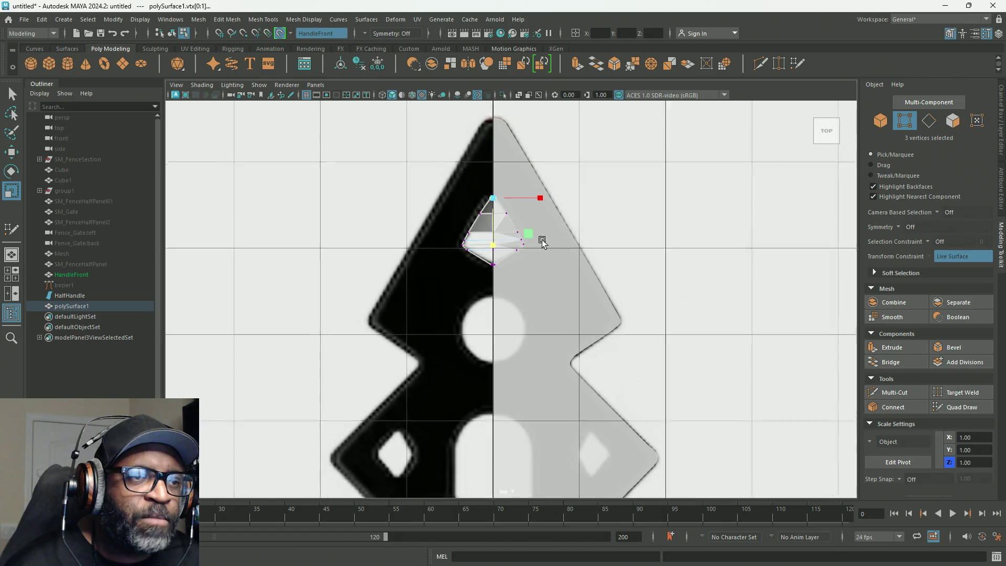
scroll(522, 220, "up", 4)
scroll(589, 367, "down", 3)
scroll(553, 283, "up", 1)
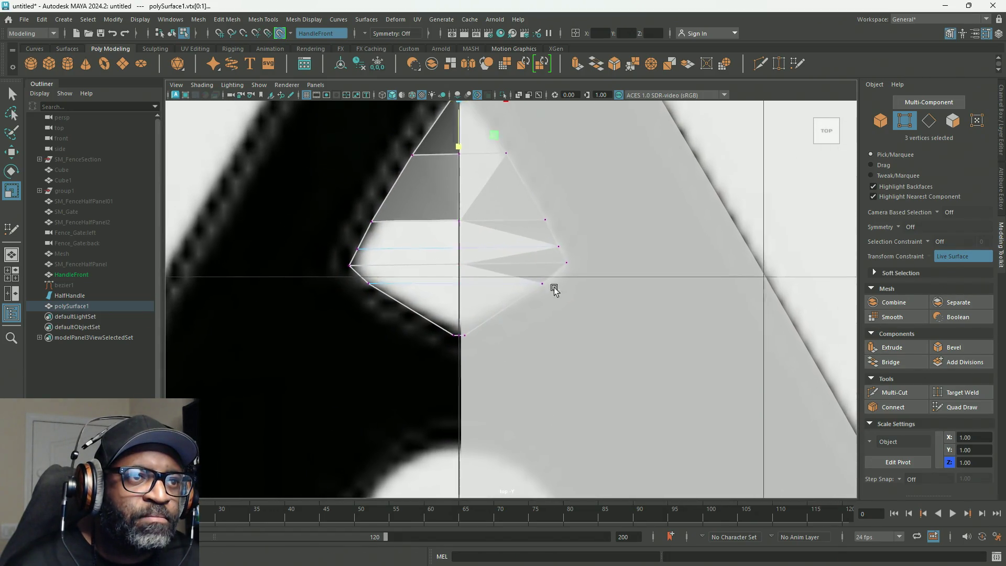
scroll(611, 336, "up", 2)
scroll(589, 314, "down", 1)
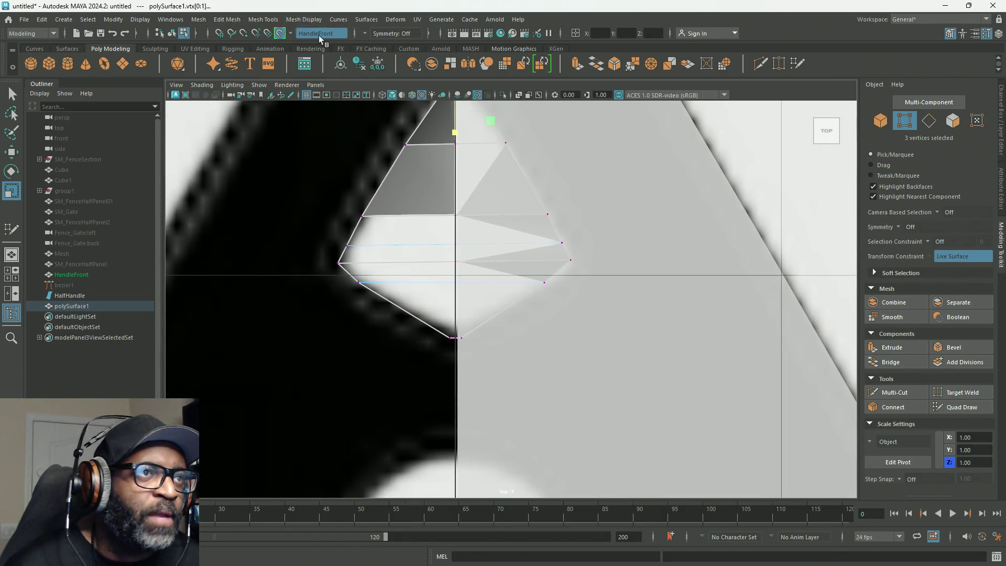
left_click(280, 32)
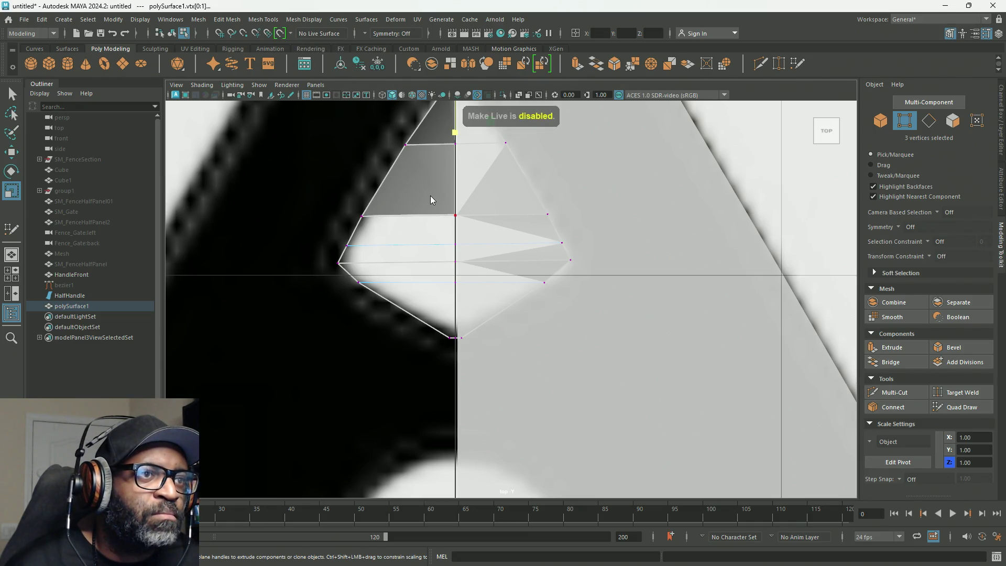
Select a horizontal face strip and try the Extract face action on it.
right_click_drag(429, 197, 426, 222)
left_click(426, 222)
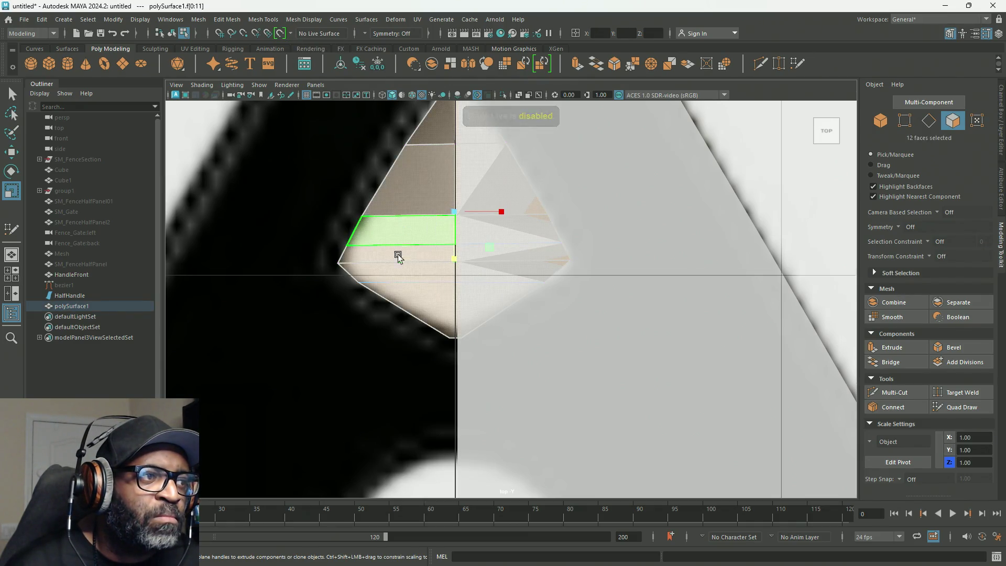
right_click_drag(441, 221, 448, 400, "shift")
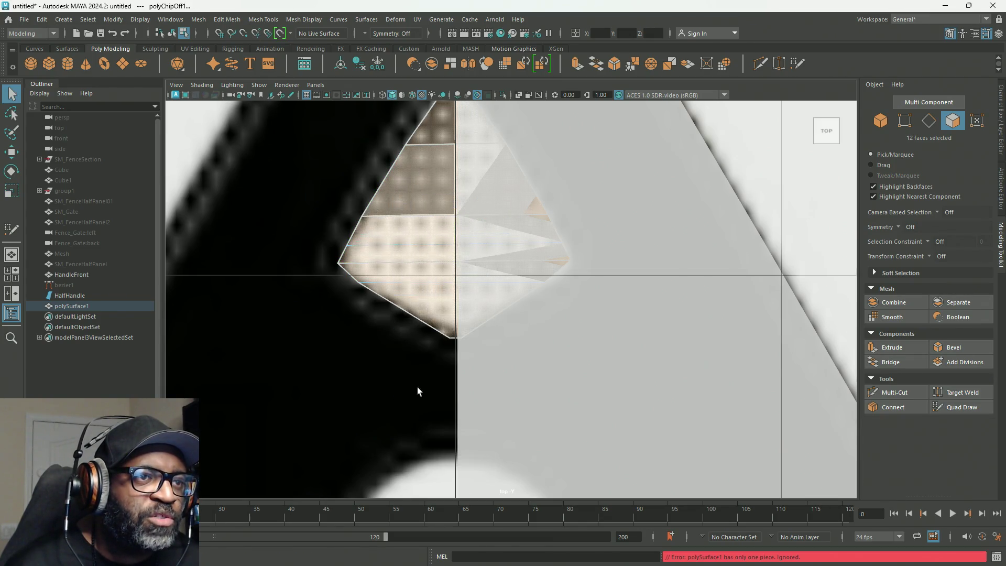
Reselect polySurface1 in the Outliner and isolate it in the top view.
left_click(58, 296)
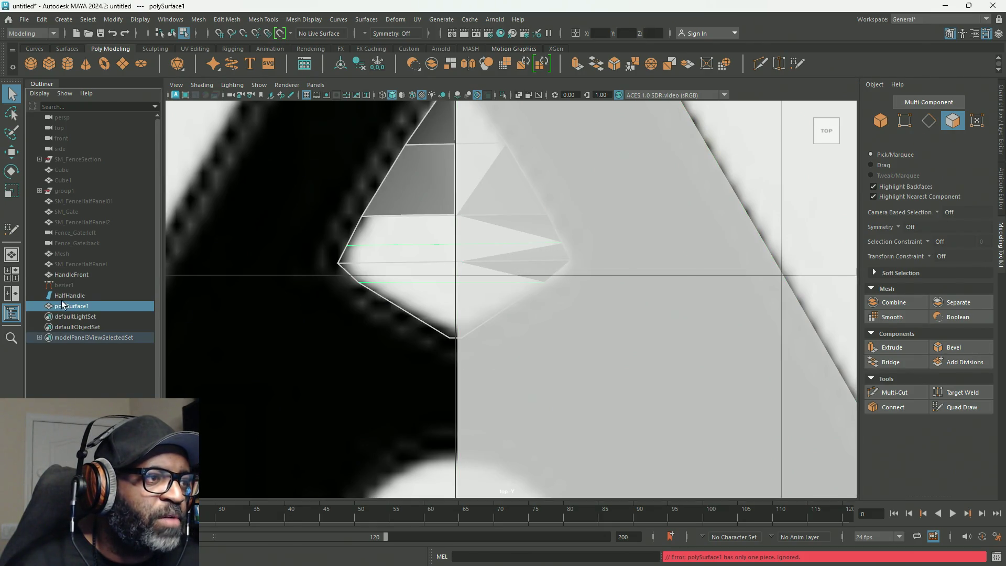
left_click(64, 296)
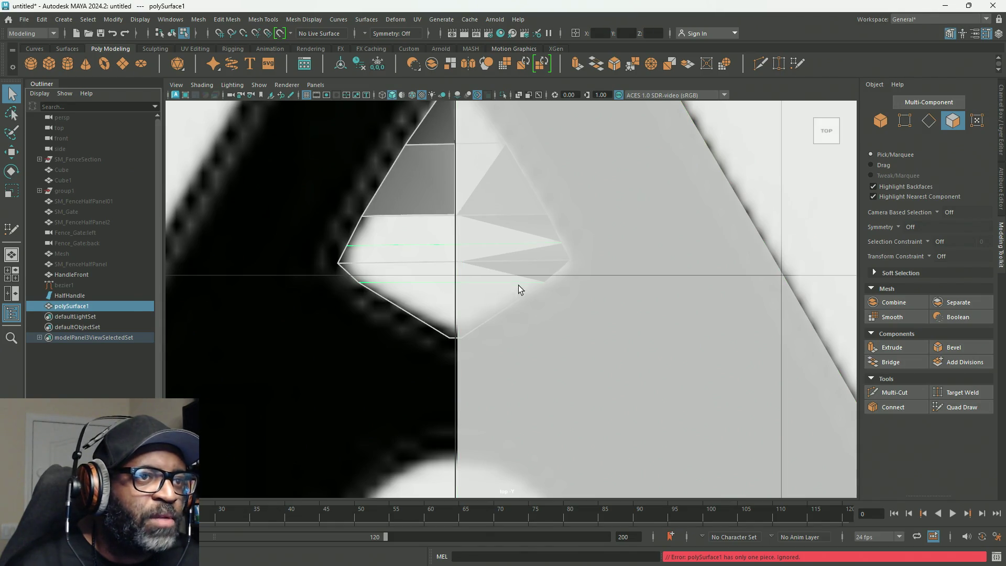
left_click(503, 95)
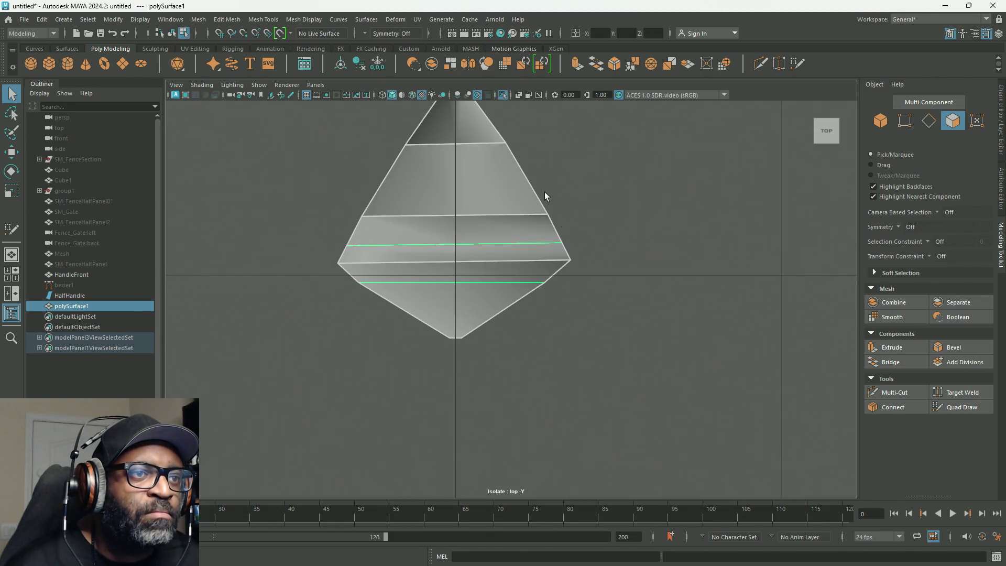
Switch to perspective, isolate and frame polySurface1, and ready the scale tool on it.
key("space")
key("space")
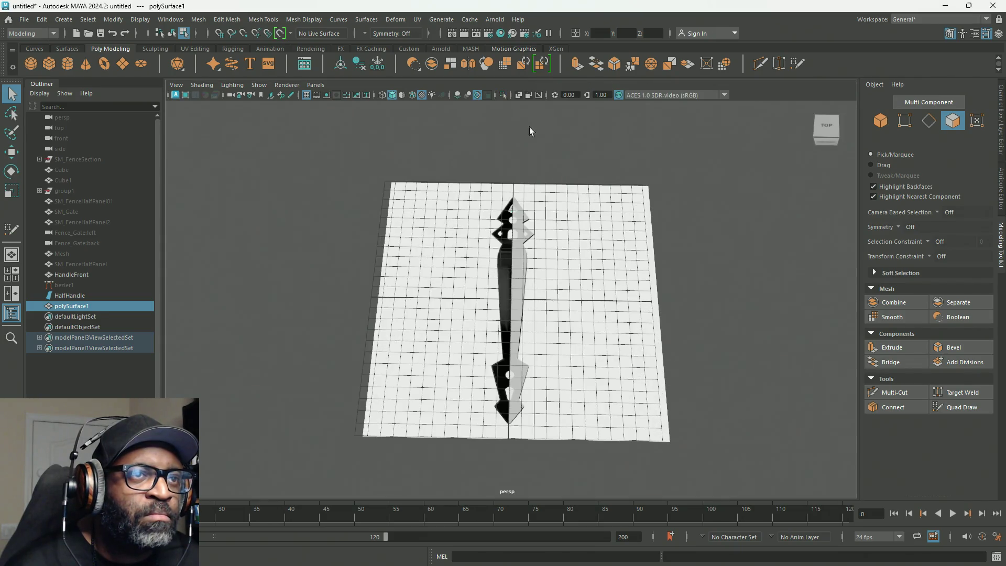
left_click(503, 95)
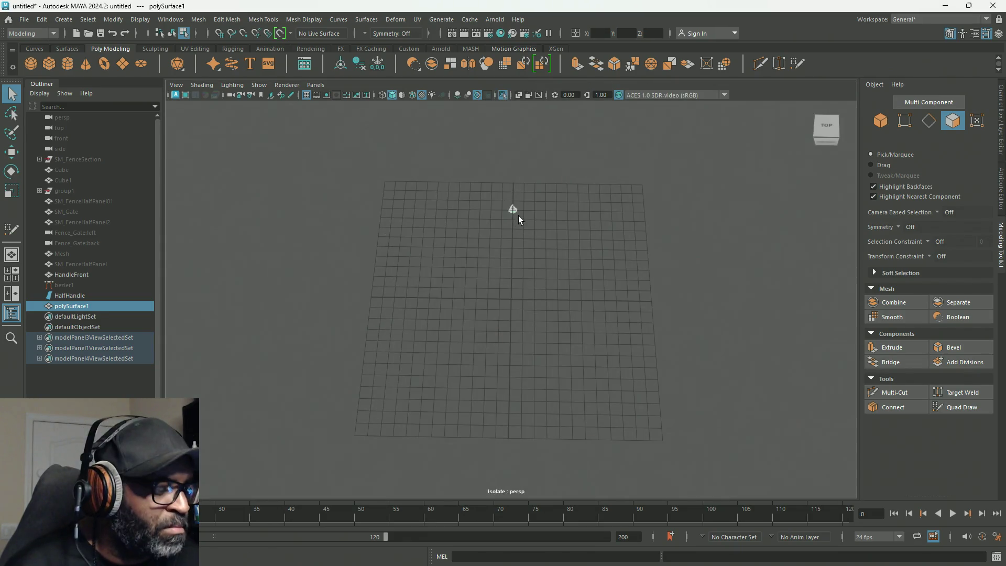
mouse_move(482, 171)
left_mouse_down()
mouse_move(615, 281)
mouse_move(771, 259)
mouse_move(505, 293)
left_mouse_up()
key("f")
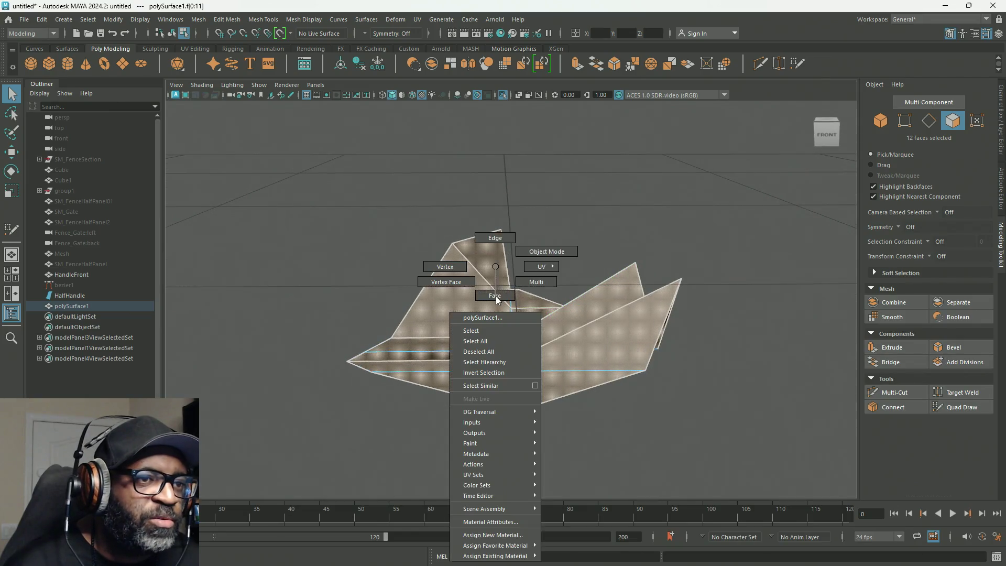
right_click_drag(505, 294, 562, 250)
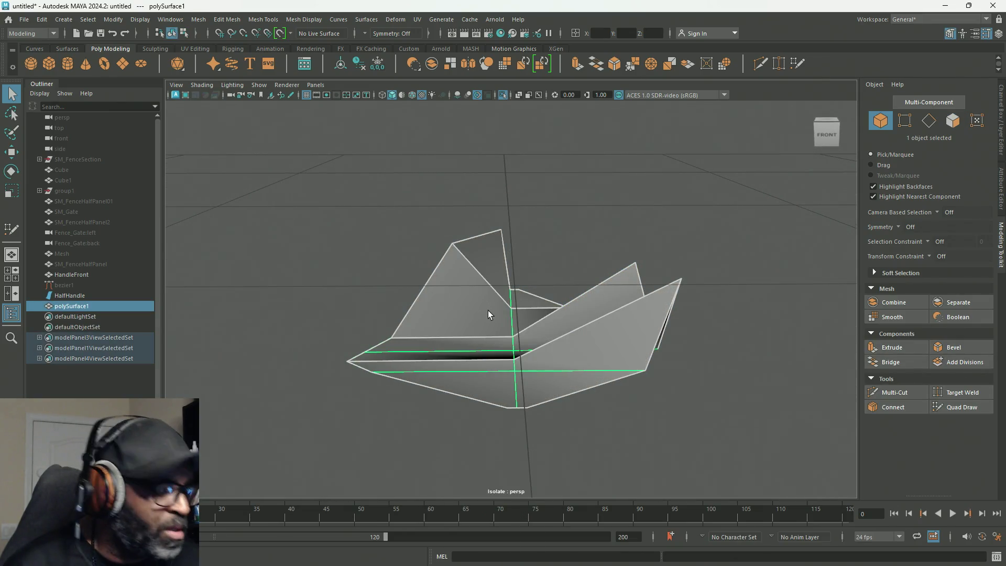
key("r")
Marquee-select all faces then all 21 vertices of the mesh for flattening along one axis.
right_click_drag(466, 276, 480, 302)
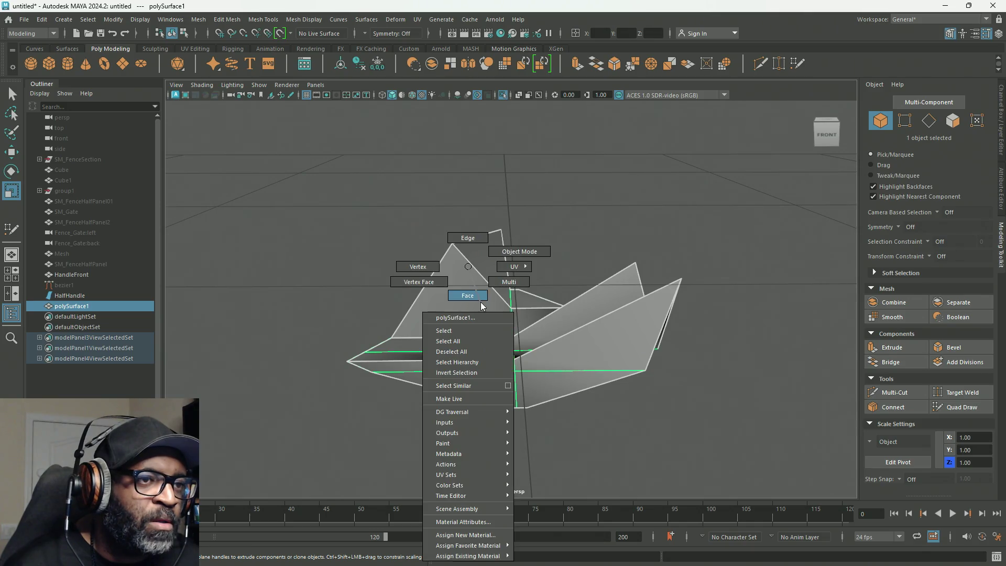
left_click_drag(288, 189, 746, 469)
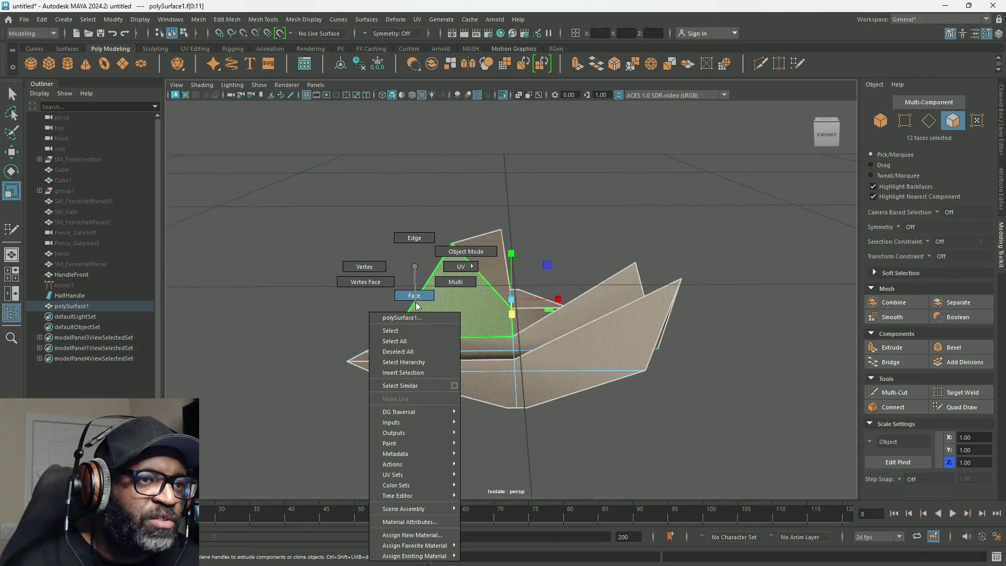
right_click_drag(418, 305, 345, 283)
left_click_drag(239, 194, 762, 499)
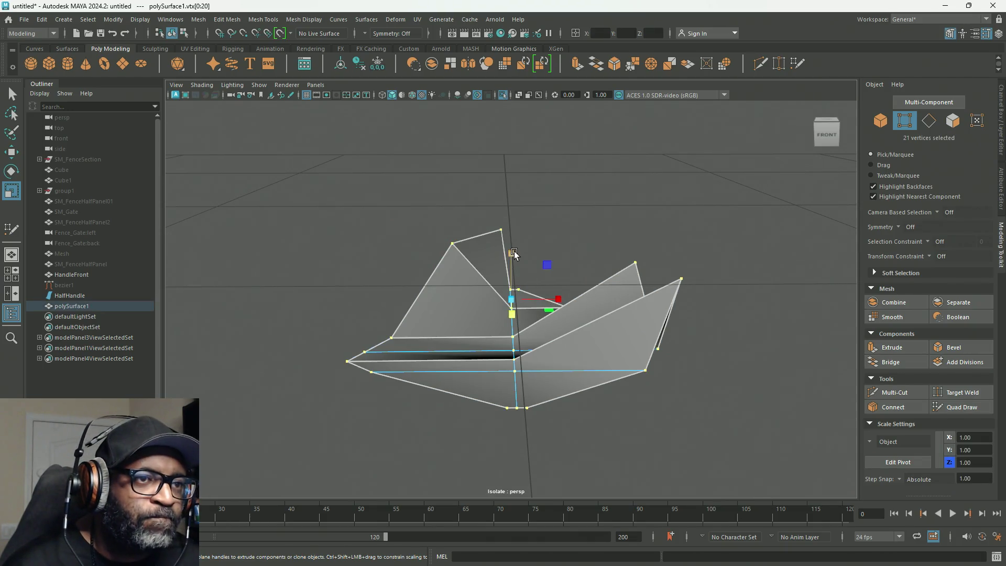
key("ctrl+z")
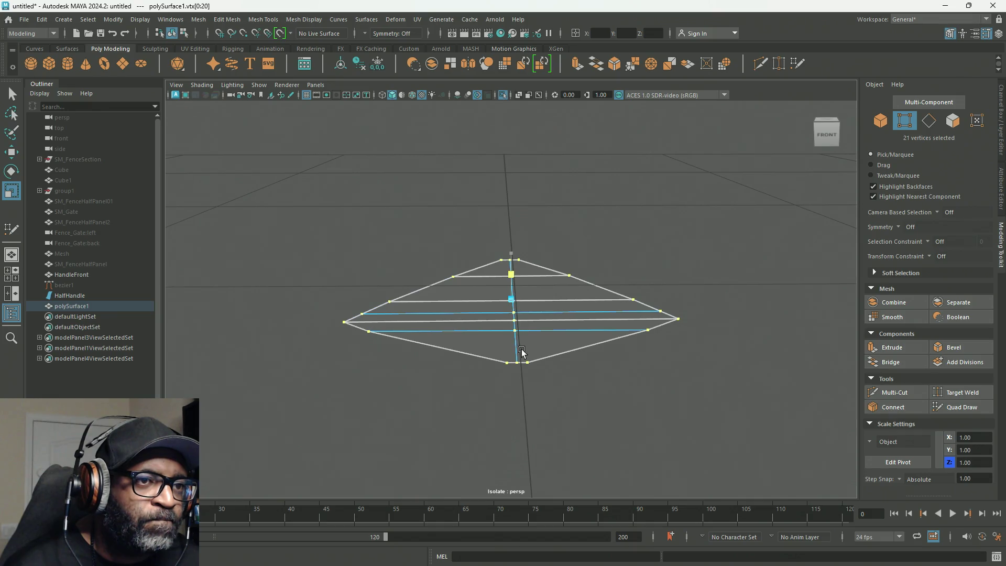
Look down on the flat mesh, select the three top vertices and set the scale axis to Z.
mouse_move(525, 377)
left_mouse_down("alt")
mouse_move(538, 445)
mouse_move(525, 407)
mouse_move(521, 427)
left_mouse_up("alt")
middle_click_drag(556, 267, 554, 349, "alt")
left_click_drag(532, 179, 471, 233)
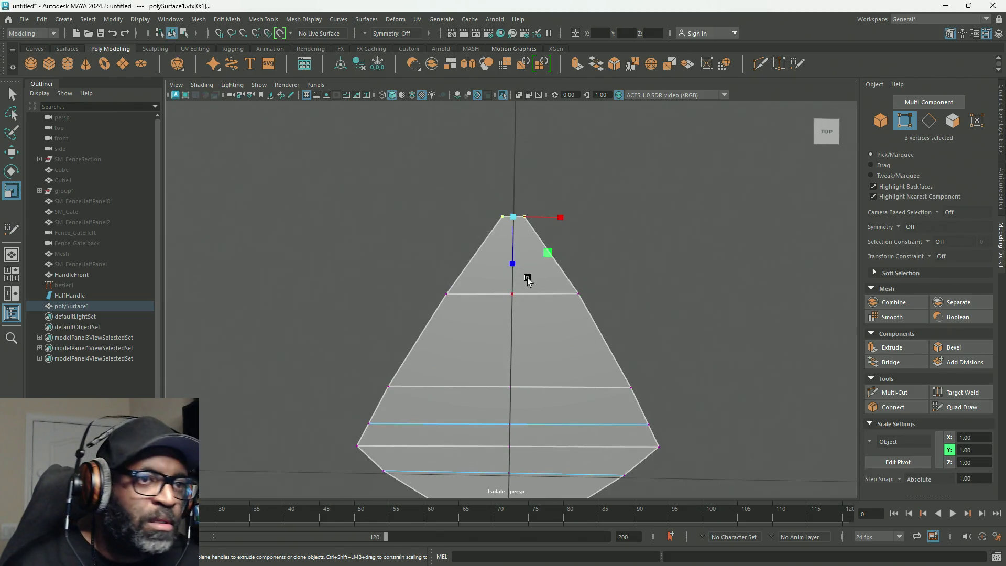
left_click(513, 214)
middle_click_drag(543, 344, 532, 214, "alt")
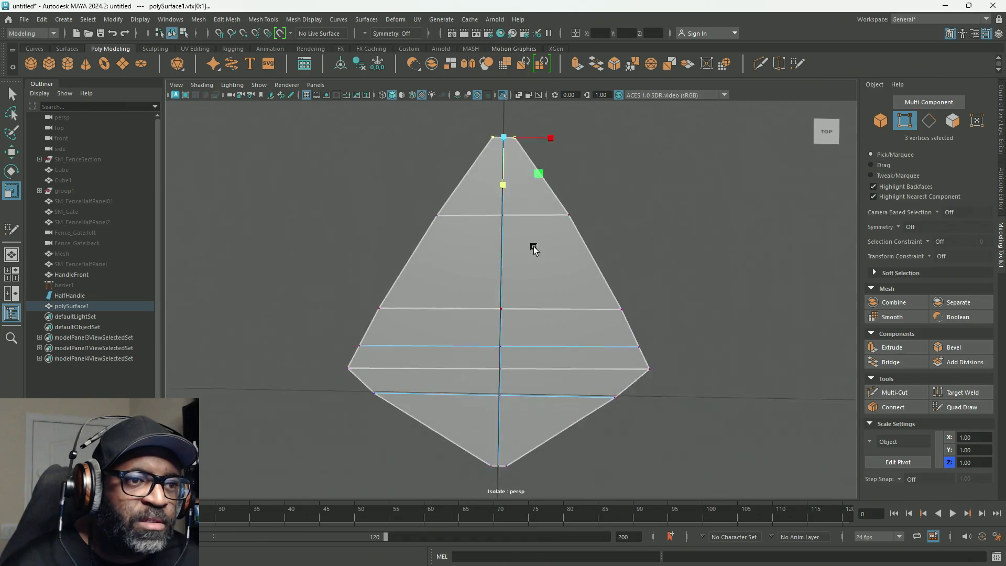
Select the middle, top and lower vertex rows in turn and respace each along the patch.
left_click_drag(646, 290, 363, 306)
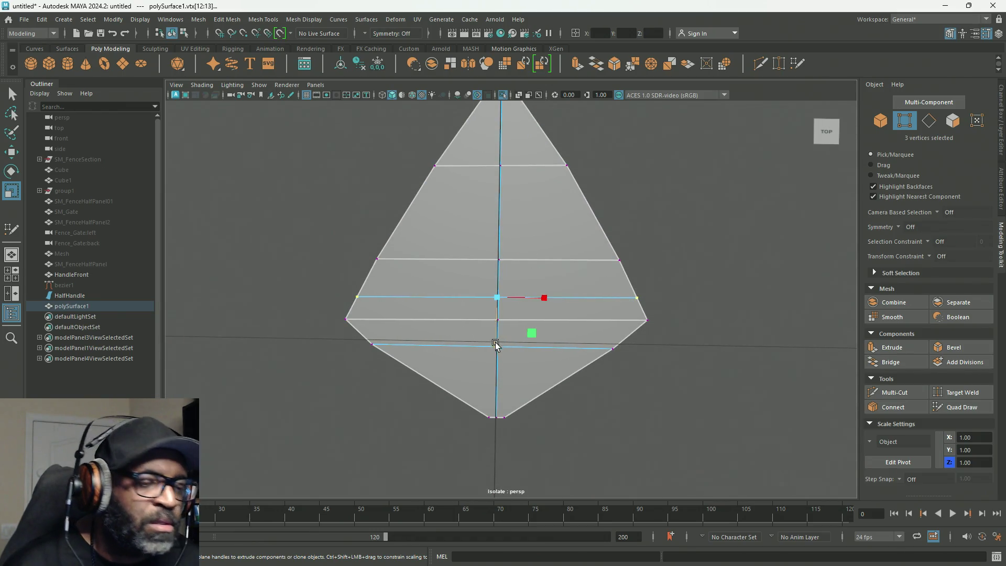
left_click_drag(305, 308, 674, 340)
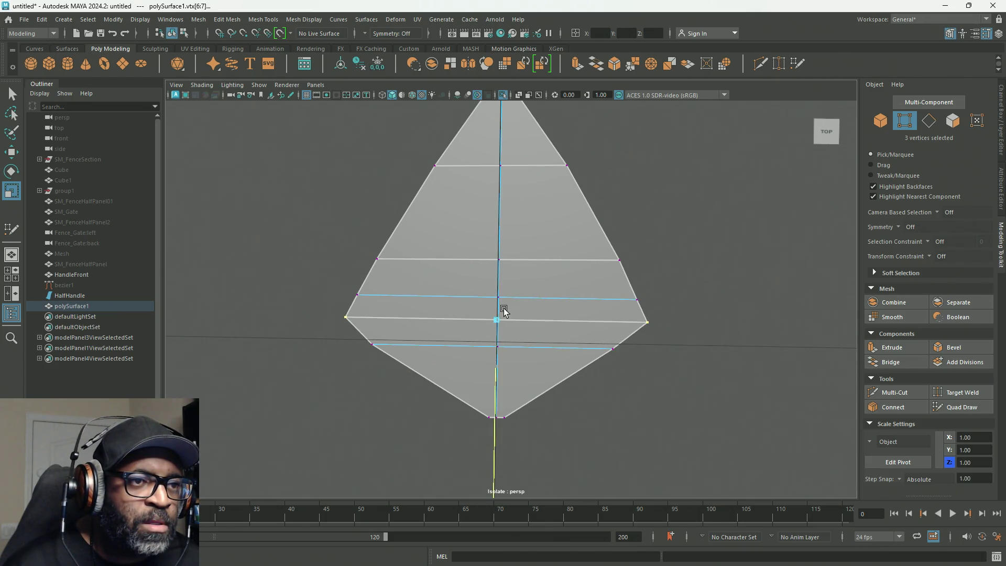
left_click_drag(331, 326, 684, 373)
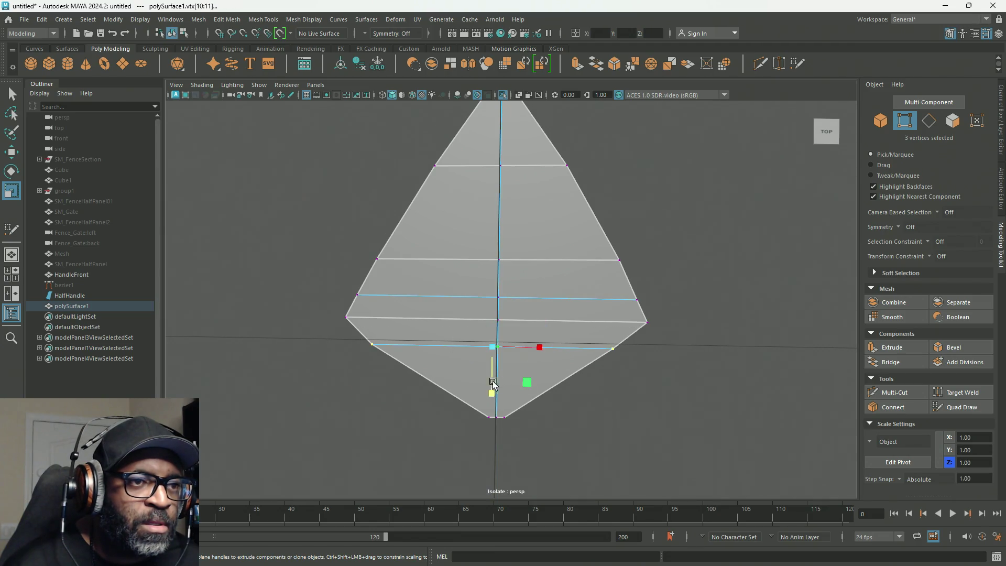
left_click_drag(490, 393, 498, 322)
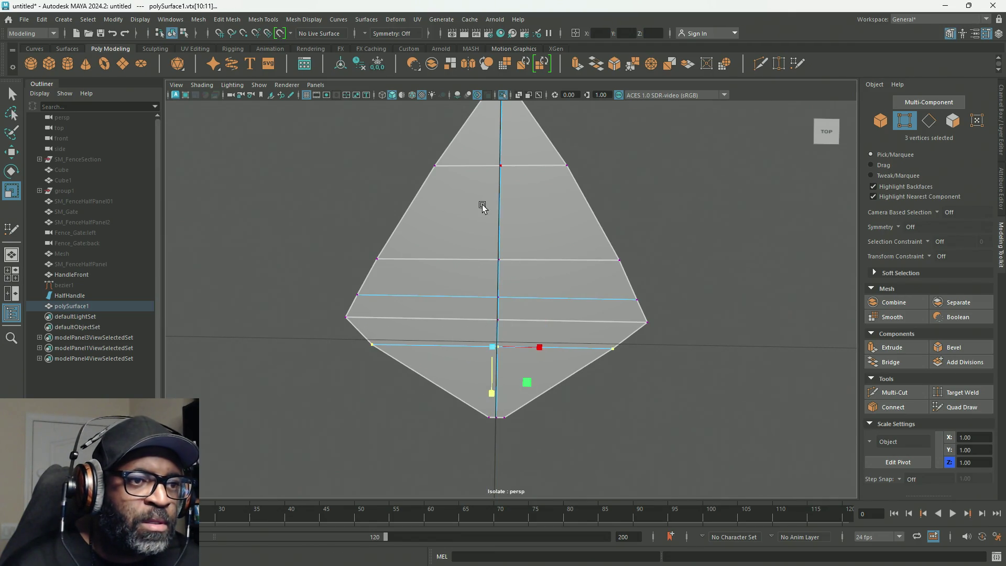
left_click_drag(399, 130, 613, 187)
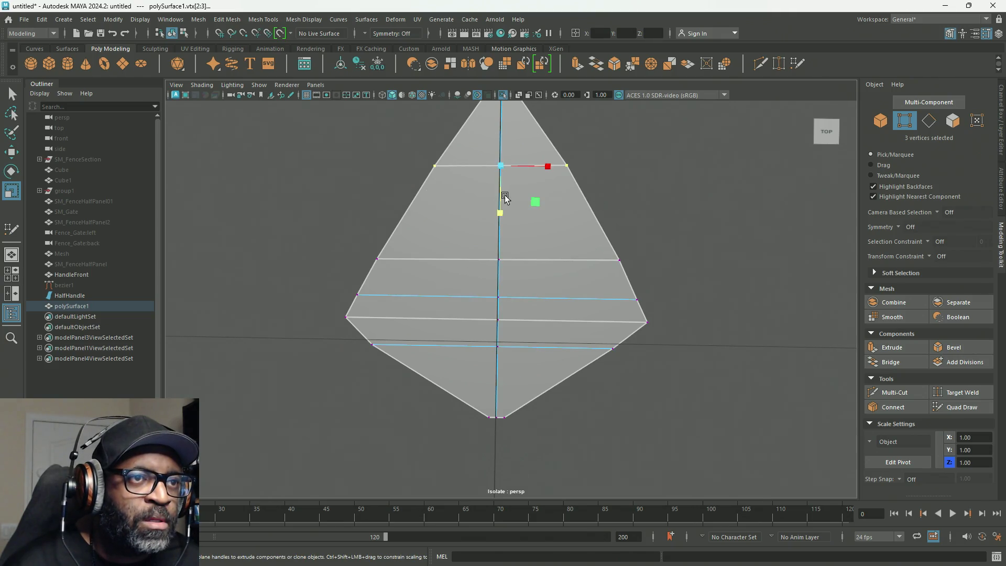
left_click_drag(501, 208, 507, 145)
left_click_drag(345, 225, 692, 280)
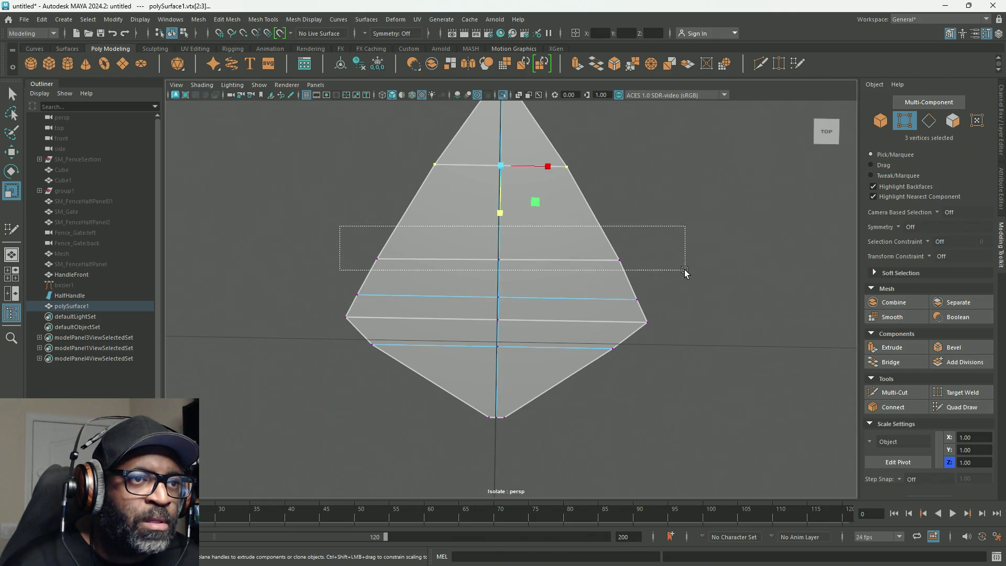
left_click_drag(500, 310, 500, 236)
left_click_drag(297, 277, 710, 312)
left_click_drag(500, 345, 500, 279)
scroll(523, 232, "down", 2)
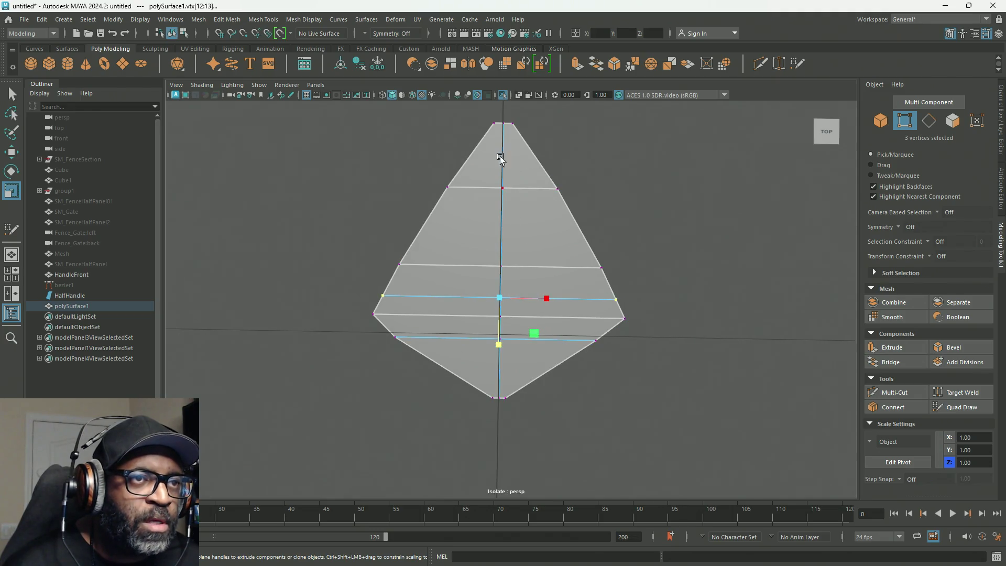
Select the centre-edge vertices including top and bottom and scale them onto one straight line.
left_click_drag(501, 113, 503, 423)
scroll(503, 312, "up", 2)
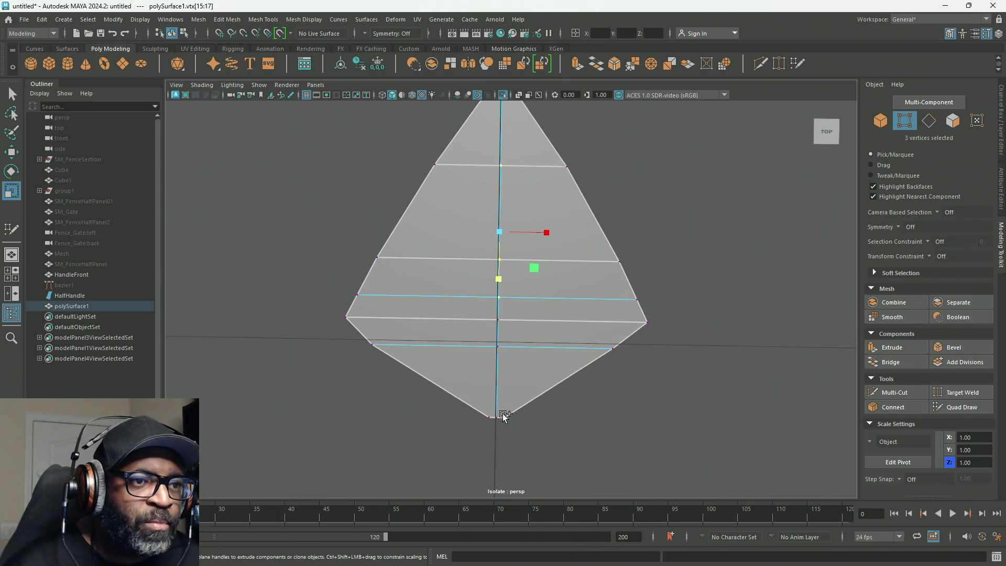
left_click_drag(493, 362, 495, 364, "shift")
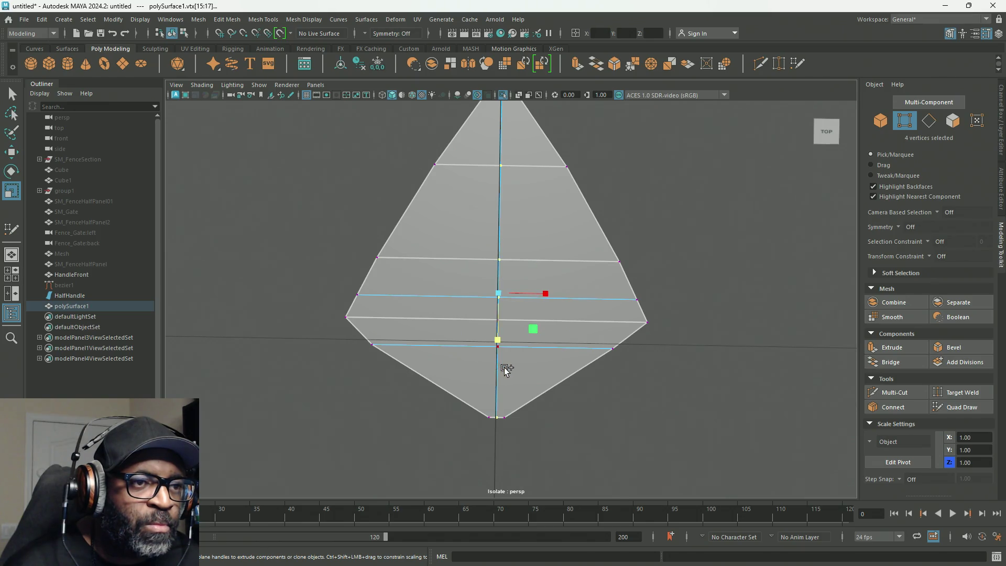
left_click_drag(494, 303, 517, 352, "shift")
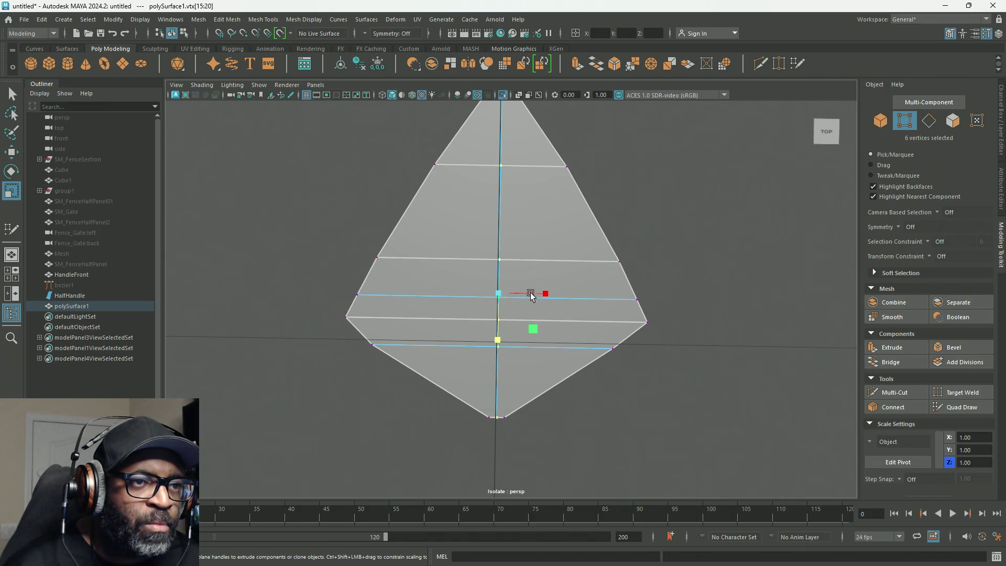
middle_click_drag(545, 209, 547, 290, "alt")
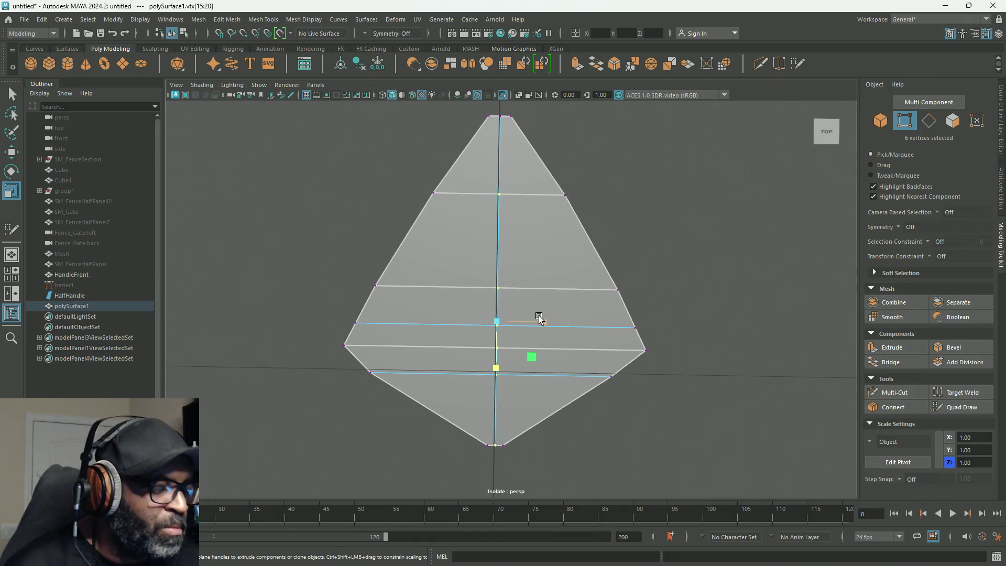
left_click_drag(547, 325, 494, 318)
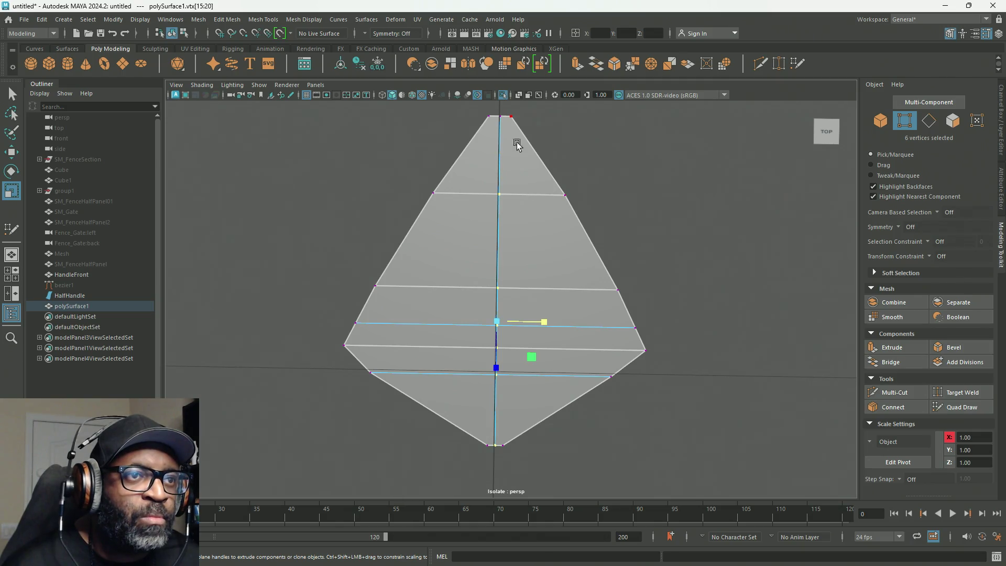
left_click(492, 112, "shift")
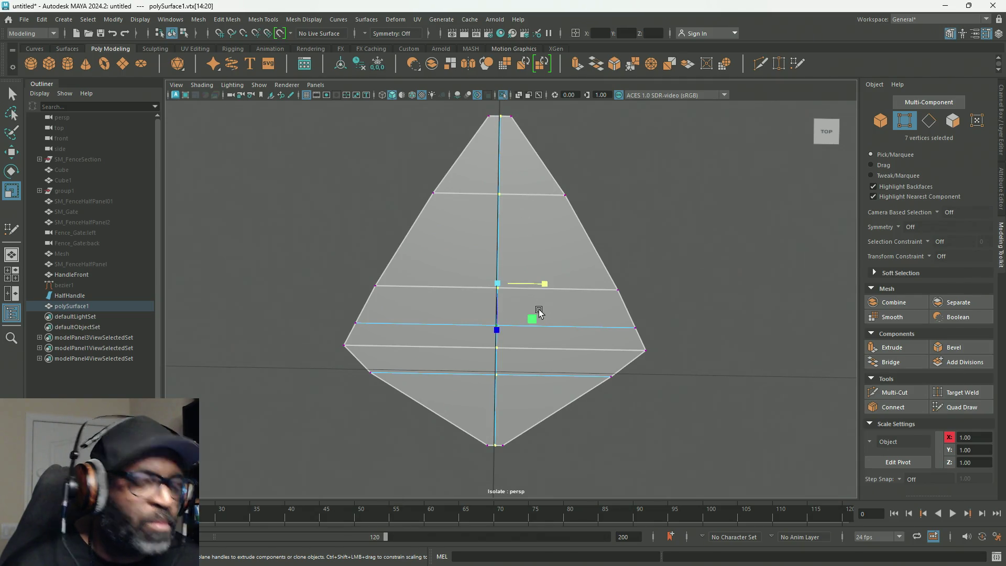
mouse_move(544, 281)
left_mouse_down()
mouse_move(481, 282)
mouse_move(601, 307)
left_mouse_up()
right_click_drag(524, 217, 524, 188)
Straighten the vertical centre edge loop sideways, then reselect polySurface1 in perspective.
double_click(500, 230)
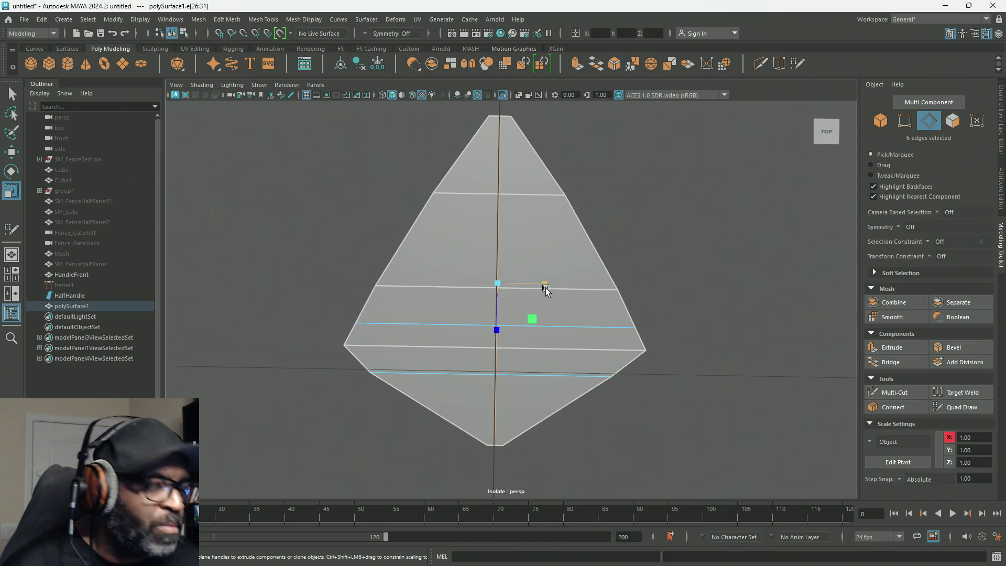
mouse_move(544, 283)
left_mouse_down()
mouse_move(475, 283)
mouse_move(568, 147)
left_mouse_up()
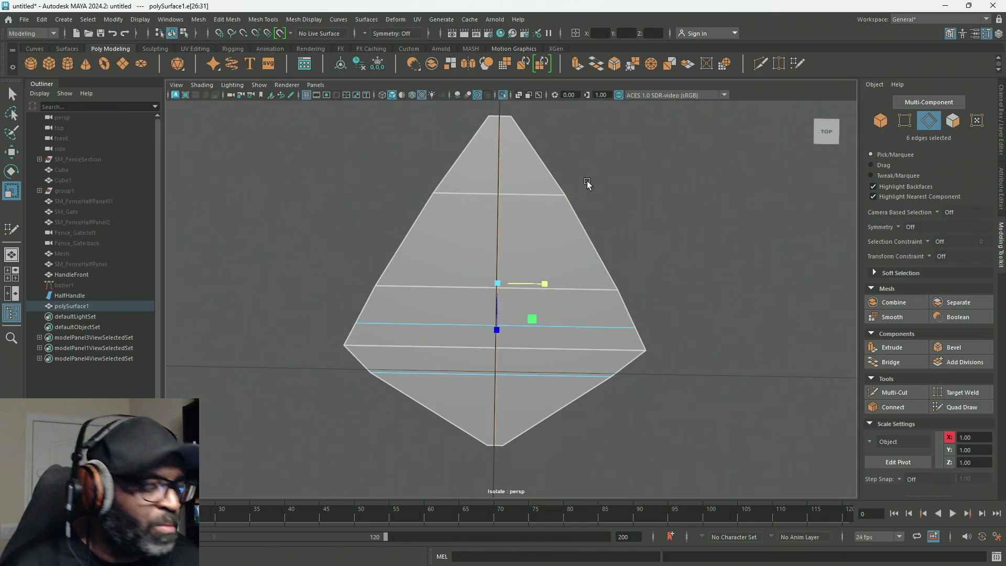
key("w")
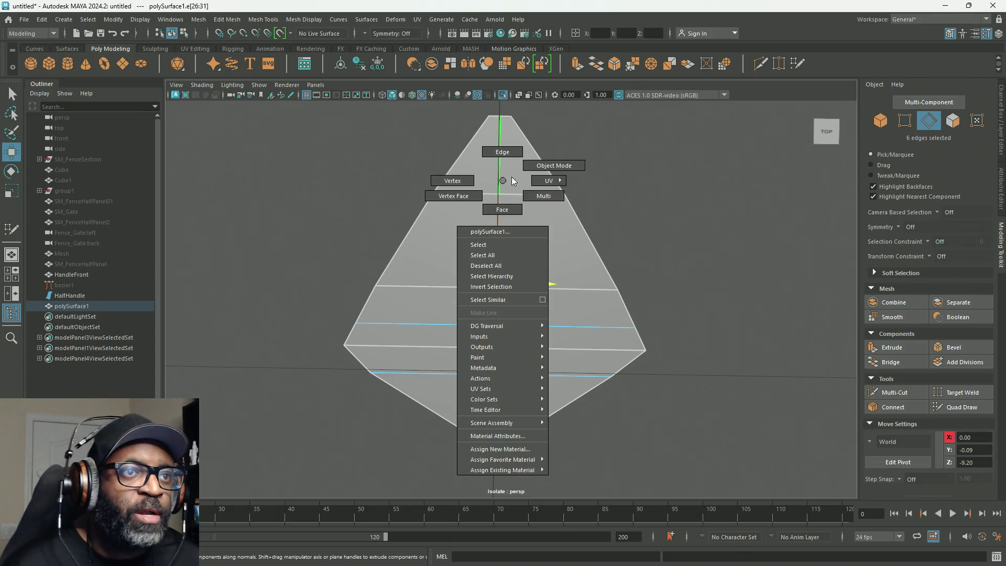
right_click_drag(496, 196, 554, 165)
mouse_move(558, 301)
left_mouse_down("alt")
mouse_move(574, 217)
mouse_move(577, 234)
mouse_move(668, 281)
mouse_move(680, 312)
mouse_move(685, 272)
mouse_move(583, 260)
mouse_move(541, 276)
mouse_move(533, 308)
left_mouse_up("alt")
left_click(532, 308)
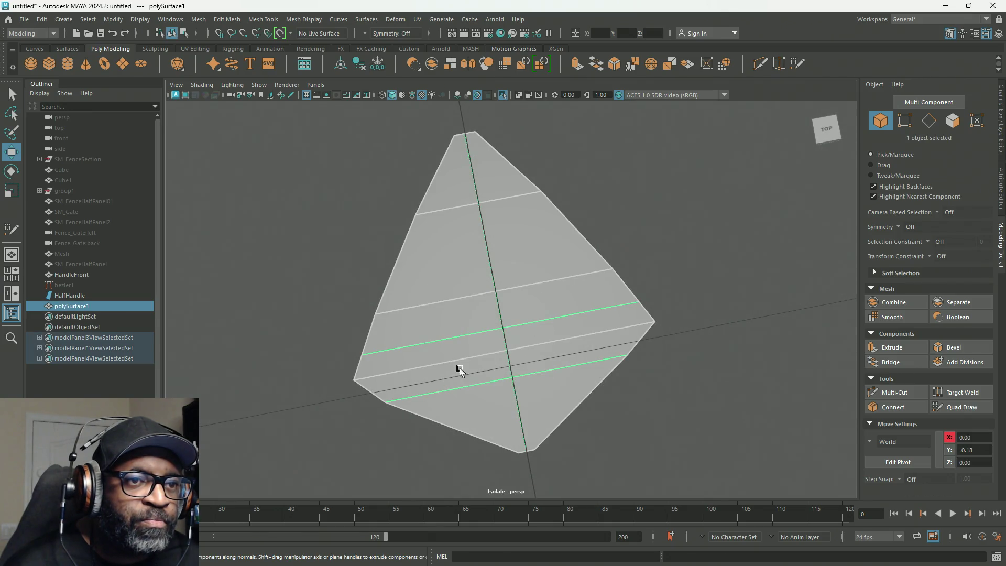
In vertex mode select two lower-row vertices and scale them slightly outward.
right_click(380, 265)
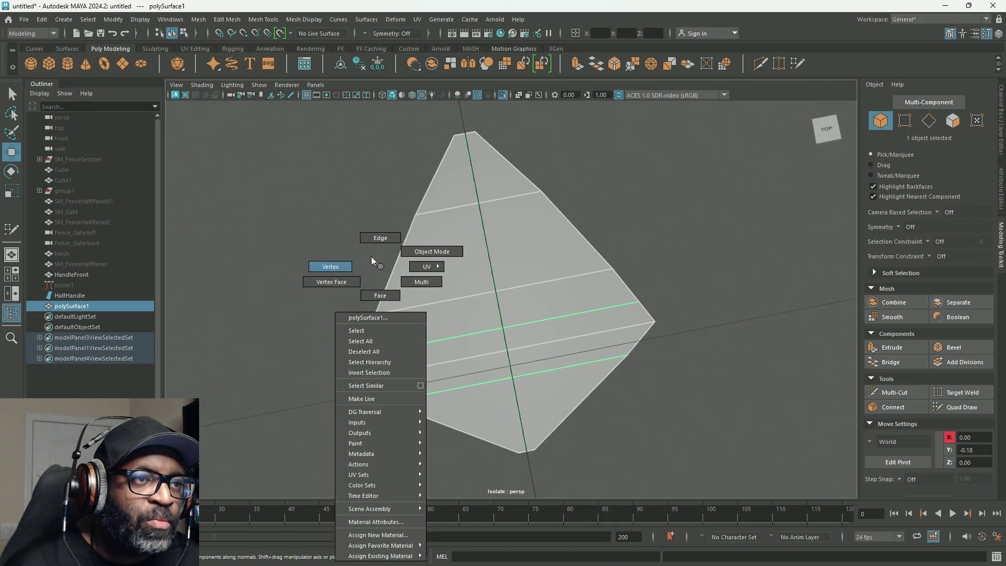
left_click(330, 266)
left_click_drag(341, 339, 376, 363)
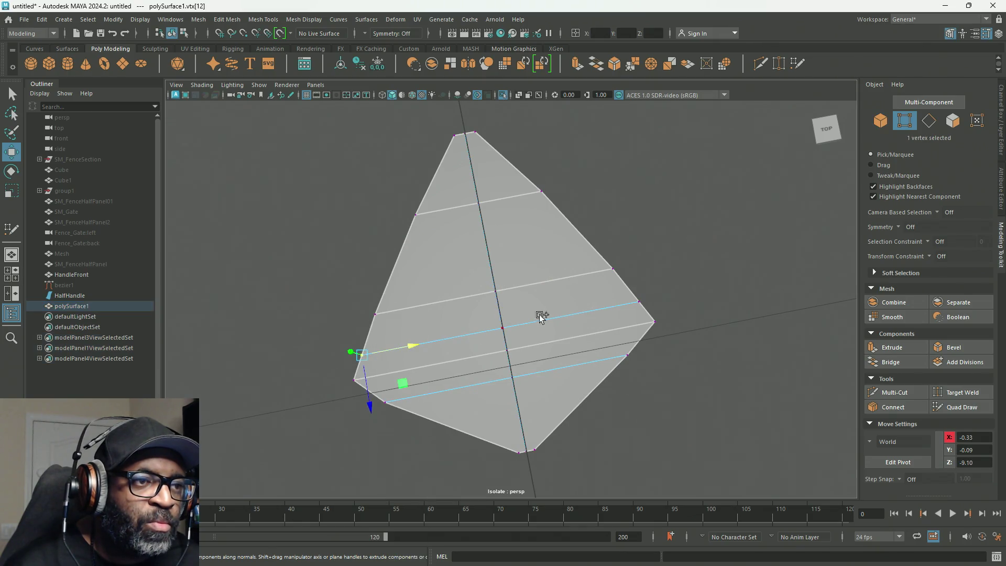
left_click_drag(623, 315, 623, 315, "shift")
key("r")
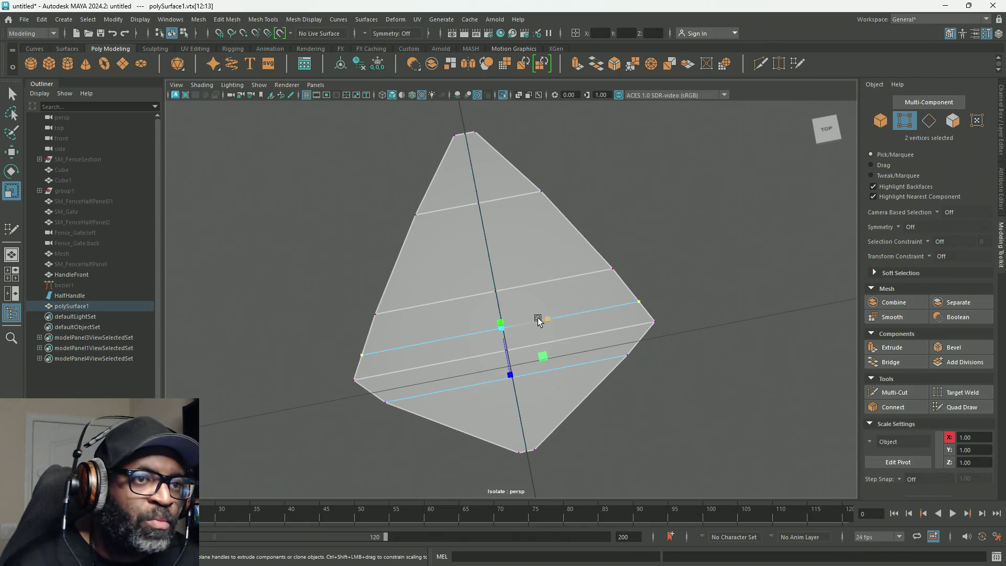
middle_click_drag(548, 320, 549, 320)
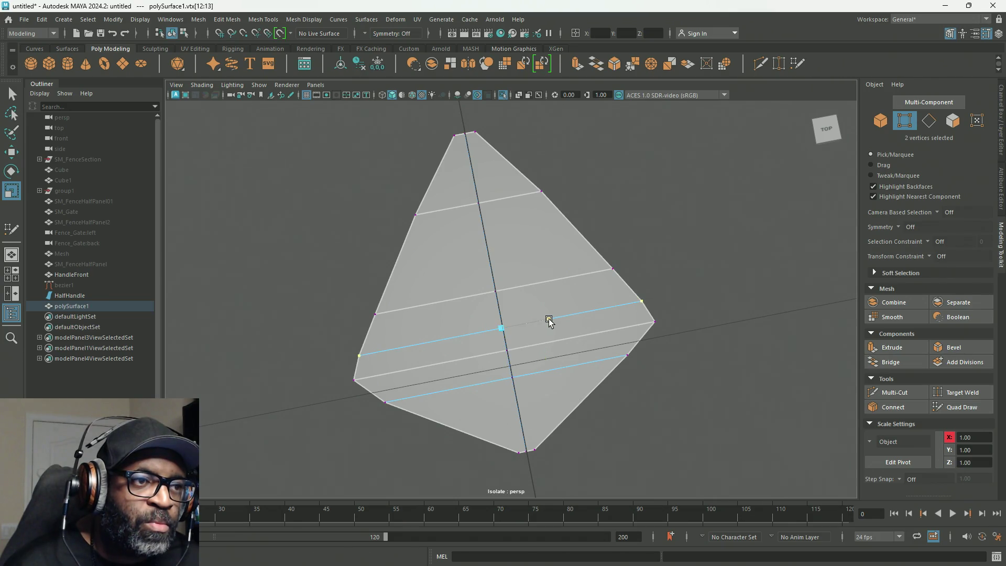
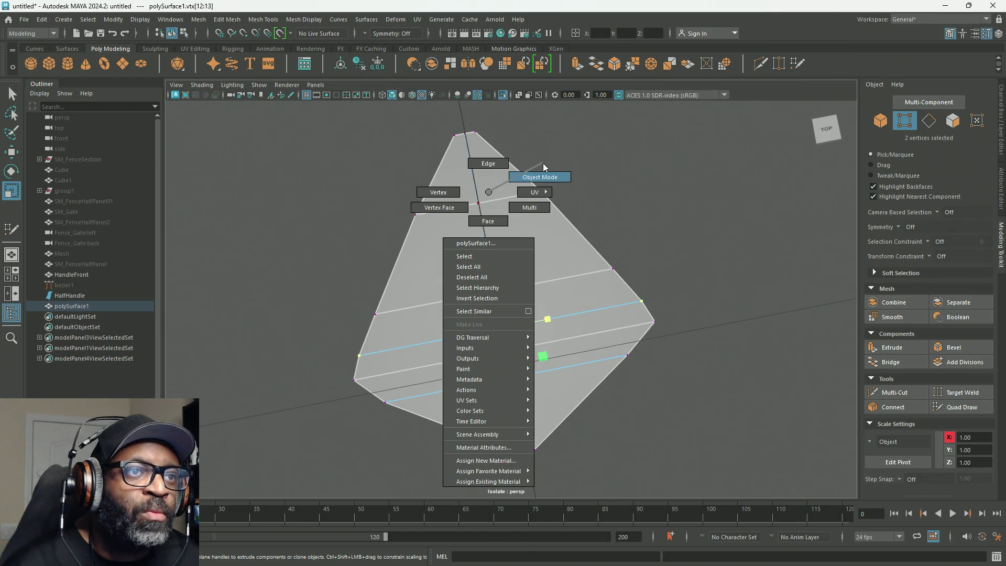
Return to object mode, maximize the top view and turn off Isolate Select to reveal the reference image.
right_click_drag(489, 191, 543, 165)
key("space")
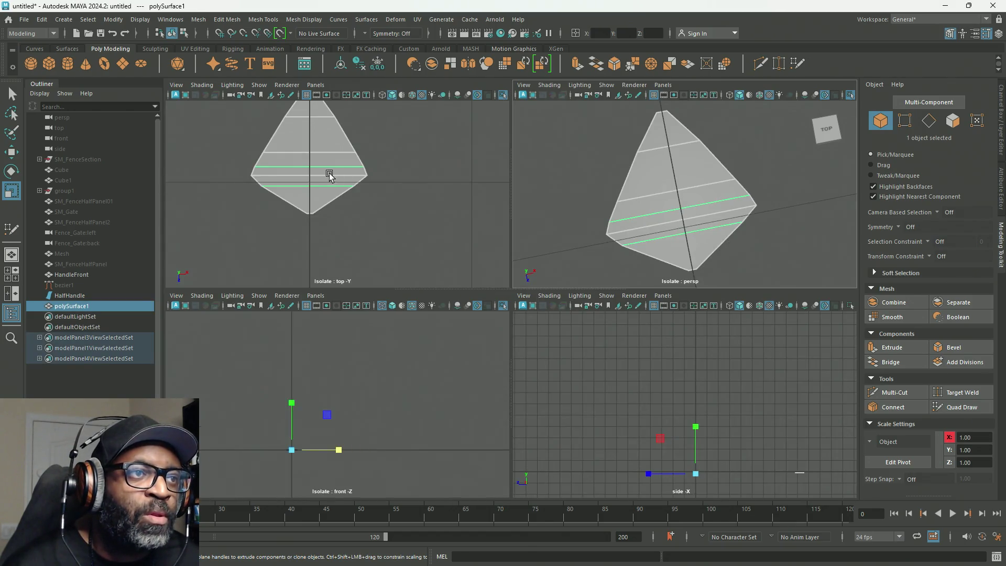
key("space")
left_click(503, 93)
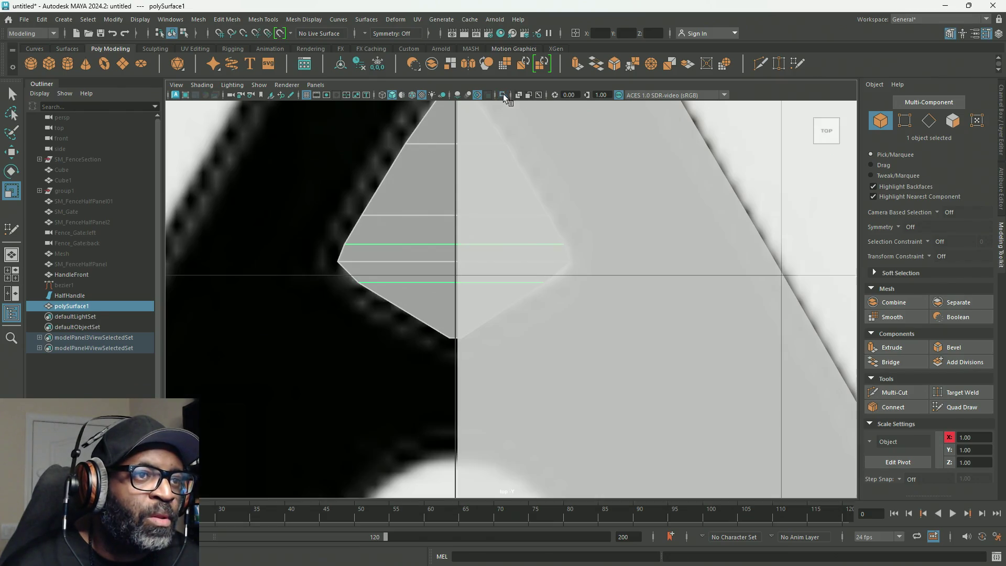
middle_click_drag(440, 218, 467, 288, "alt")
Briefly enter vertex mode on the handle mesh, then go back to whole-object selection.
right_click(468, 289)
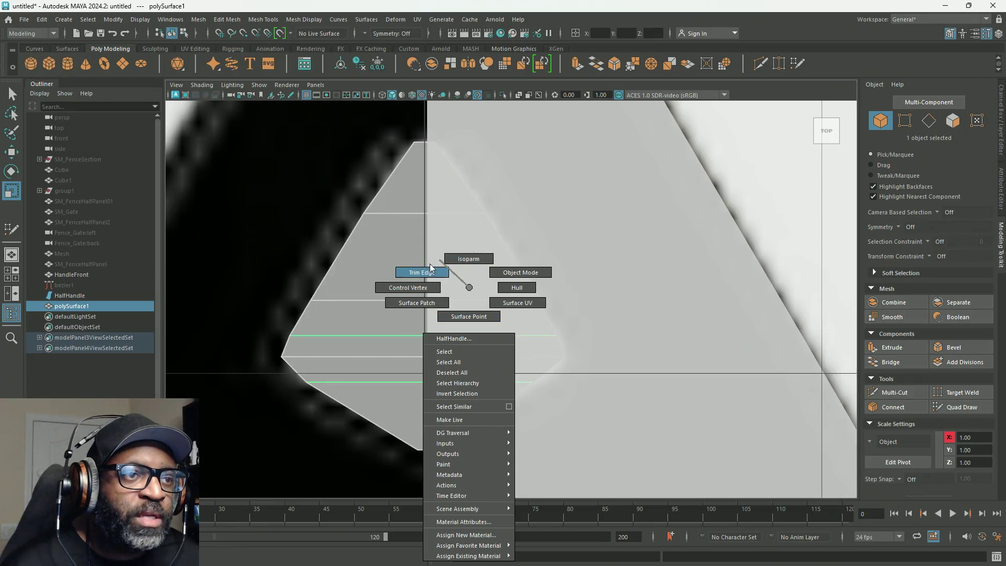
right_click(360, 266)
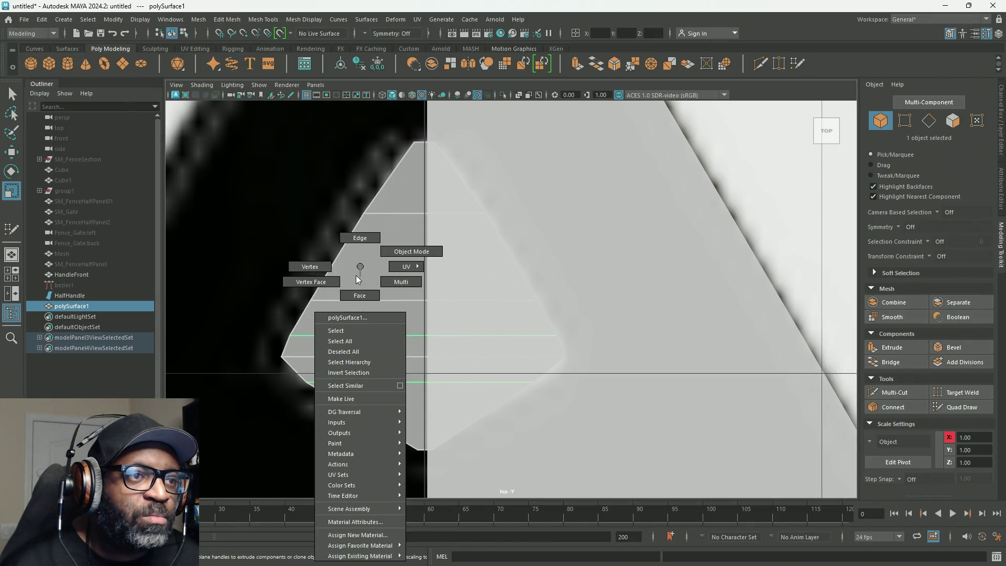
left_click(317, 266)
key("q")
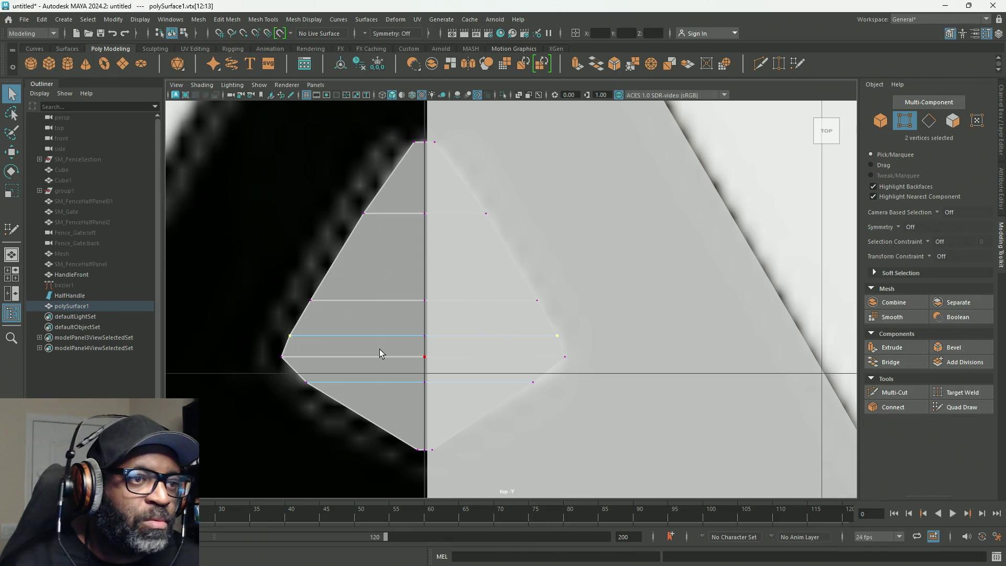
right_click(348, 266)
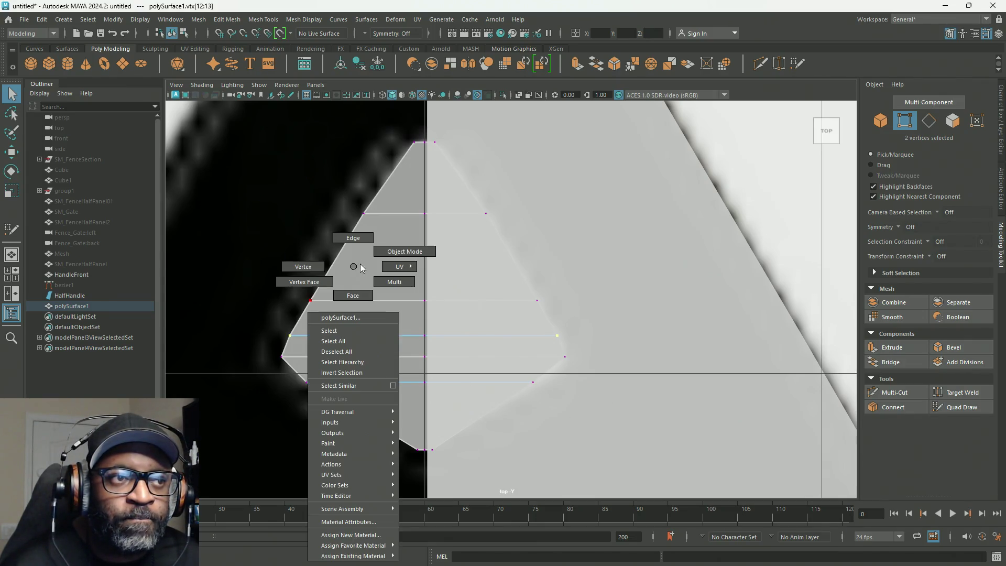
left_click(389, 258)
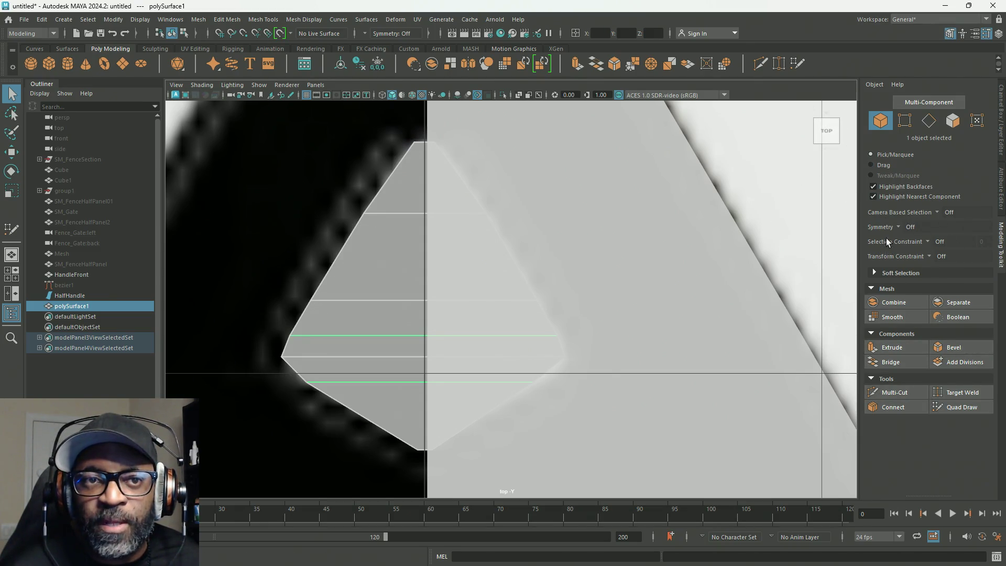
left_click(898, 227)
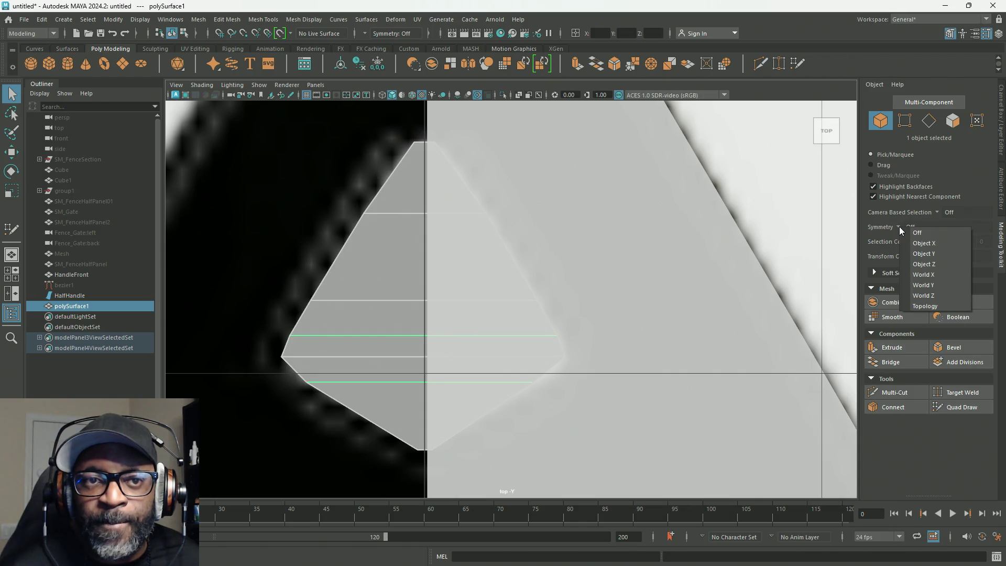
Set Symmetry to World X and enter vertex mode with a cleared selection.
left_click(927, 274)
right_click_drag(368, 314, 301, 258)
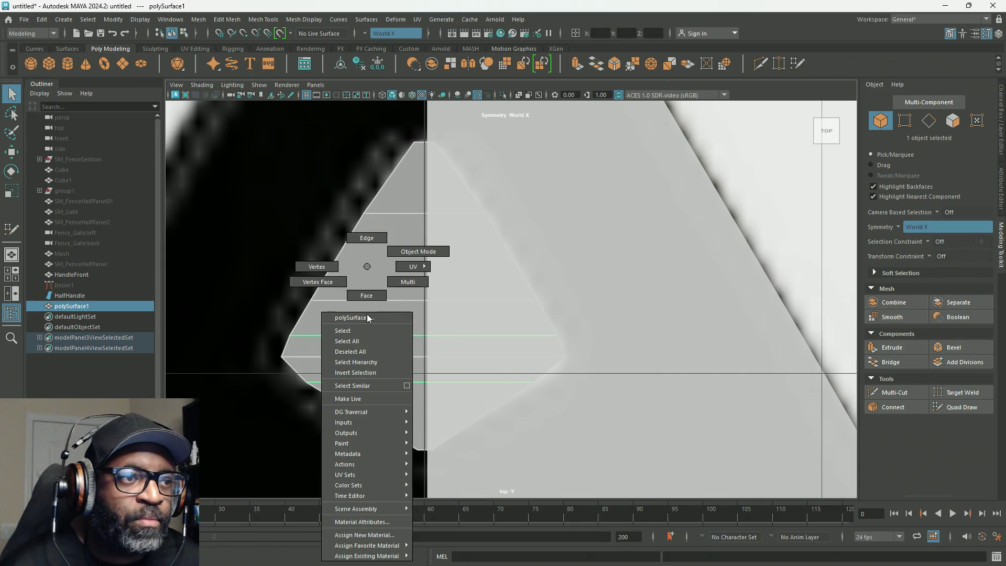
left_click(354, 355)
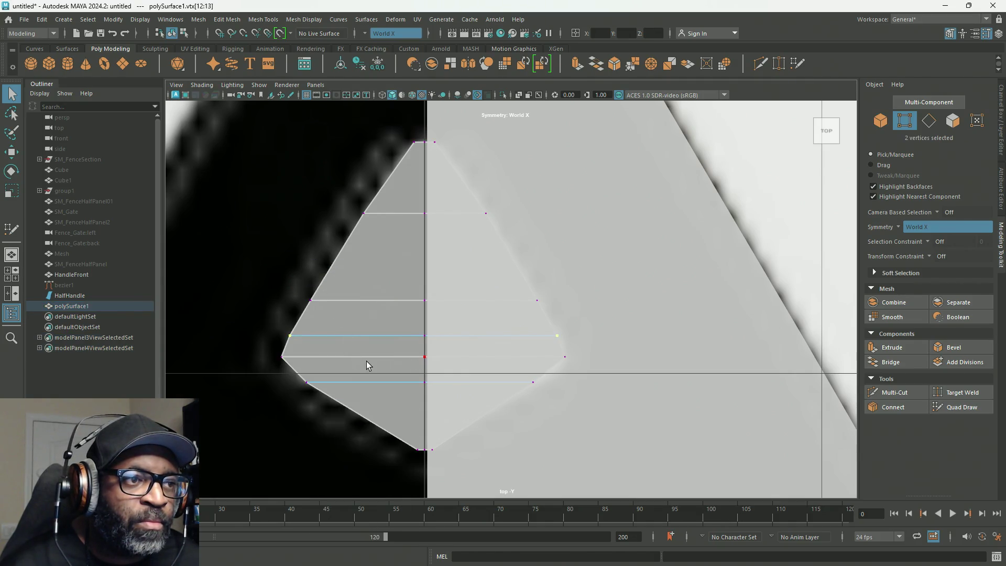
left_click(241, 233)
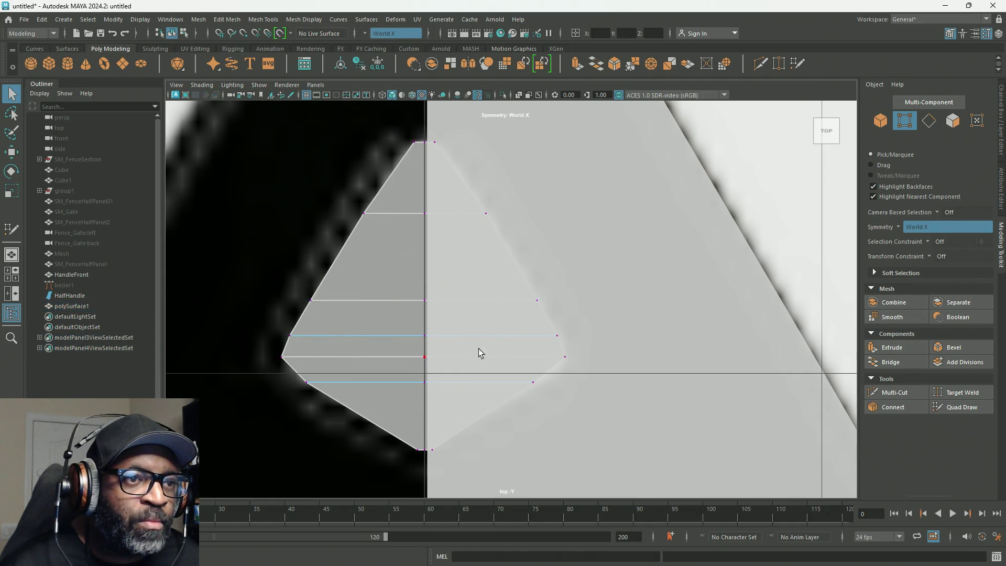
Move the right-hand outer vertex pairs onto the reference outline with the Move tool.
left_click(564, 356)
key("w")
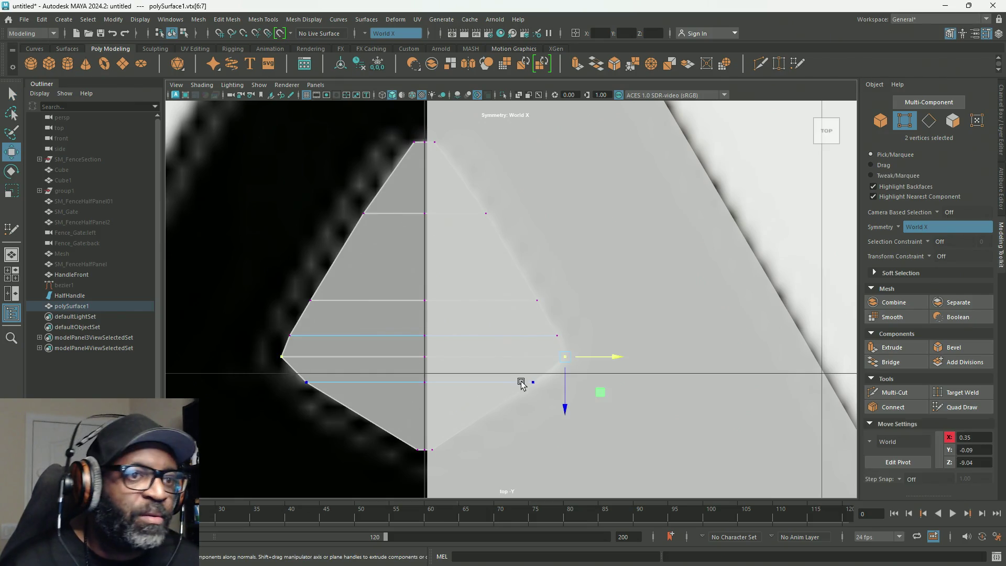
left_click_drag(603, 398, 583, 421)
left_click(533, 383)
left_click(558, 335)
left_click_drag(596, 375, 597, 376)
Fit the top and bottom vertex rows to the reference outline.
mouse_move(430, 154)
left_mouse_down()
mouse_move(476, 185)
mouse_move(469, 241)
left_mouse_up()
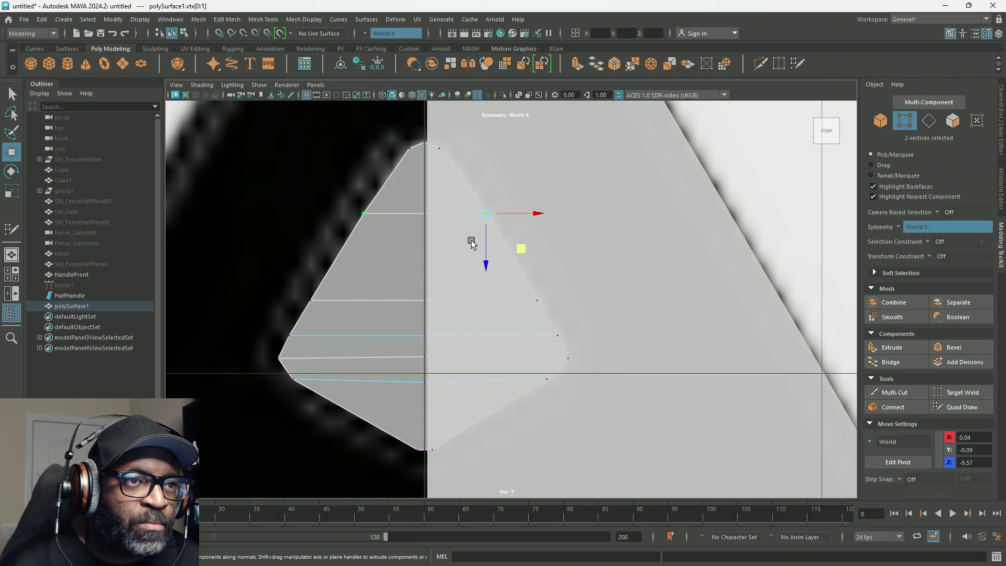
middle_click_drag(518, 247, 519, 255)
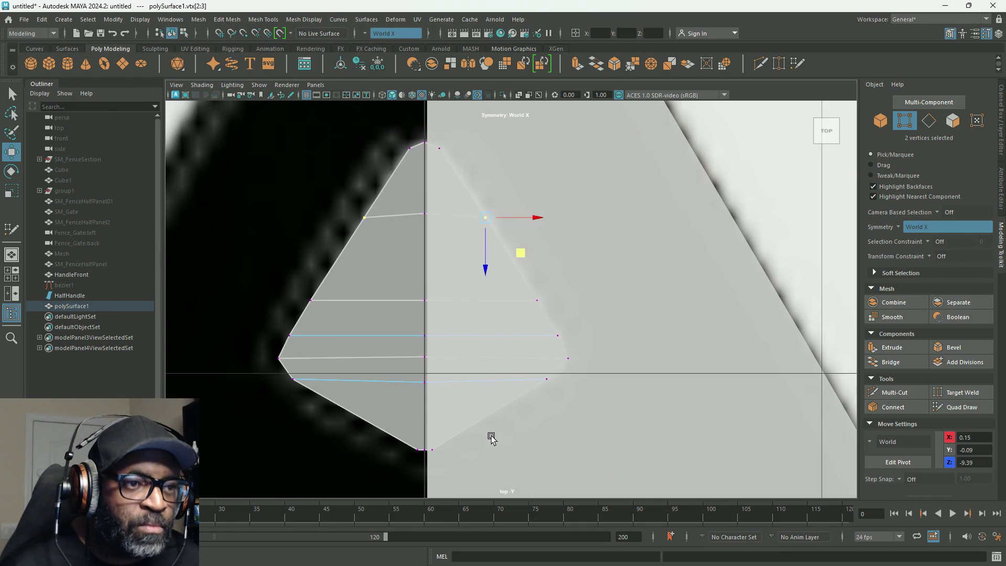
mouse_move(462, 470)
left_mouse_down()
mouse_move(434, 442)
mouse_move(465, 476)
left_mouse_up()
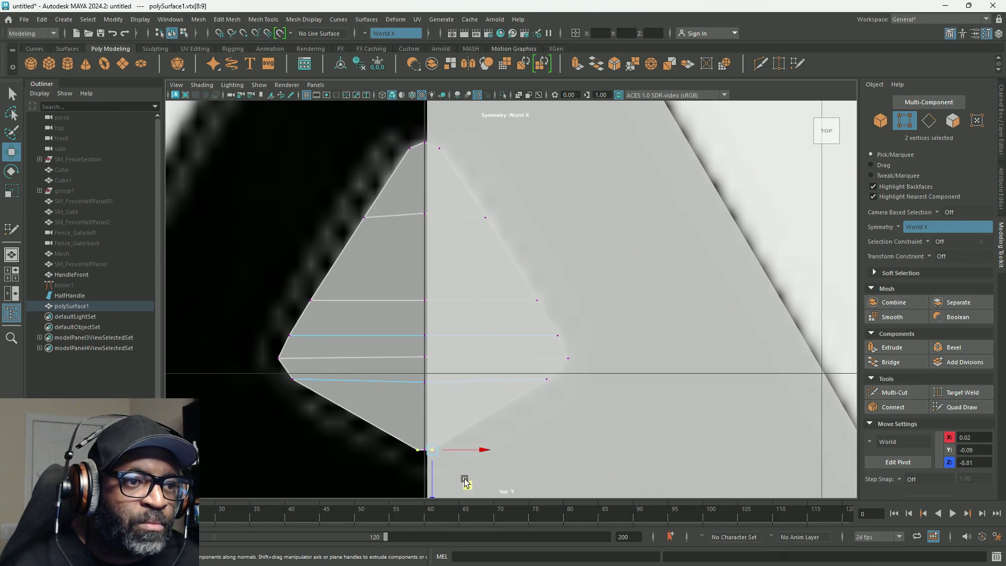
mouse_move(472, 478)
middle_mouse_down()
mouse_move(489, 447)
mouse_move(487, 475)
middle_mouse_up()
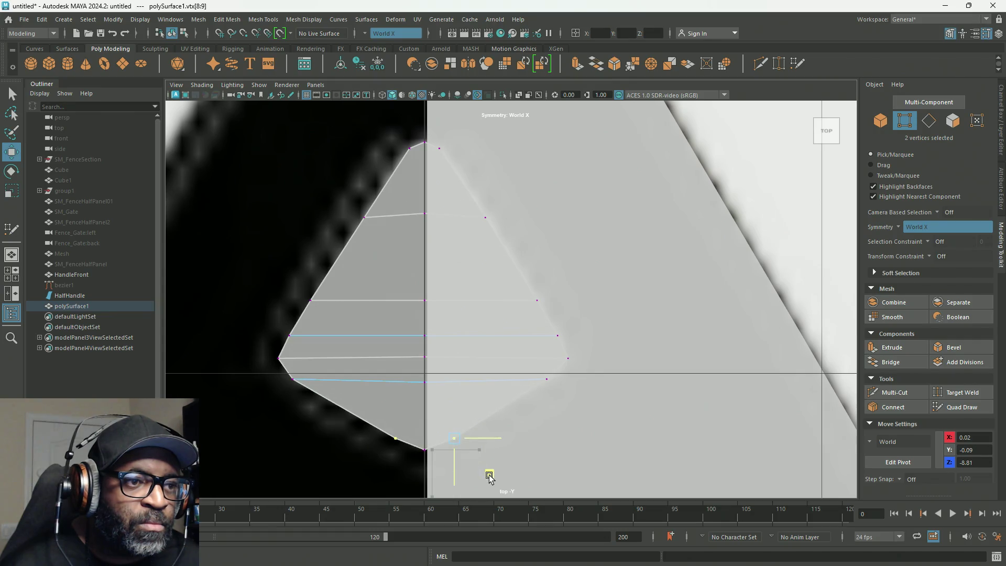
scroll(490, 471, "up", 3)
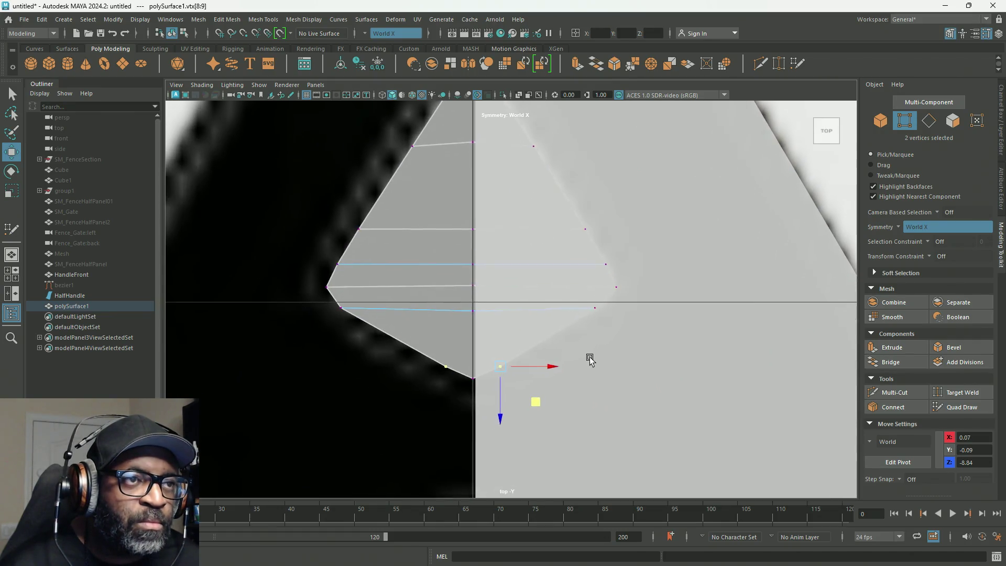
scroll(474, 344, "down", 1)
Level the lower horizontal edges by aligning each centre-line vertex with its outer vertex.
left_click(450, 425)
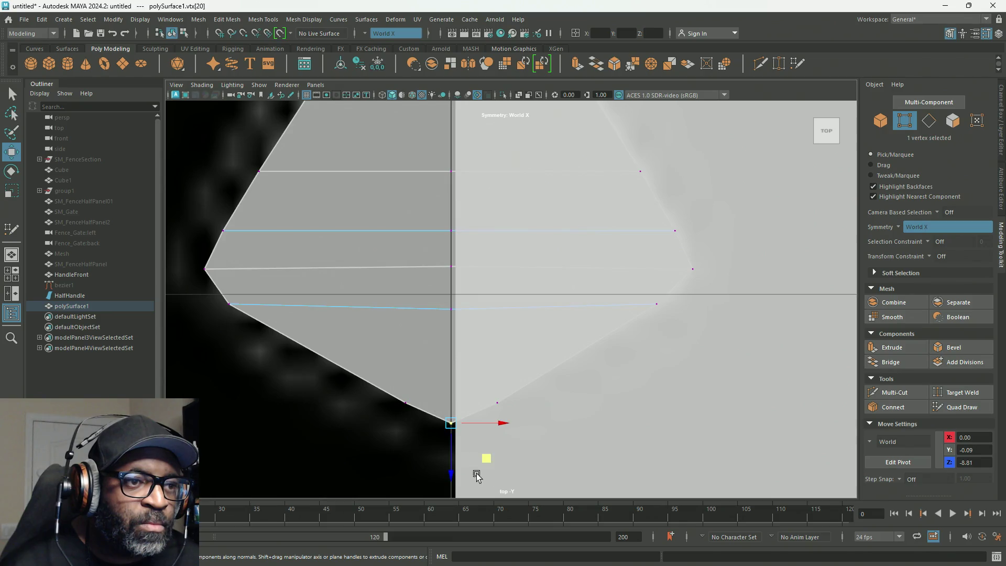
middle_click_drag(465, 472, 453, 474)
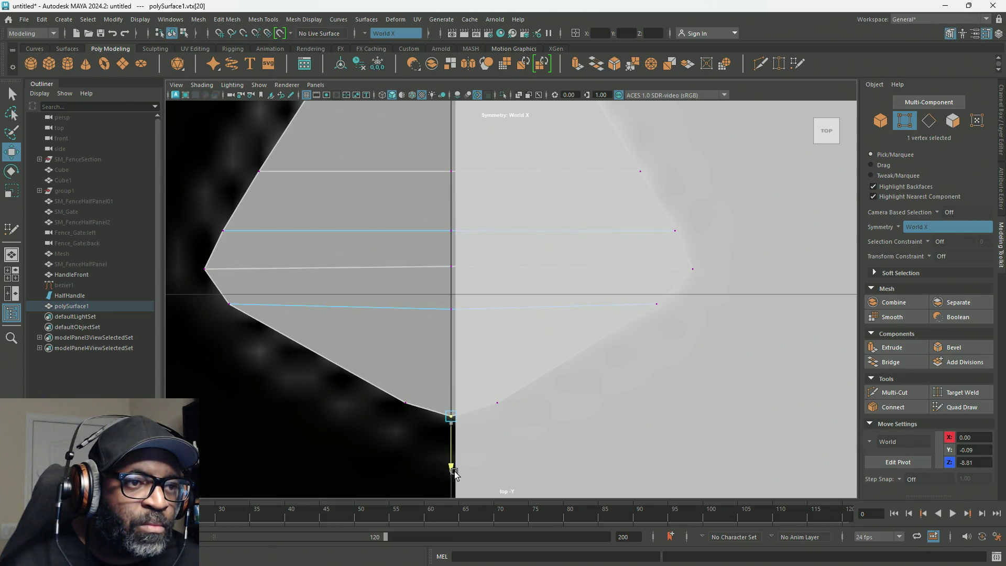
scroll(566, 382, "down", 3)
scroll(560, 443, "down", 2)
scroll(528, 399, "up", 4)
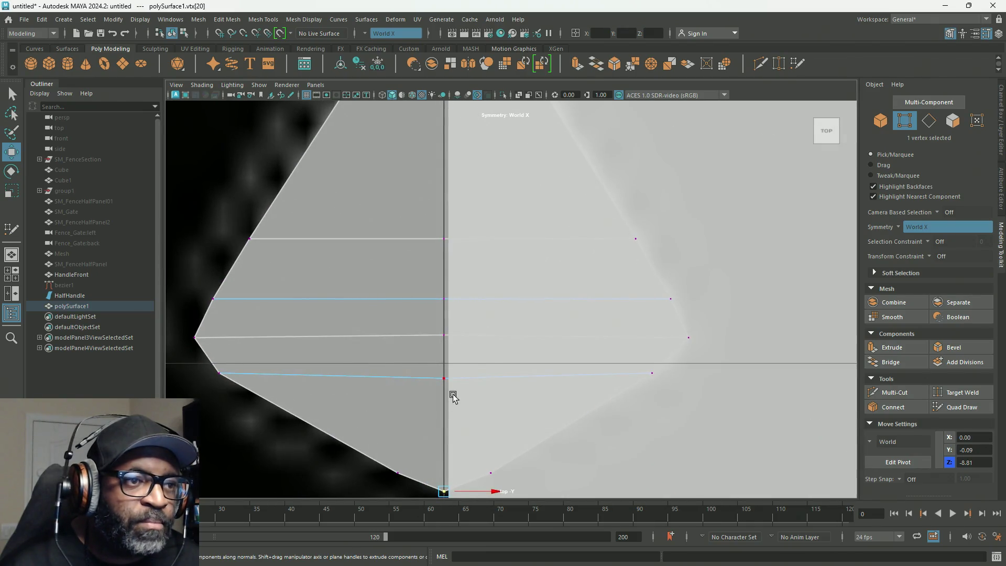
left_click(445, 420)
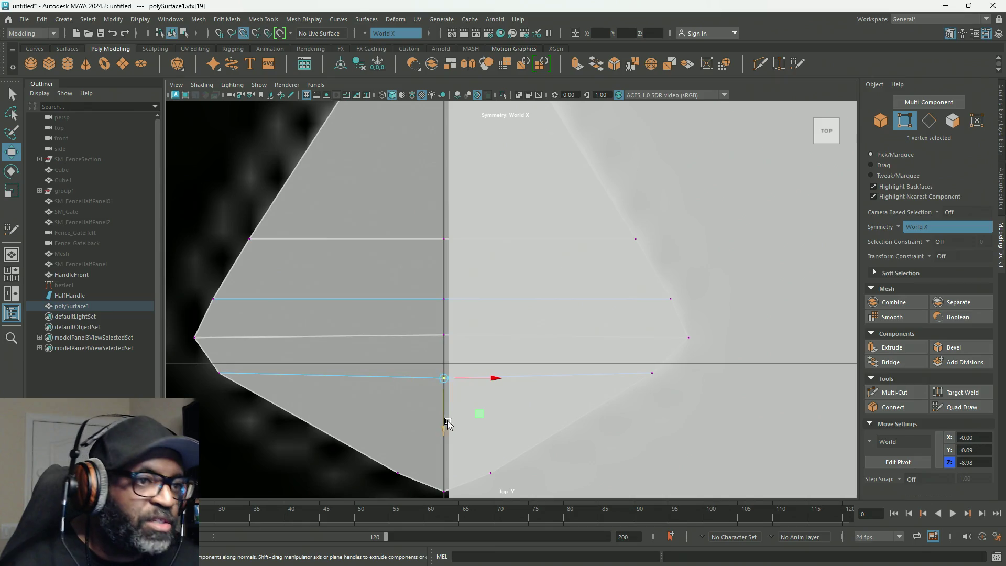
middle_click_drag(444, 419, 250, 383)
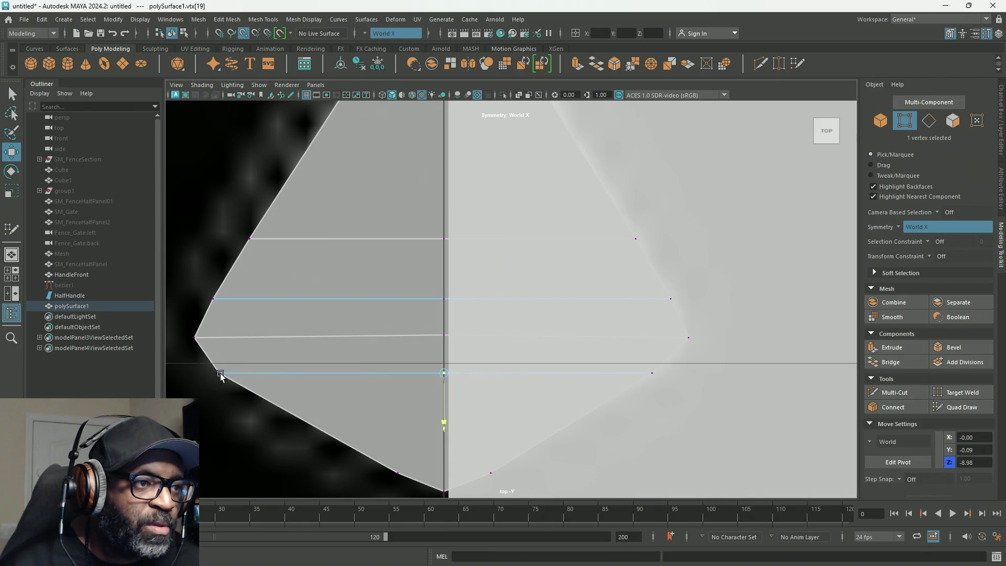
left_click(444, 336)
middle_click_drag(447, 388, 201, 340)
left_click(456, 308)
left_click_drag(444, 350, 241, 305)
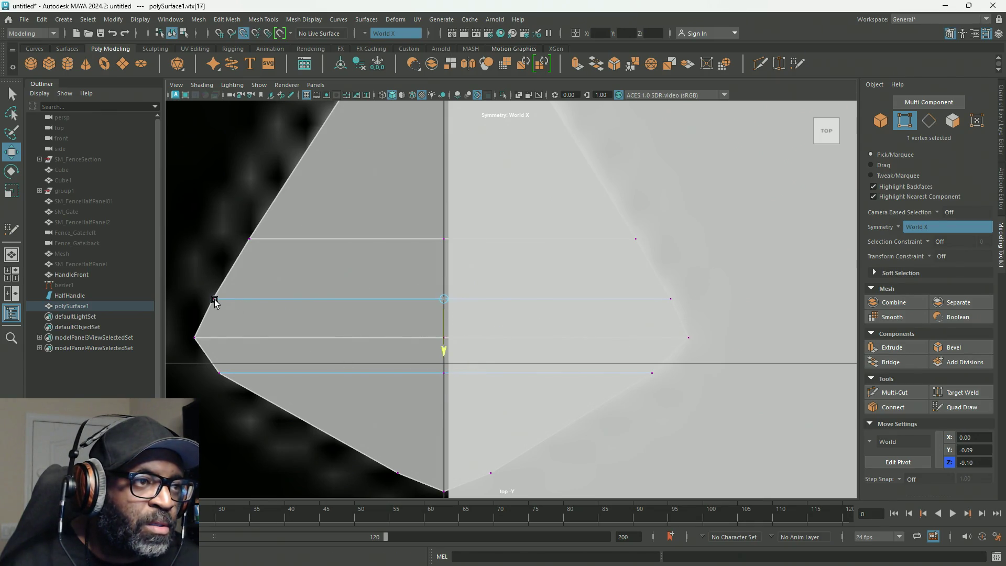
Level the upper edges' centre-line vertices the same way, then return to object mode.
left_click(448, 244)
left_click_drag(442, 294, 269, 240)
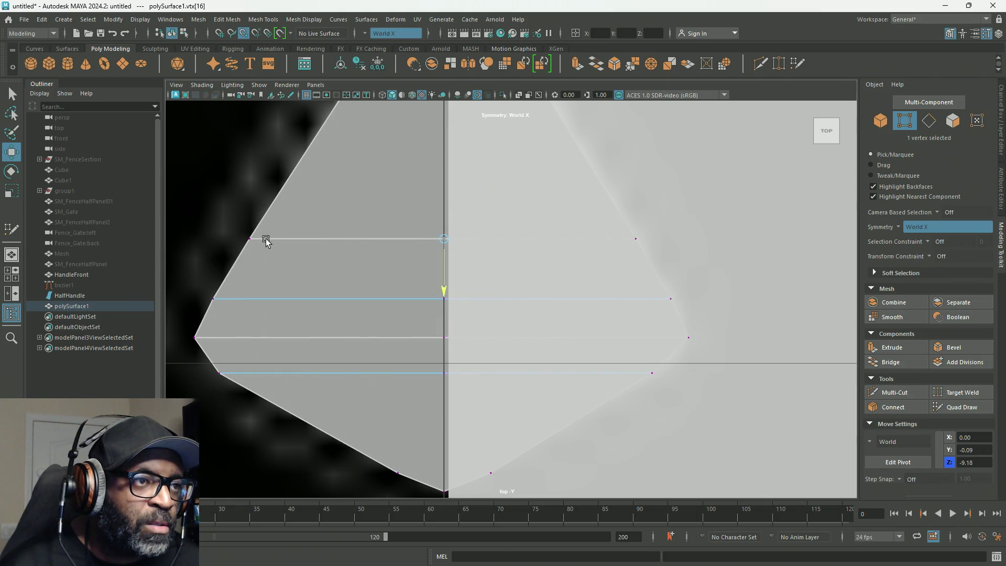
middle_click_drag(437, 195, 449, 291, "alt")
left_click(452, 237)
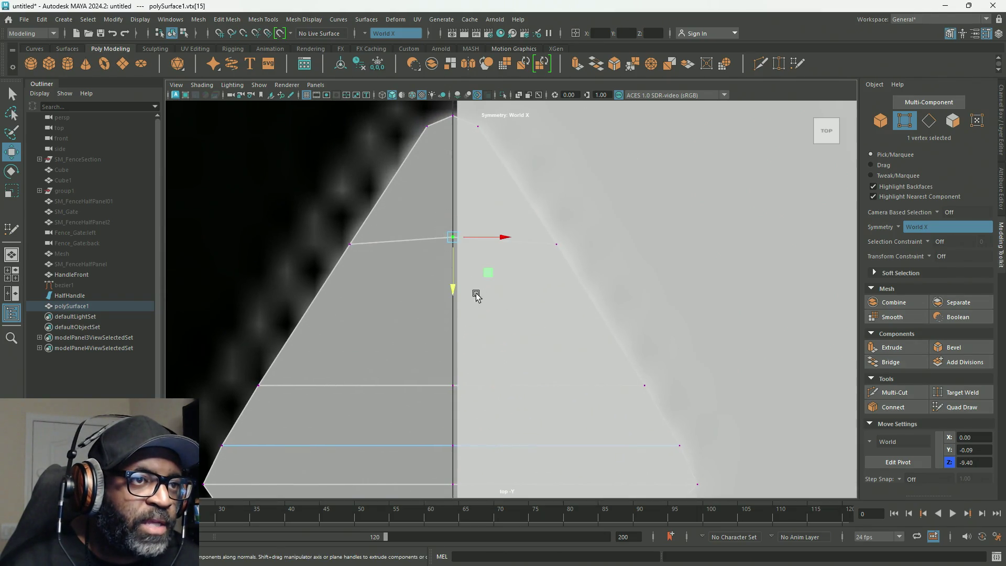
left_click_drag(457, 293, 334, 249)
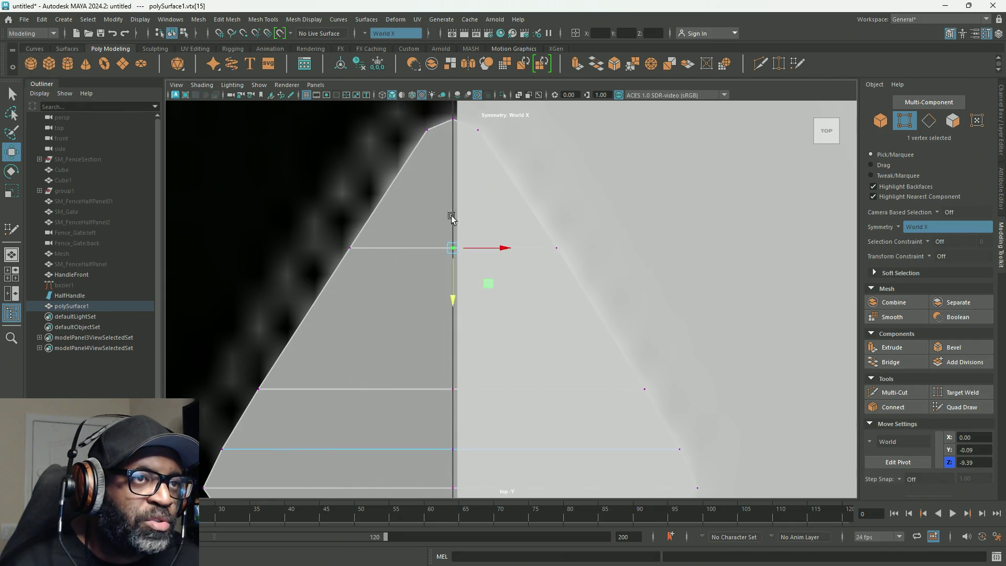
scroll(516, 276, "down", 5)
right_click_drag(461, 316, 512, 250)
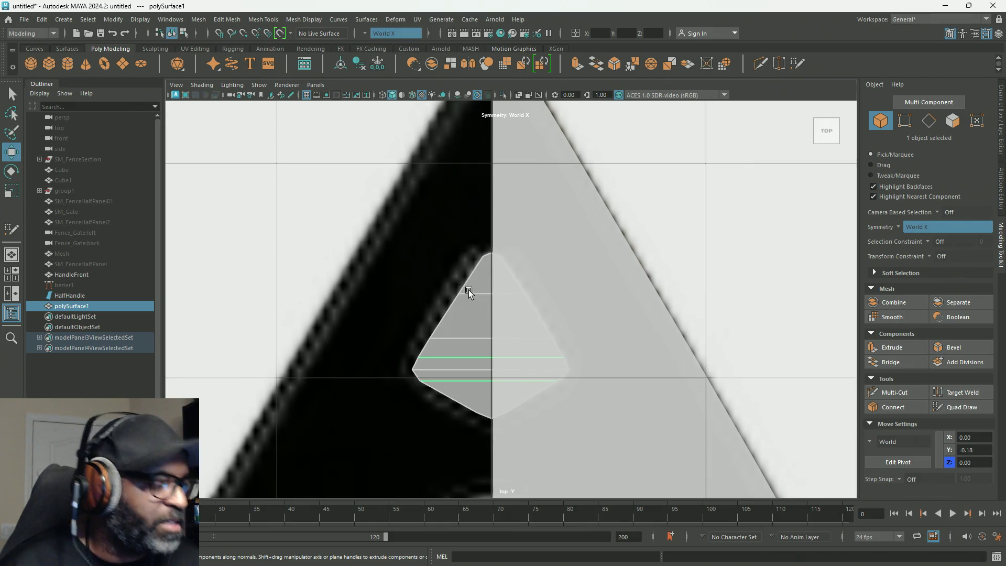
Toggle smooth preview, maximize the perspective view and orbit the smoothed handle mesh.
right_click_drag(464, 272, 438, 335)
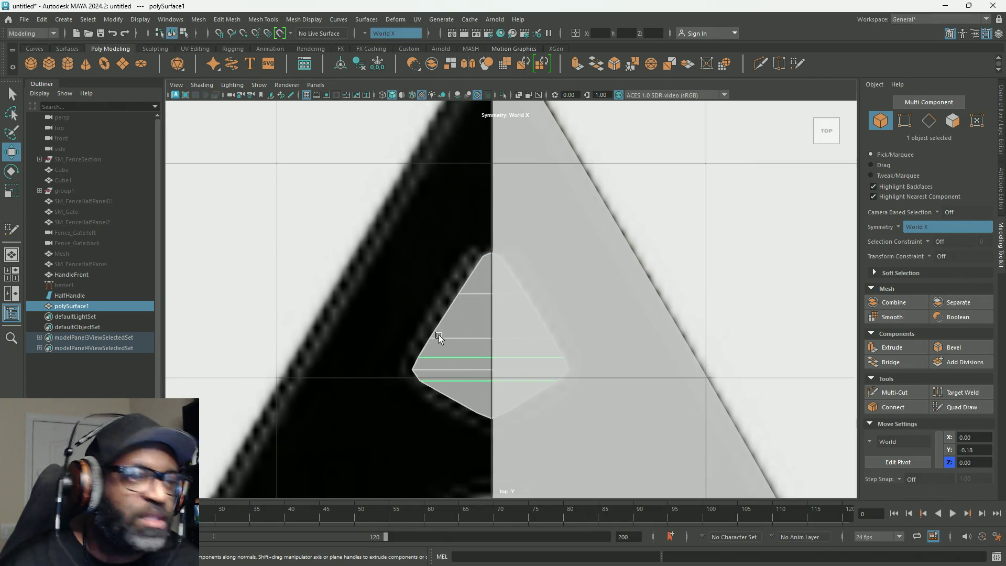
key("2")
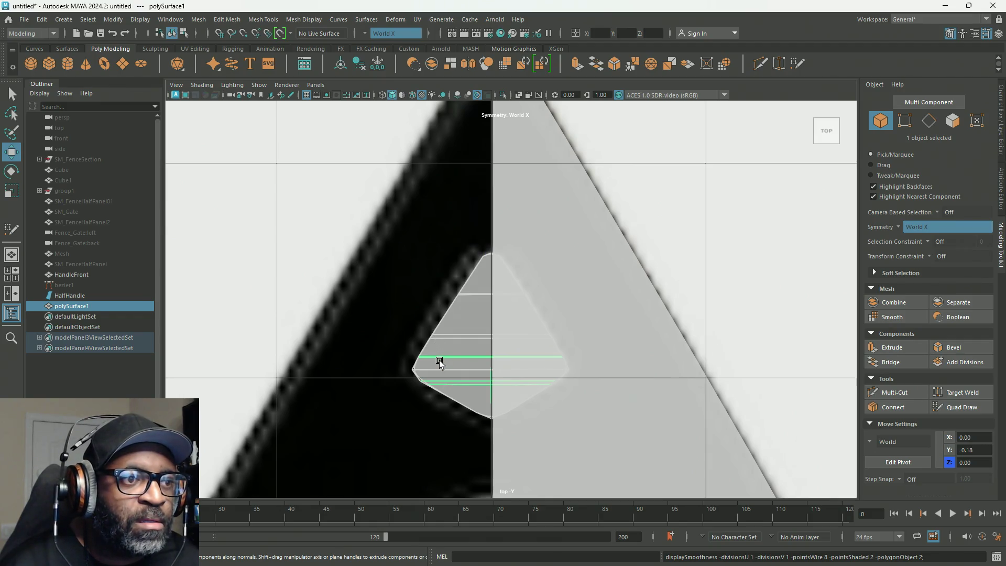
key("1")
key("space")
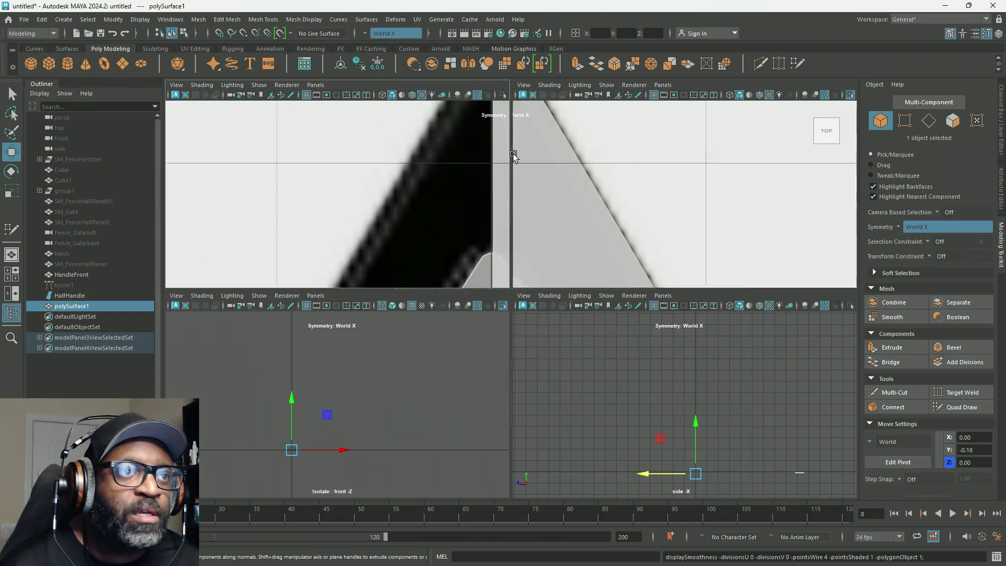
key("space")
key("2")
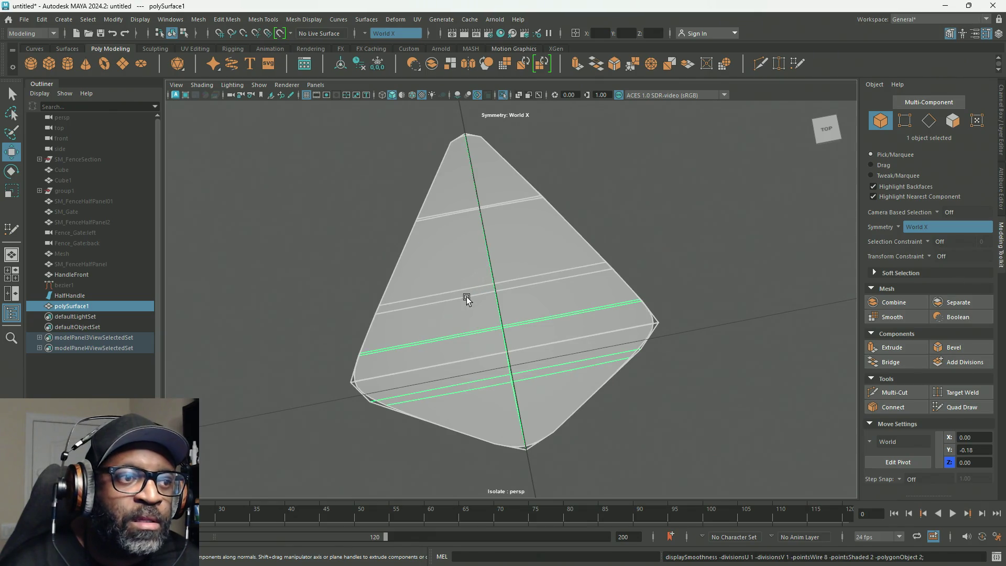
mouse_move(464, 331)
left_mouse_down("alt")
mouse_move(546, 343)
mouse_move(416, 299)
left_mouse_up("alt")
left_click(113, 19)
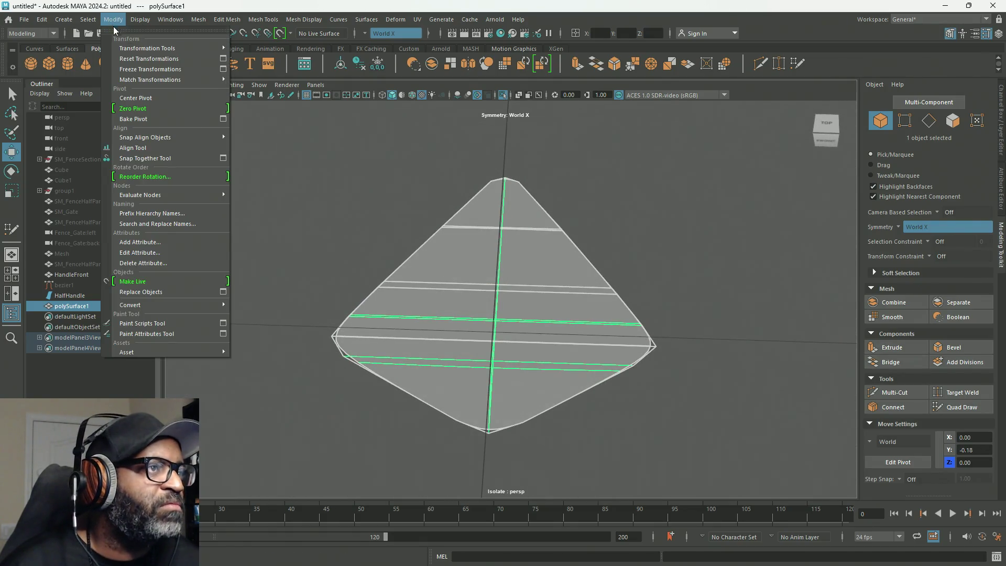
mouse_move(130, 304)
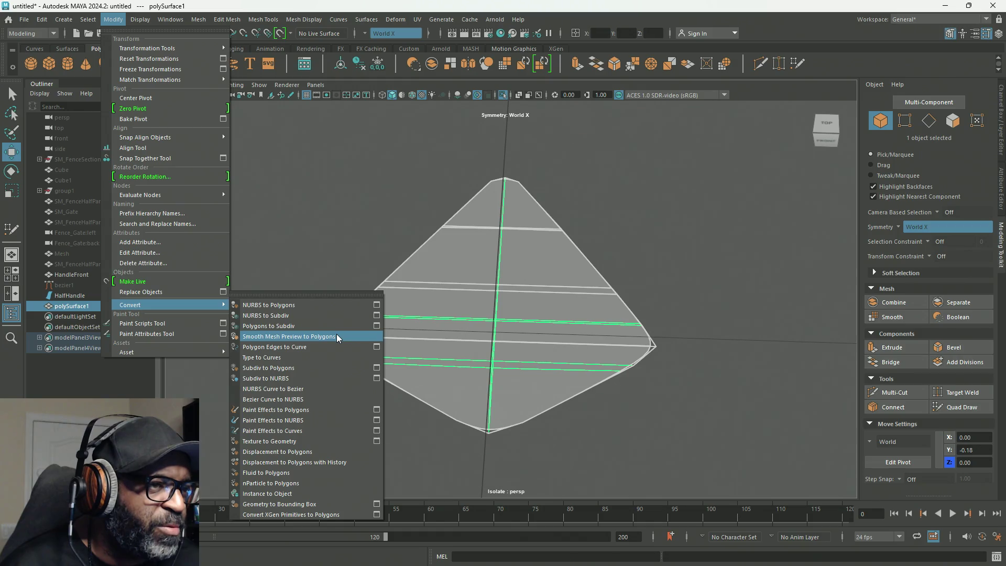
Convert the smooth mesh preview to polygons and return to object mode.
left_click(338, 336)
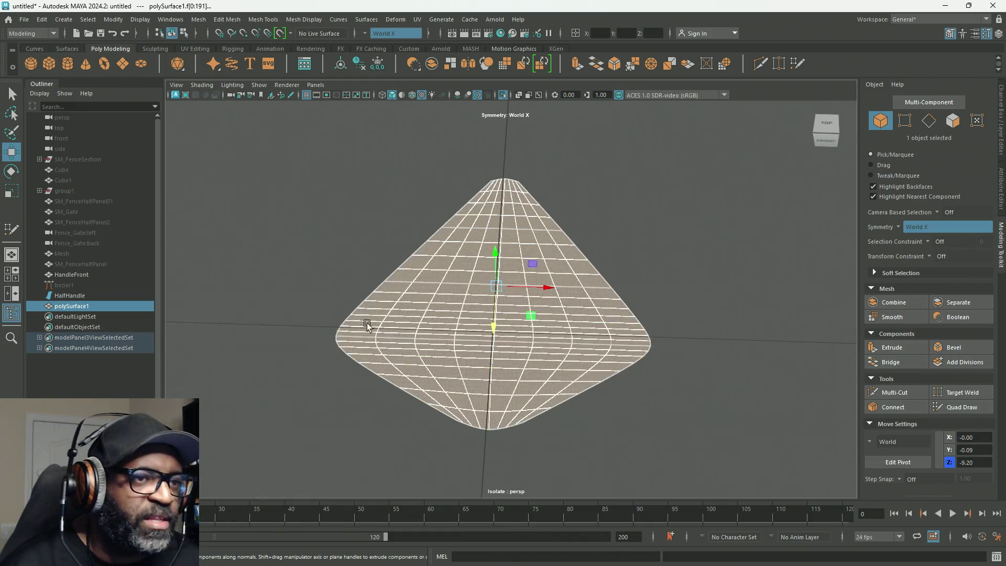
right_click_drag(529, 227, 553, 208)
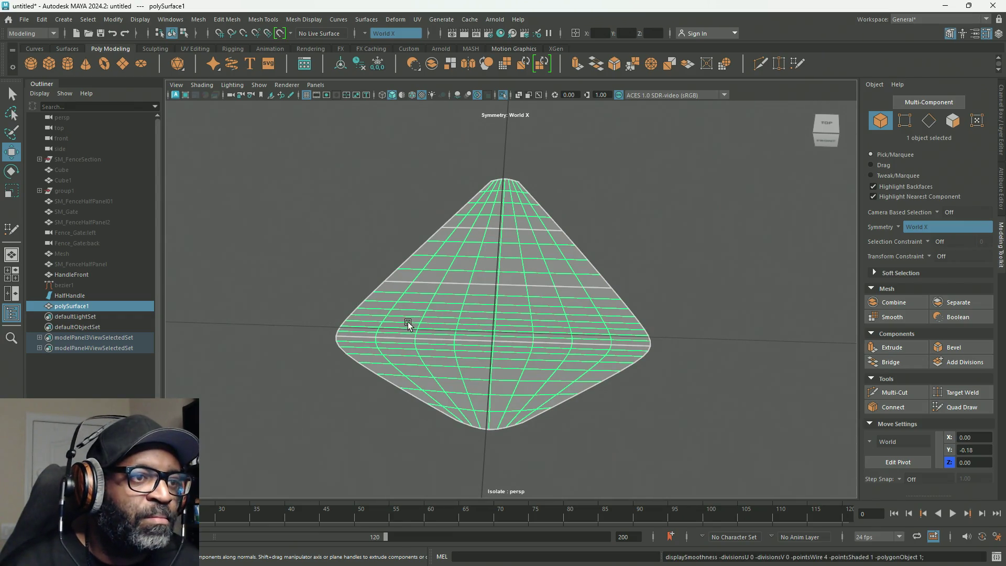
Select all faces of the piece, extrude them upward for thickness and turn off Isolate Select.
left_click_drag(413, 334, 465, 325, "alt")
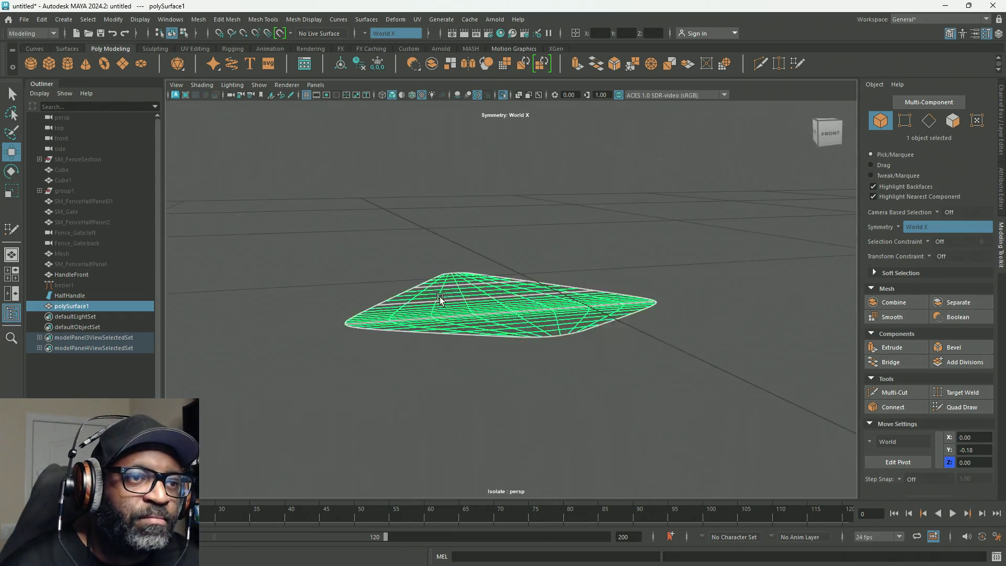
left_click_drag(504, 324, 464, 292, "alt")
right_click_drag(477, 304, 467, 322)
double_click(467, 323)
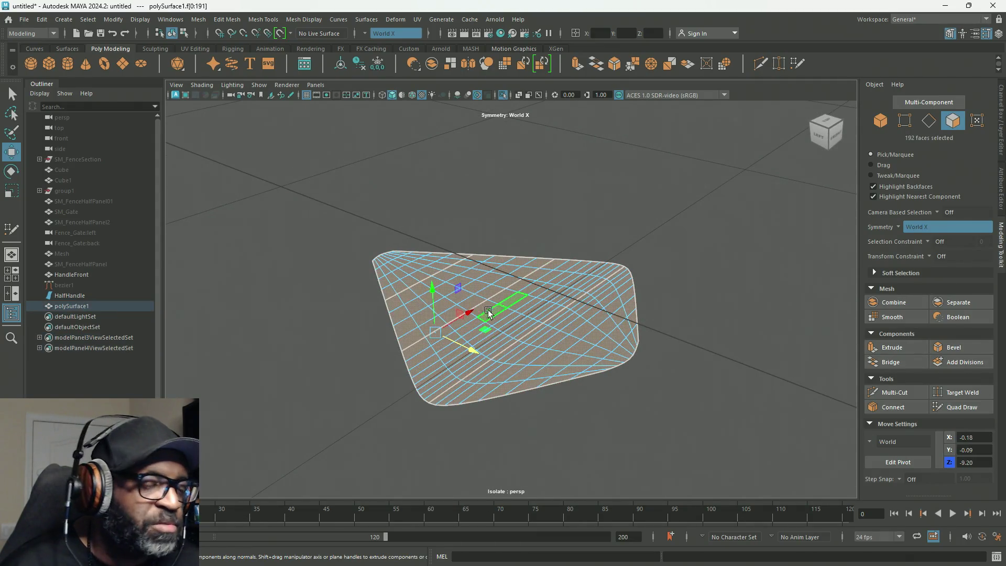
mouse_move(449, 282)
left_mouse_down("shift")
mouse_move(436, 203)
mouse_move(442, 148)
left_mouse_up("shift")
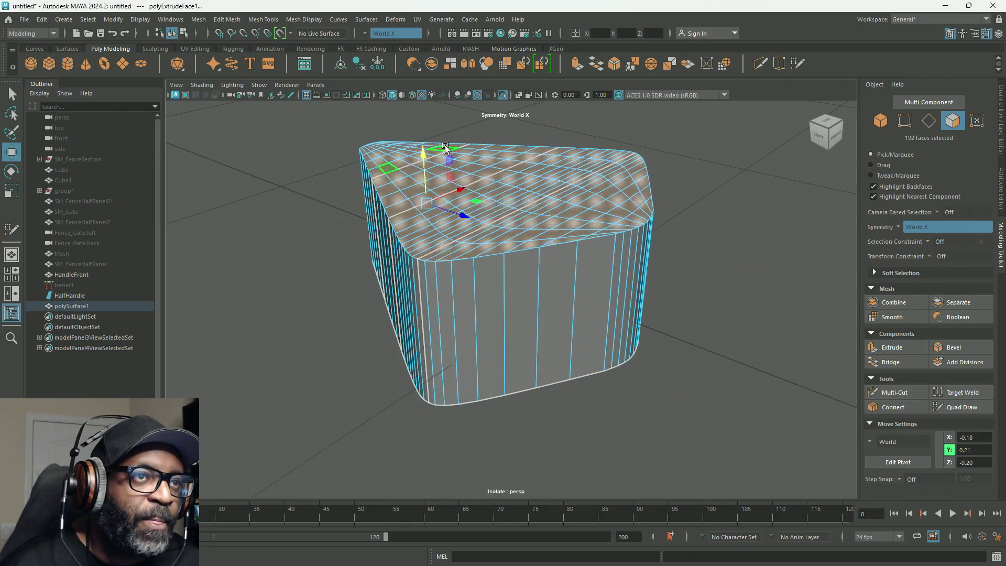
left_click(510, 94)
Orbit around the extruded block over the reference, then return to object mode.
mouse_move(534, 234)
left_mouse_down("alt")
mouse_move(496, 301)
mouse_move(464, 268)
mouse_move(498, 280)
mouse_move(505, 243)
mouse_move(490, 285)
mouse_move(640, 281)
mouse_move(673, 259)
mouse_move(672, 269)
left_mouse_up("alt")
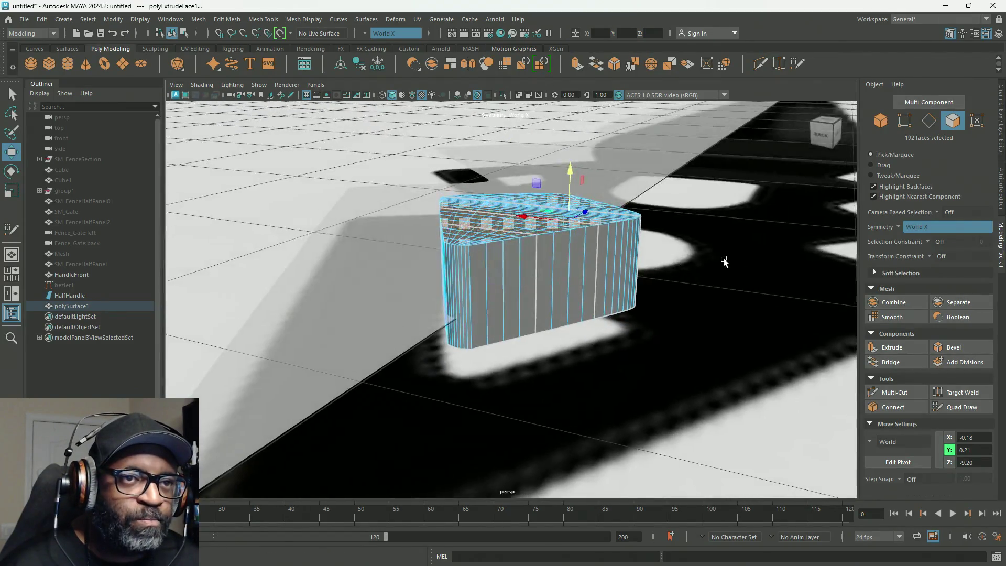
right_click_drag(731, 267, 355, 190, "alt")
mouse_move(355, 189)
left_mouse_down("alt")
mouse_move(322, 193)
mouse_move(292, 291)
mouse_move(328, 207)
mouse_move(514, 340)
mouse_move(486, 317)
mouse_move(519, 221)
left_mouse_up("alt")
right_click_drag(519, 221, 565, 363, "alt")
mouse_move(565, 363)
left_mouse_down("alt")
mouse_move(532, 337)
mouse_move(458, 335)
mouse_move(640, 342)
mouse_move(665, 285)
left_mouse_up("alt")
mouse_move(665, 285)
right_mouse_down("alt")
mouse_move(651, 323)
mouse_move(680, 314)
right_mouse_up("alt")
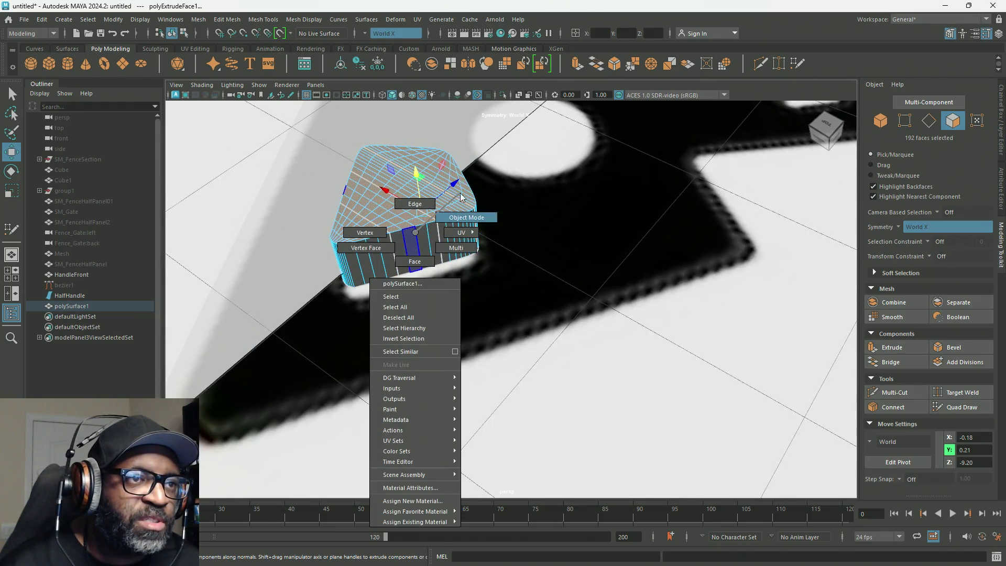
right_click_drag(417, 236, 416, 197)
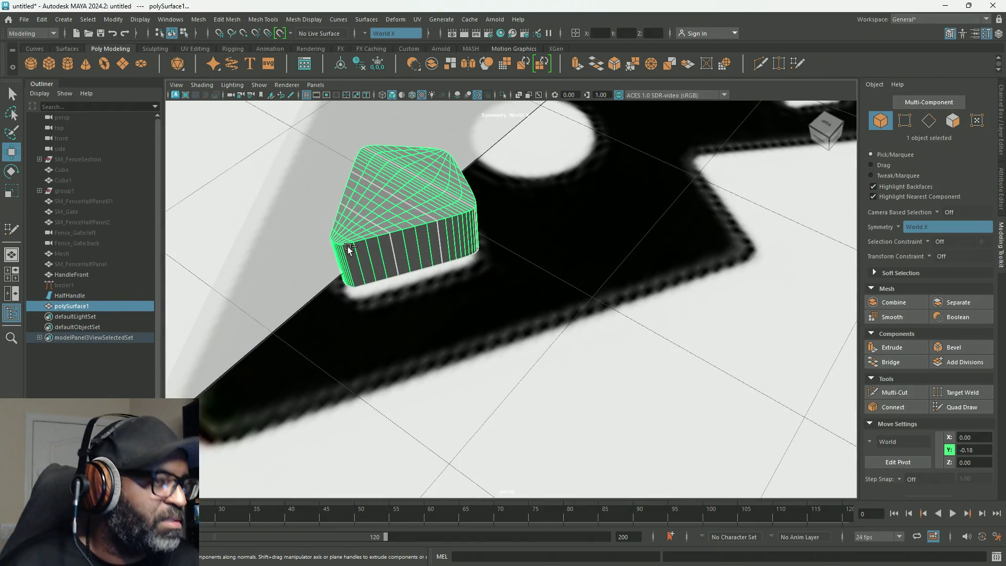
Group polySurface1 with Ctrl+G, then duplicate it inside group2 with Ctrl+D.
left_click(70, 304)
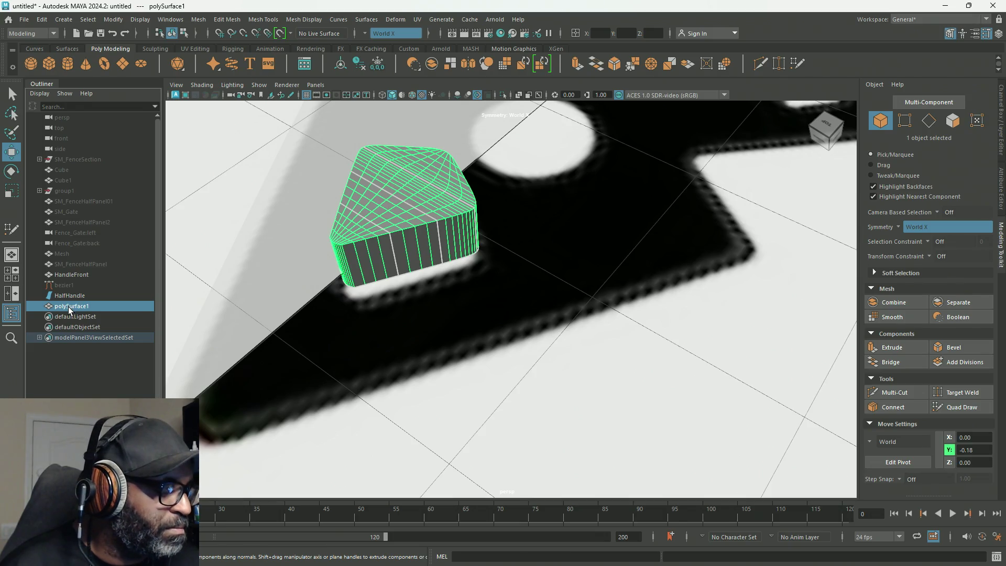
key("ctrl+g")
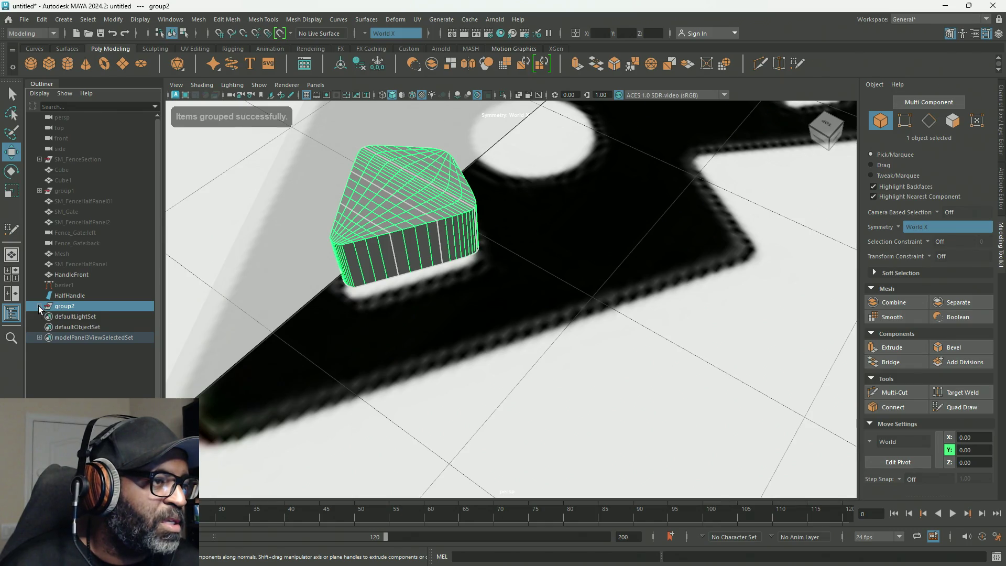
left_click(39, 306)
left_click(84, 316)
key("ctrl+d")
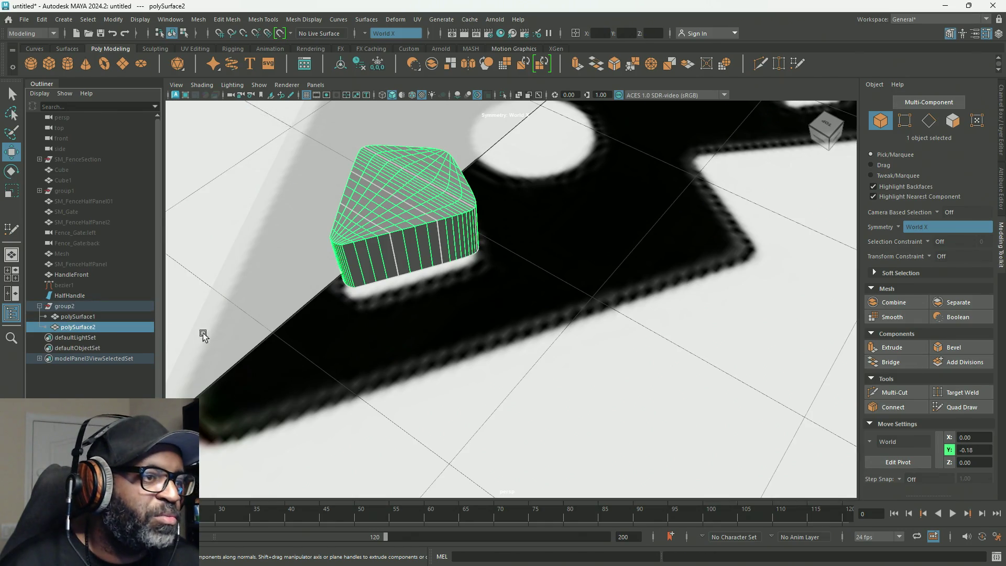
scroll(518, 238, "down", 5)
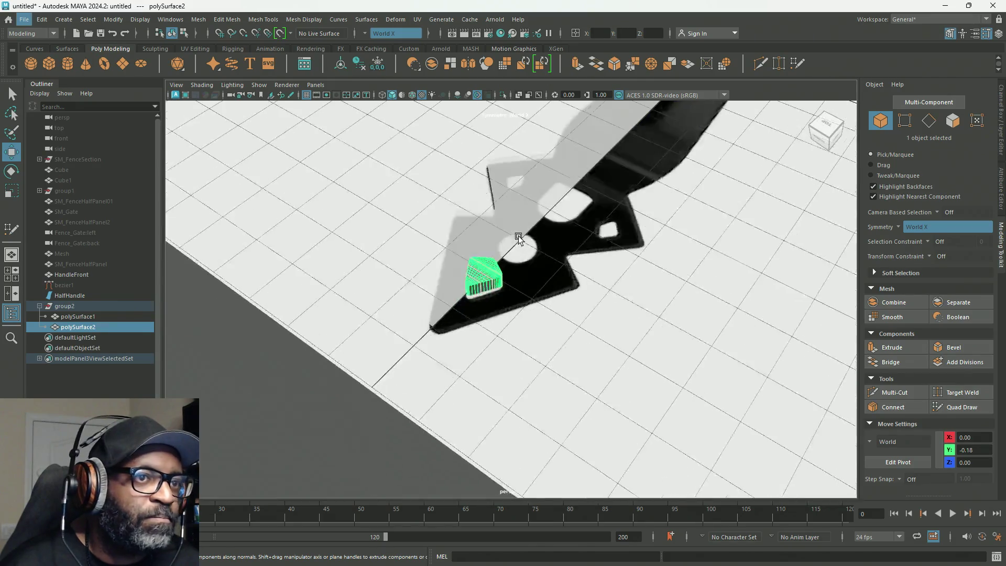
Select the copy's faces and move them along the blade to the next section.
left_click_drag(519, 238, 281, 377, "alt")
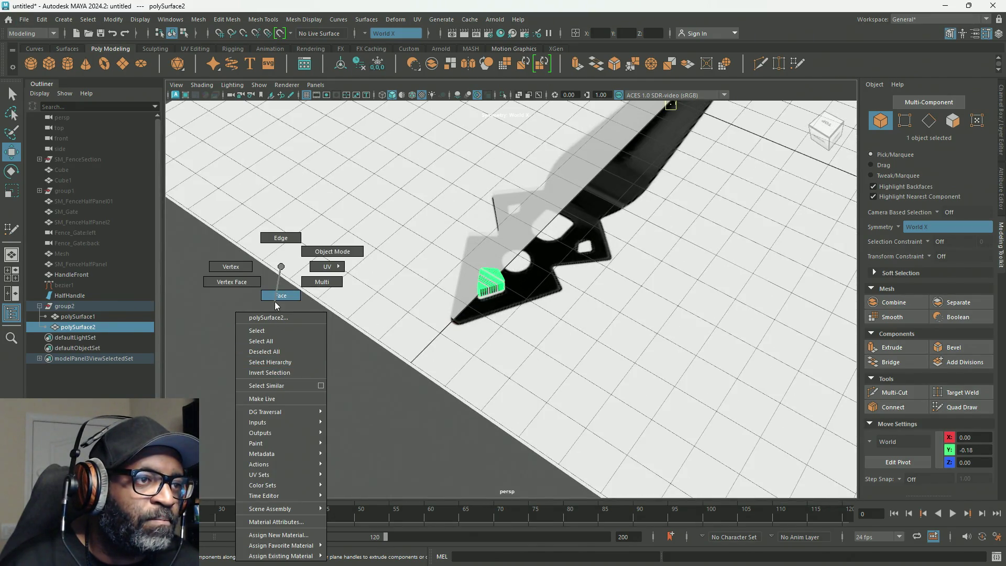
right_click_drag(280, 376, 274, 301)
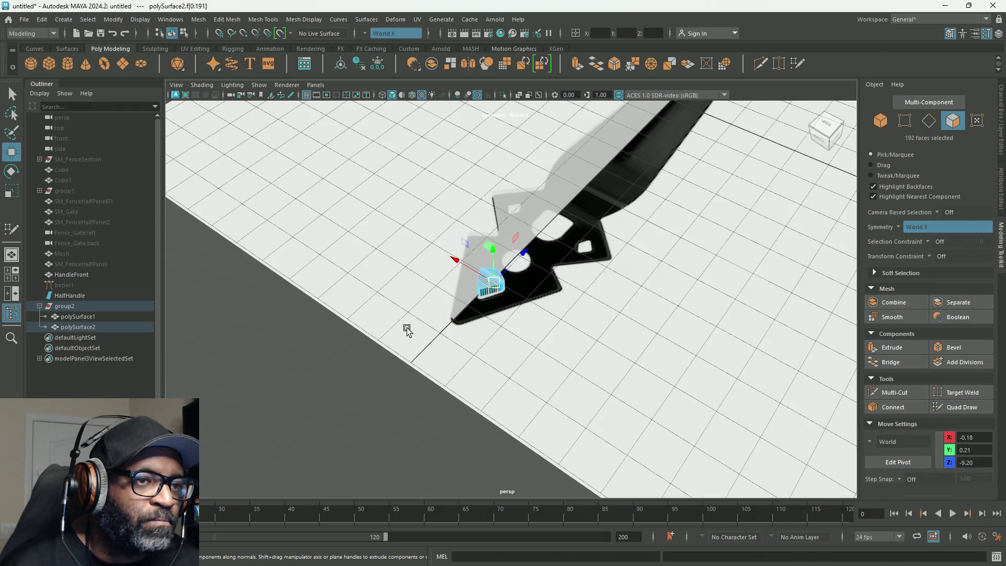
mouse_move(625, 330)
left_mouse_down("alt")
mouse_move(421, 234)
mouse_move(555, 383)
left_mouse_up("alt")
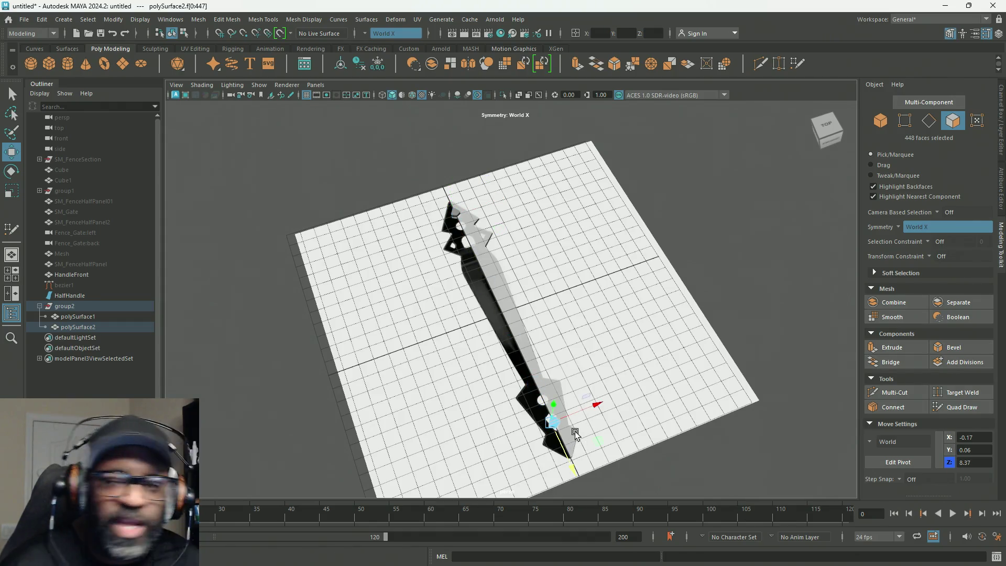
key("f")
Maximize the top view and frame and centre the moved piece.
key("space")
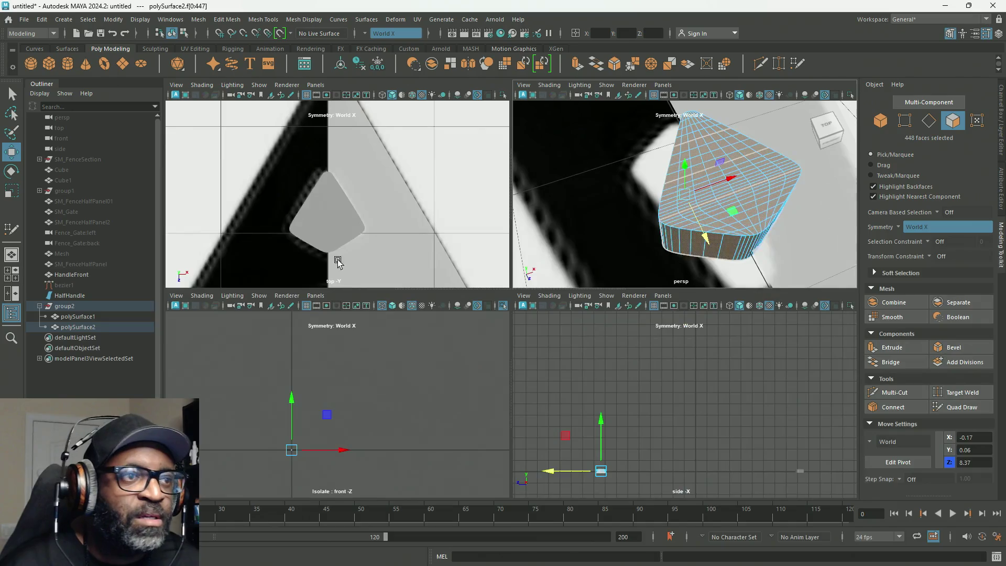
key("space")
key("f")
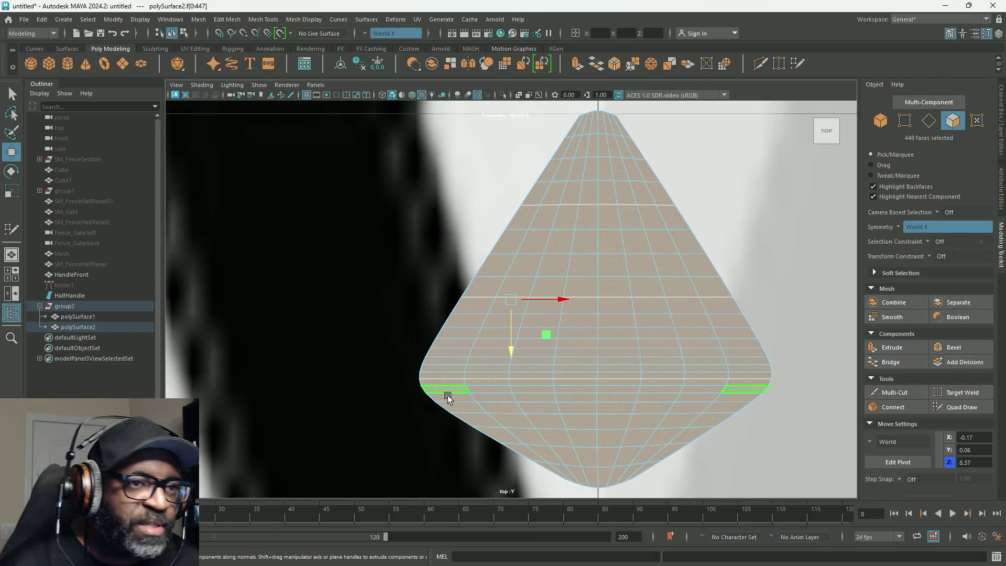
key("a")
scroll(446, 393, "up", 3)
scroll(444, 383, "up", 5)
scroll(446, 381, "up", 2)
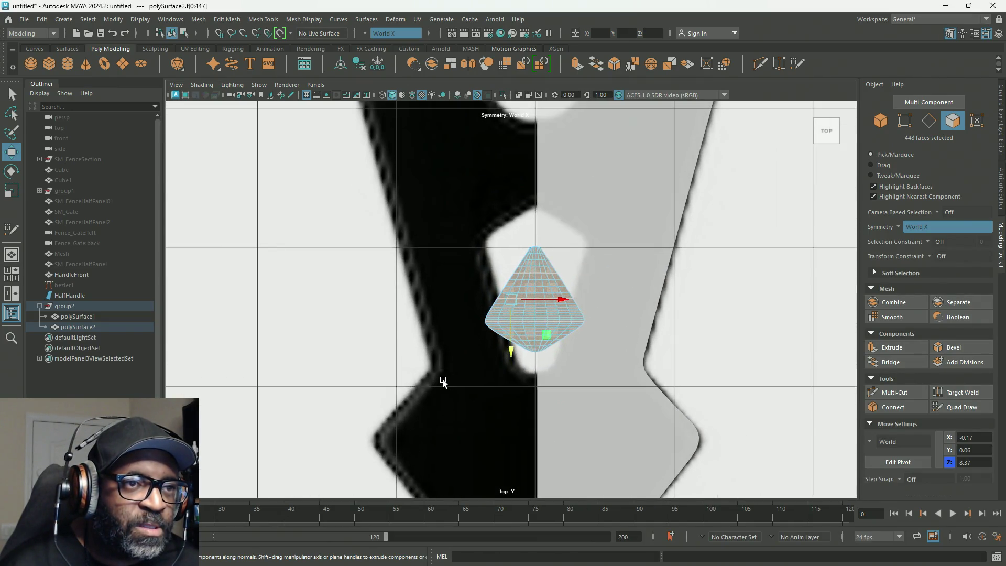
middle_click_drag(465, 359, 385, 358, "alt")
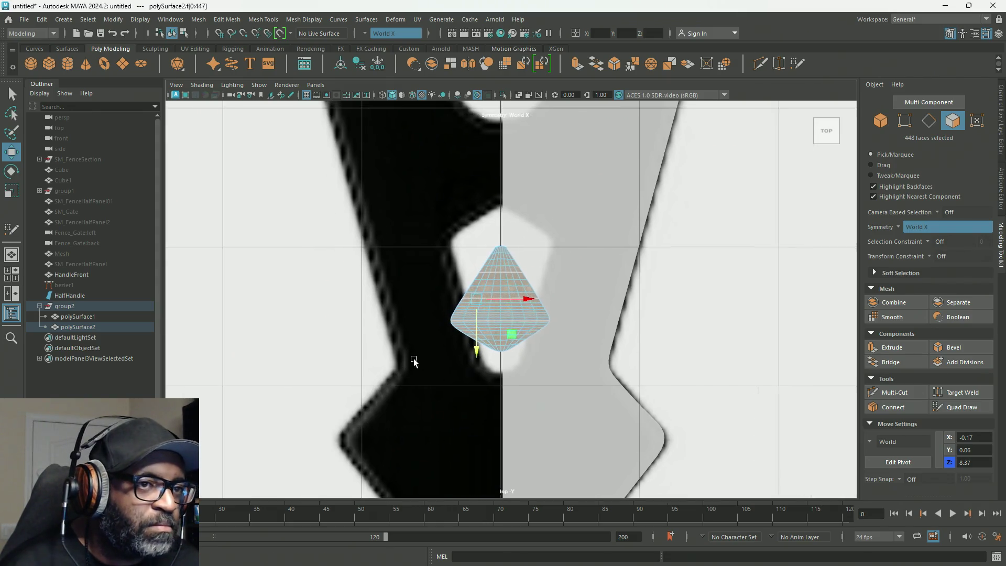
left_click(897, 228)
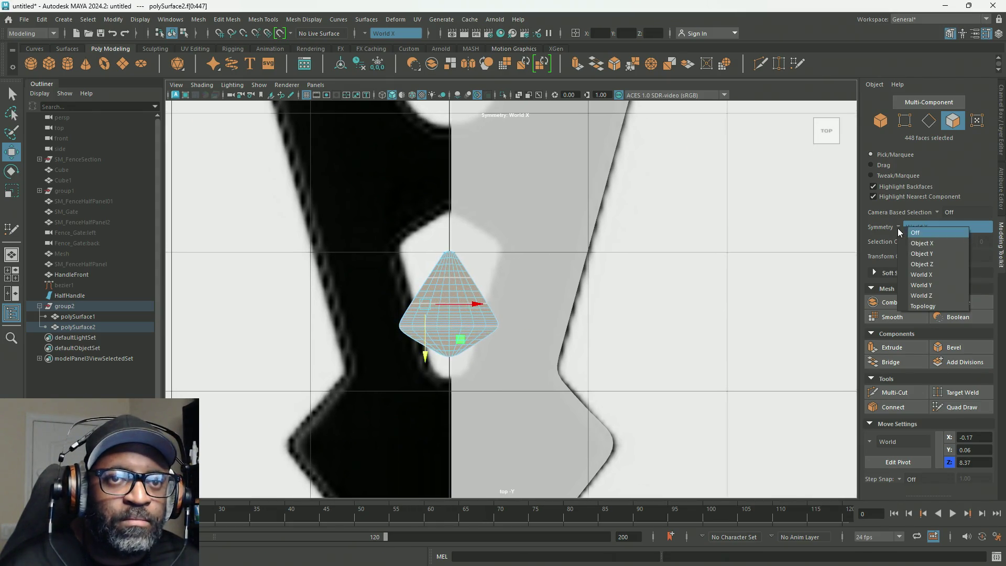
Turn symmetry off and rotate the piece 180° with step snap to flip it upside down.
left_click(910, 232)
key("e")
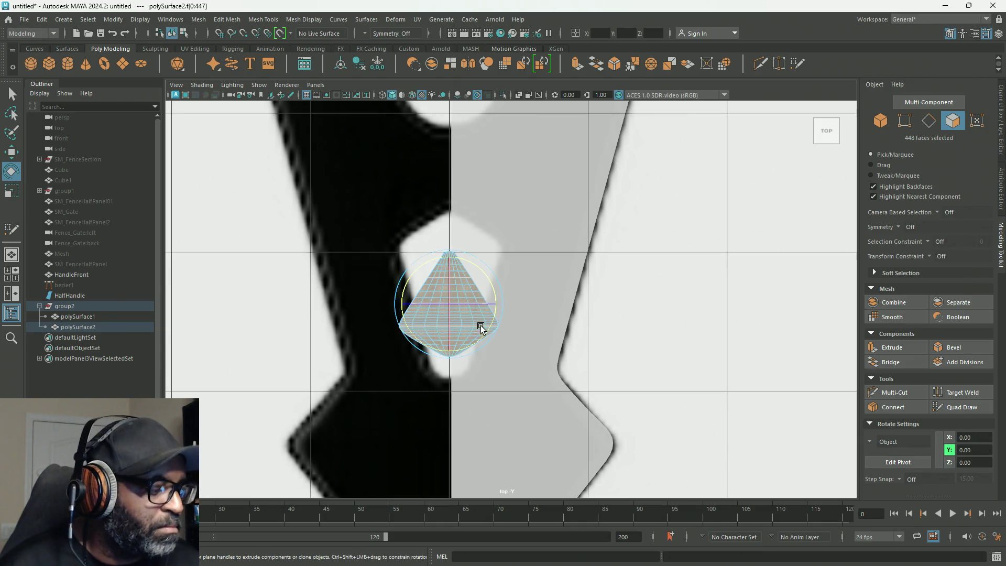
key("j")
mouse_move(486, 280)
left_mouse_down()
mouse_move(505, 386)
mouse_move(538, 395)
left_mouse_up()
scroll(449, 337, "up", 2)
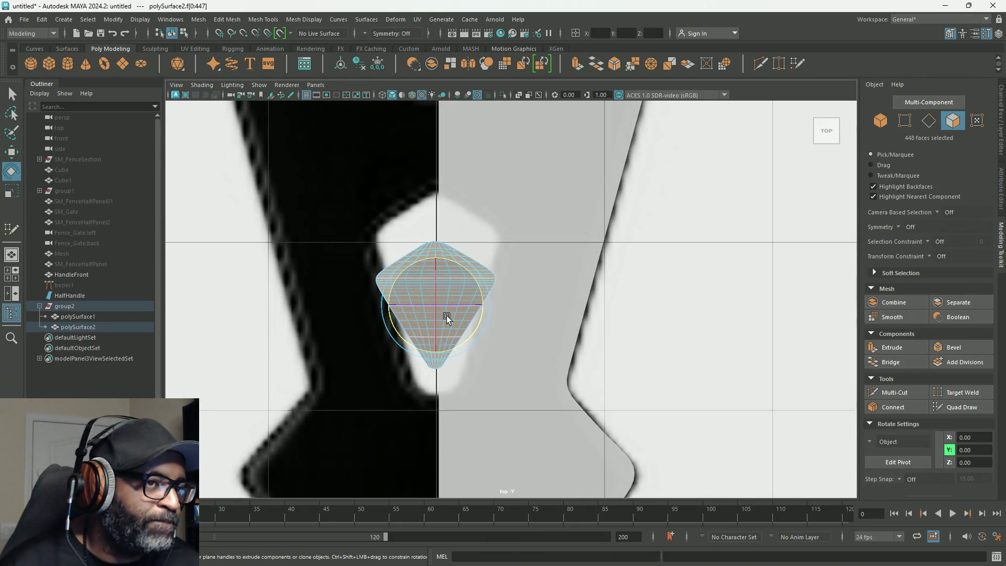
Move the piece up into the blade opening and set its pivot at its top point.
key("w")
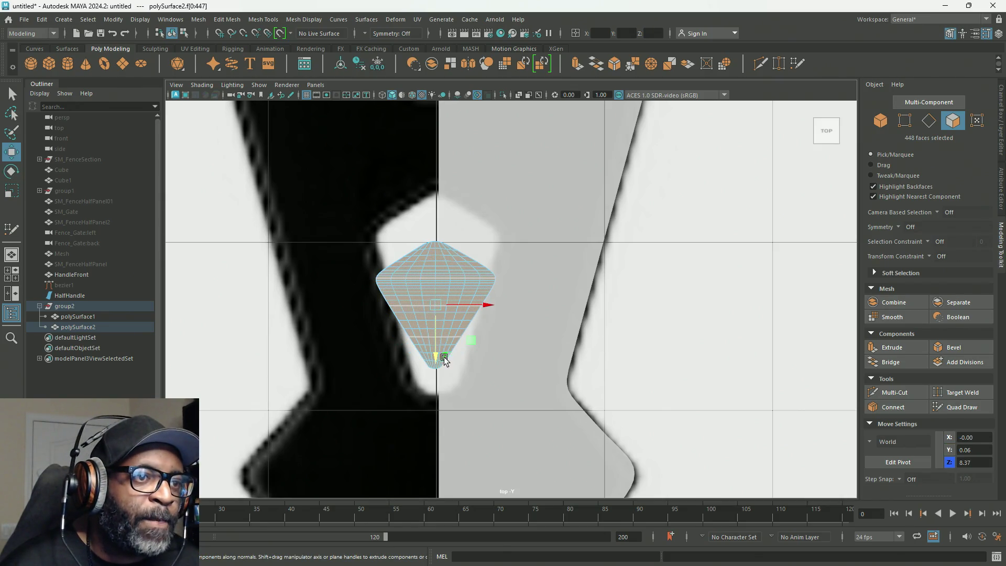
left_click_drag(437, 366, 441, 317)
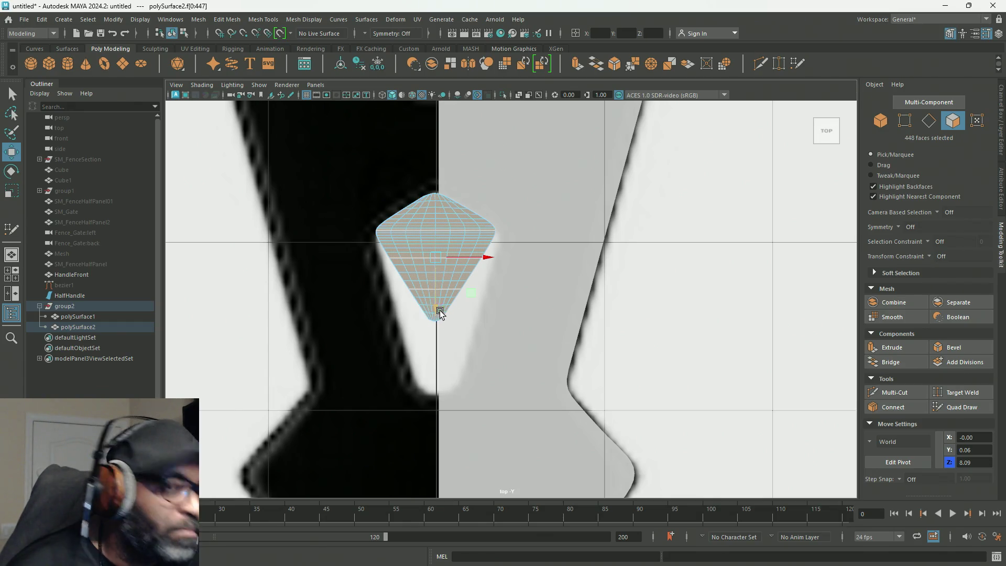
key("d")
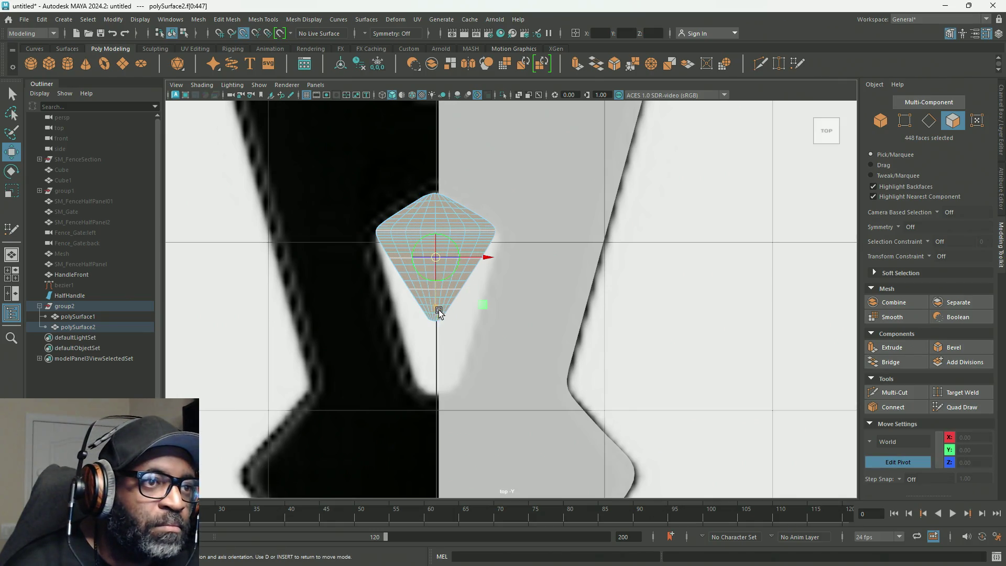
left_click_drag(437, 312, 437, 197)
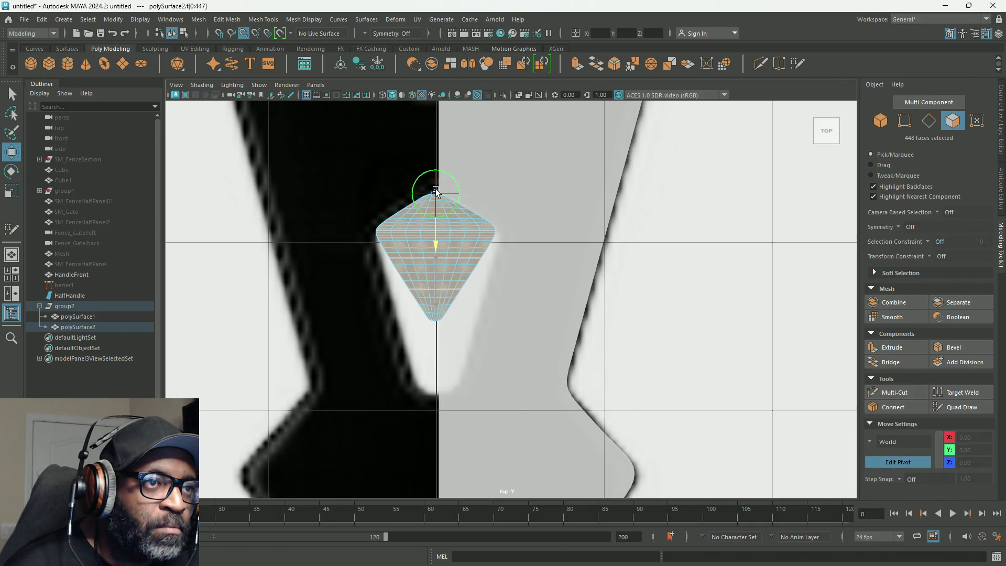
Scale the piece down and wider from its top tip to fill the opening outline.
key("d")
key("r")
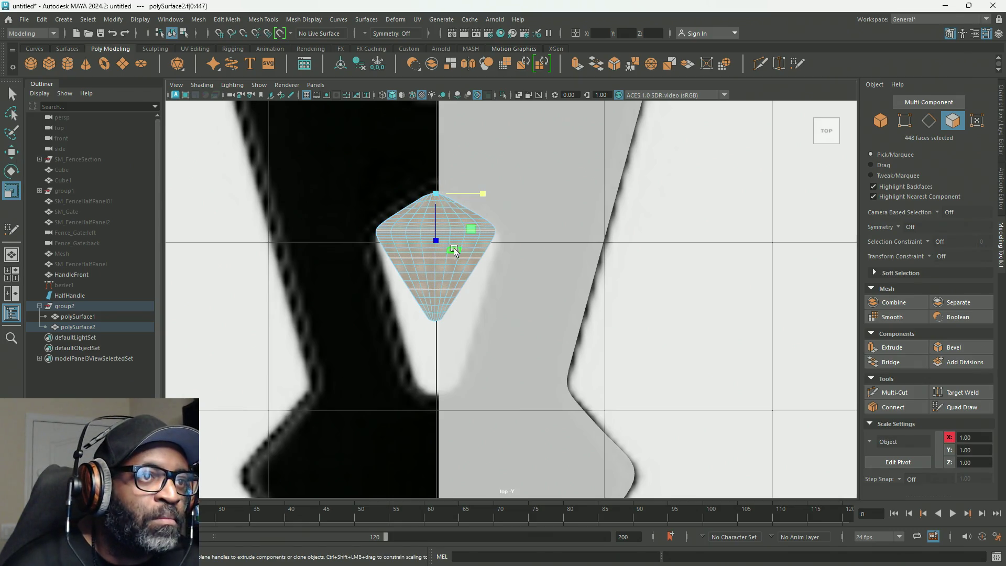
left_click_drag(441, 244, 442, 259)
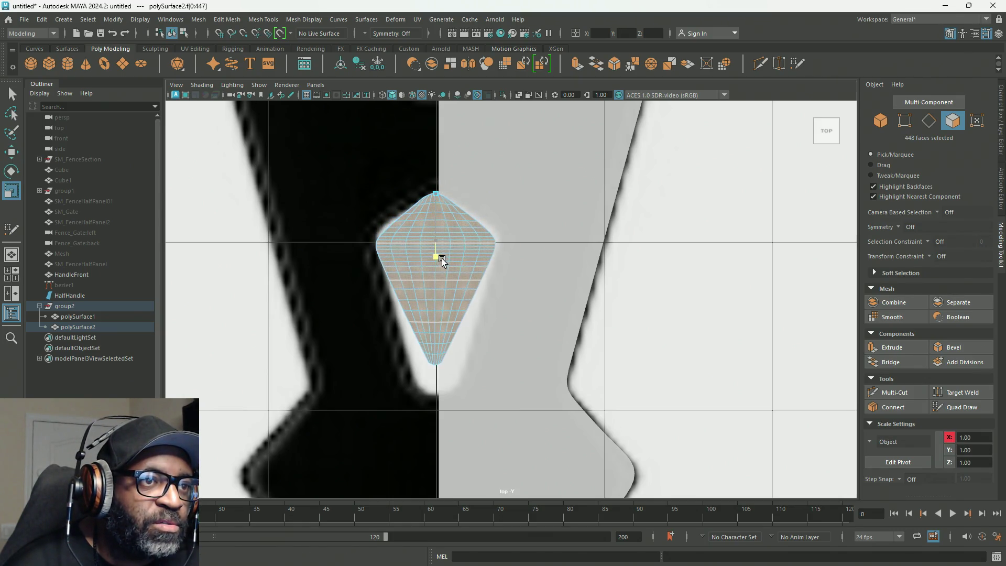
left_click_drag(479, 200, 485, 198)
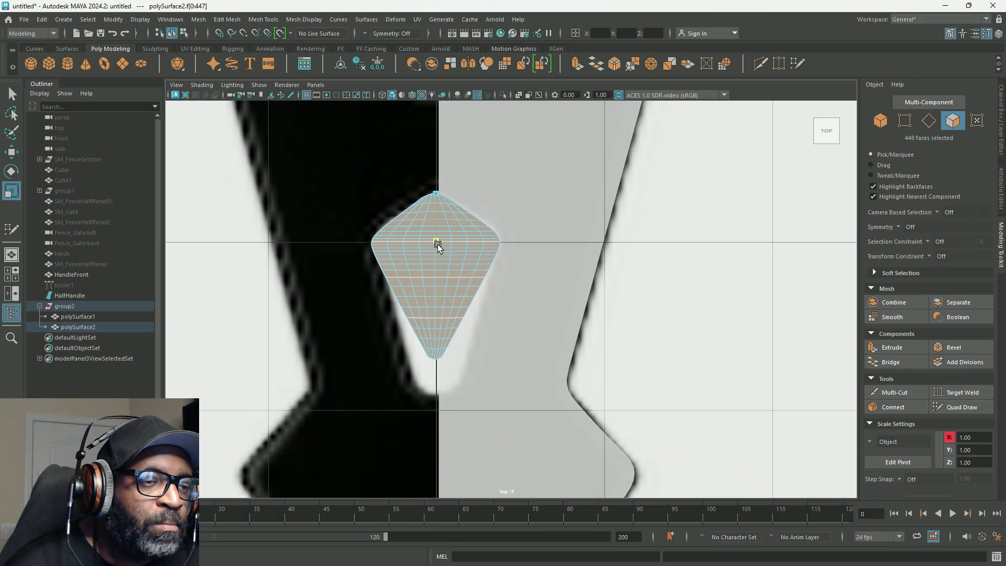
left_click_drag(437, 246, 438, 257)
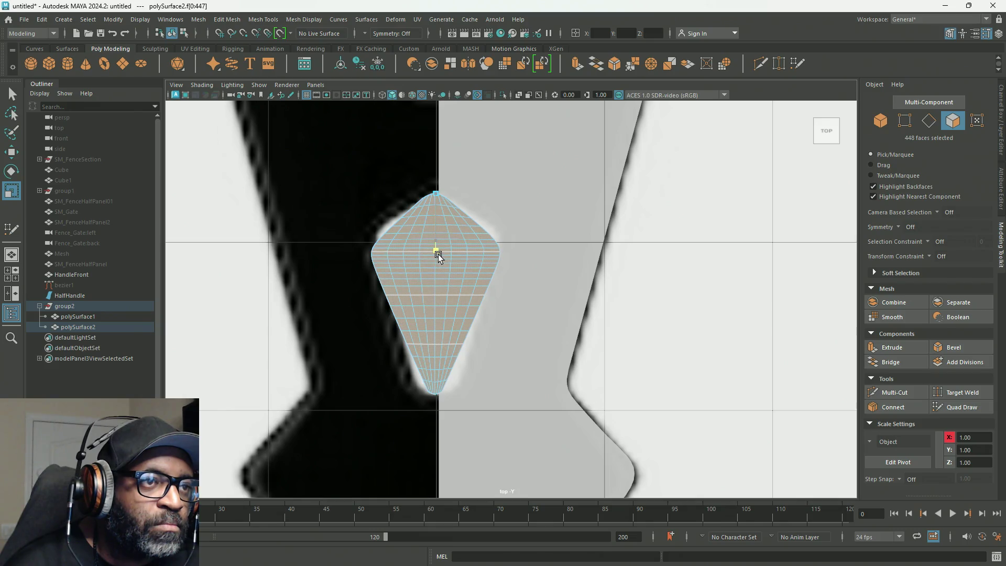
left_click_drag(437, 255, 439, 255)
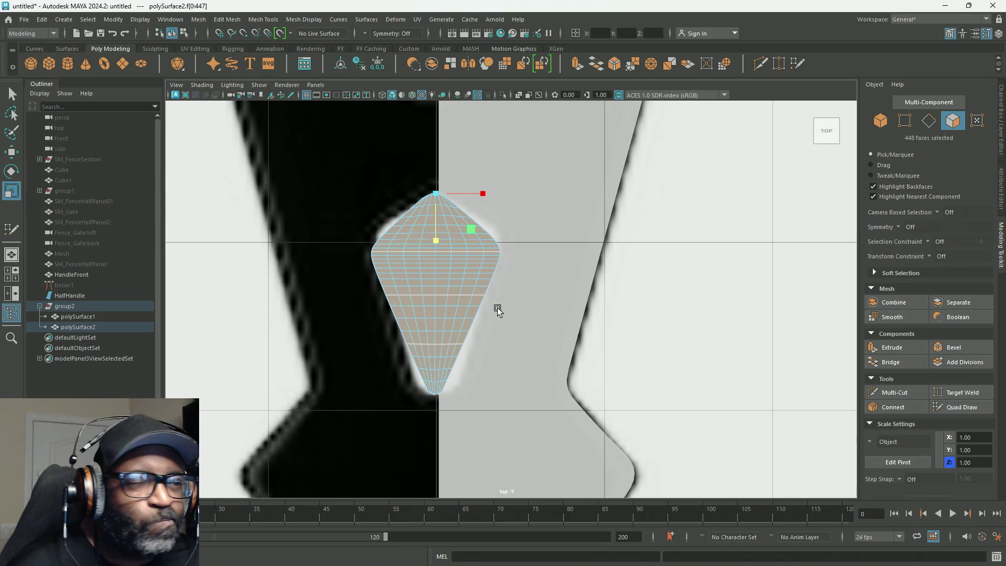
key("ctrl+z")
key("shift+z")
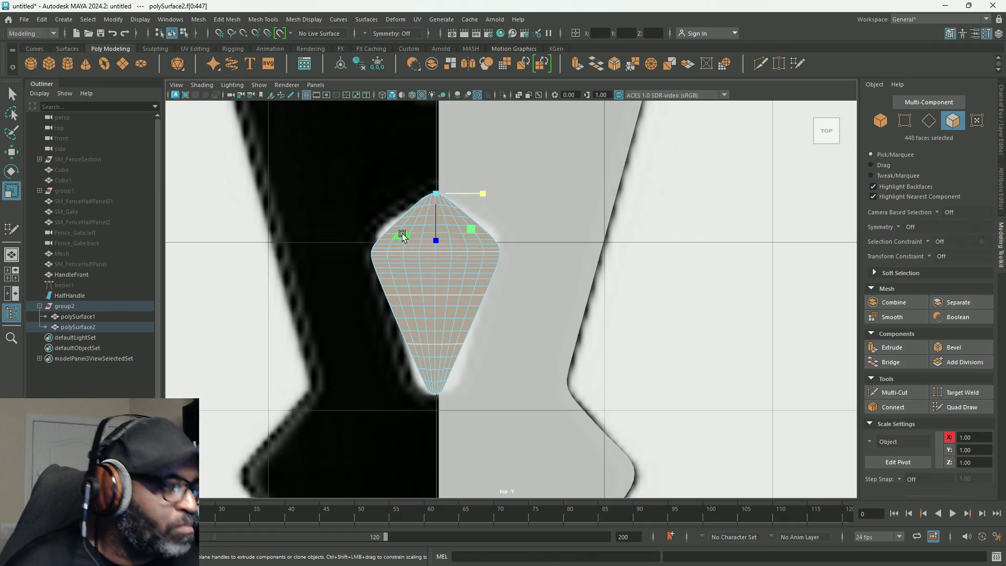
Switch to the Move tool and enter vertex mode on the mesh.
key("w")
right_click_drag(430, 241, 394, 256)
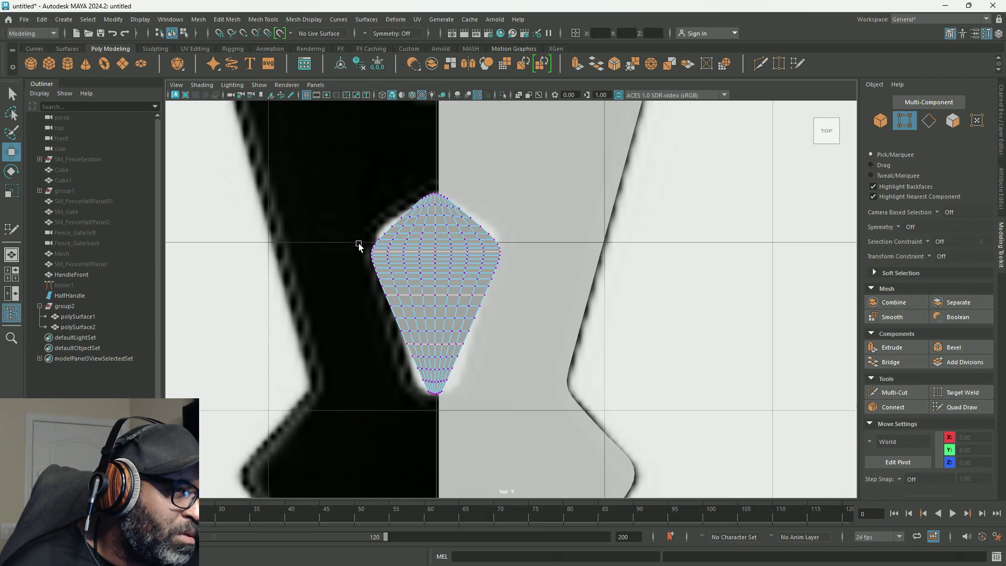
scroll(385, 240, "down", 1)
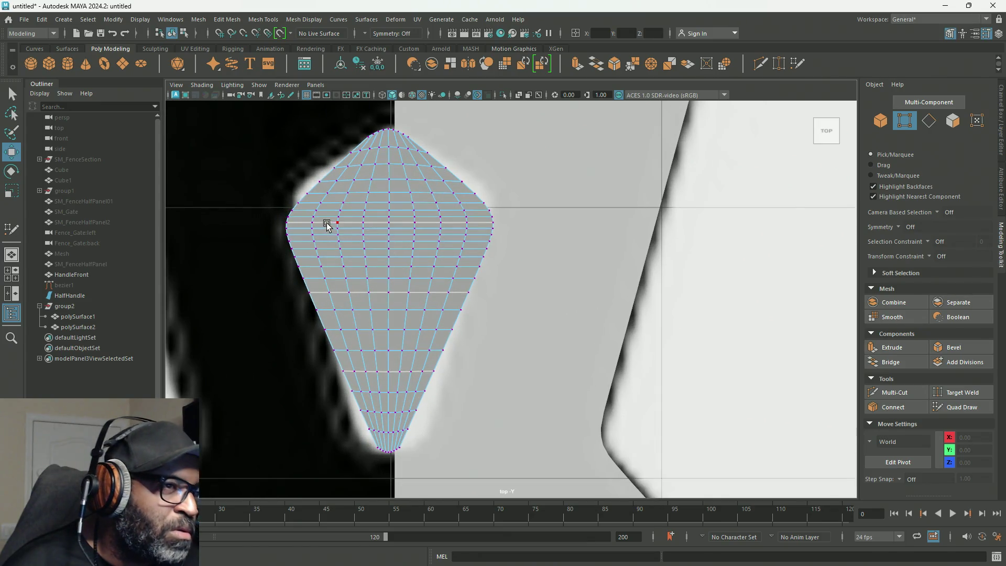
scroll(328, 222, "down", 3)
scroll(681, 353, "up", 1)
scroll(680, 353, "up", 3)
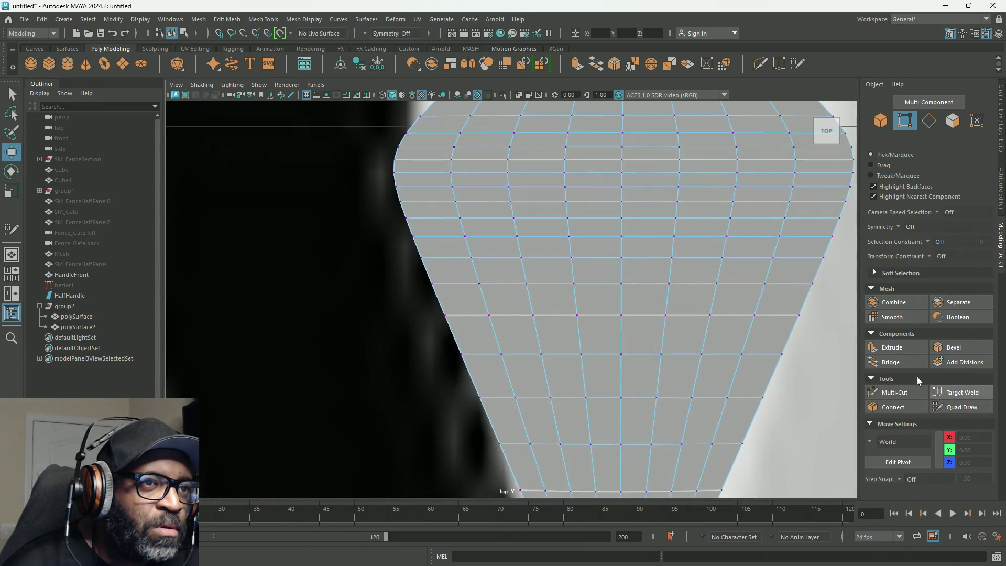
scroll(673, 404, "down", 2)
scroll(637, 404, "down", 1)
scroll(638, 403, "down", 1)
scroll(644, 398, "up", 2)
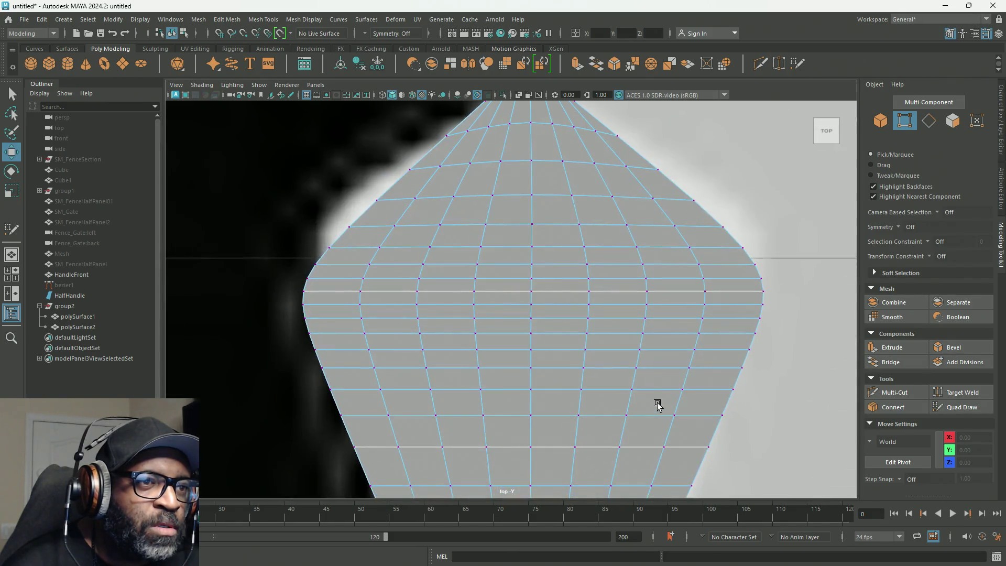
scroll(741, 296, "down", 1)
Marquee-select polySurface2's widest middle row of 18 vertices and bring up the Move tool settings.
left_click_drag(726, 288, 330, 303)
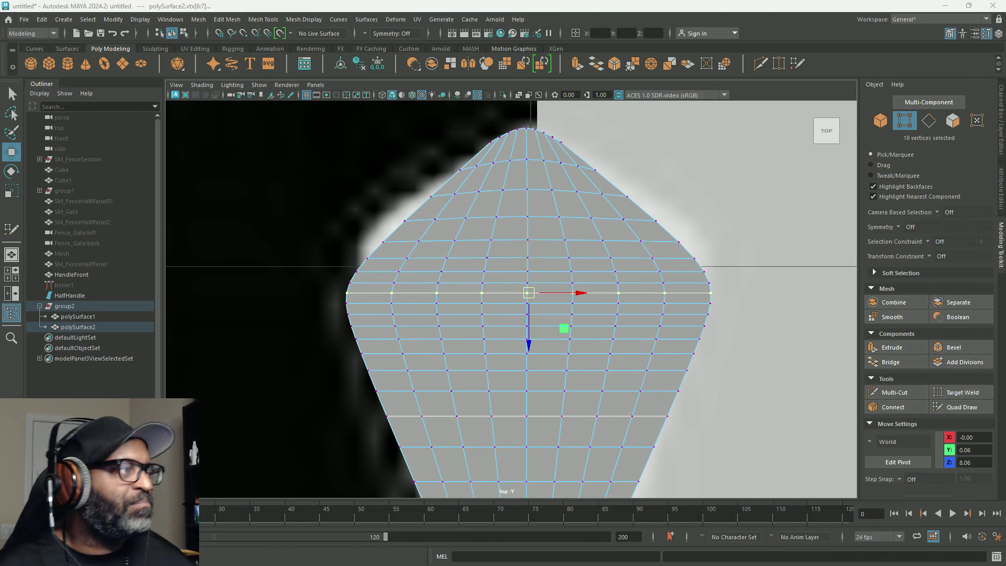
double_click(12, 152)
left_click_drag(199, 75, 128, 66)
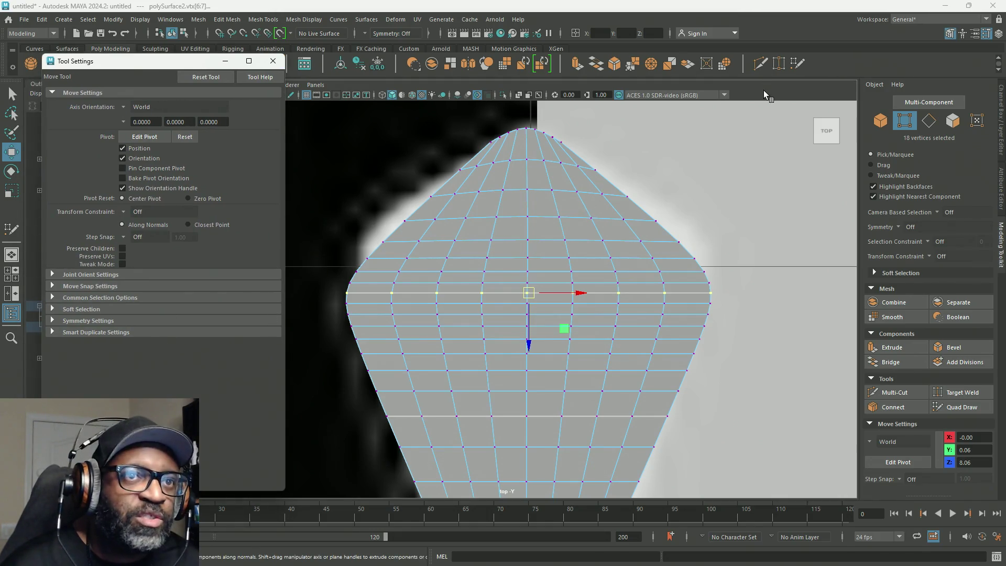
Enable Soft Select with a reduced falloff radius and raise the middle vertex row along Y.
key("b")
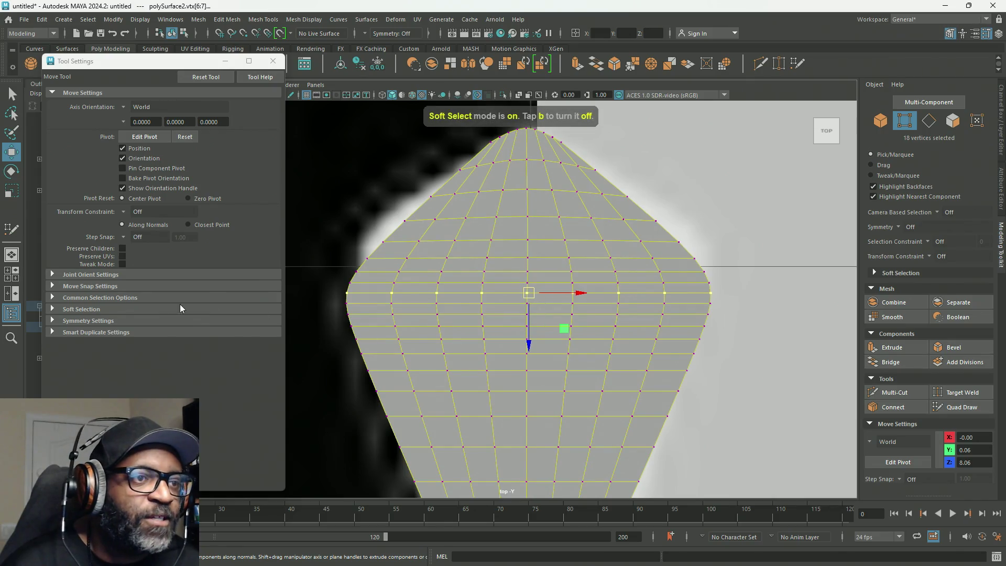
left_click(53, 308)
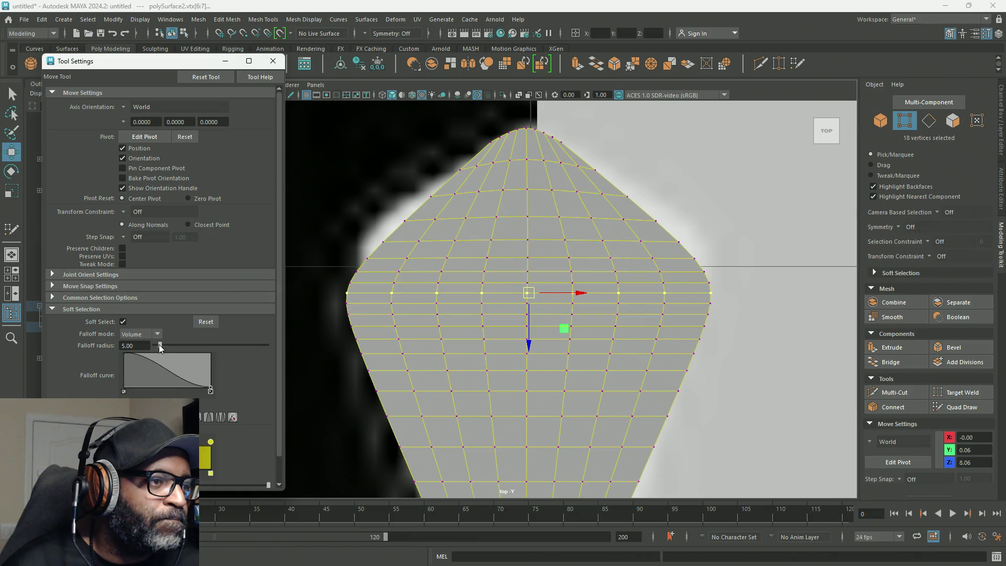
left_click_drag(157, 345, 157, 345)
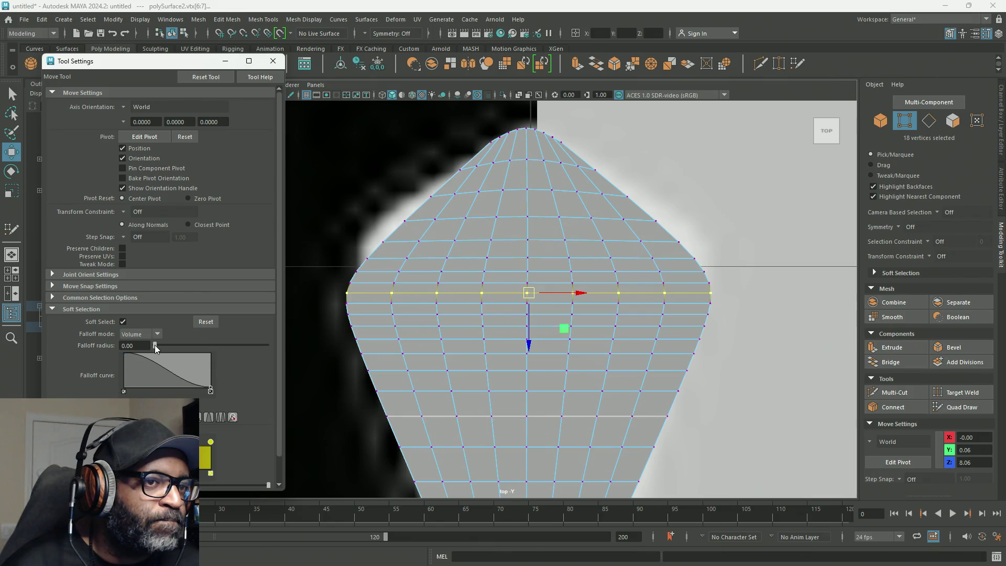
scroll(669, 375, "down", 3)
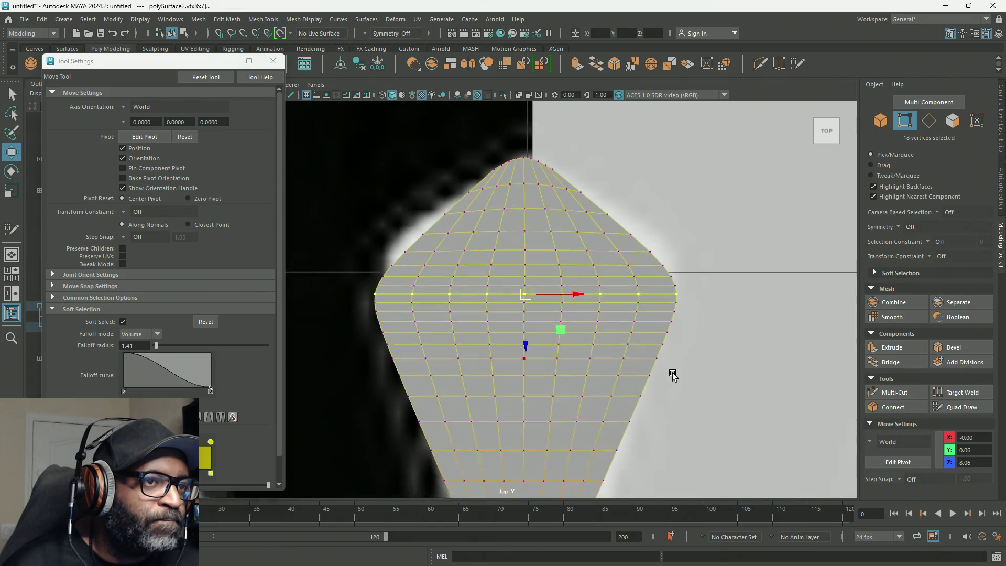
scroll(665, 370, "down", 3)
mouse_move(520, 352)
middle_mouse_down()
mouse_move(525, 310)
mouse_move(534, 412)
mouse_move(546, 313)
middle_mouse_up()
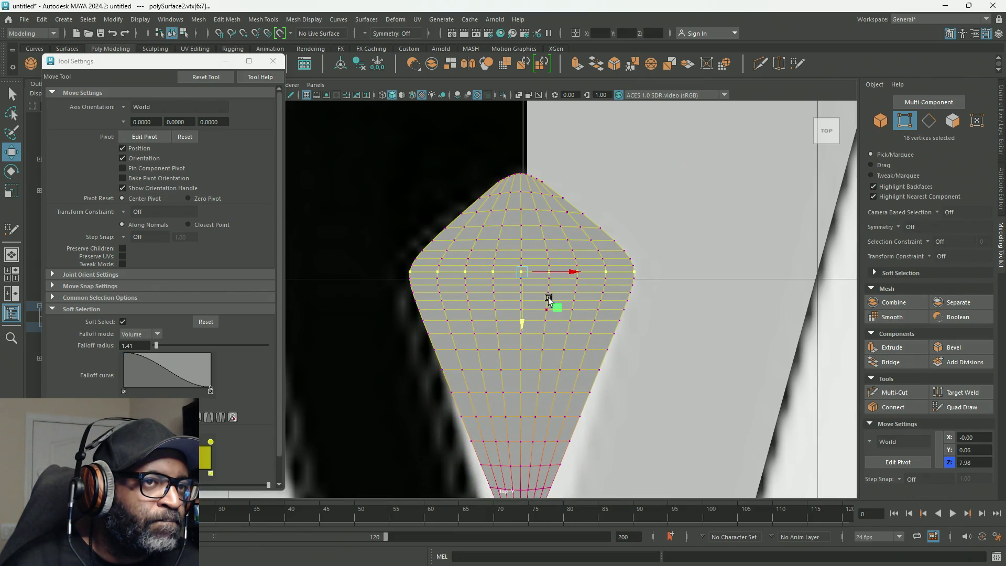
Lower the top tip vertices, then raise the upper half of the mesh with soft falloff.
left_click_drag(574, 146, 470, 187)
middle_click_drag(525, 229, 523, 254)
left_click_drag(723, 171, 333, 360)
middle_click_drag(520, 331, 523, 325)
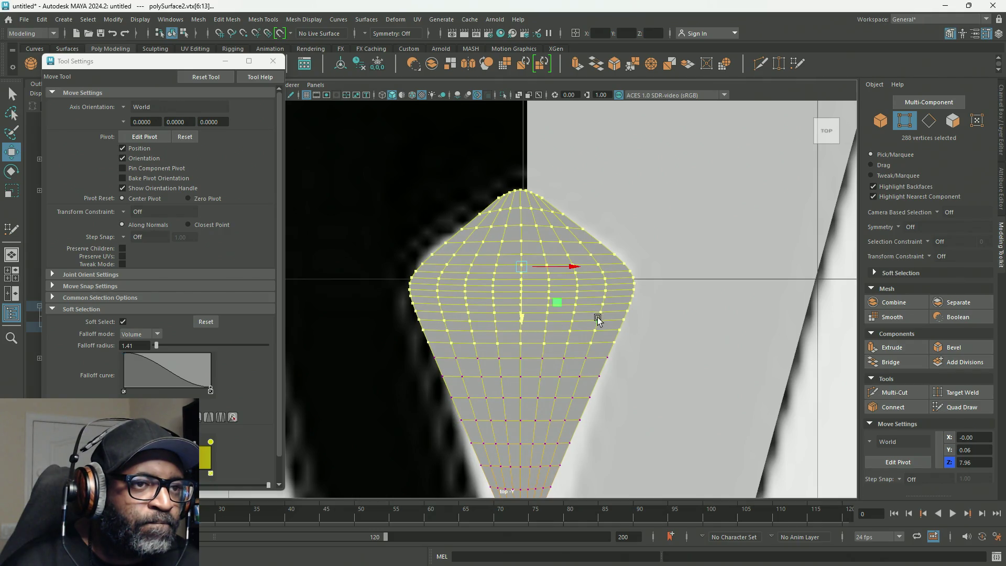
left_click_drag(668, 150, 402, 256)
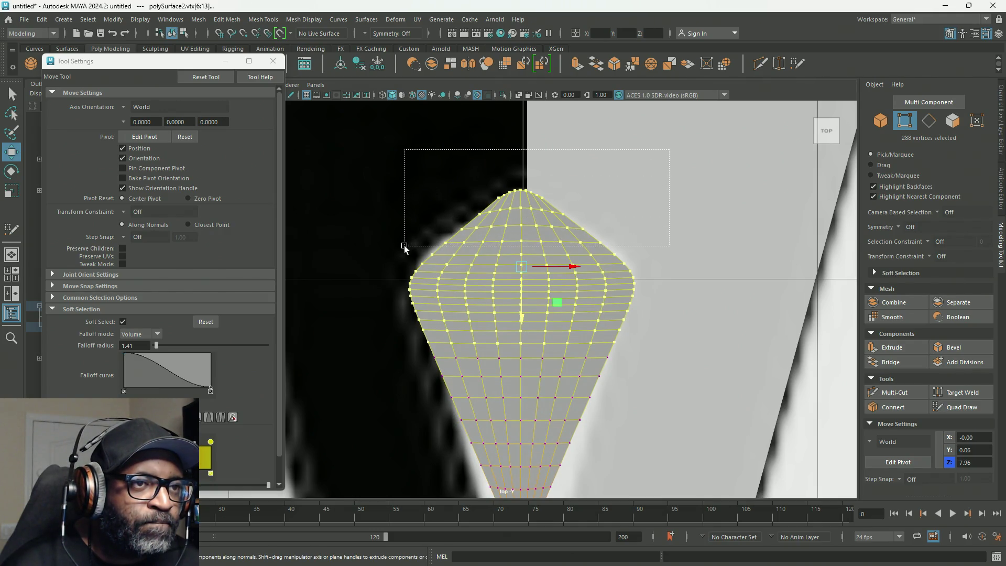
Raise the top vertices and reshape the top cap with soft falloff.
mouse_move(524, 270)
middle_mouse_down()
mouse_move(502, 255)
mouse_move(515, 259)
middle_mouse_up()
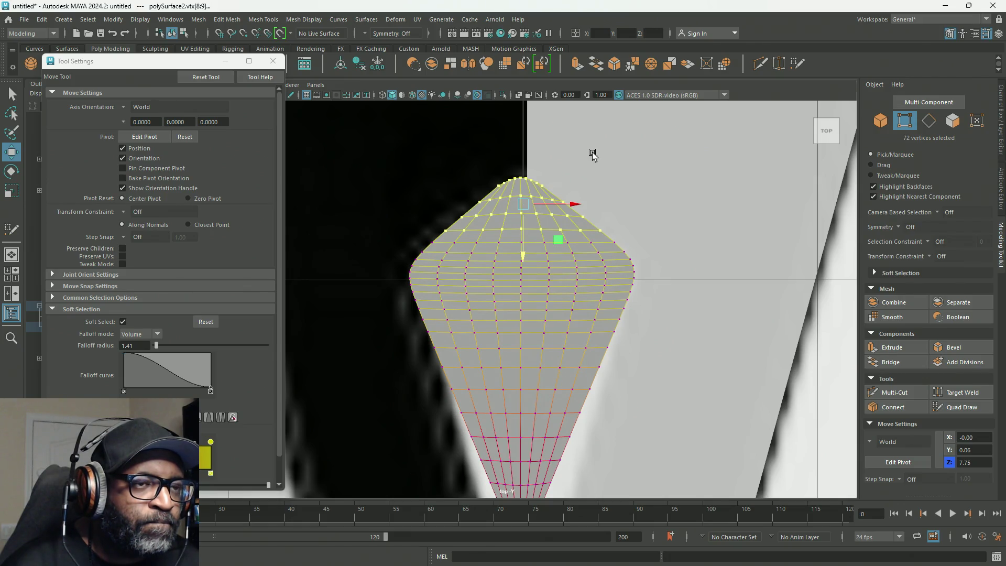
mouse_move(625, 144)
left_mouse_down()
mouse_move(408, 221)
mouse_move(433, 225)
left_mouse_up()
mouse_move(531, 235)
middle_mouse_down()
mouse_move(524, 248)
mouse_move(545, 242)
middle_mouse_up()
Experiment with the falloff radius, settle on 0.05, and nudge the top vertices upward.
left_click_drag(157, 345, 152, 343)
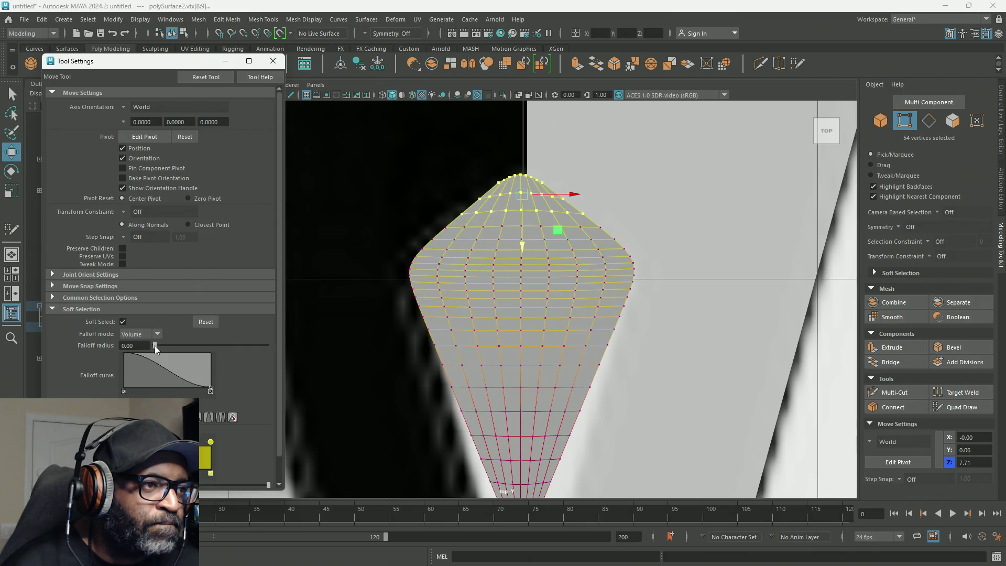
left_click_drag(154, 344, 155, 345)
left_click(131, 345)
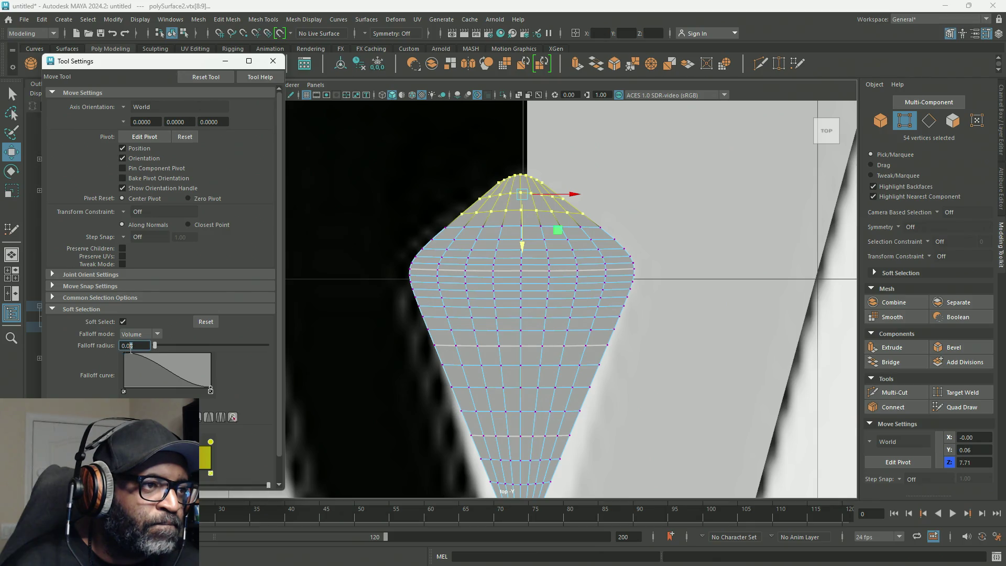
type("0.01")
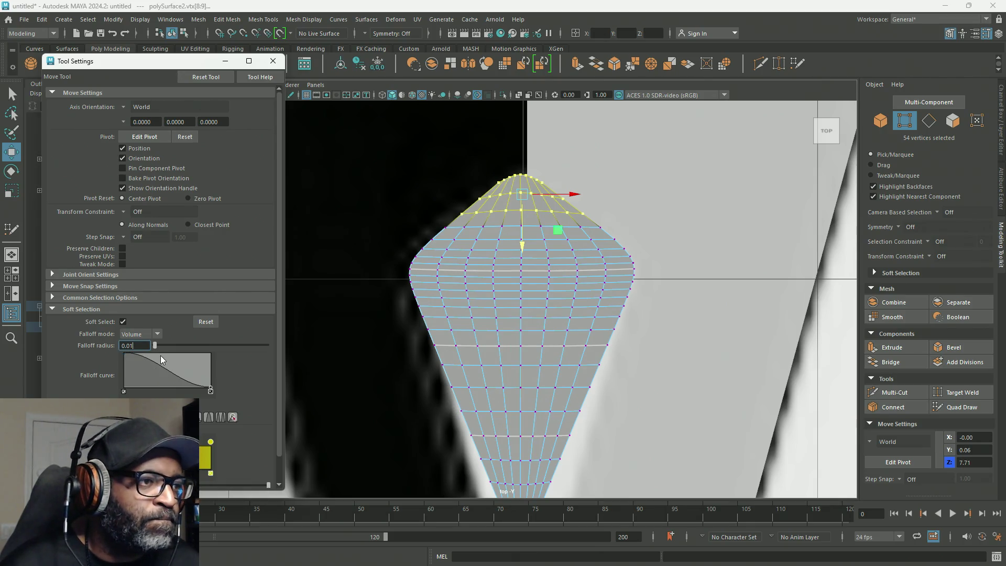
left_click(520, 245)
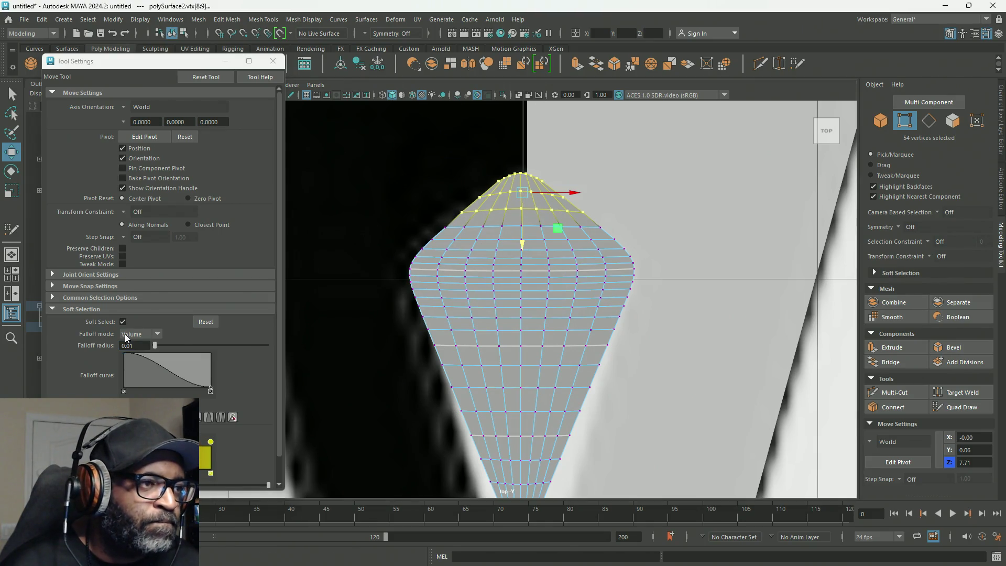
key("ctrl+z")
double_click(146, 345)
type("0.05")
key("Return")
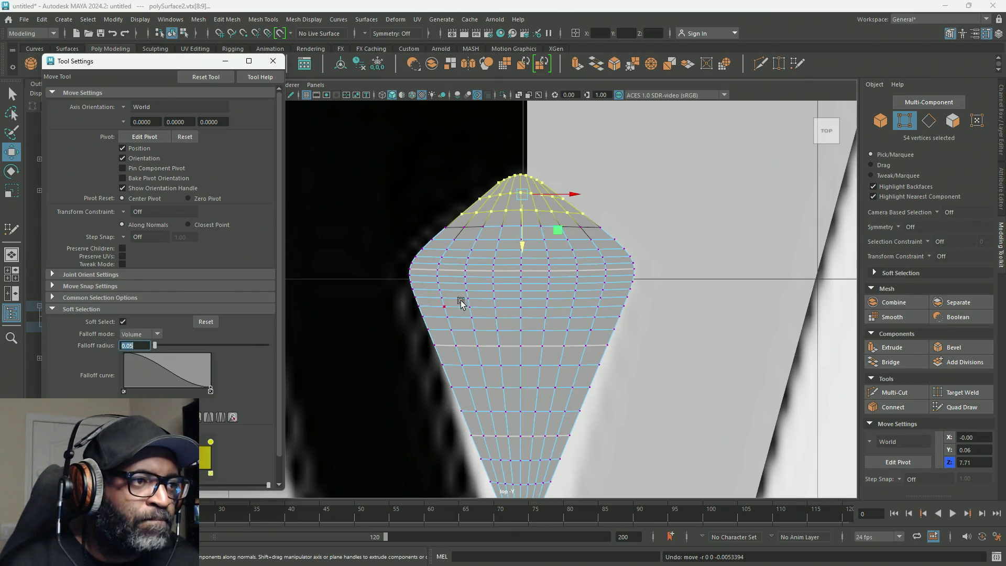
left_click(524, 249)
left_click_drag(523, 250, 524, 245)
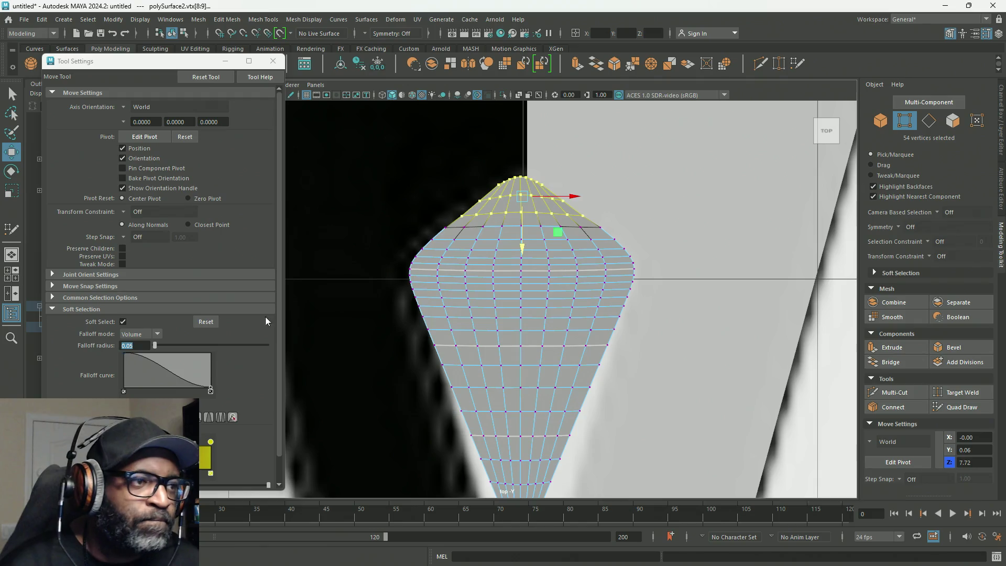
Set falloff radius 0.20, then flatten and adjust the top vertex cap's height against the outline.
left_click(136, 346)
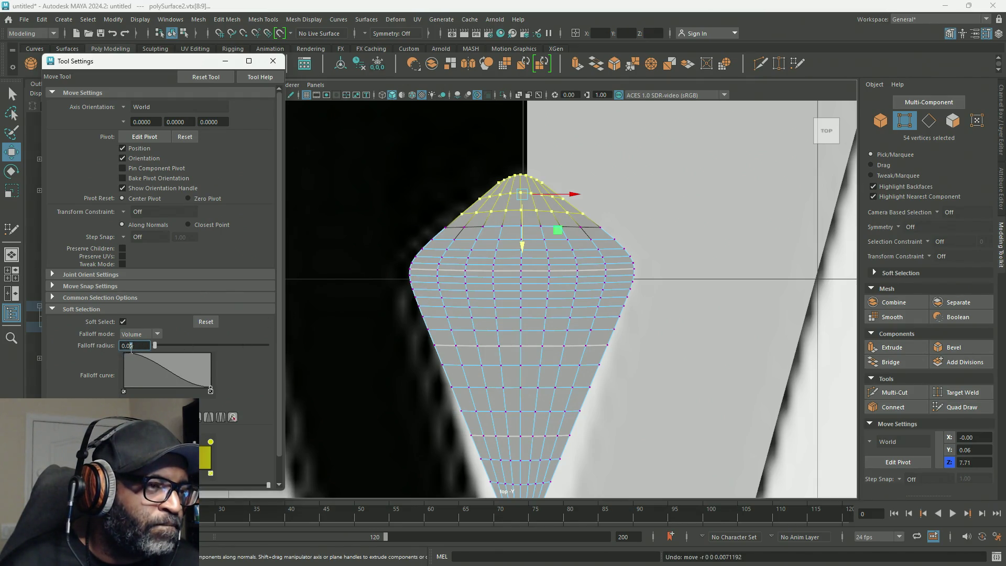
type("20")
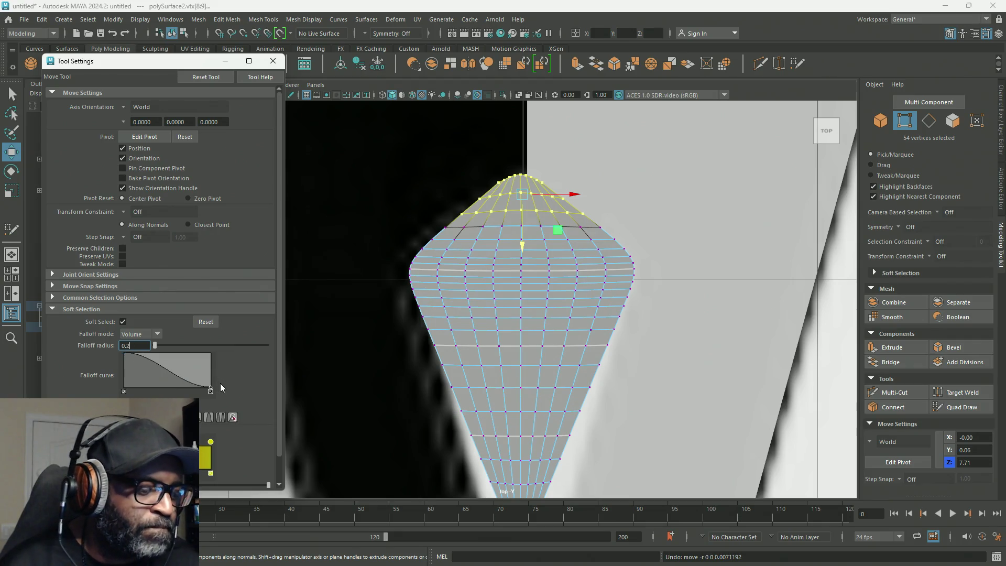
key("Return")
middle_click_drag(525, 248, 526, 254)
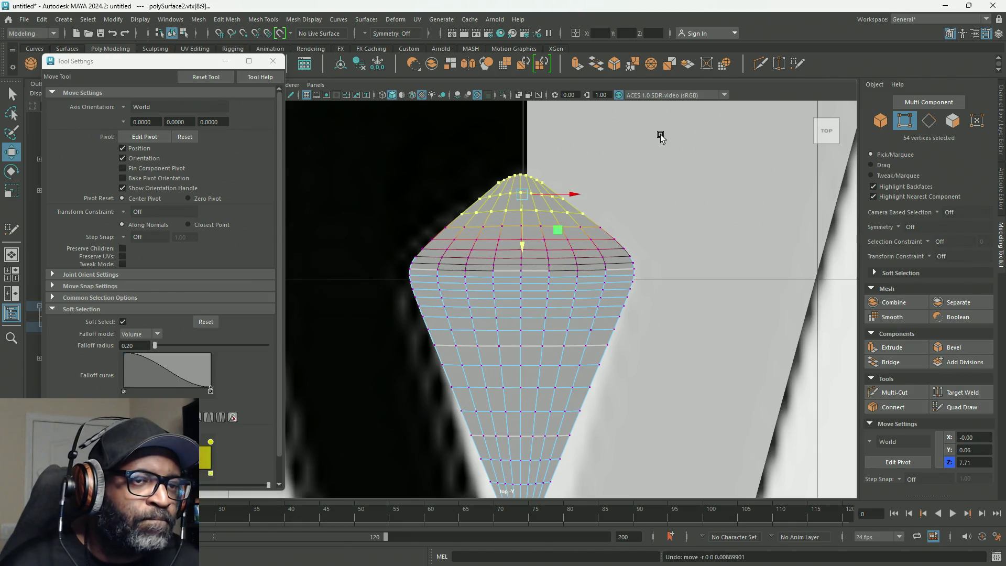
left_click_drag(653, 127, 378, 262)
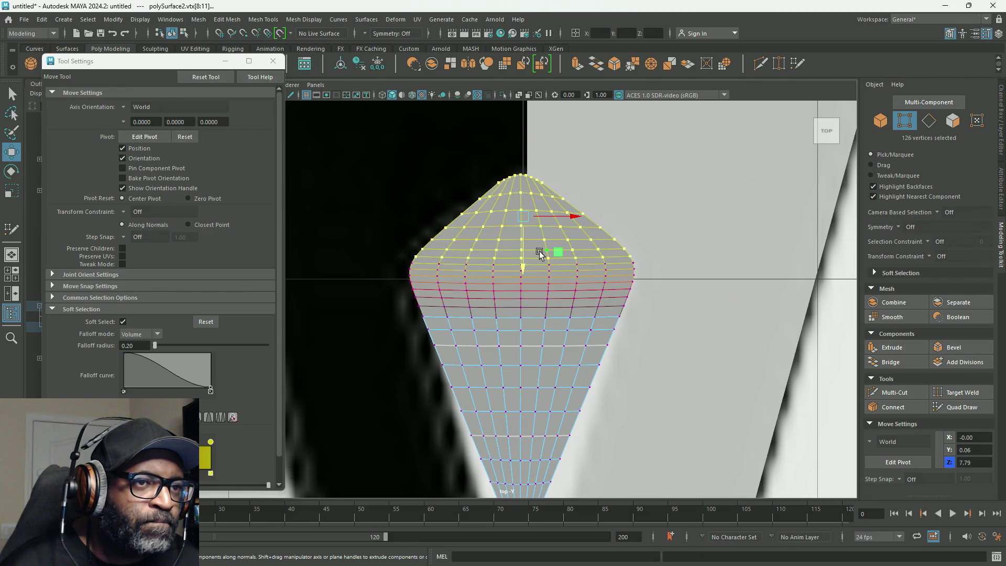
mouse_move(524, 270)
middle_mouse_down()
mouse_move(511, 318)
mouse_move(513, 274)
middle_mouse_up()
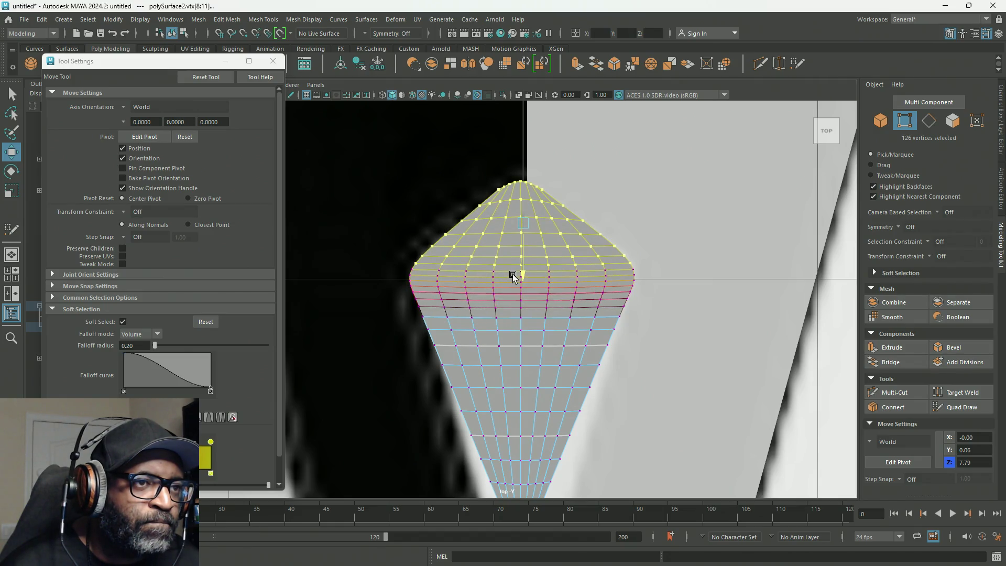
mouse_move(513, 275)
middle_mouse_down()
mouse_move(517, 291)
mouse_move(523, 266)
middle_mouse_up()
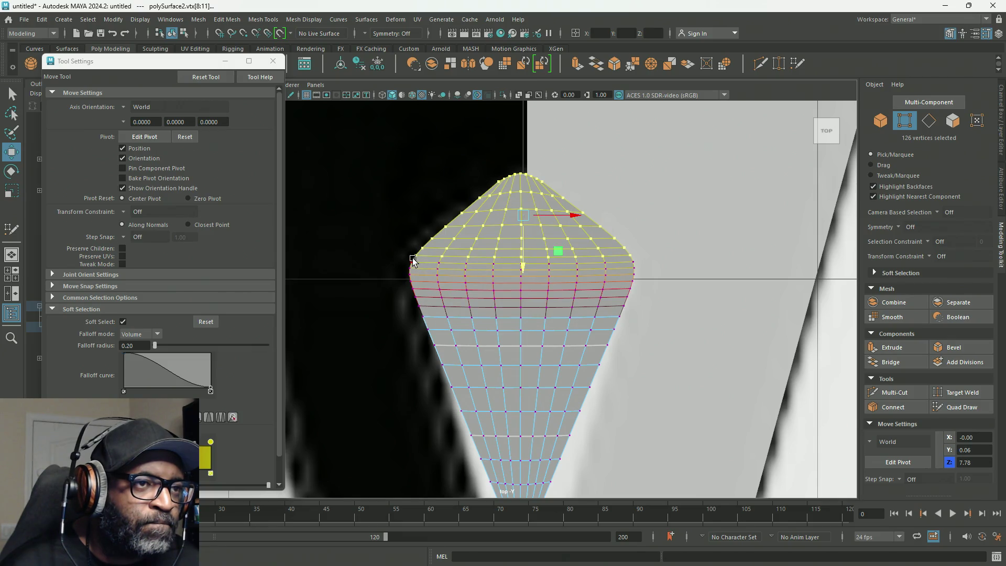
left_click_drag(403, 249, 659, 246)
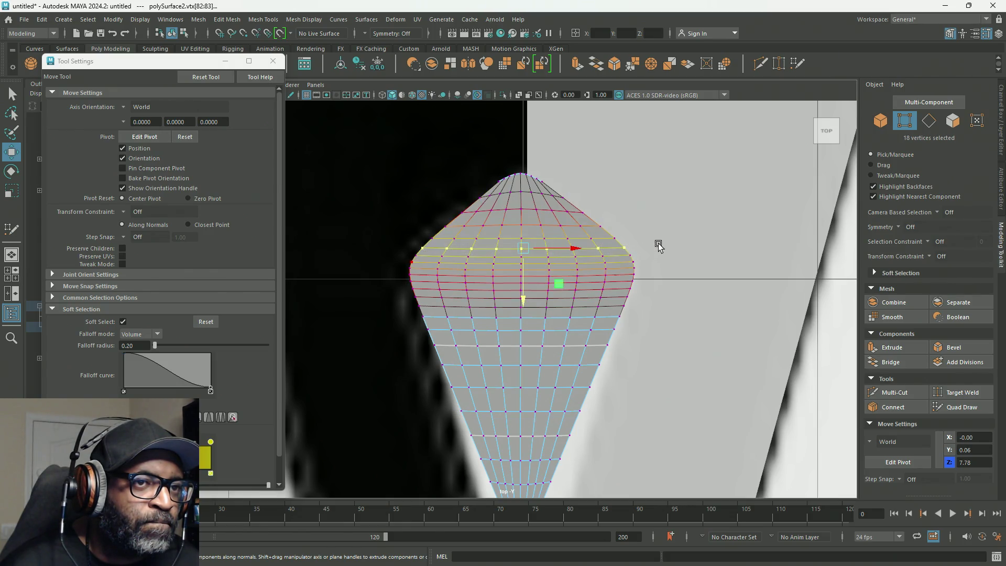
key("r")
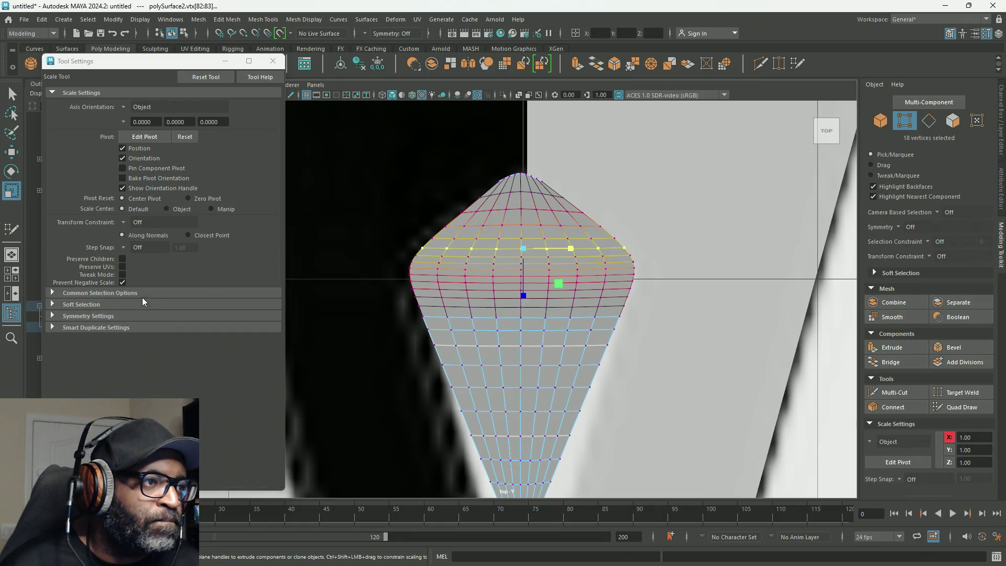
left_click(62, 305)
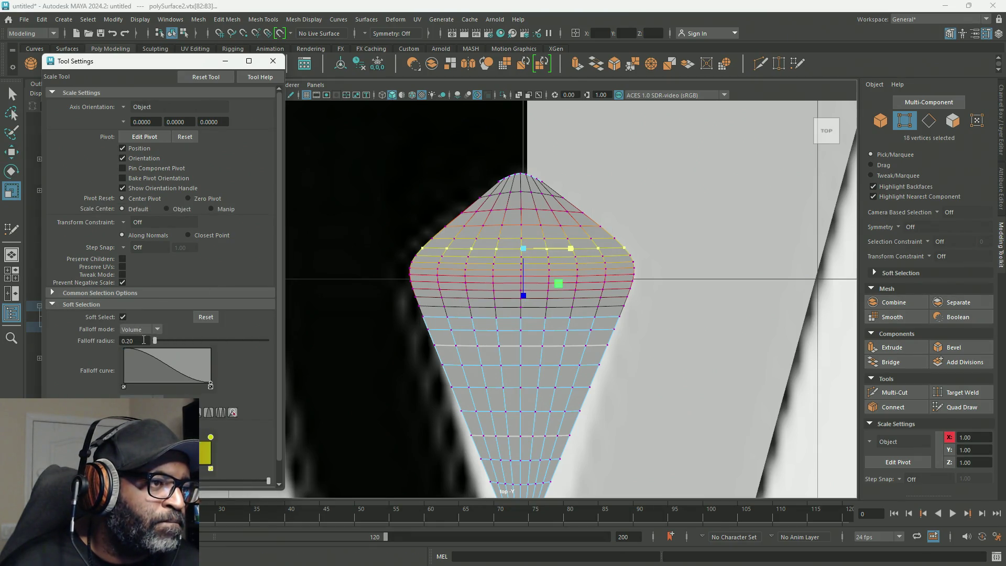
left_click_drag(525, 295, 529, 290)
key("ctrl+z")
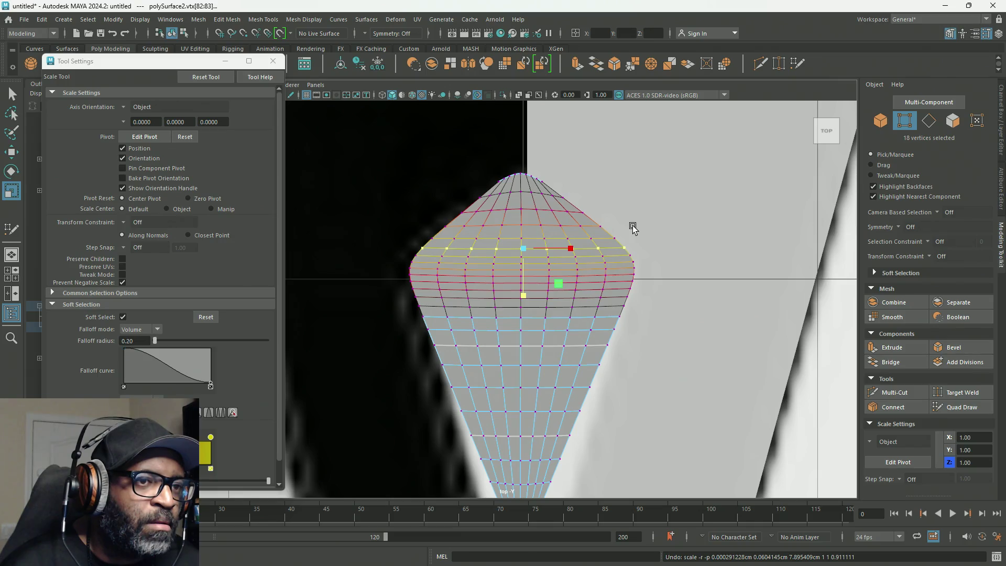
middle_click_drag(613, 353, 635, 228, "alt")
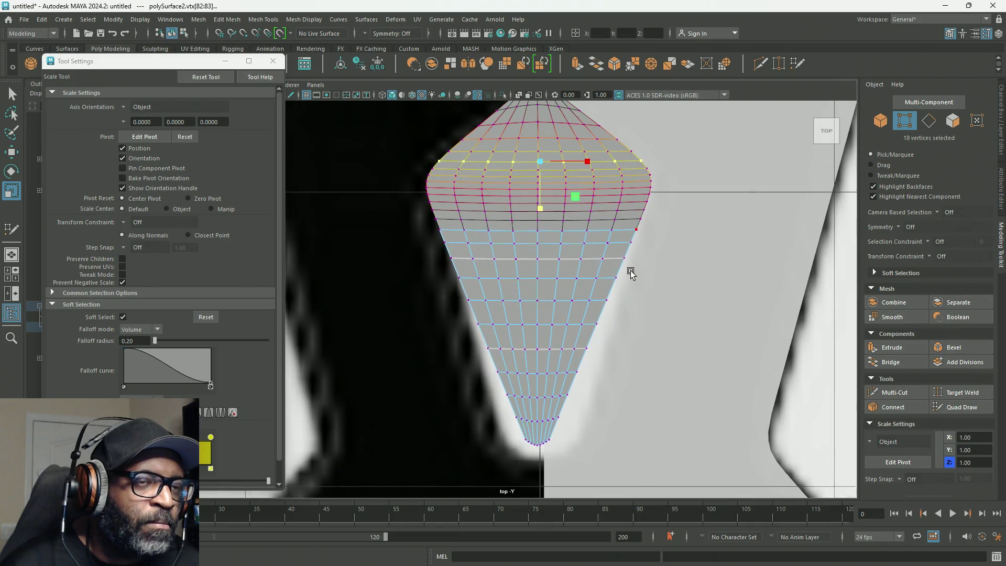
middle_click_drag(631, 271, 622, 337, "alt")
scroll(621, 270, "up", 2)
mouse_move(620, 272)
left_mouse_down("alt")
mouse_move(588, 257)
mouse_move(590, 171)
left_mouse_up("alt")
left_click_drag(514, 151, 460, 168)
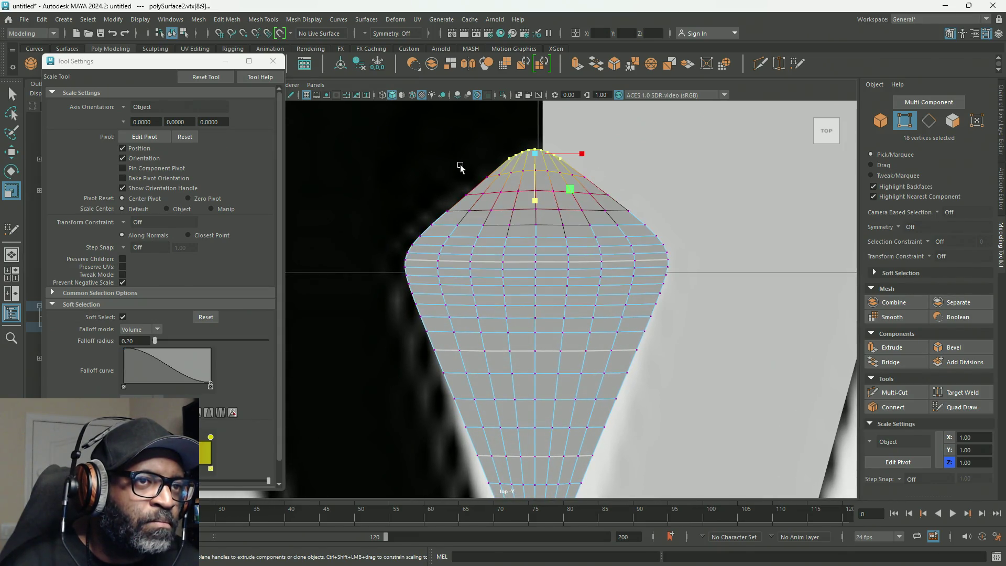
key("w")
mouse_move(535, 209)
left_mouse_down()
mouse_move(537, 235)
mouse_move(534, 224)
left_mouse_up()
key("ctrl+z")
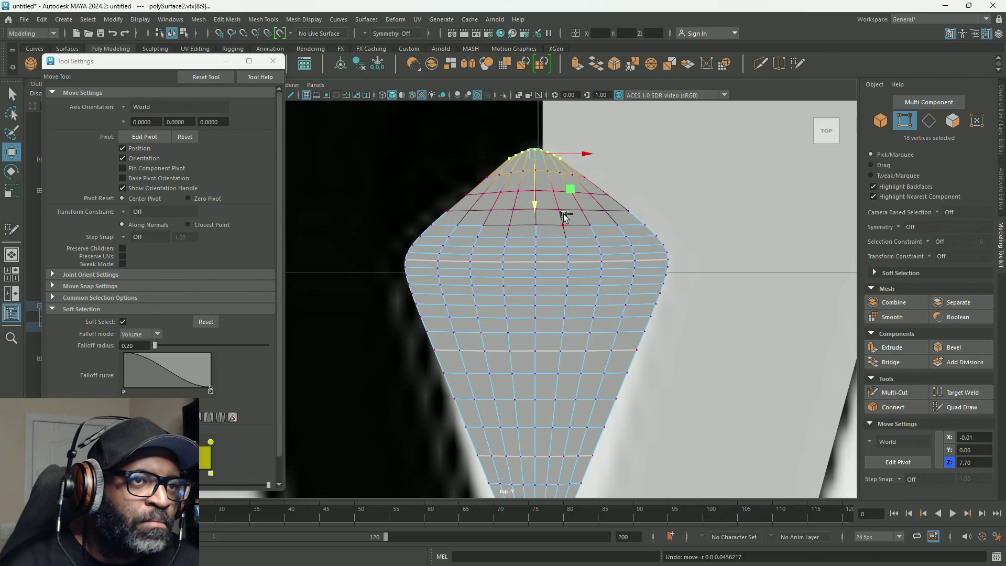
Lower the top four vertex rings to flatten the cone top, then pull the bottom tip vertices down.
left_click_drag(643, 110, 359, 218)
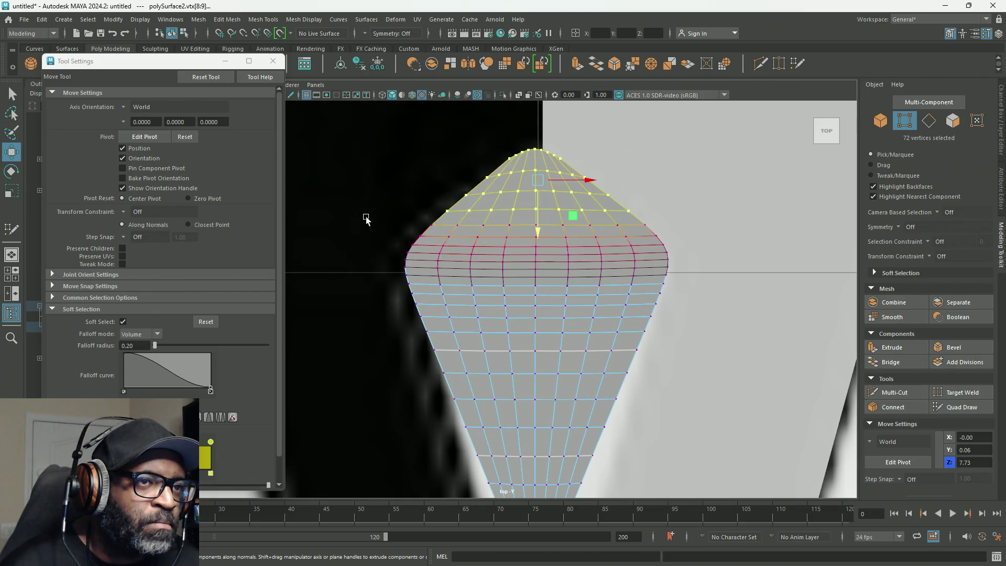
left_click_drag(538, 233, 538, 245)
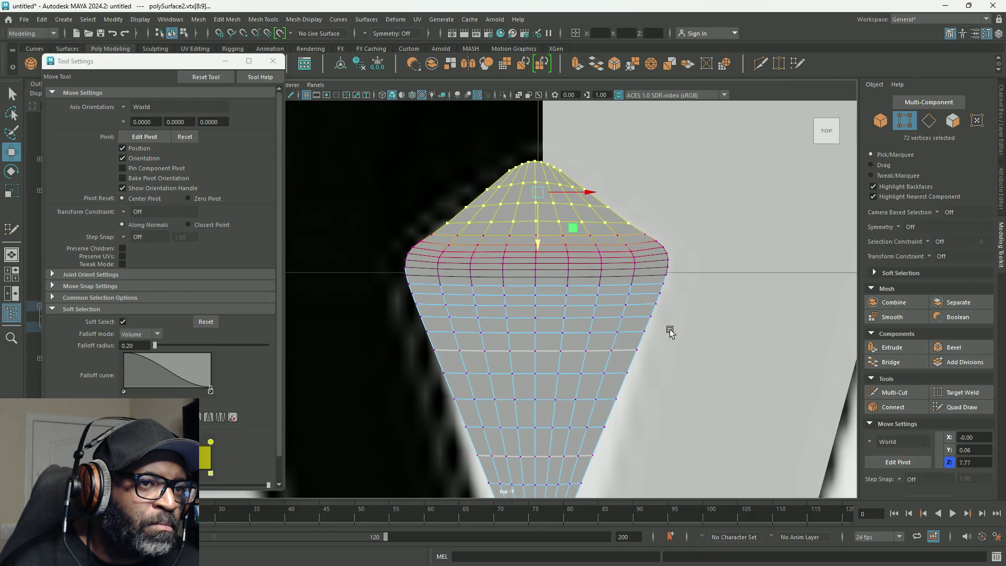
middle_click_drag(670, 330, 671, 243, "alt")
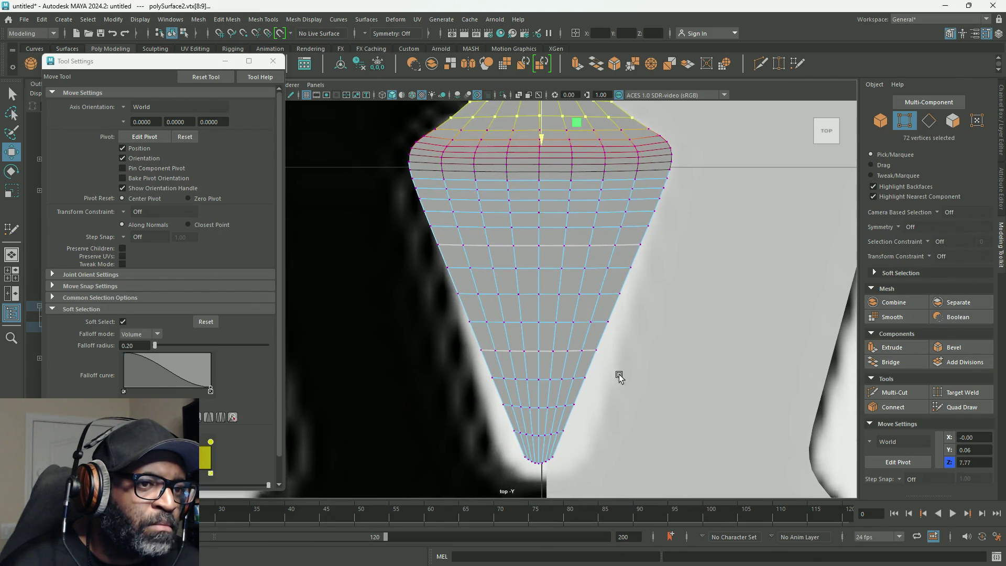
middle_click_drag(619, 380, 619, 354, "alt")
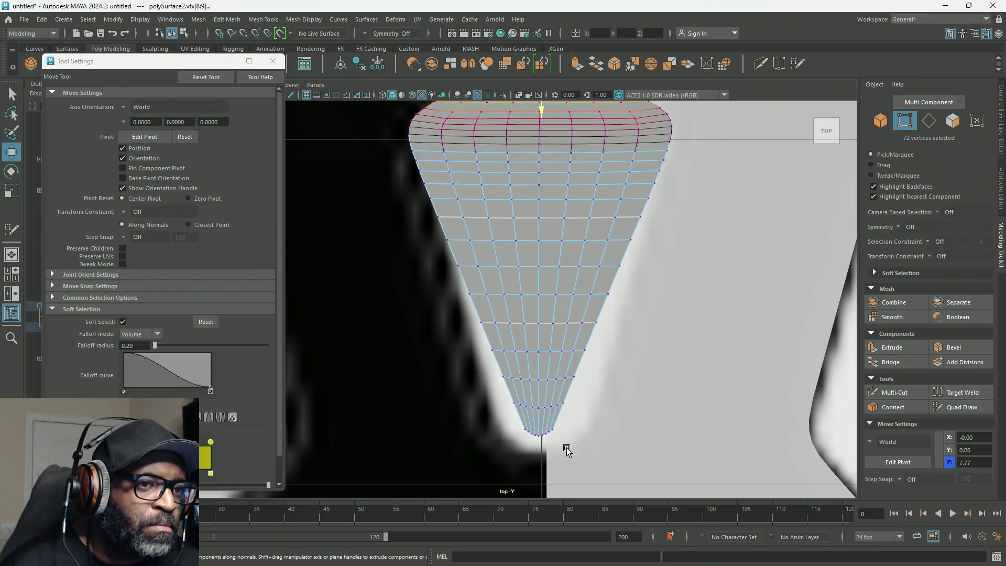
left_click_drag(494, 419, 496, 419)
left_click_drag(539, 472, 538, 493)
key("r")
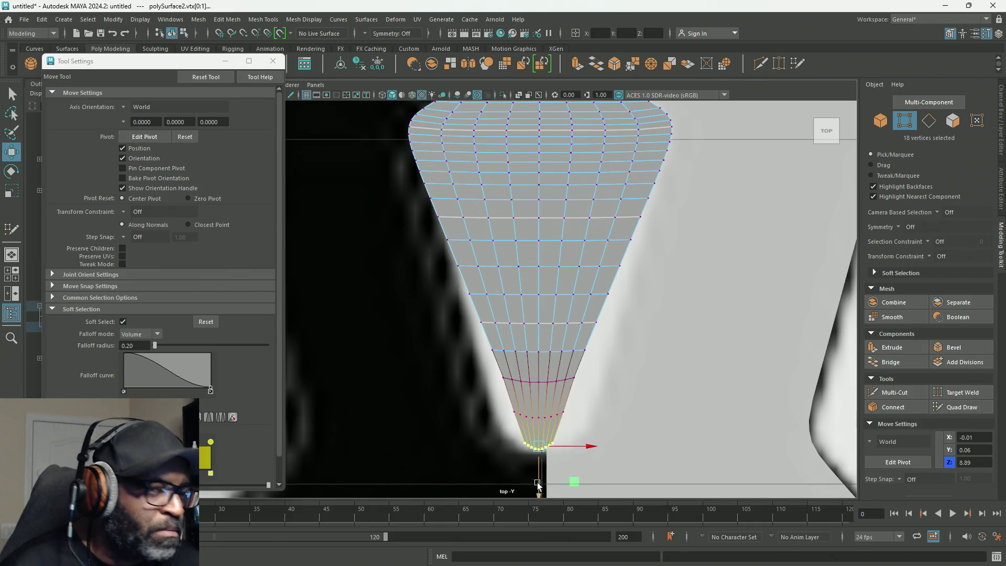
Scale the bottom tip wider in X with soft falloff 0.94, then 0.75, then 0.5.
left_click_drag(585, 446, 591, 446)
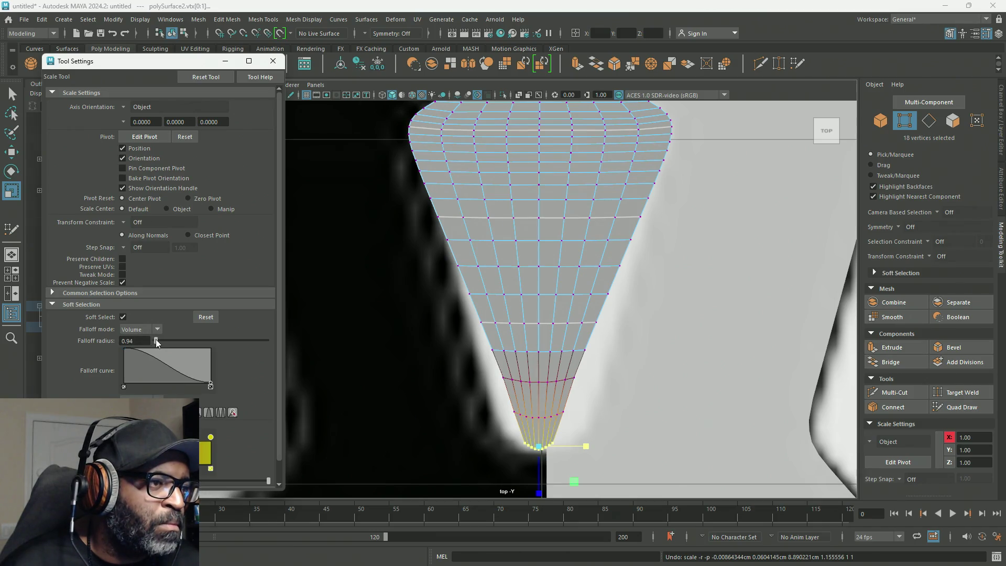
left_click_drag(154, 340, 155, 340)
left_click_drag(588, 446, 600, 447)
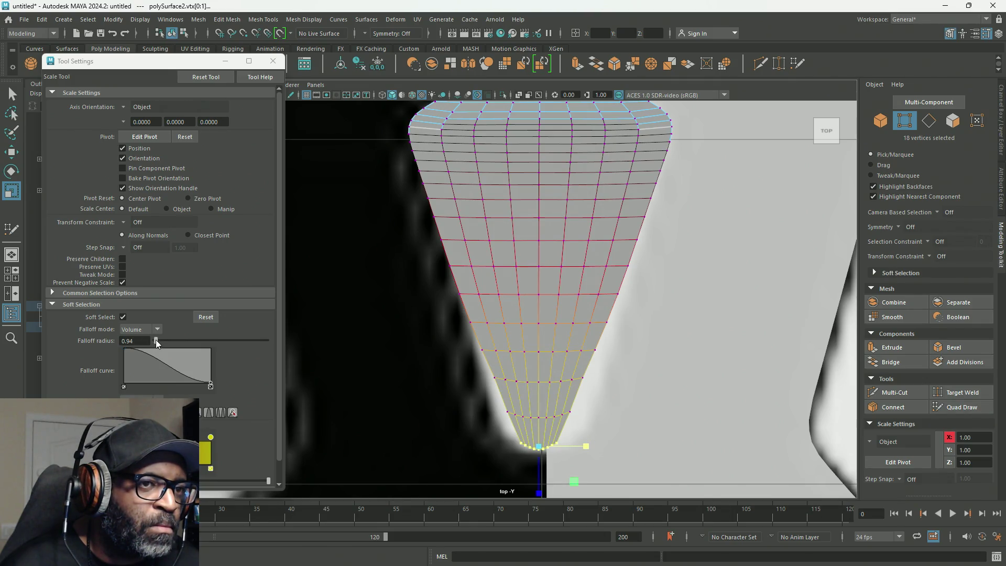
left_click(136, 341)
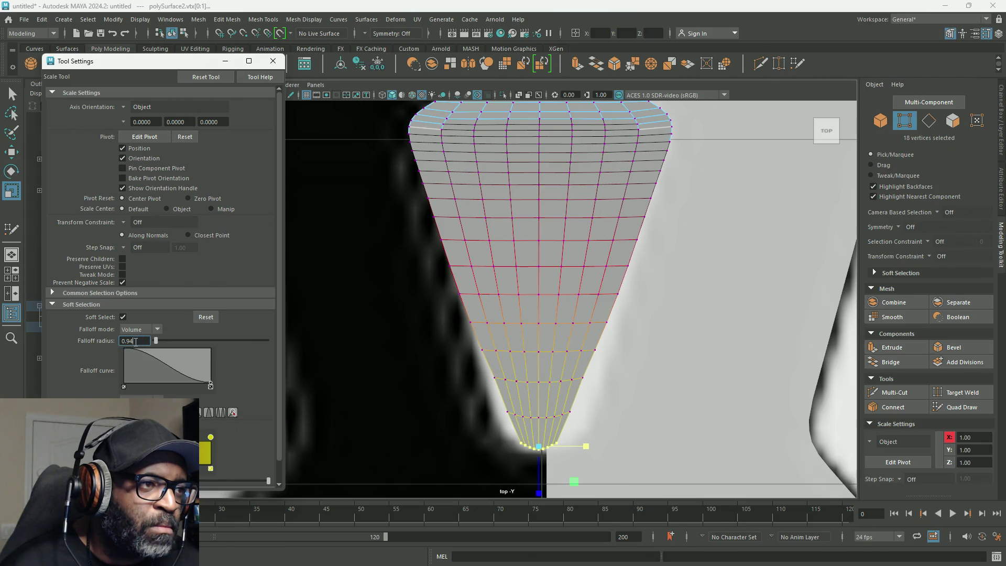
type("0.75")
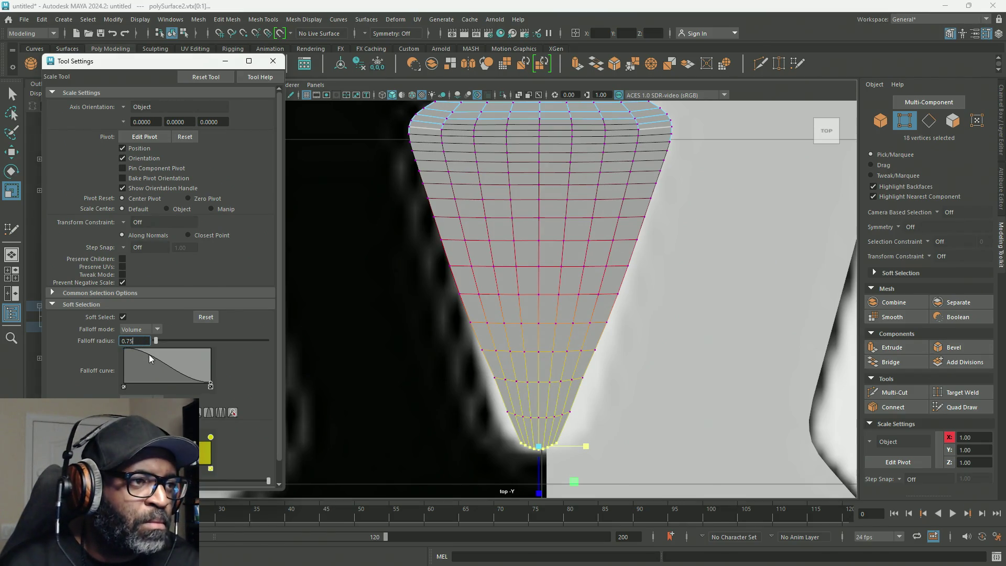
key("Return")
left_click_drag(584, 448, 593, 449)
left_click(133, 341)
type("0.5")
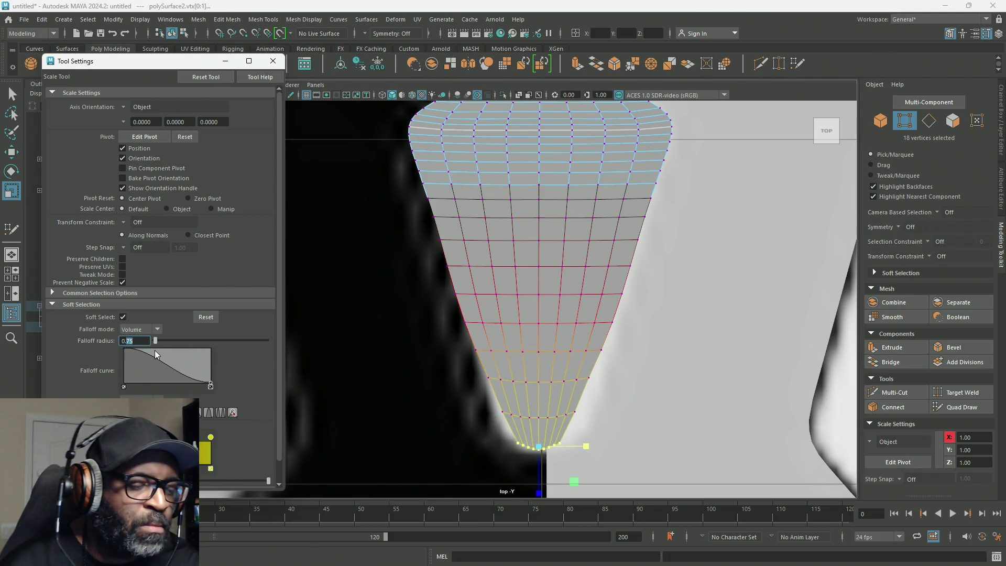
key("Return")
left_click_drag(588, 447, 604, 448)
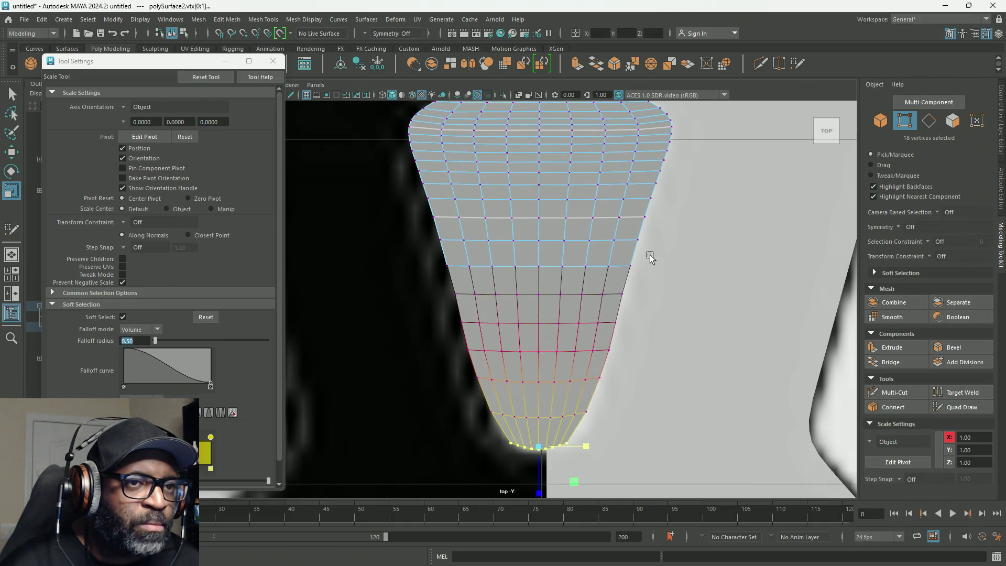
With Soft Select off, scale four middle vertex loops individually in X to match the silhouette.
double_click(447, 266)
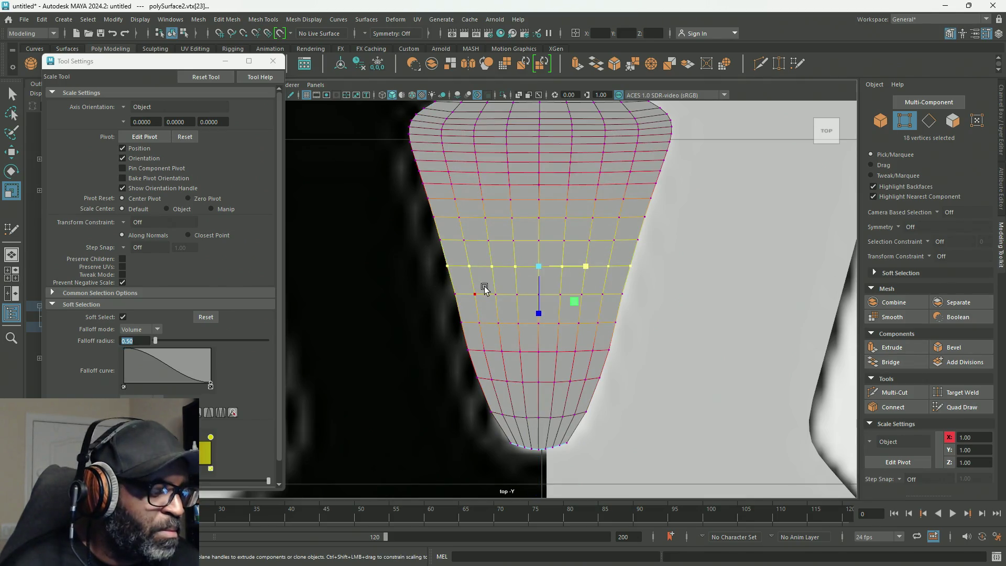
key("b")
left_click_drag(582, 270, 581, 270)
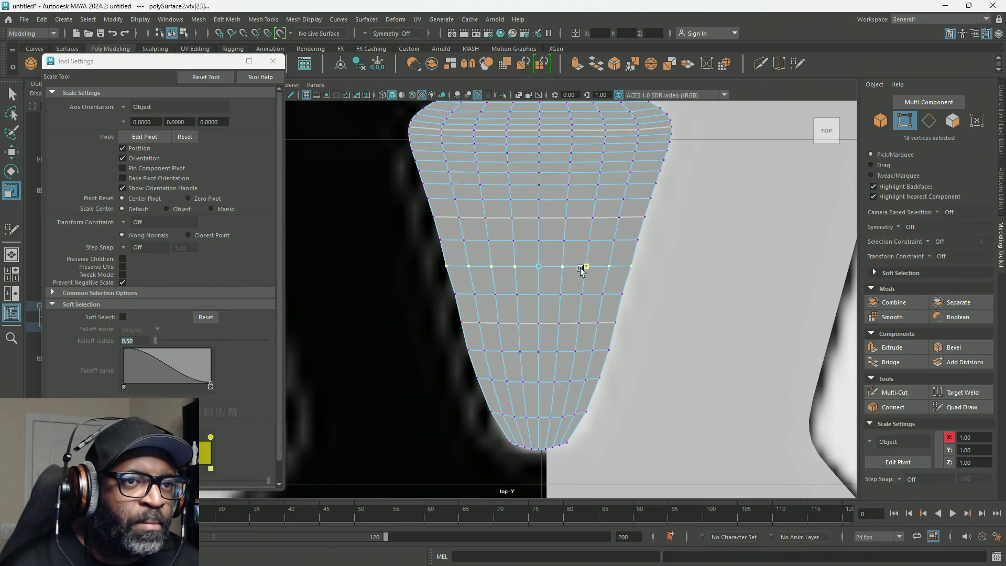
double_click(454, 294)
left_click_drag(582, 293, 589, 294)
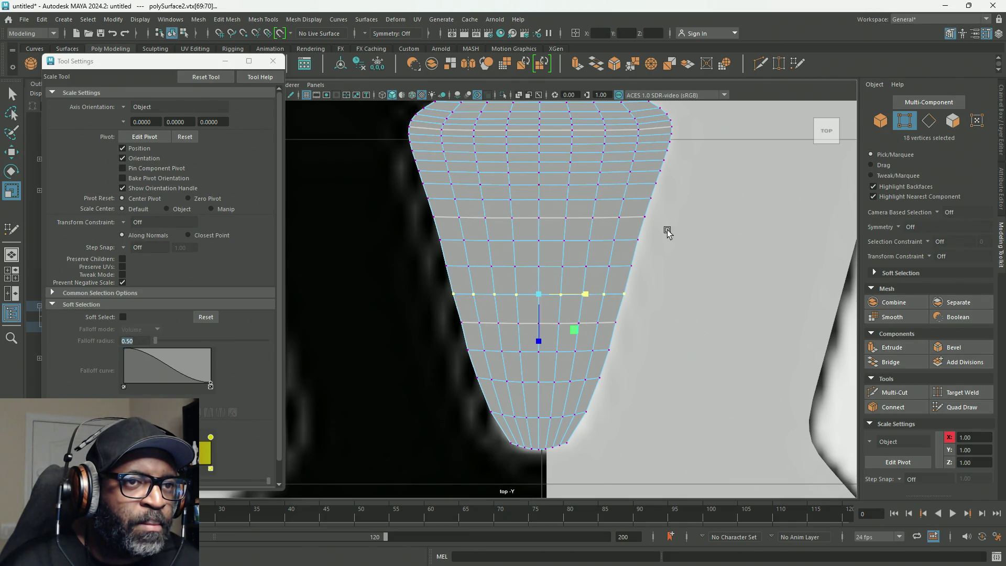
double_click(441, 239)
left_click_drag(590, 240, 587, 244)
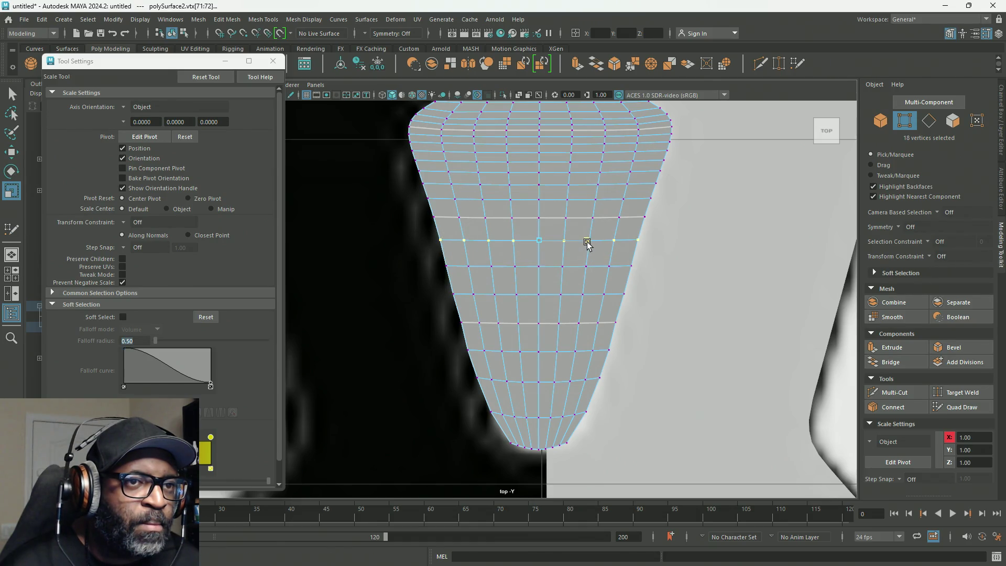
double_click(433, 216)
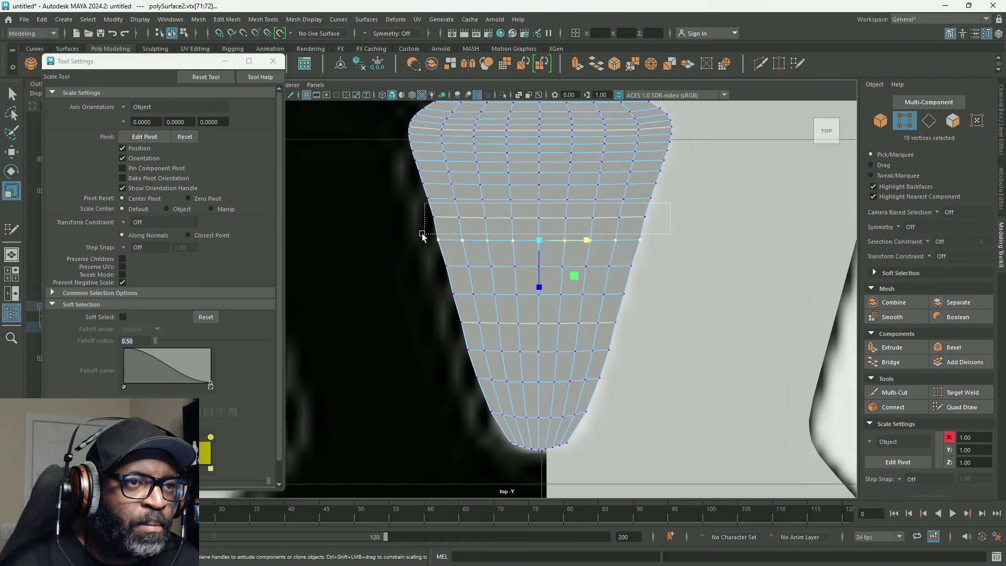
left_click_drag(588, 219, 590, 221)
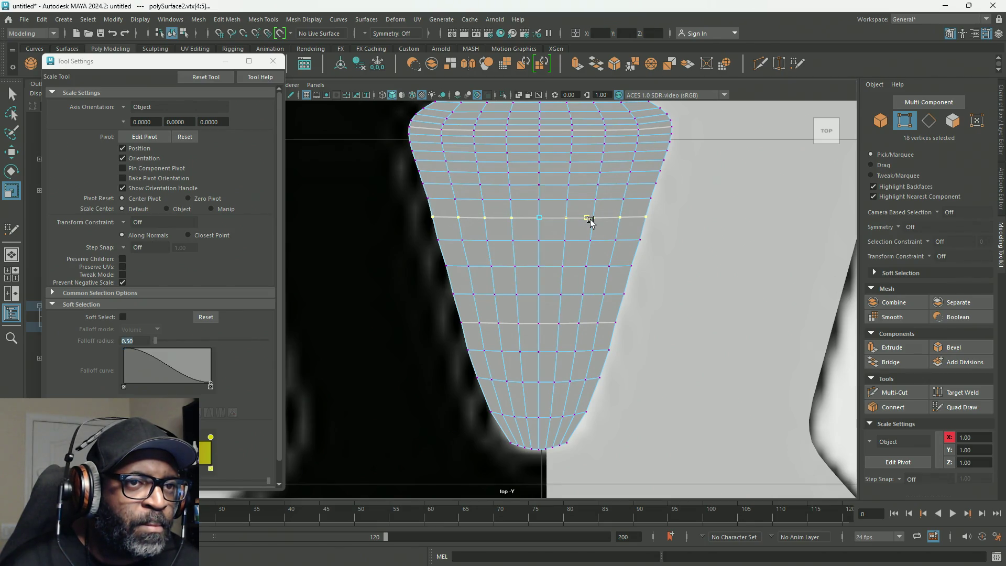
scroll(735, 224, "down", 5)
scroll(692, 225, "up", 1)
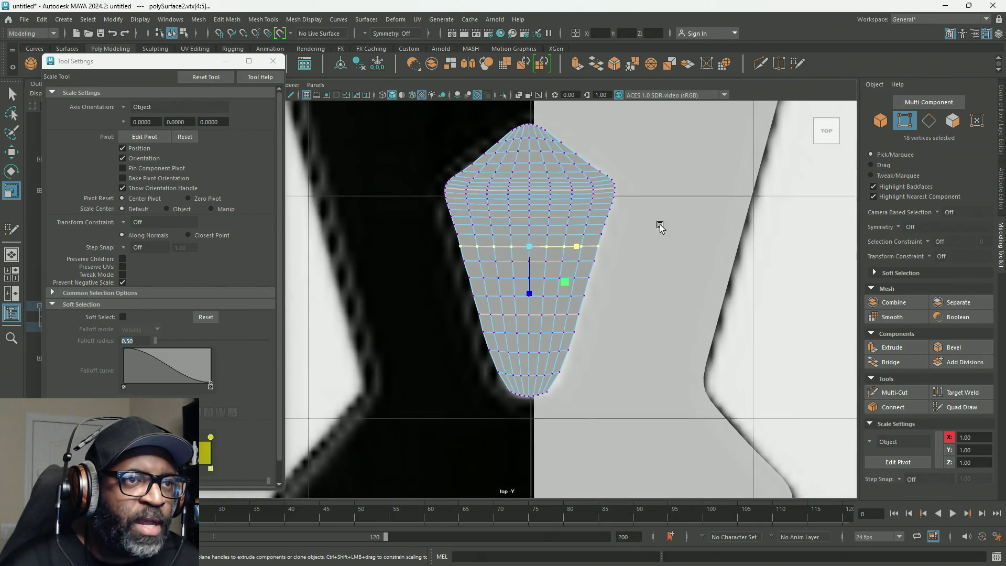
scroll(597, 213, "up", 2)
scroll(681, 274, "up", 2)
scroll(681, 274, "up", 1)
scroll(667, 220, "down", 1)
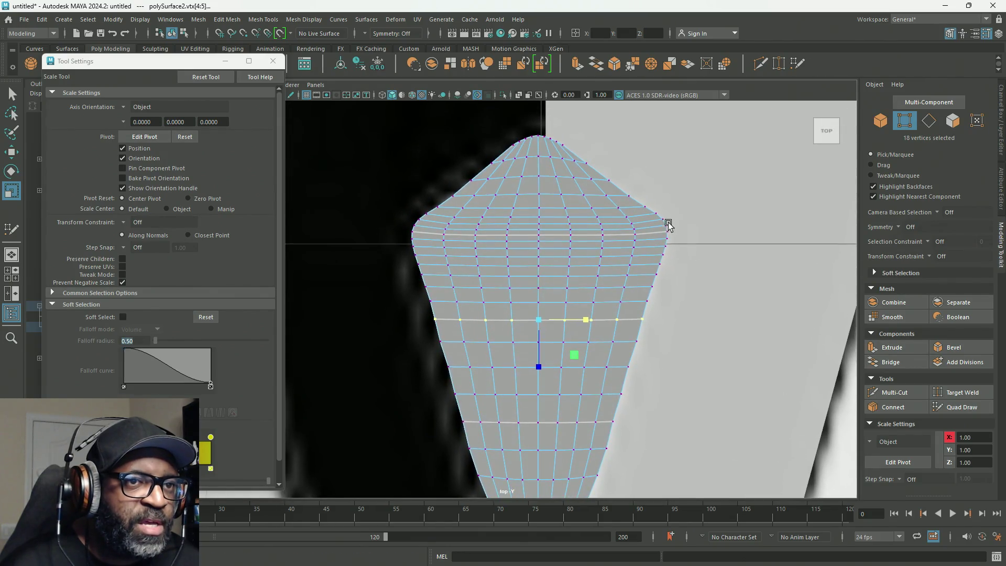
scroll(728, 270, "up", 1)
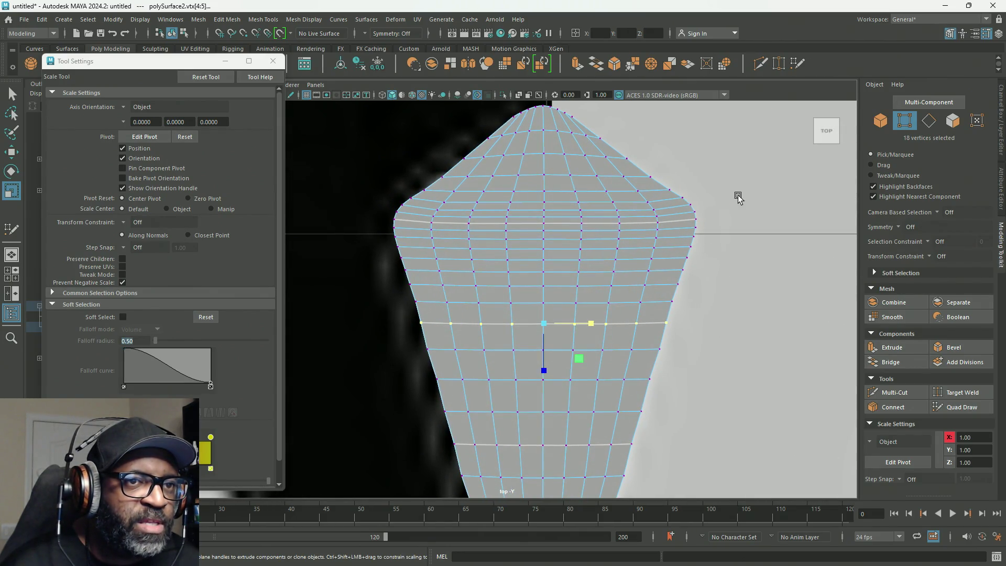
Select the bulge's stack of vertex loops and scale them inward to narrow the bulge.
left_click(681, 199)
double_click(647, 202)
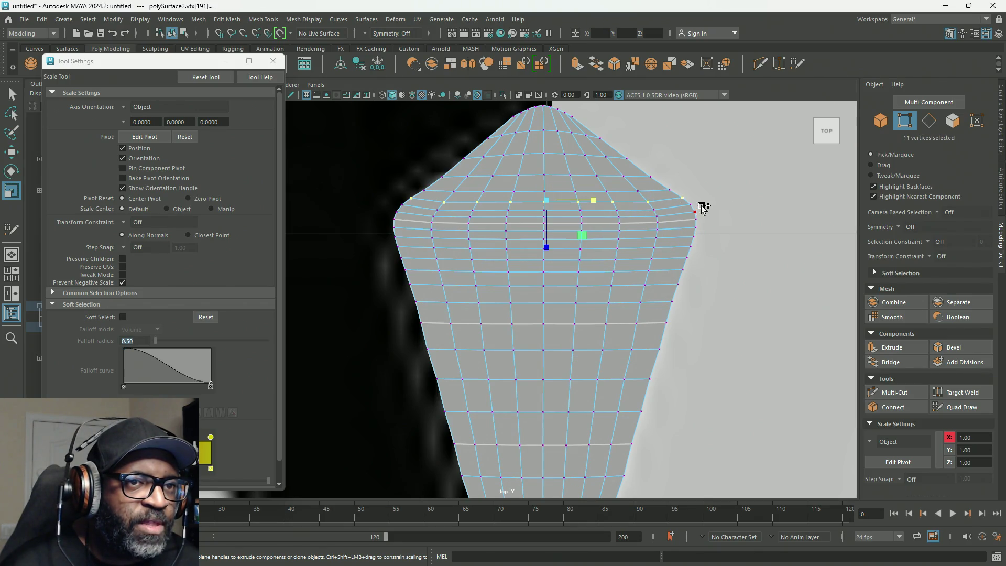
double_click(691, 212, "shift")
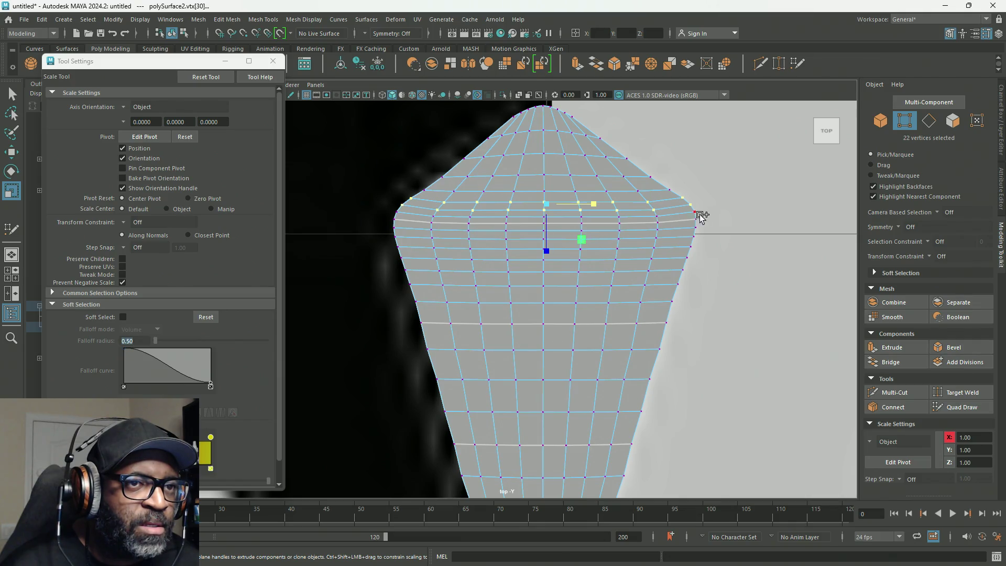
left_click(646, 217, "shift")
double_click(693, 216, "shift")
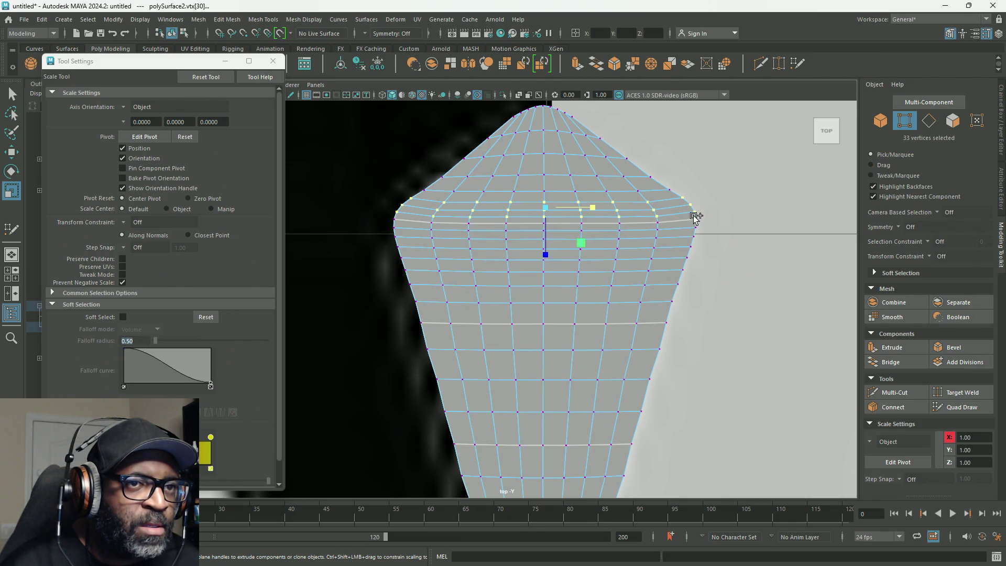
left_click(696, 218, "shift")
double_click(658, 224, "shift")
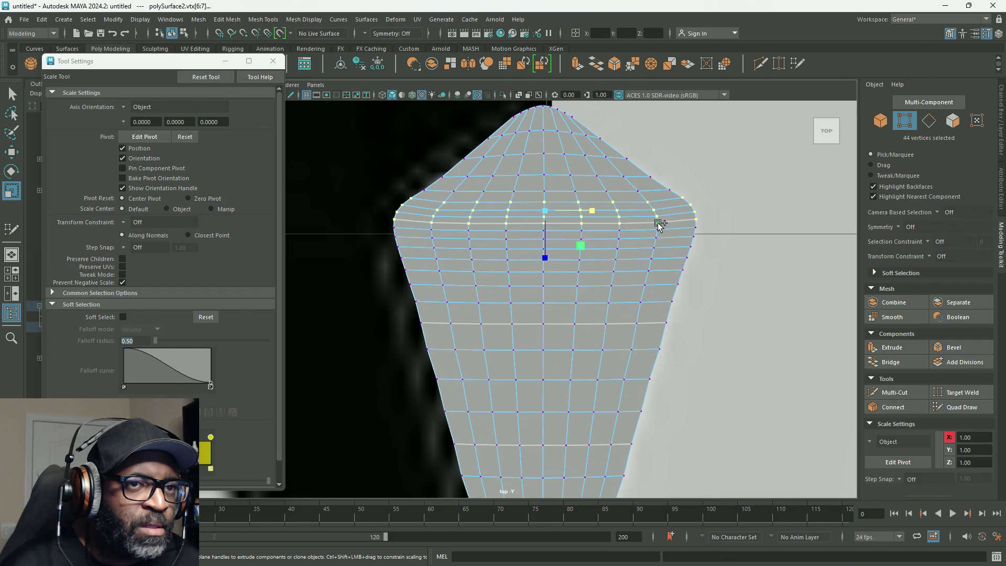
double_click(658, 232, "shift")
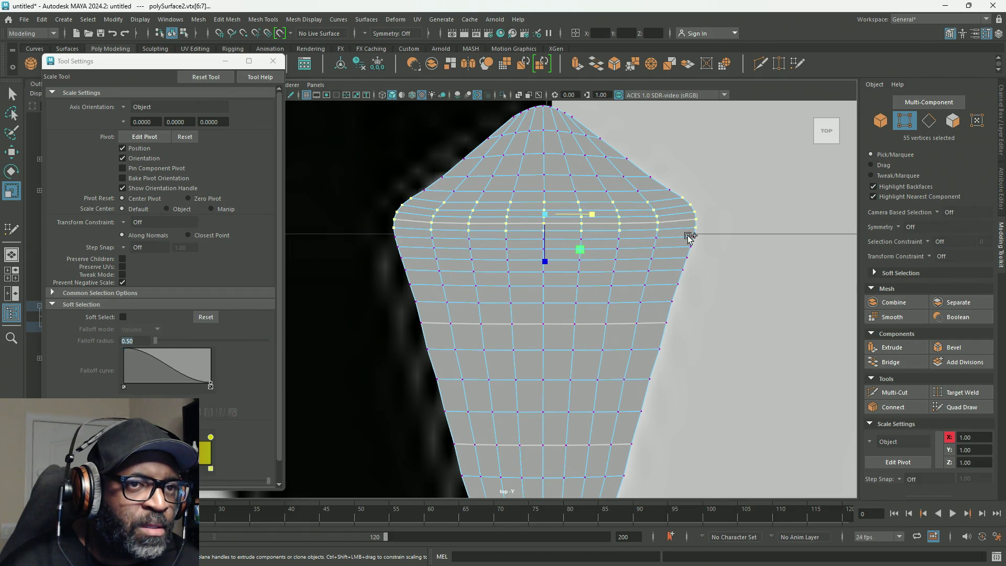
left_click(695, 236, "shift")
double_click(692, 249, "shift")
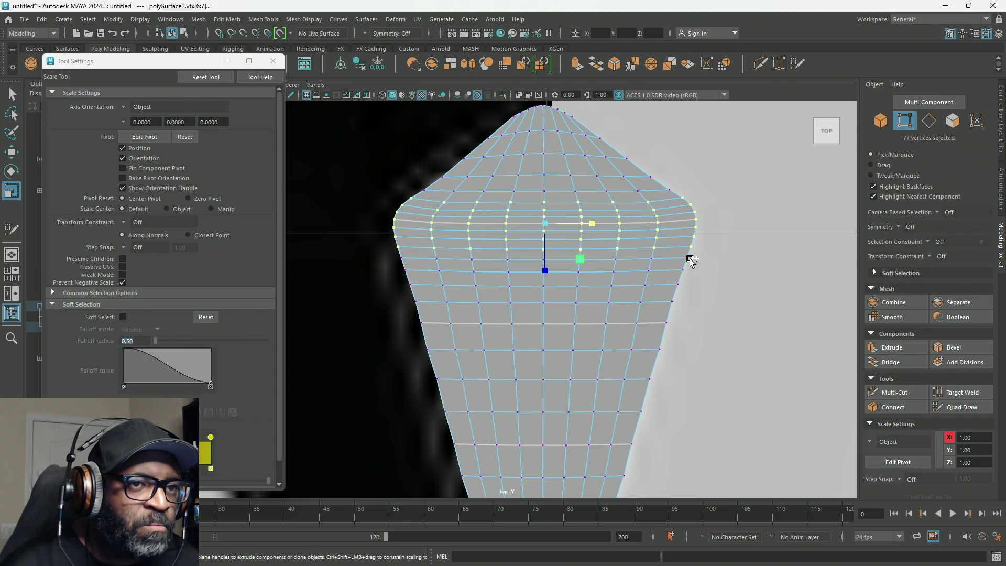
double_click(652, 260, "shift")
left_click_drag(603, 237, 591, 231)
Shrink and fit the two loops below the bulge to the reference silhouette.
left_click(682, 272)
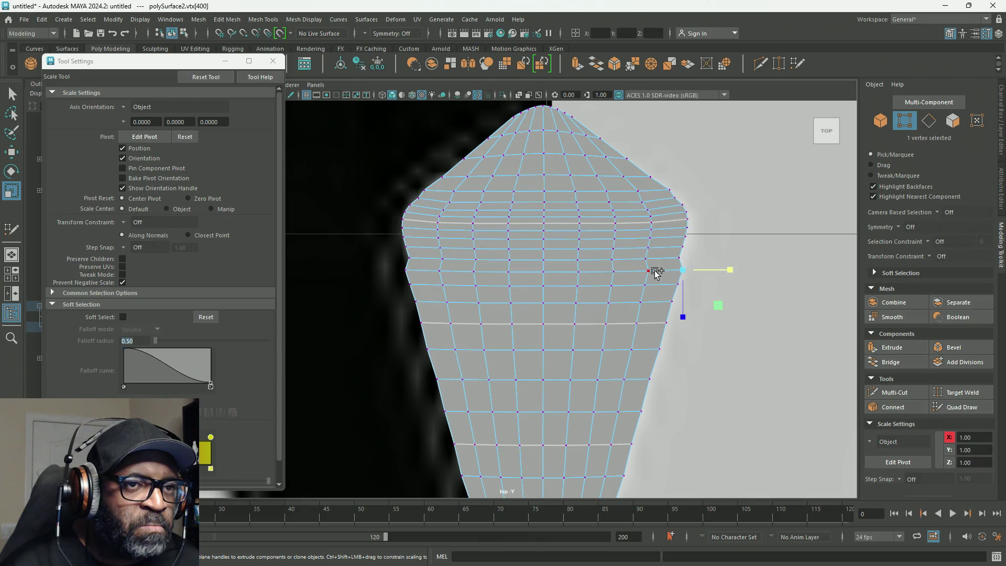
double_click(650, 272, "shift")
middle_click_drag(592, 272, 591, 273)
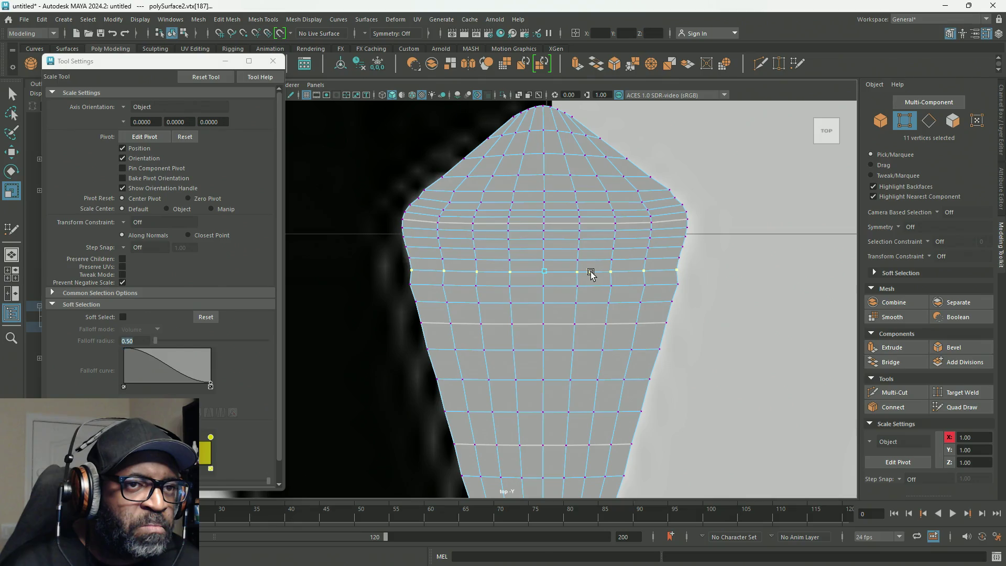
mouse_move(676, 286)
middle_mouse_down()
mouse_move(560, 289)
mouse_move(592, 289)
middle_mouse_up()
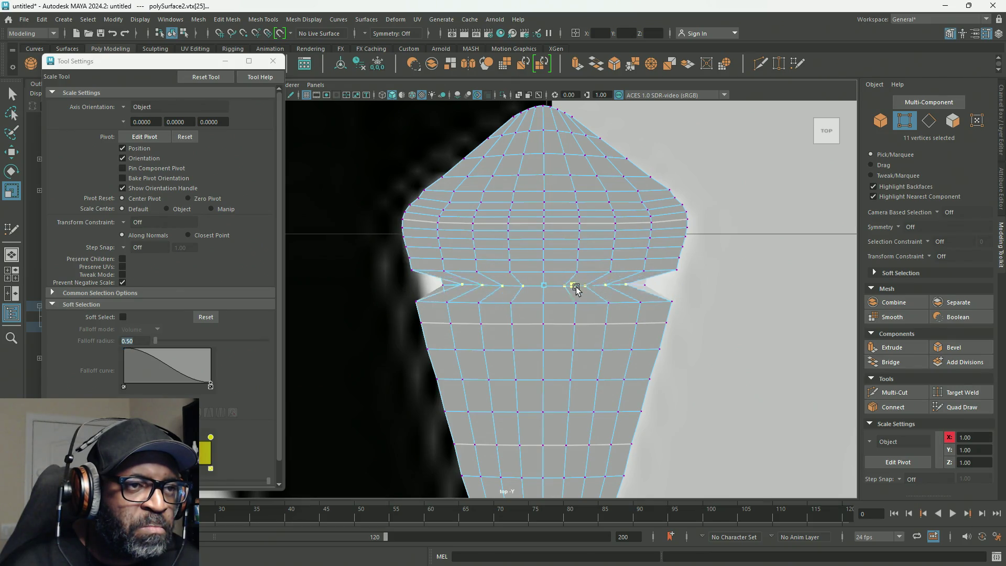
left_click(669, 303)
double_click(643, 304, "shift")
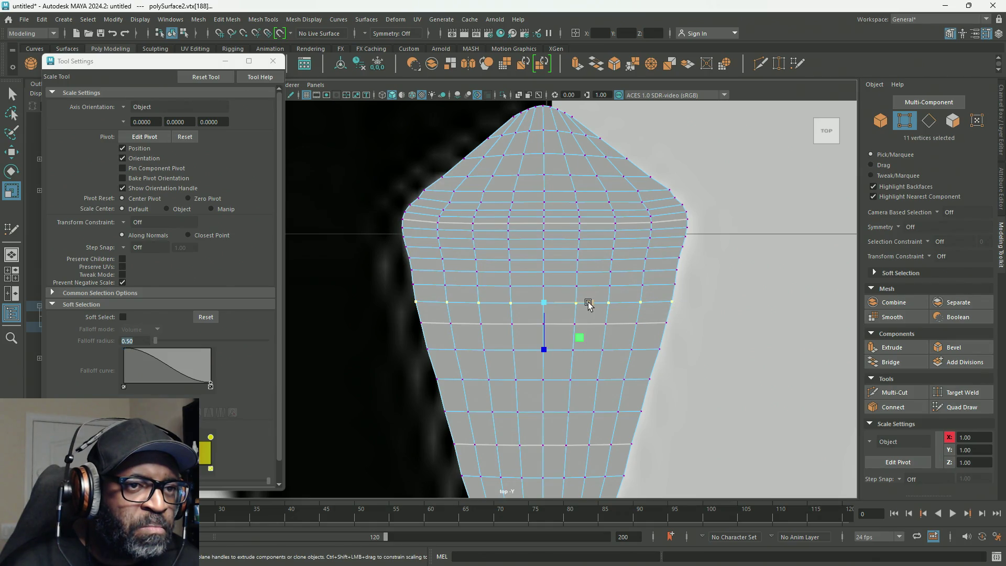
middle_click_drag(586, 304, 590, 306)
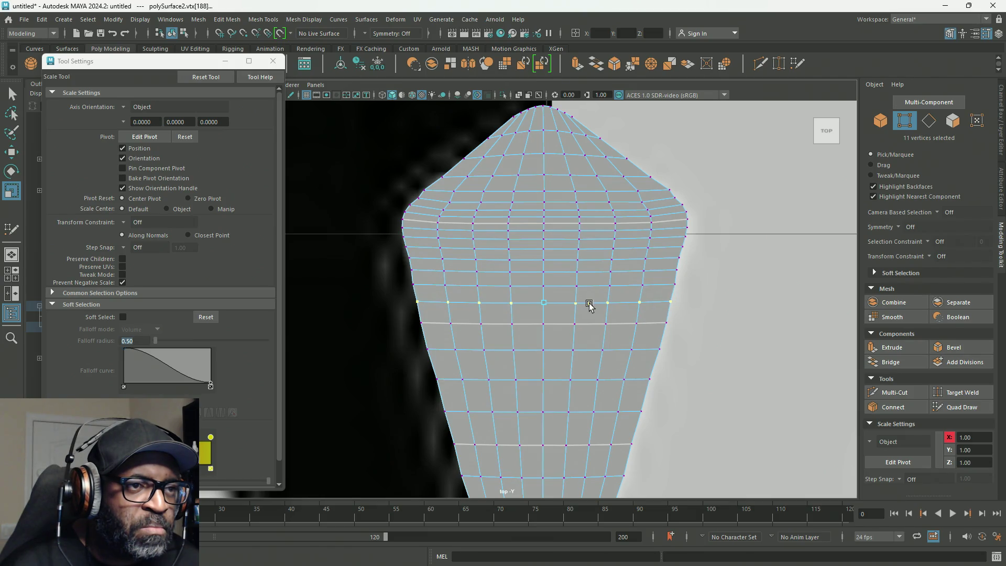
middle_click_drag(590, 306, 590, 297)
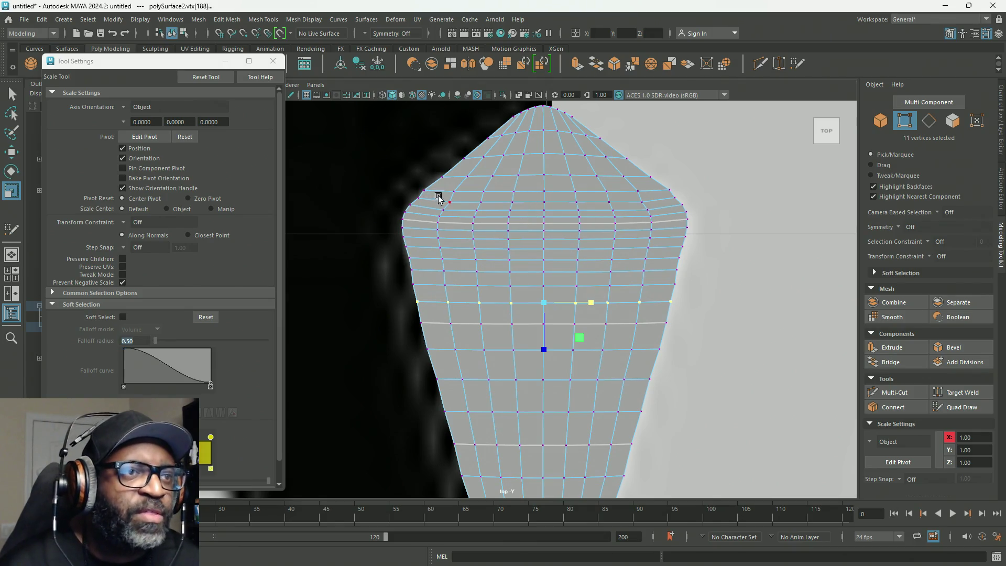
Widen the upper vertex rows in X so the top follows the reference outline.
left_click(670, 191)
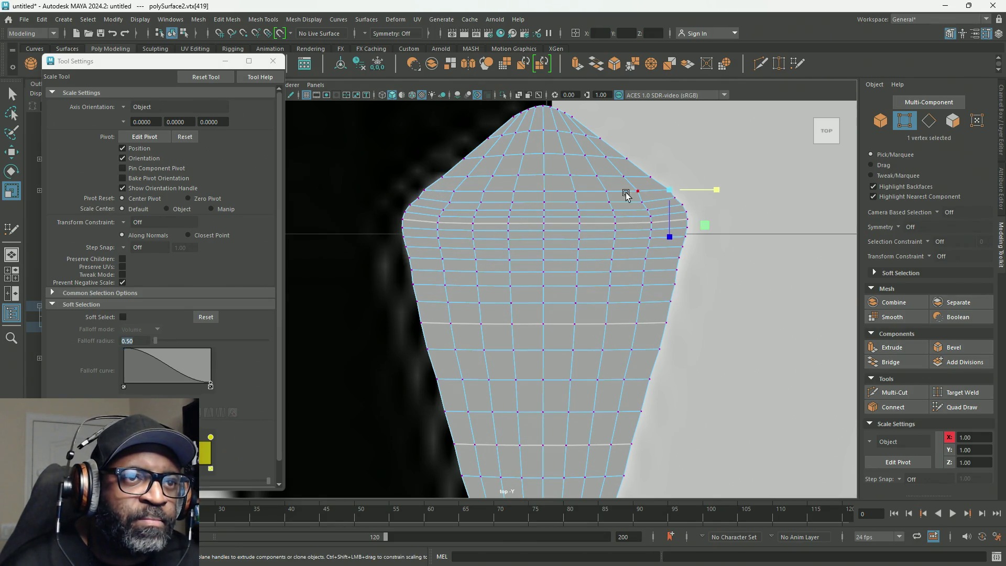
double_click(634, 191, "shift")
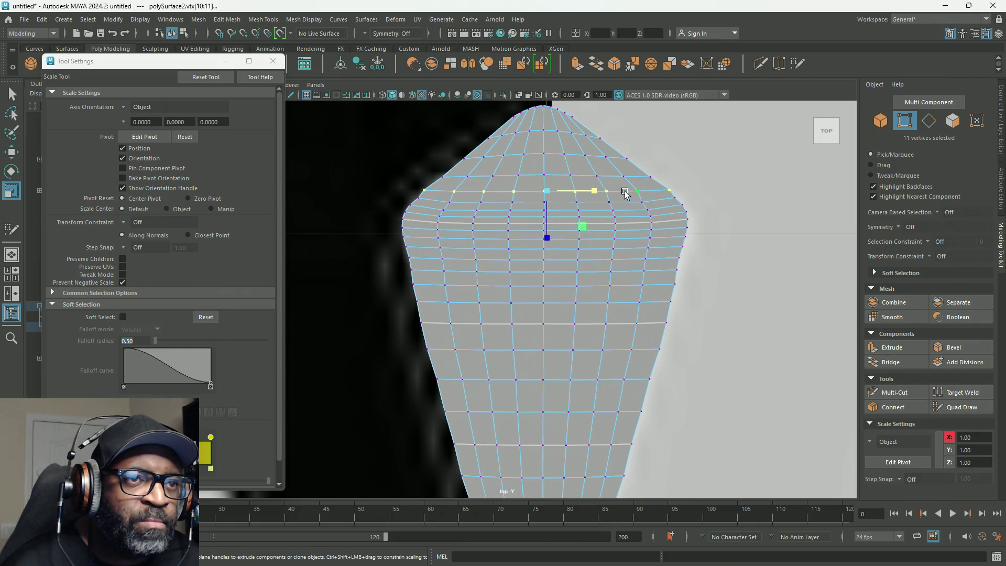
left_click(648, 176)
double_click(601, 177, "shift")
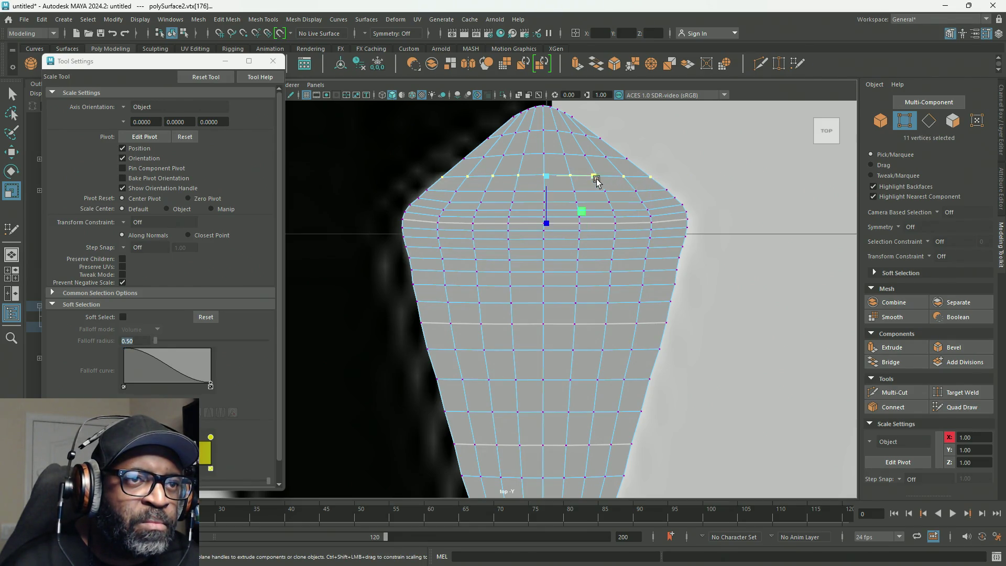
middle_click_drag(586, 178, 592, 177)
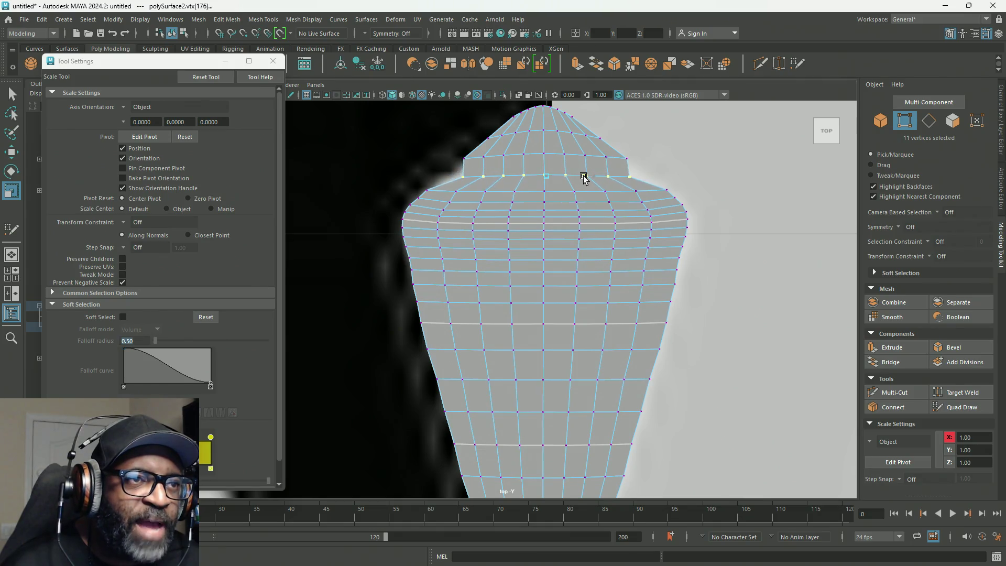
left_click(626, 161)
double_click(588, 157, "shift")
middle_click_drag(587, 158, 592, 160)
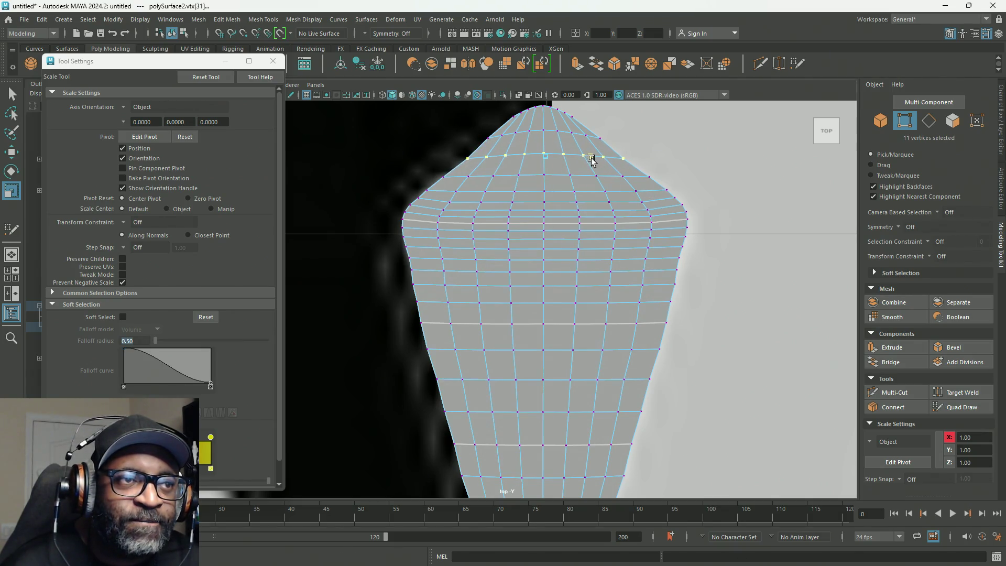
Select the loop across the mesh tip and widen it slightly to round the top.
left_click(600, 138)
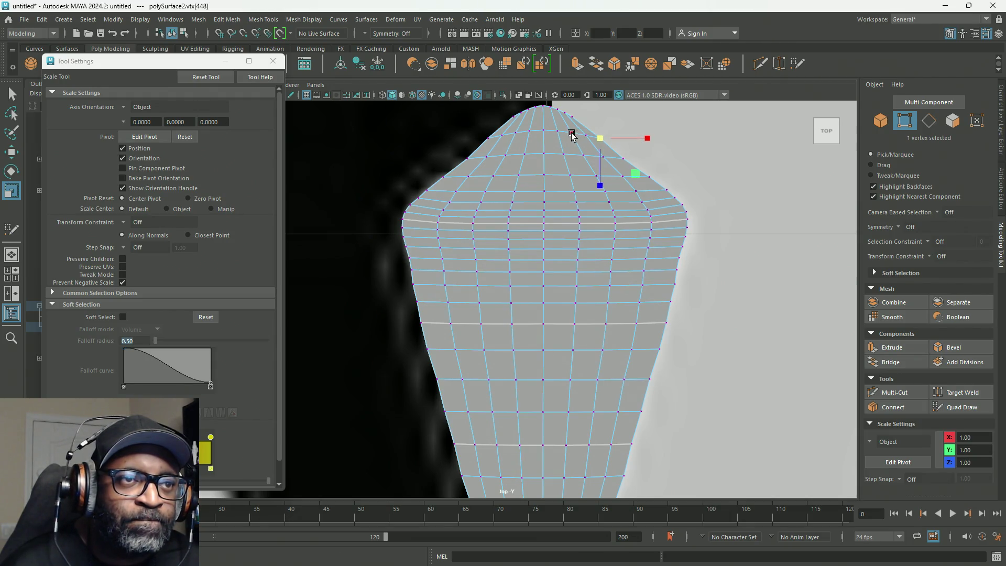
left_click(572, 134)
left_click(599, 139)
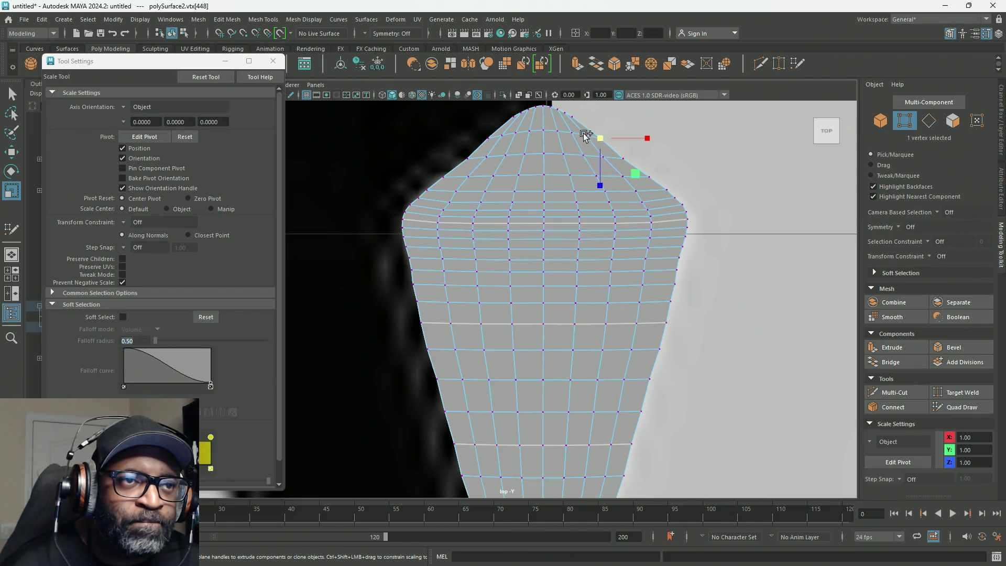
double_click(579, 135, "shift")
mouse_move(579, 137)
middle_mouse_down()
mouse_move(566, 139)
mouse_move(585, 142)
middle_mouse_up()
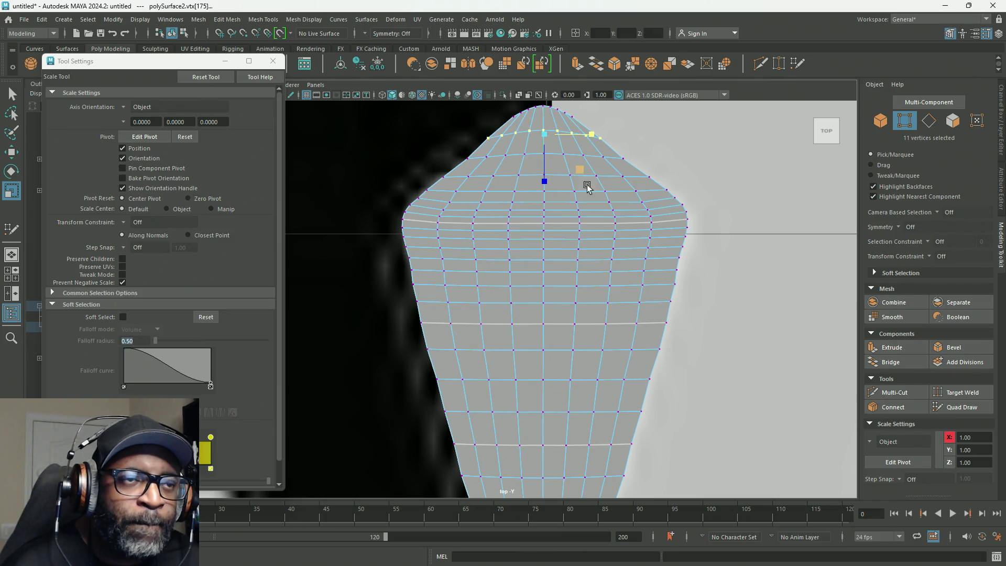
scroll(635, 288, "down", 3)
scroll(625, 177, "up", 1)
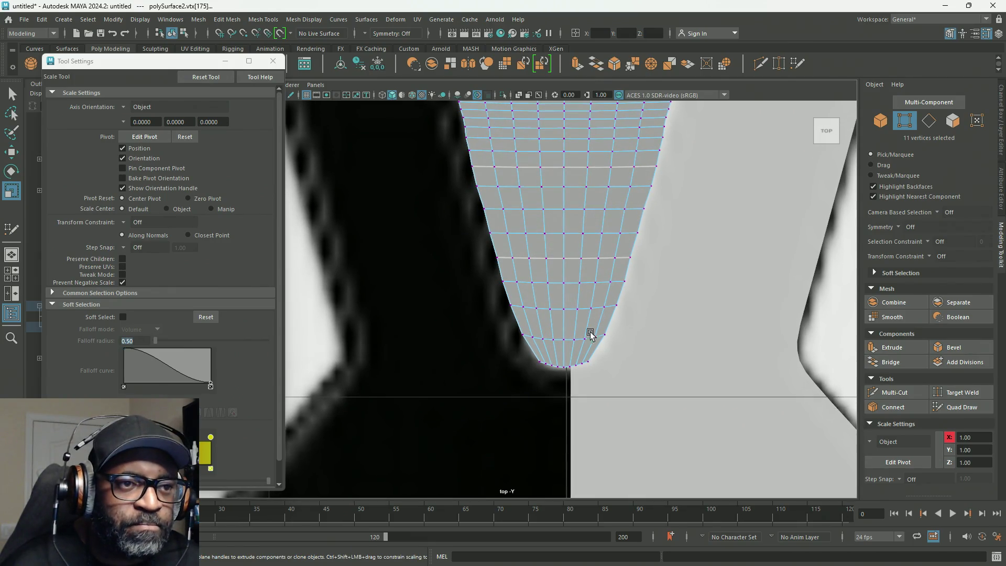
scroll(580, 263, "down", 10)
scroll(573, 230, "up", 2)
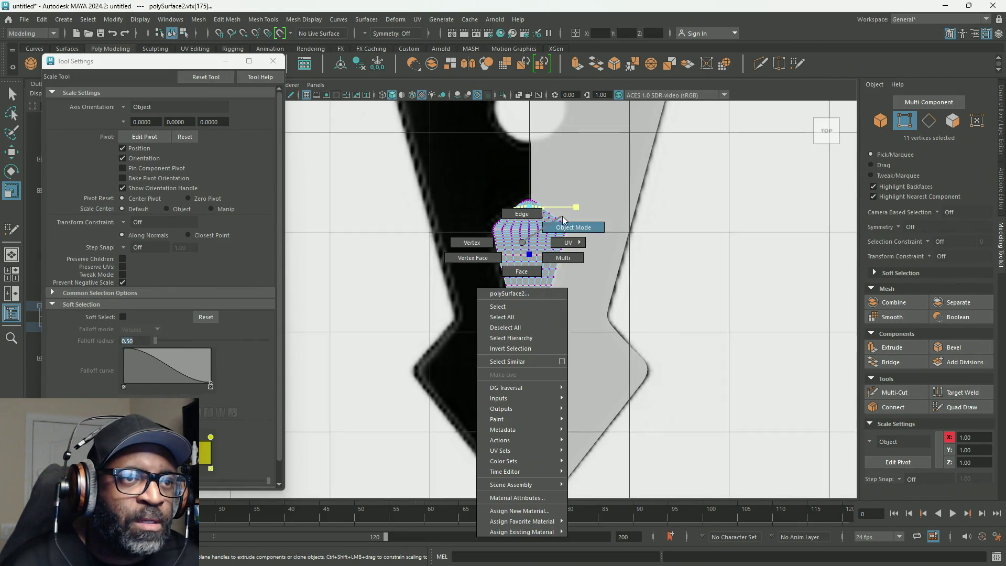
Return to object mode, toggle Isolate Select, and inspect the mesh in the perspective view.
right_click_drag(528, 257, 561, 216)
left_click(502, 97)
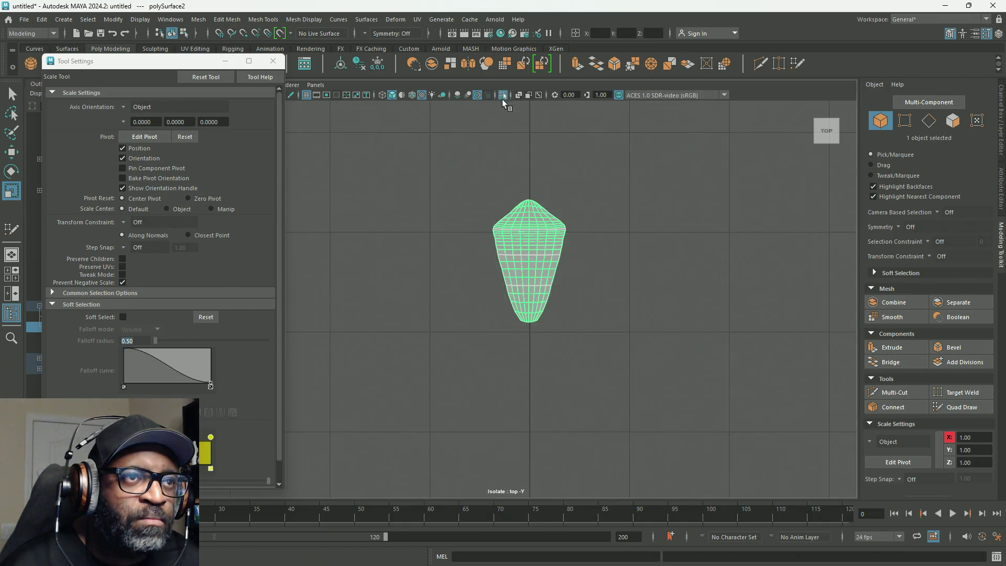
key("space")
key("space")
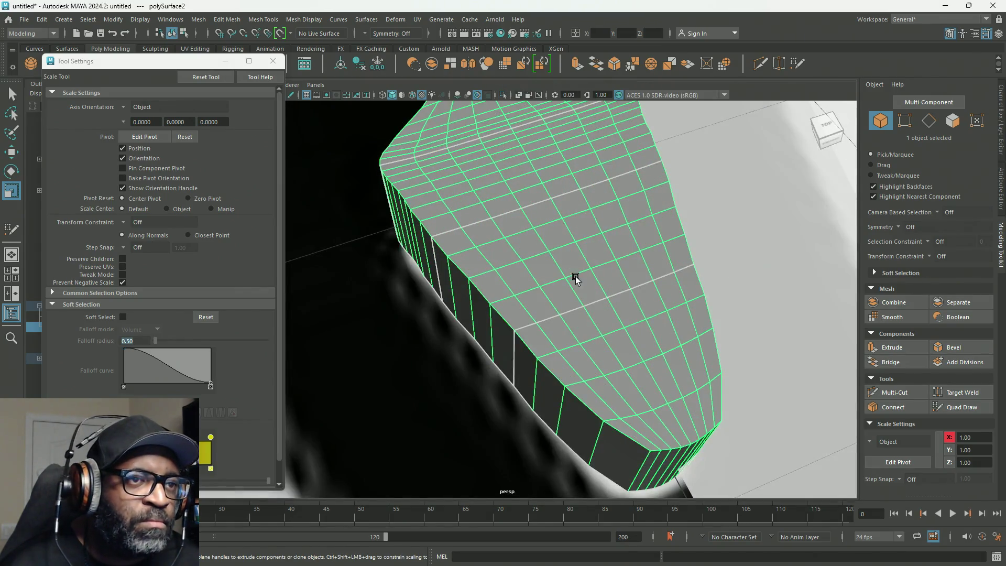
scroll(577, 283, "down", 2)
scroll(579, 288, "down", 4)
mouse_move(546, 353)
left_mouse_down("alt")
mouse_move(657, 305)
mouse_move(635, 310)
left_mouse_up("alt")
Box-select a set of the mesh's faces in the perspective view and delete them.
right_click_drag(618, 191, 635, 251)
mouse_move(634, 250)
left_mouse_down("alt")
mouse_move(665, 353)
mouse_move(691, 377)
left_mouse_up("alt")
left_click(726, 411)
left_click_drag(732, 410, 383, 322)
mouse_move(383, 322)
left_mouse_down("alt")
mouse_move(323, 156)
mouse_move(275, 157)
mouse_move(359, 168)
left_mouse_up("alt")
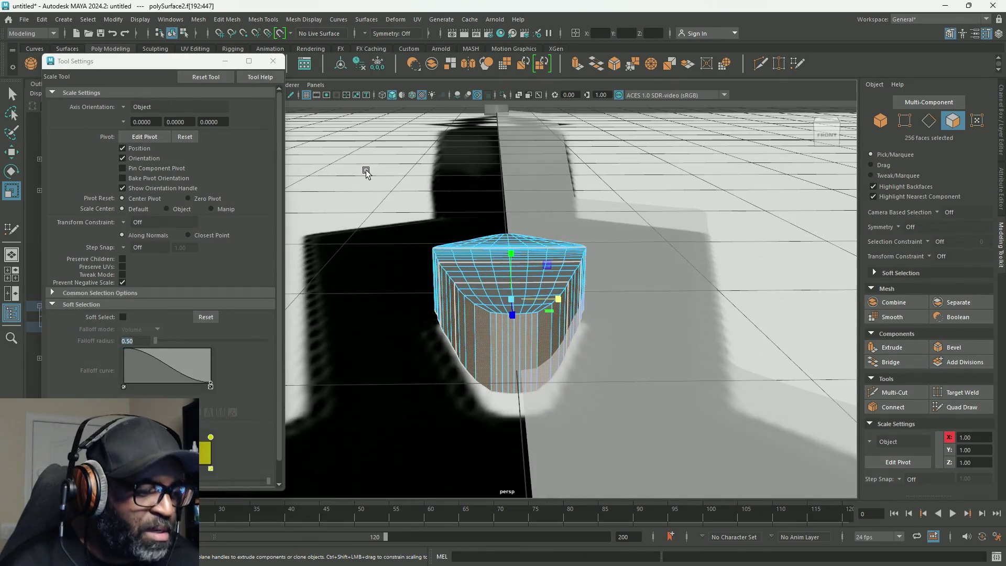
key("Delete")
Switch to vertex mode and select polySurface2's 64 vertices for smoothing.
mouse_move(522, 270)
left_mouse_down("alt")
mouse_move(587, 268)
mouse_move(586, 312)
mouse_move(512, 318)
mouse_move(521, 320)
left_mouse_up("alt")
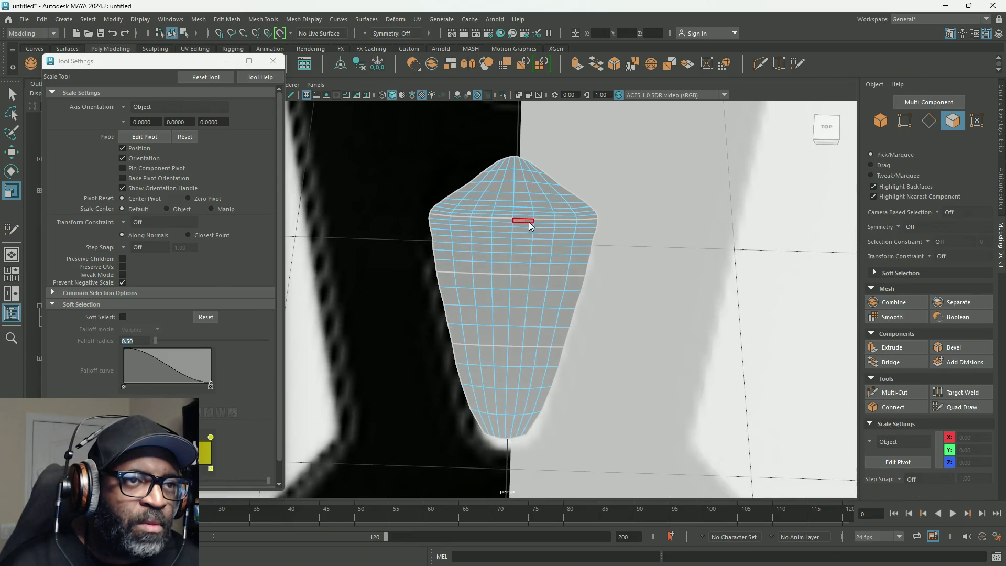
right_click_drag(529, 226, 445, 186)
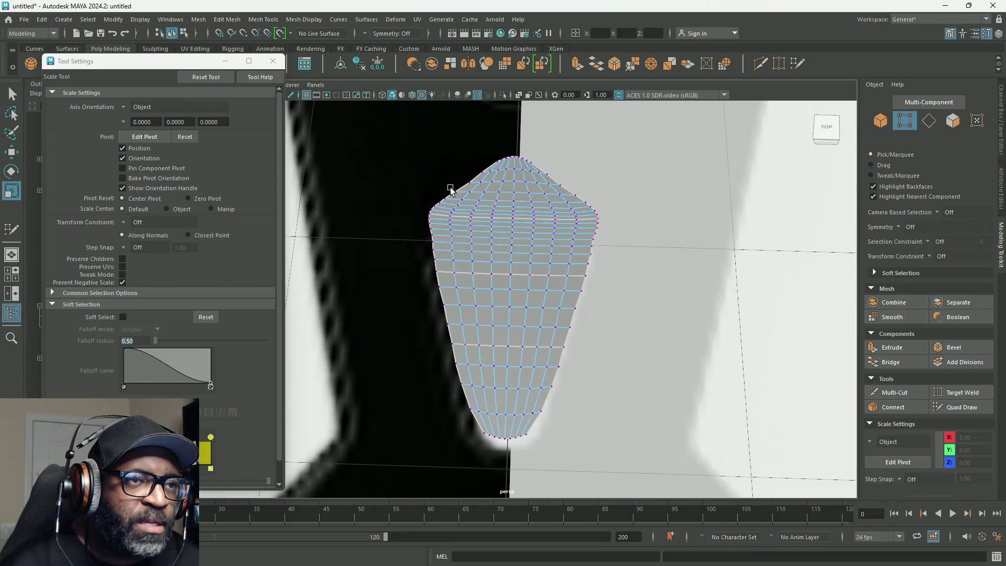
scroll(451, 190, "up", 2)
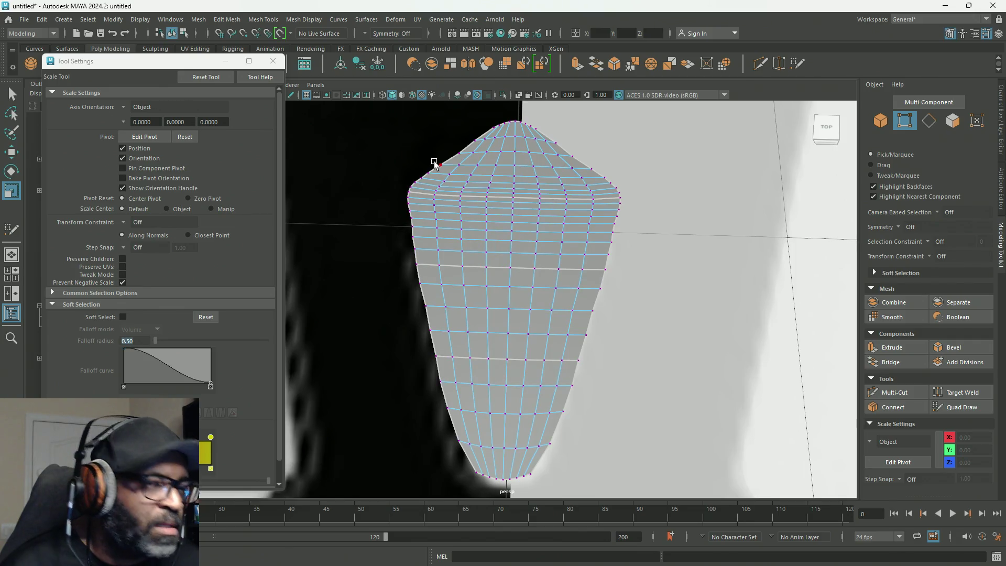
key("q")
left_click(428, 178)
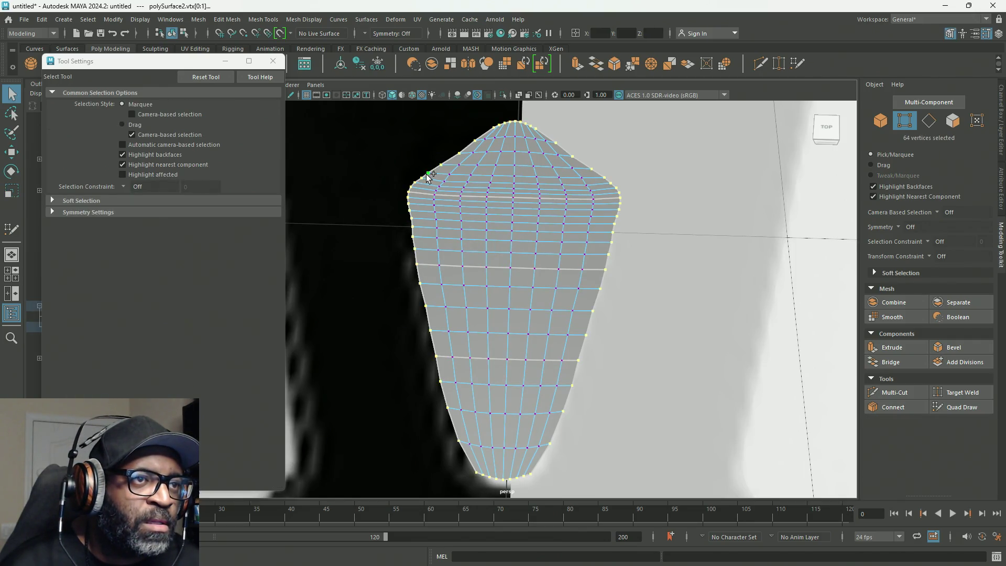
Apply Average Vertices to the selection and undo/redo to compare the smoothed shape.
right_click(548, 174, "shift")
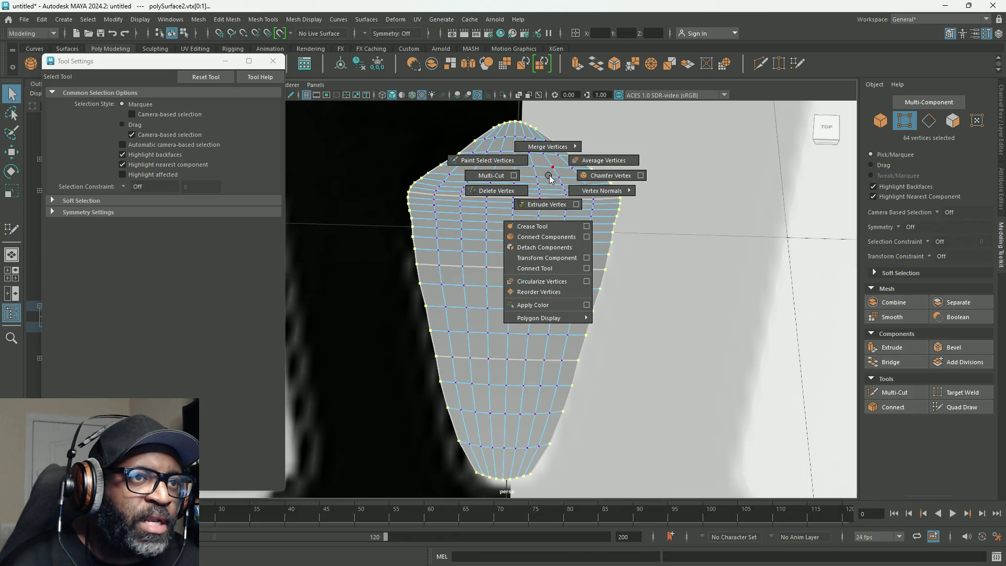
right_click(547, 188, "shift")
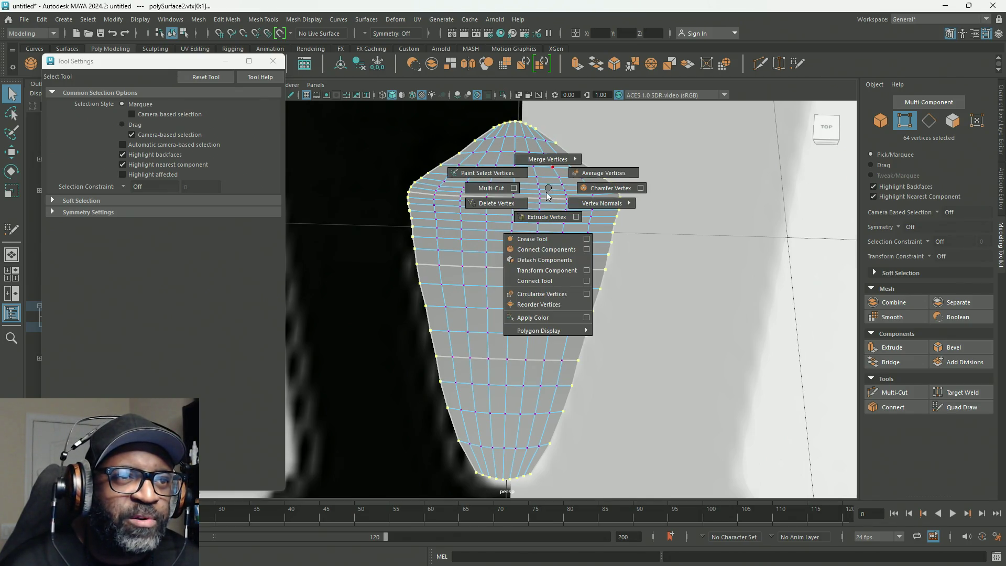
right_click_drag(547, 195, 593, 174, "shift")
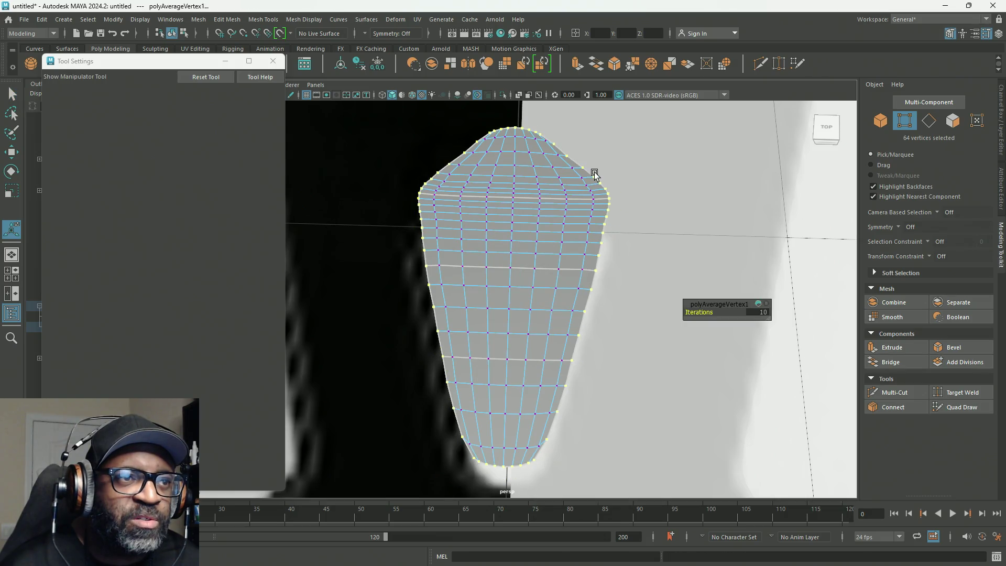
key("ctrl+z")
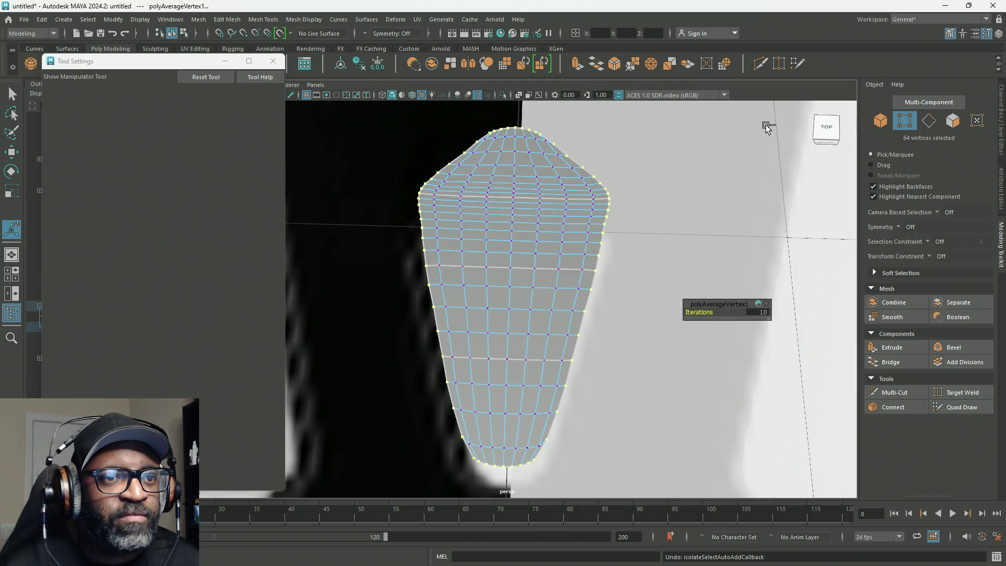
key("shift+z")
key("ctrl+z")
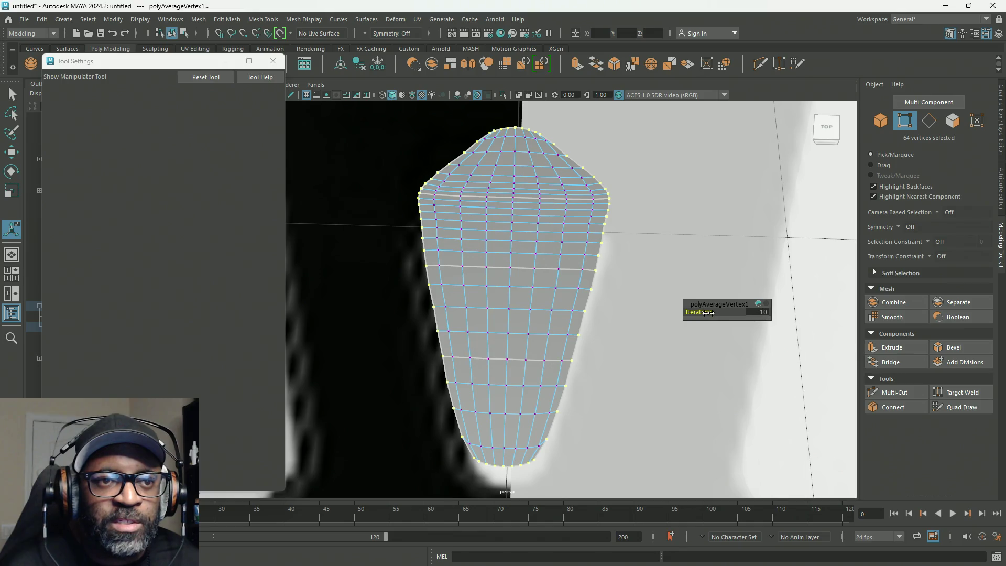
Lower the averaging iterations in the in-view editor and return to object selection.
left_click_drag(691, 312, 657, 312)
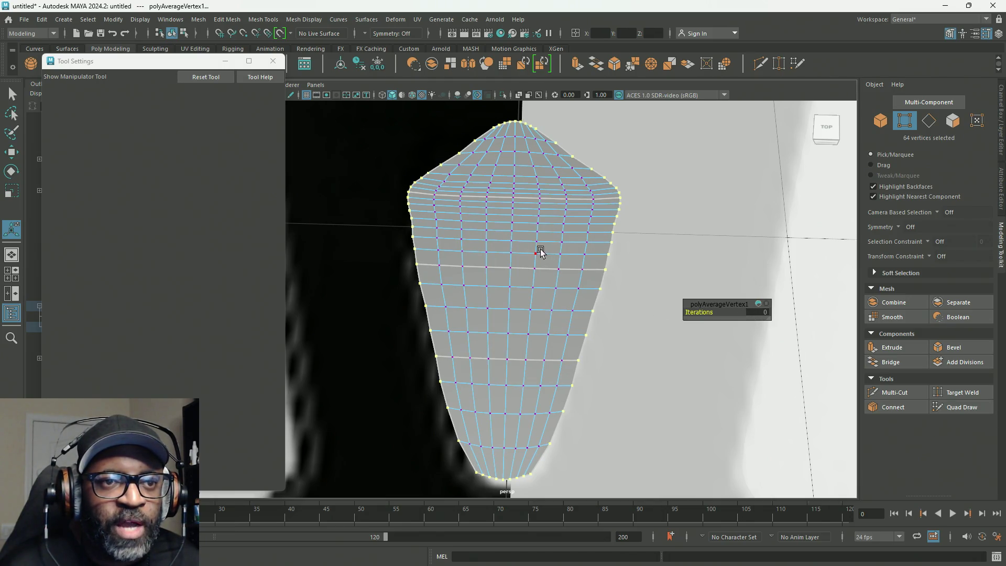
key("q")
key("F8")
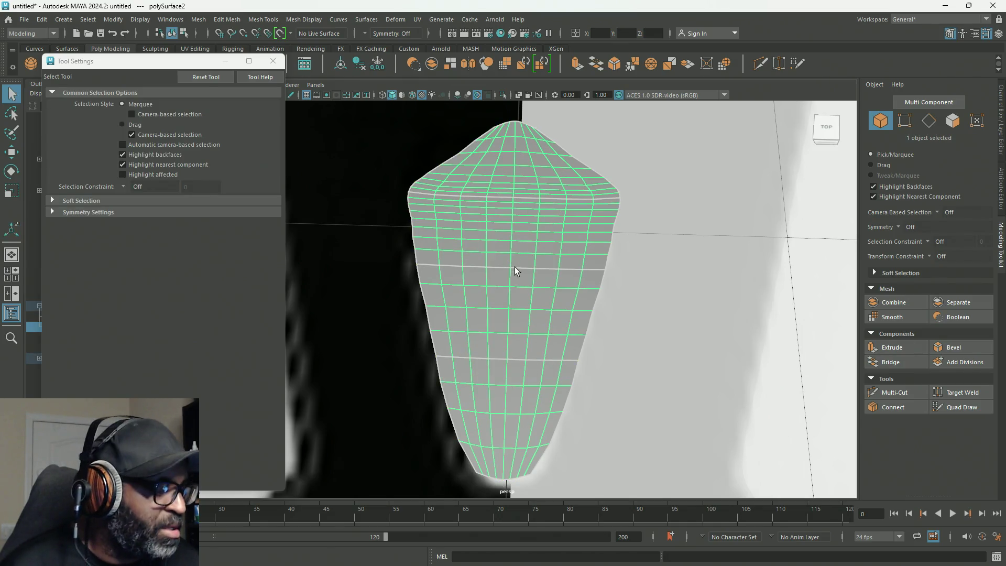
Move Tool Settings off screen, delete polySurface2, and bring up the polygon primitive menu.
key("1")
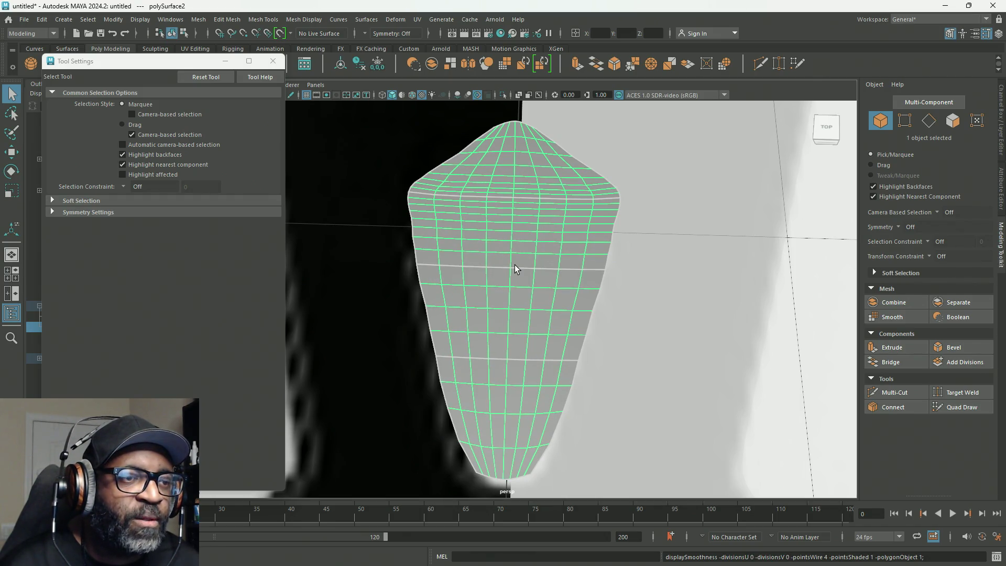
scroll(514, 264, "down", 5)
scroll(446, 224, "up", 2)
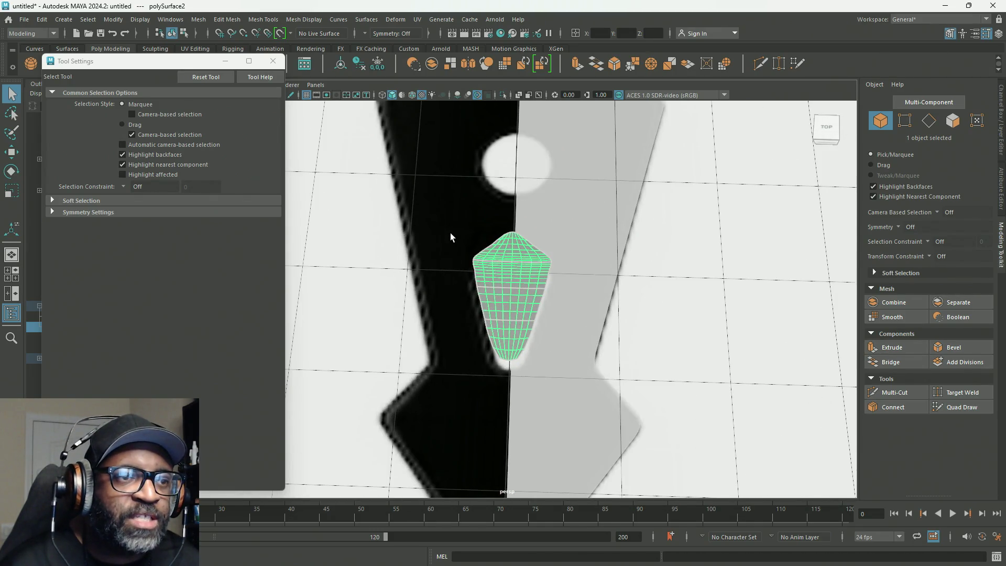
mouse_move(157, 60)
left_mouse_down()
mouse_move(252, 88)
mouse_move(235, 97)
left_mouse_up()
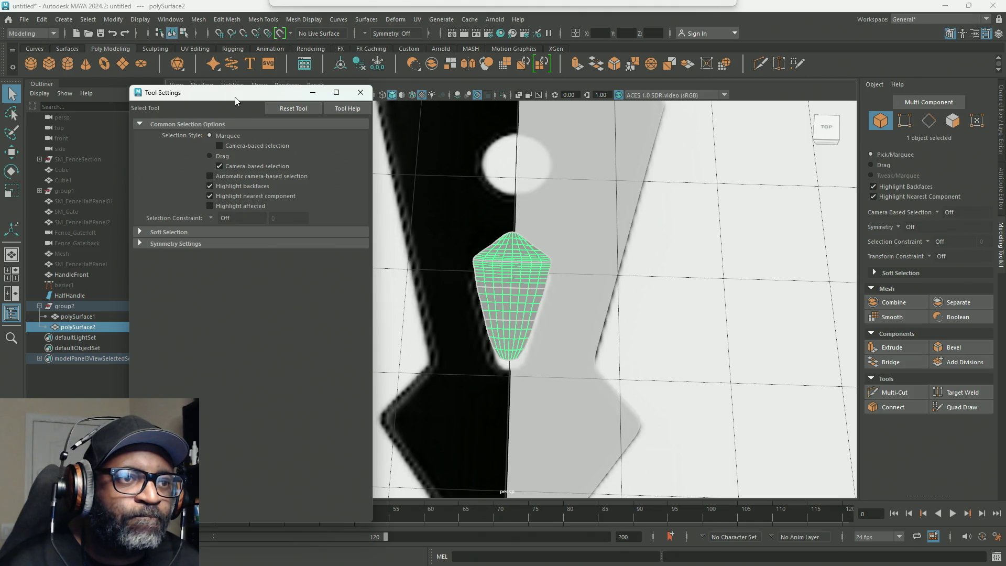
left_click_drag(235, 97, 139, 190)
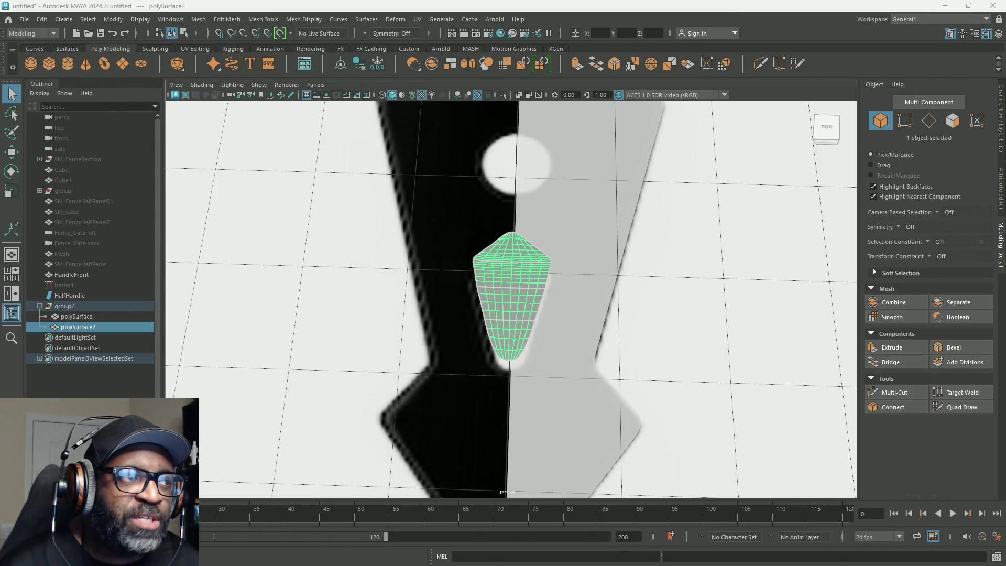
scroll(508, 271, "up", 2)
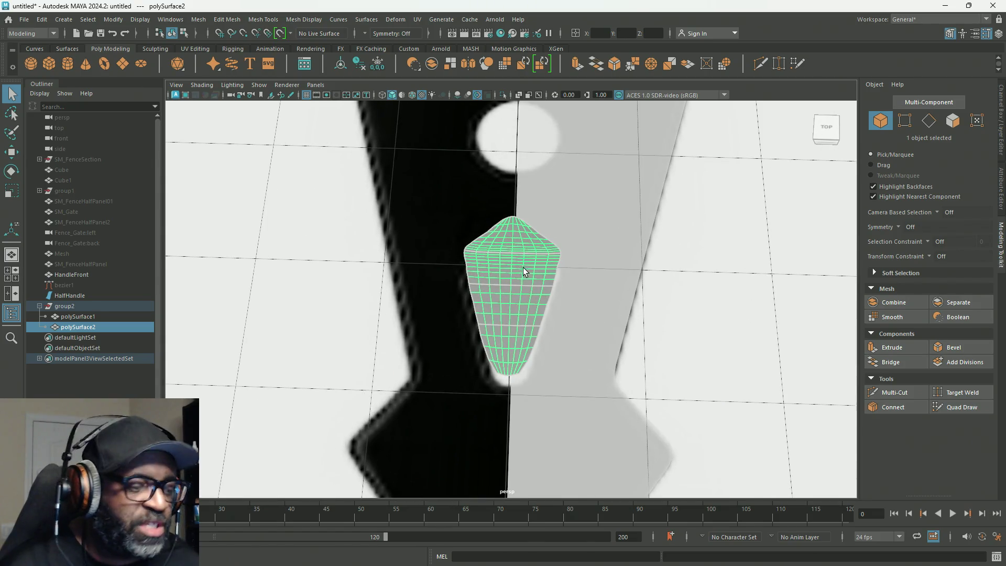
key("Delete")
right_click(516, 286, "shift")
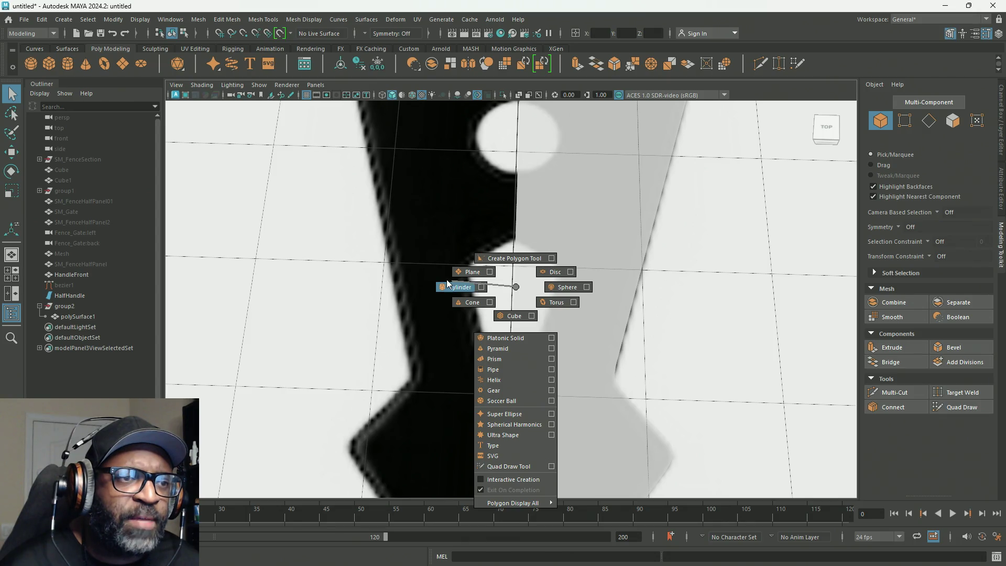
Create the new polygon plane and reduce its width and height subdivisions to 1.
right_click_drag(517, 285, 470, 271, "shift")
scroll(571, 274, "down", 3)
scroll(571, 274, "down", 3)
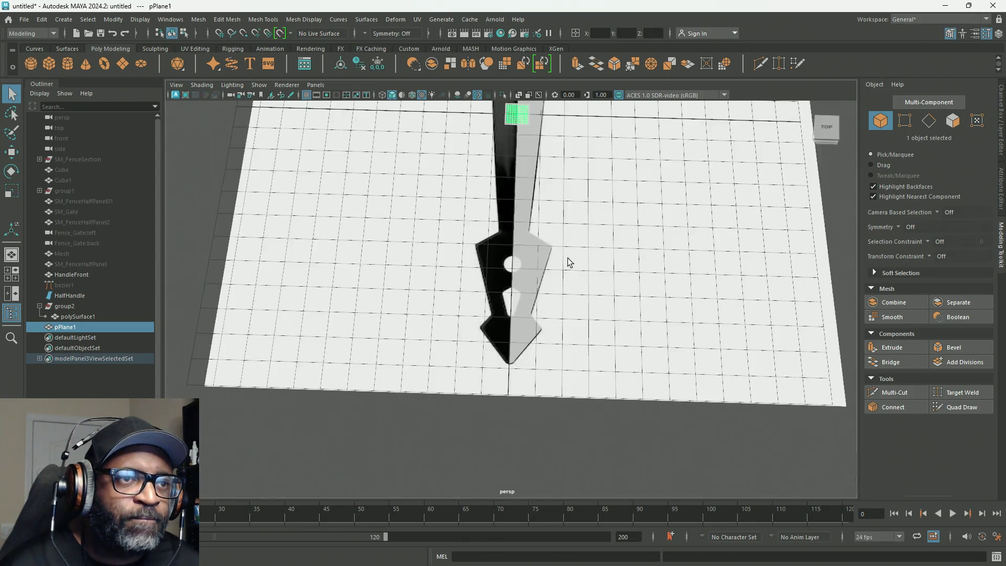
scroll(567, 258, "down", 1)
left_click(1001, 130)
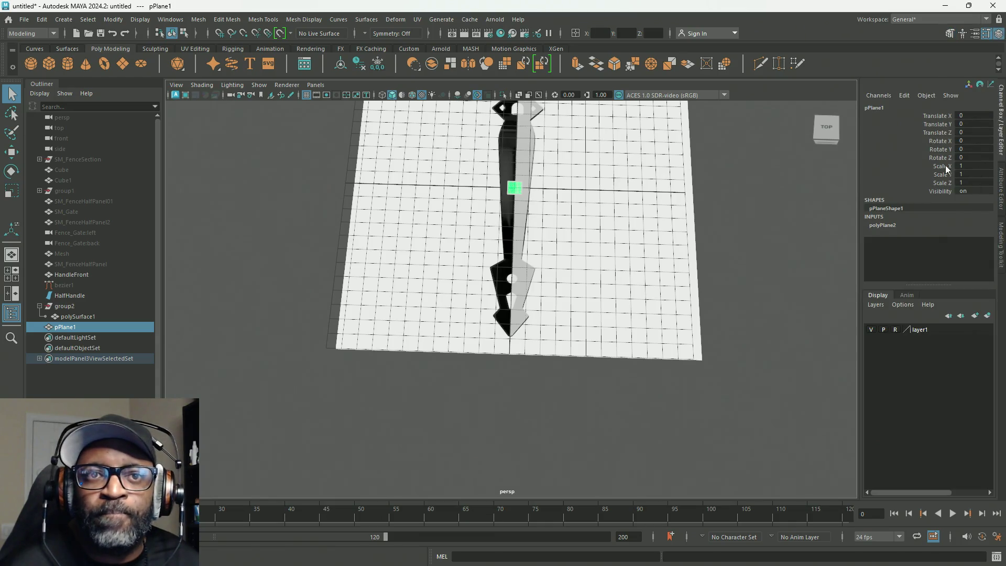
left_click(884, 225)
left_click_drag(940, 254, 940, 266)
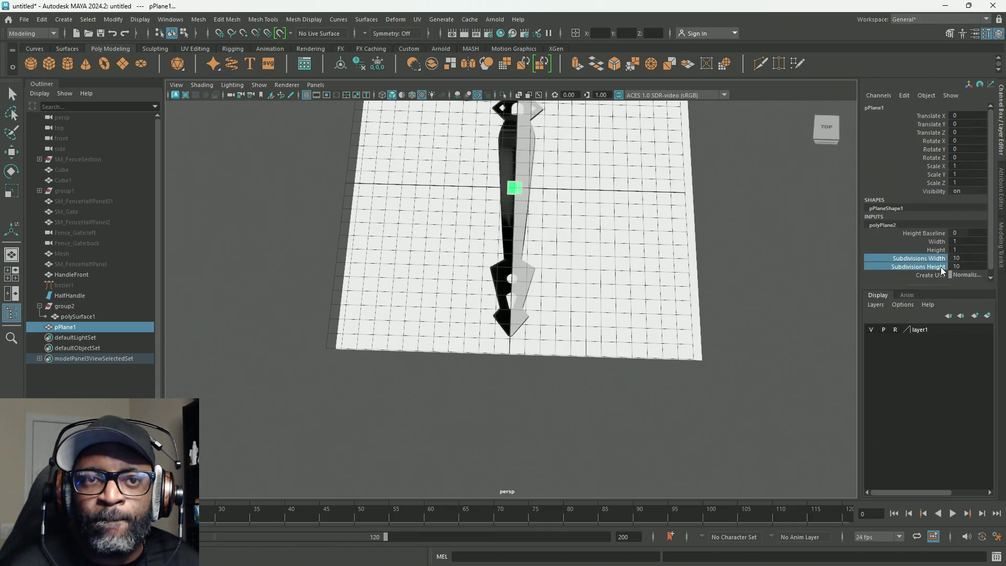
middle_click_drag(787, 270, 741, 268)
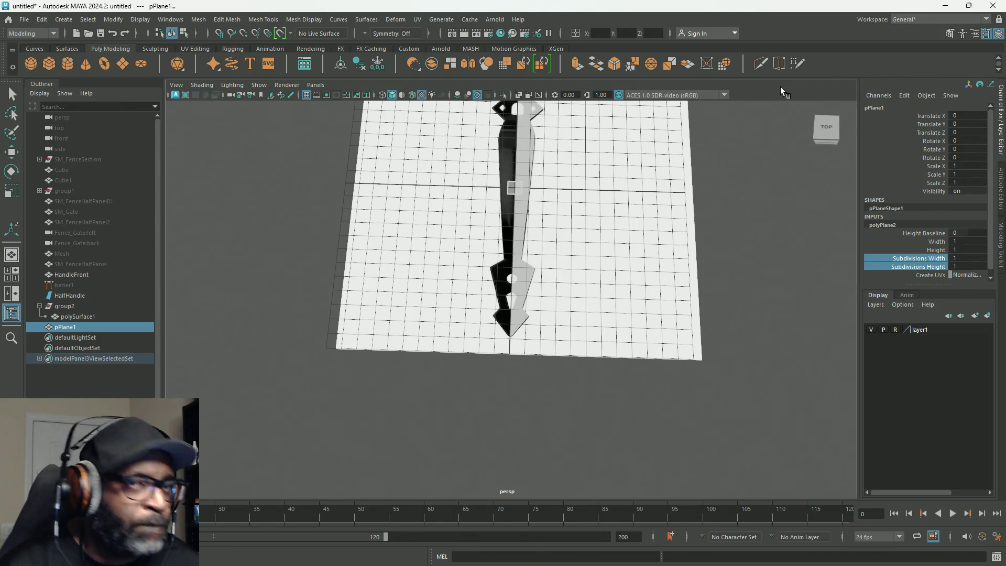
Move the single-face plane down along Z over the lower part of the knife reference.
key("w")
left_click_drag(517, 244, 519, 348)
key("f")
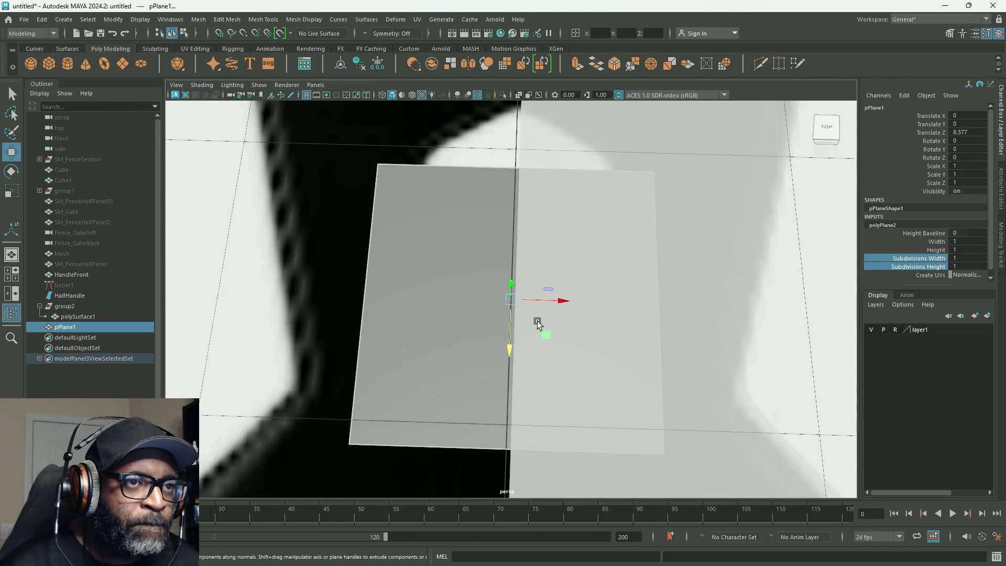
scroll(537, 324, "down", 1)
Set the plane's width subdivisions to 2 and nudge it up along the reference.
mouse_move(585, 185)
left_mouse_down("alt")
mouse_move(561, 263)
mouse_move(566, 204)
mouse_move(599, 217)
left_mouse_up("alt")
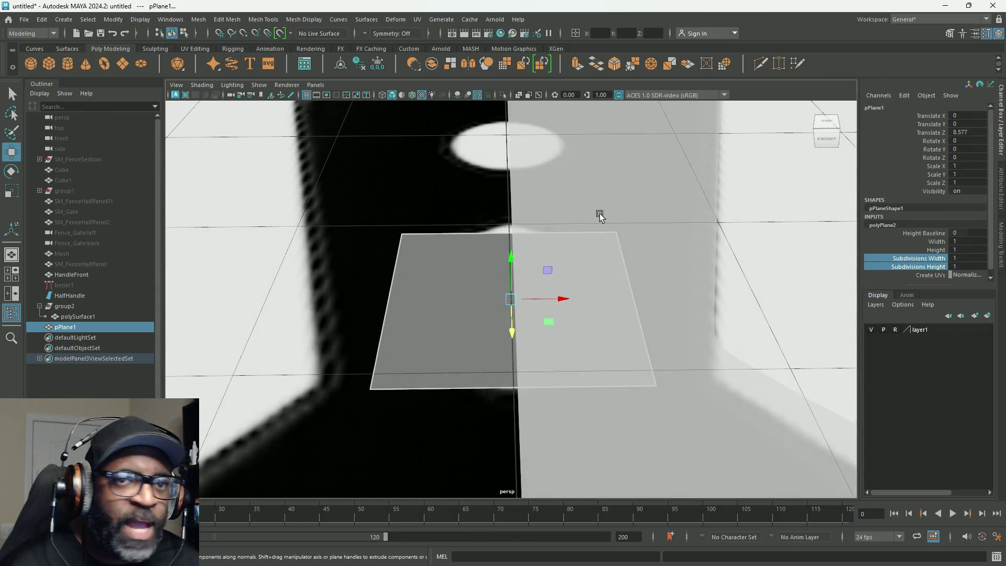
left_click(940, 259)
mouse_move(803, 262)
middle_mouse_down()
mouse_move(820, 263)
mouse_move(811, 264)
middle_mouse_up()
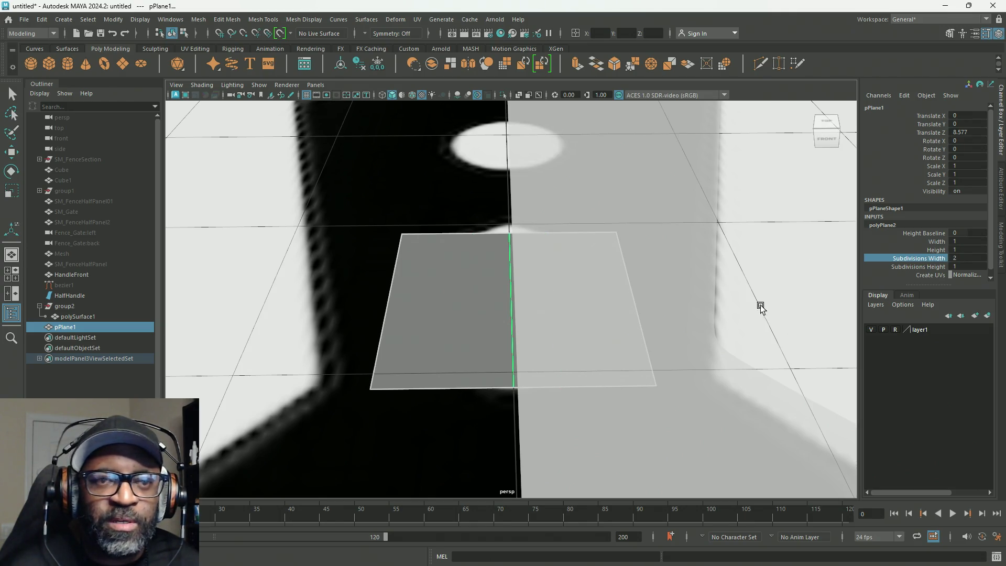
mouse_move(771, 321)
left_mouse_down("alt")
mouse_move(768, 341)
mouse_move(786, 300)
mouse_move(770, 364)
mouse_move(747, 309)
mouse_move(484, 222)
left_mouse_up("alt")
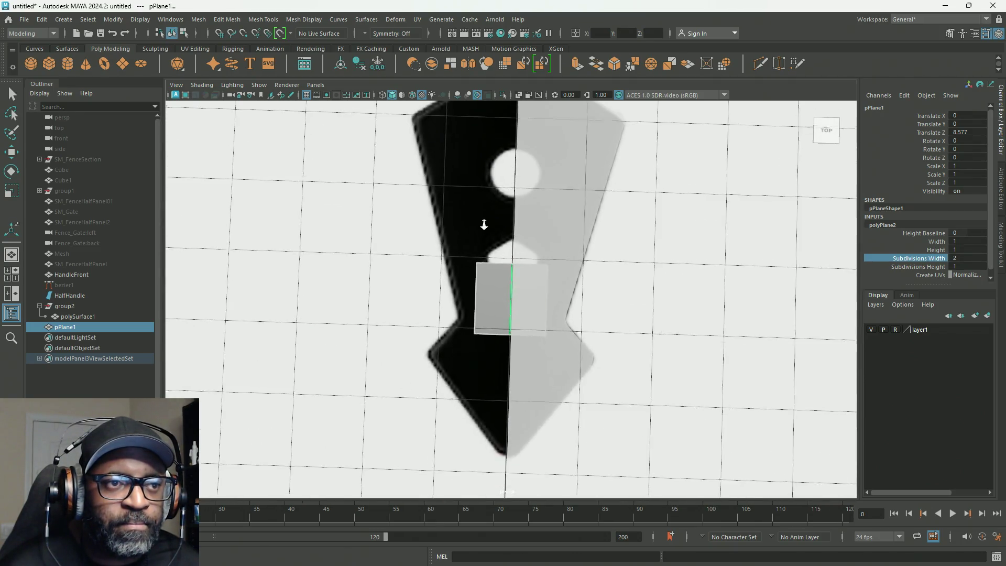
right_click_drag(484, 221, 504, 298, "alt")
key("w")
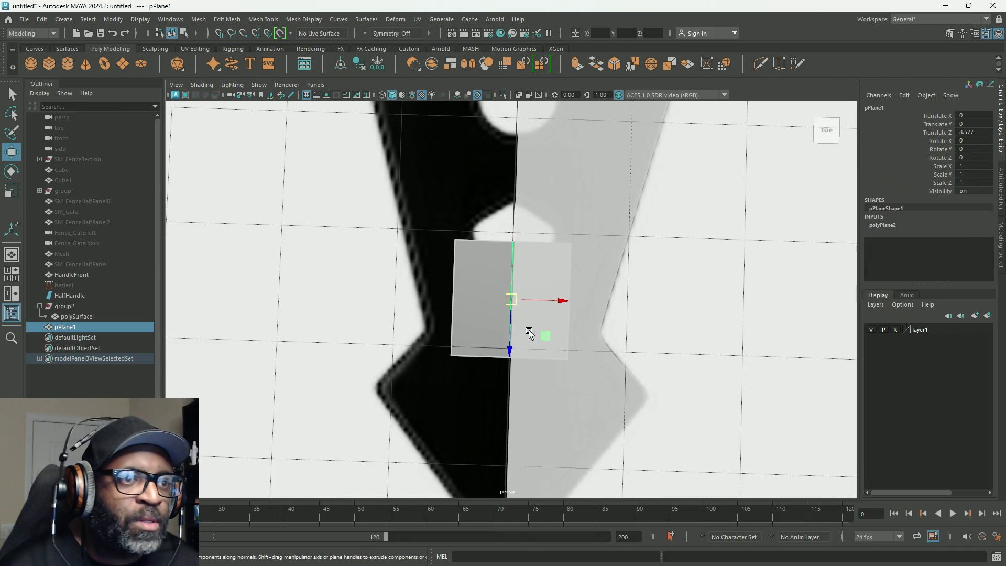
left_click_drag(510, 355, 509, 308)
In vertex mode, collapse the bottom edge to a point and pull the middle vertices inward.
right_click_drag(498, 294, 437, 265)
left_click_drag(412, 281, 634, 359)
left_click_drag(508, 350, 511, 387)
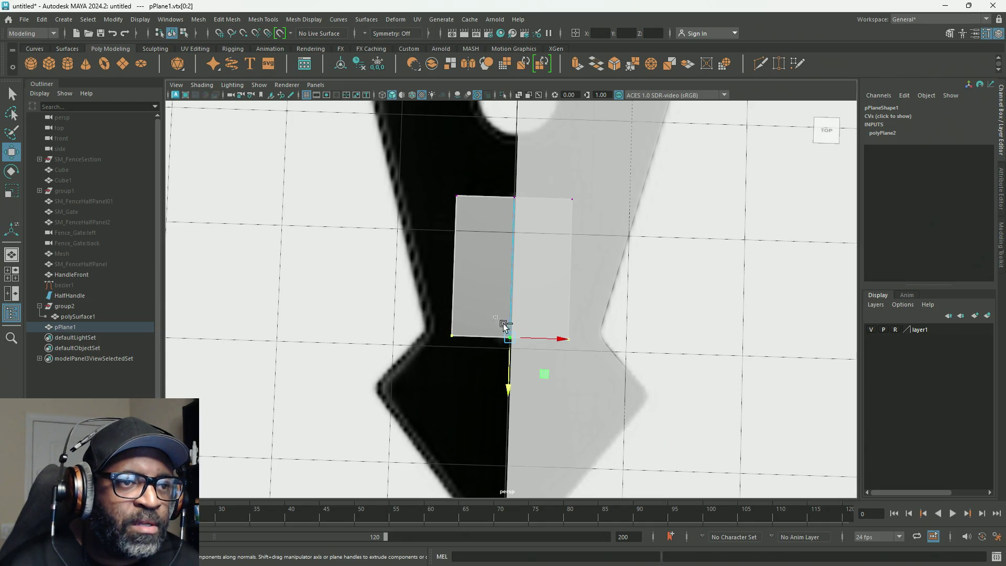
left_click_drag(510, 399, 489, 244)
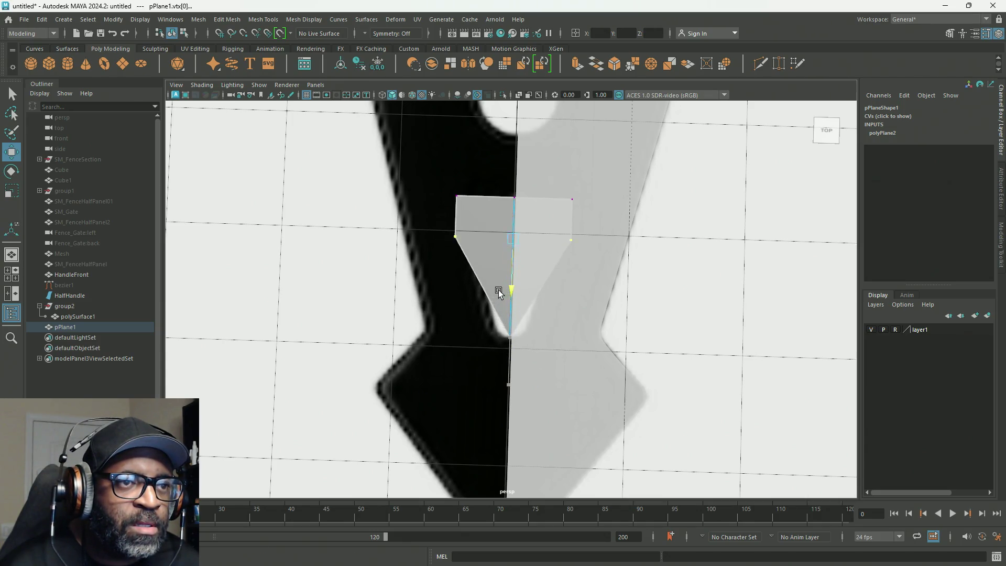
middle_click_drag(489, 244, 492, 336)
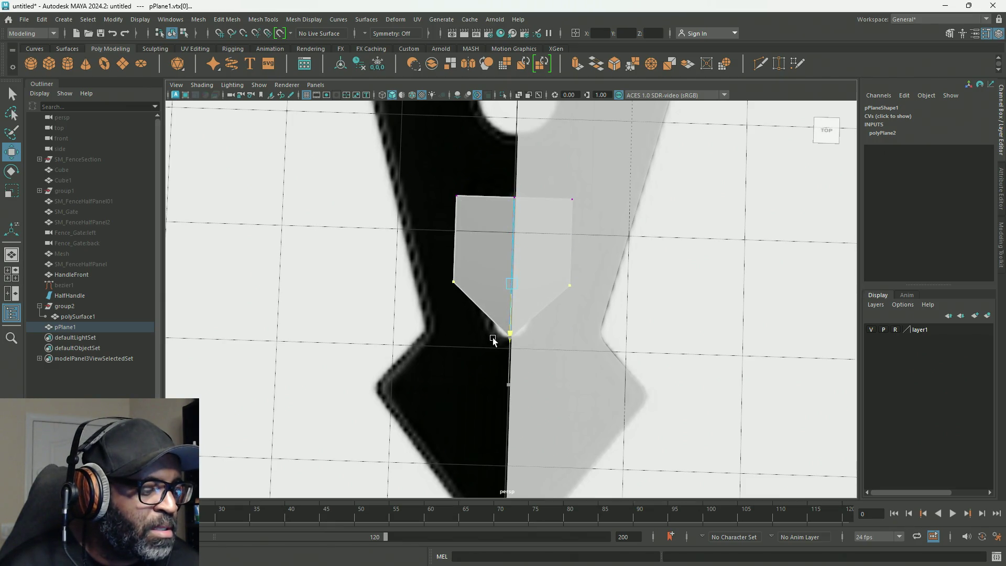
key("r")
mouse_move(558, 287)
left_mouse_down()
mouse_move(519, 286)
mouse_move(531, 289)
left_mouse_up()
Merge the top vertices onto the centre line and narrow the sides into a pointed diamond.
key("w")
left_click(571, 205)
middle_click_drag(421, 167, 471, 234)
key("w")
left_click_drag(513, 259, 522, 280)
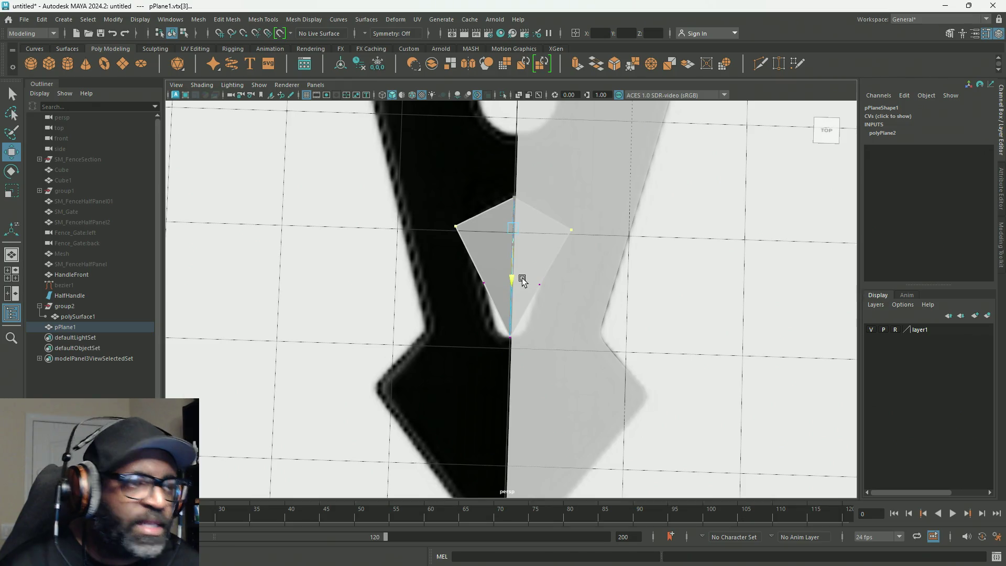
key("r")
mouse_move(562, 230)
left_mouse_down()
mouse_move(540, 233)
mouse_move(548, 235)
left_mouse_up()
scroll(568, 343, "up", 3)
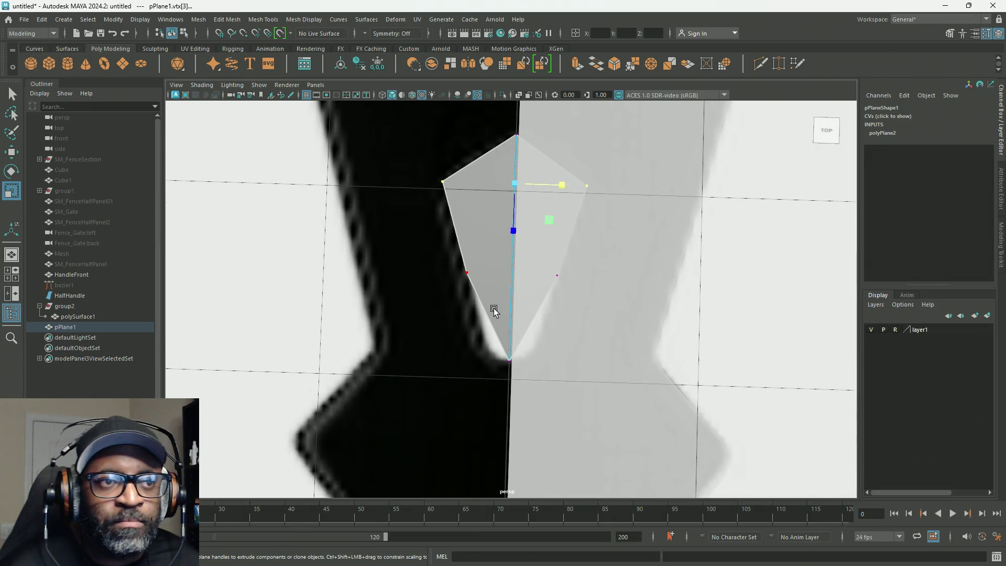
left_click_drag(494, 306, 500, 304, "alt")
scroll(557, 353, "up", 2)
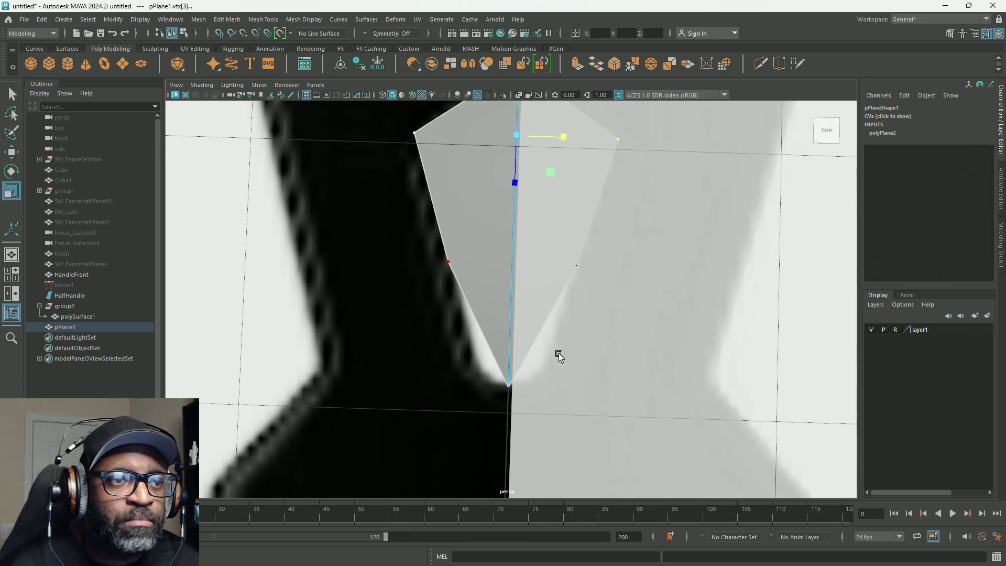
mouse_move(557, 321)
left_mouse_down("alt")
mouse_move(556, 307)
mouse_move(524, 294)
left_mouse_up("alt")
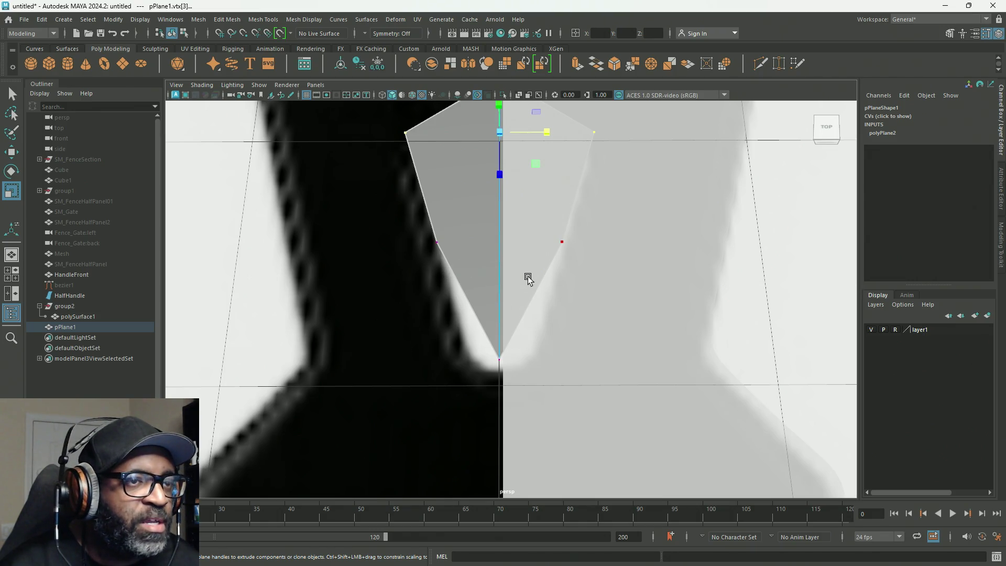
left_click_drag(486, 208, 518, 239, "alt")
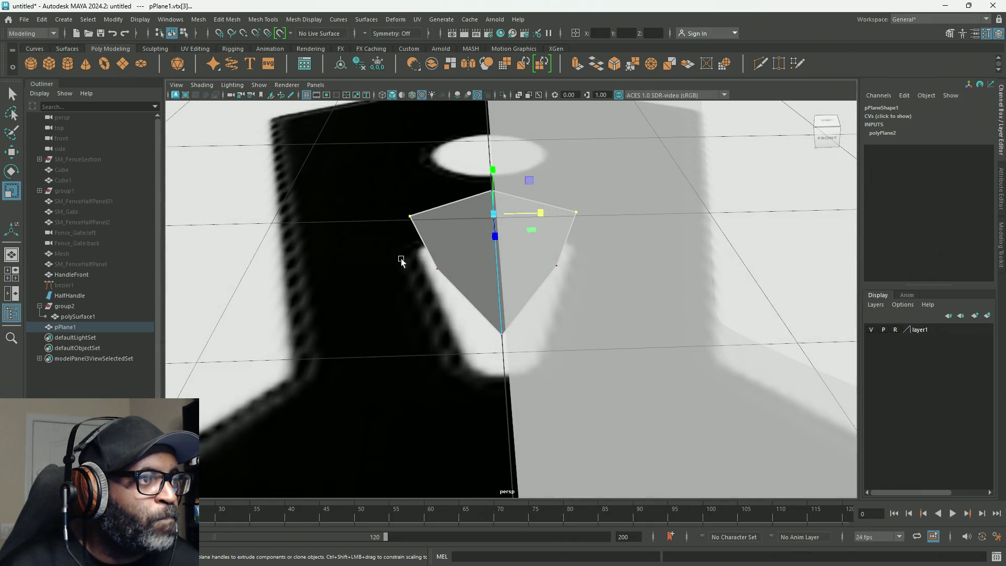
Multi-Cut a horizontal edge across the lower part of the diamond plane.
left_click(262, 19)
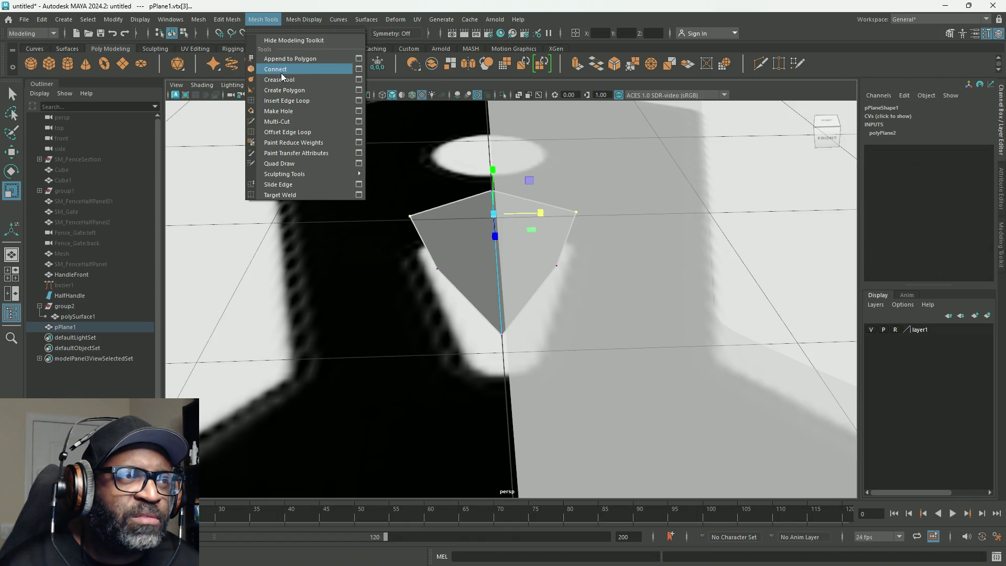
left_click(291, 124)
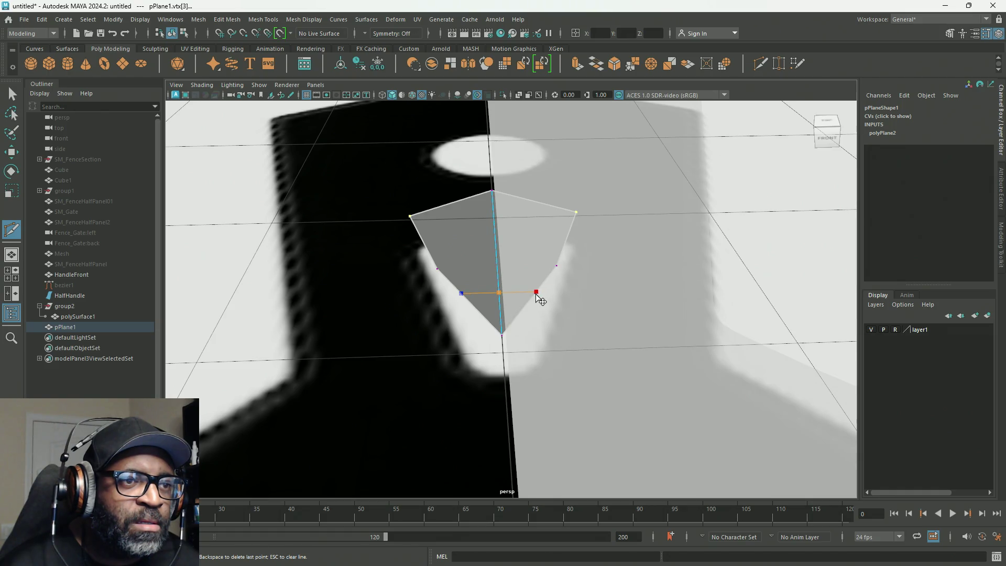
left_click_drag(573, 311, 565, 319, "alt")
key("Return")
Return to the Move tool and show the top view full-size.
key("q")
key("w")
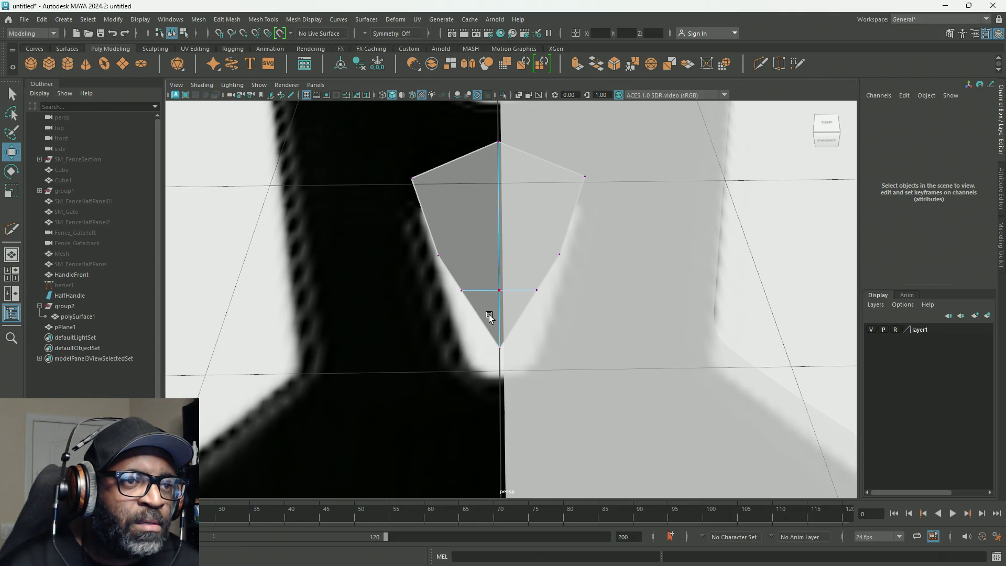
scroll(489, 322, "up", 2)
key("space")
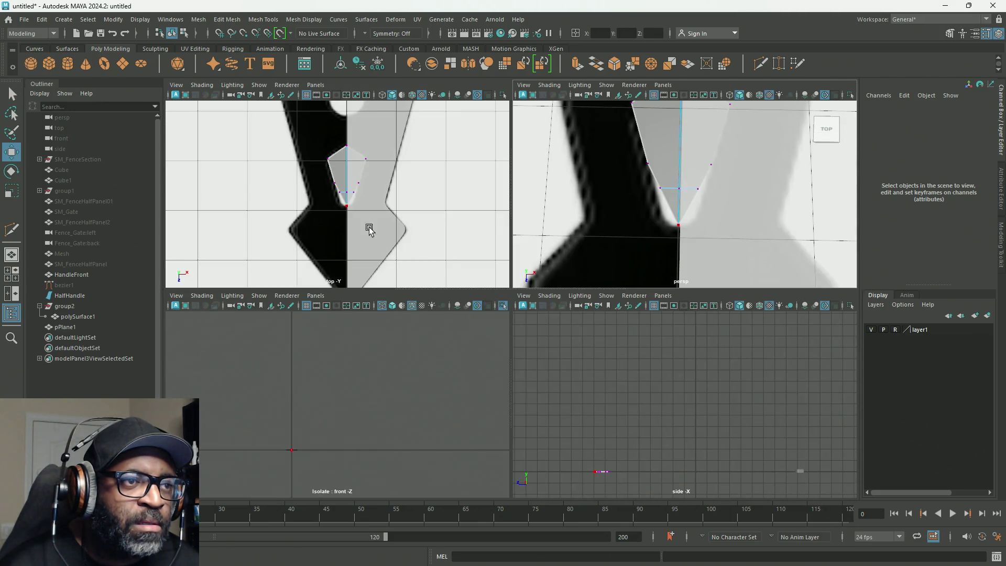
key("space")
scroll(534, 309, "up", 2)
scroll(535, 309, "up", 3)
scroll(474, 330, "up", 1)
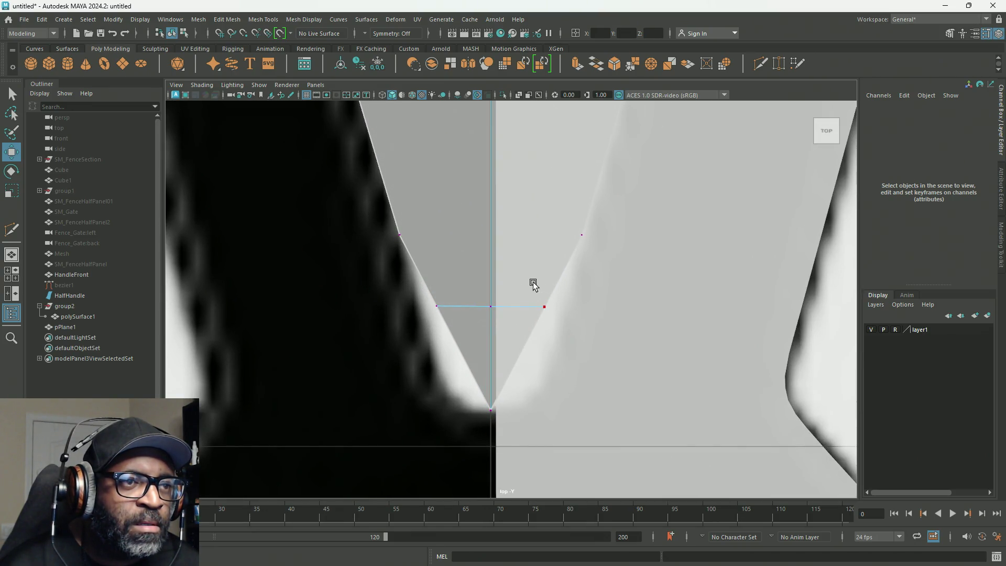
Move the cut's centre vertices onto the centre line and pull them down toward the tip.
left_click(576, 346)
middle_click_drag(454, 287, 421, 340)
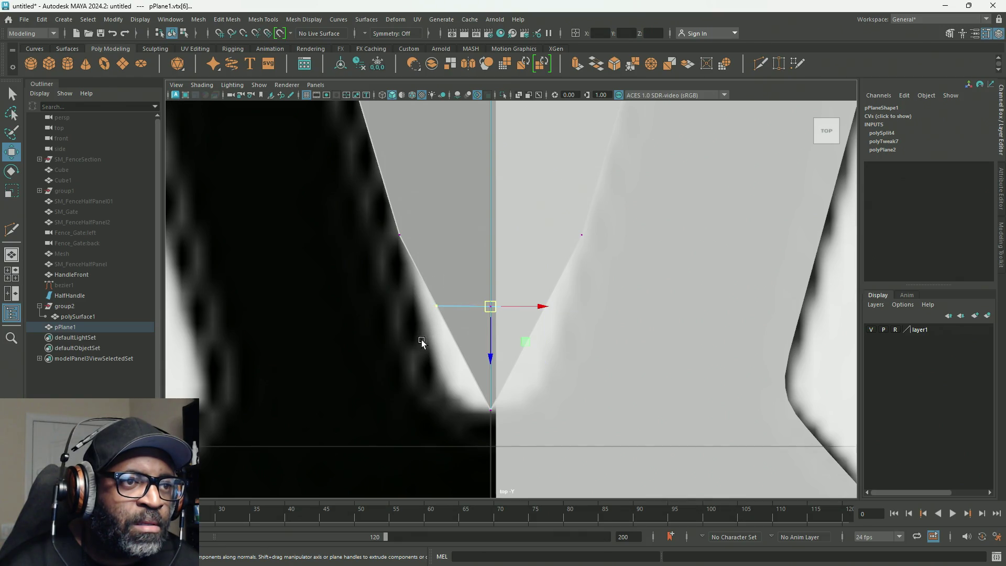
middle_click_drag(492, 346, 501, 425)
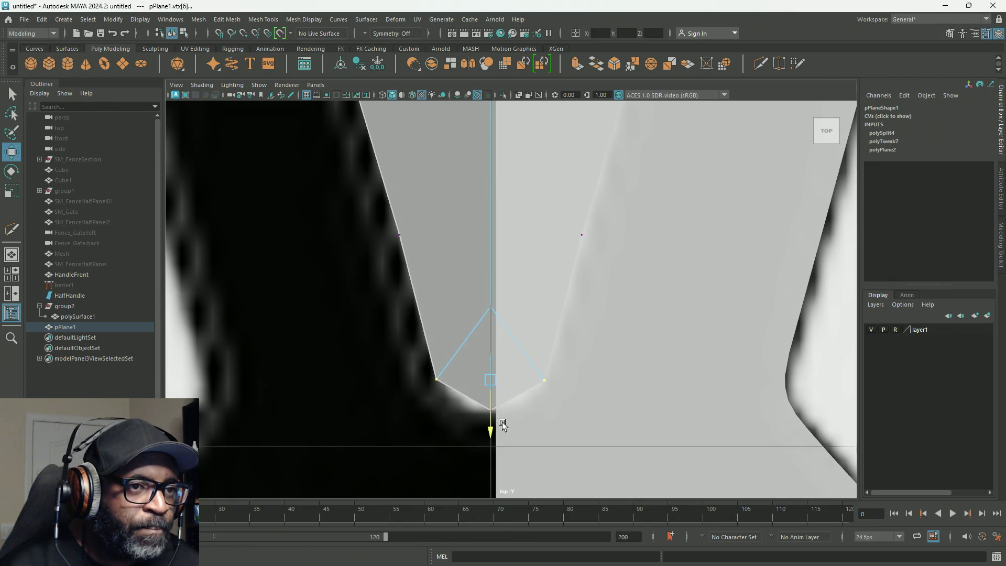
left_click(490, 307)
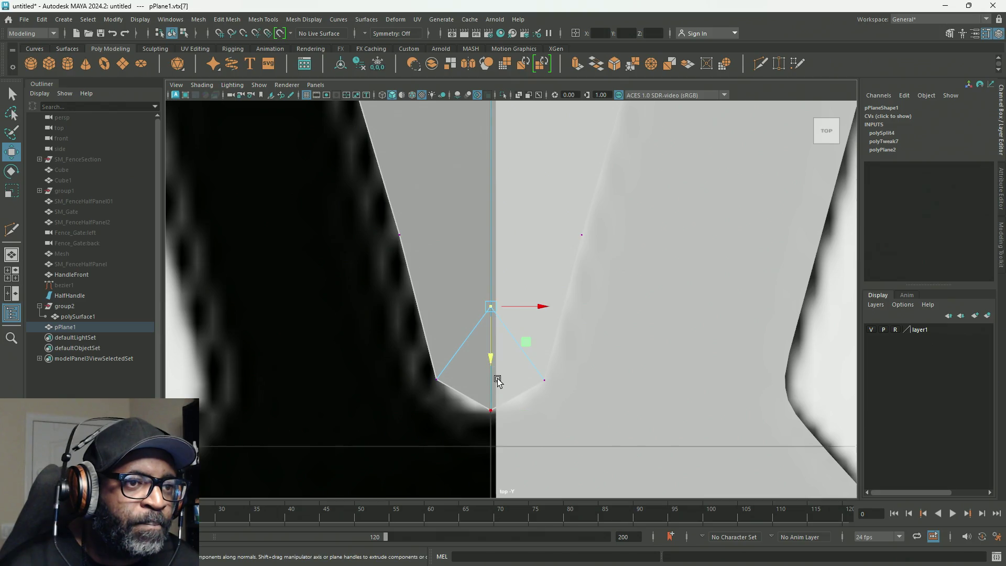
middle_click_drag(491, 359, 500, 427)
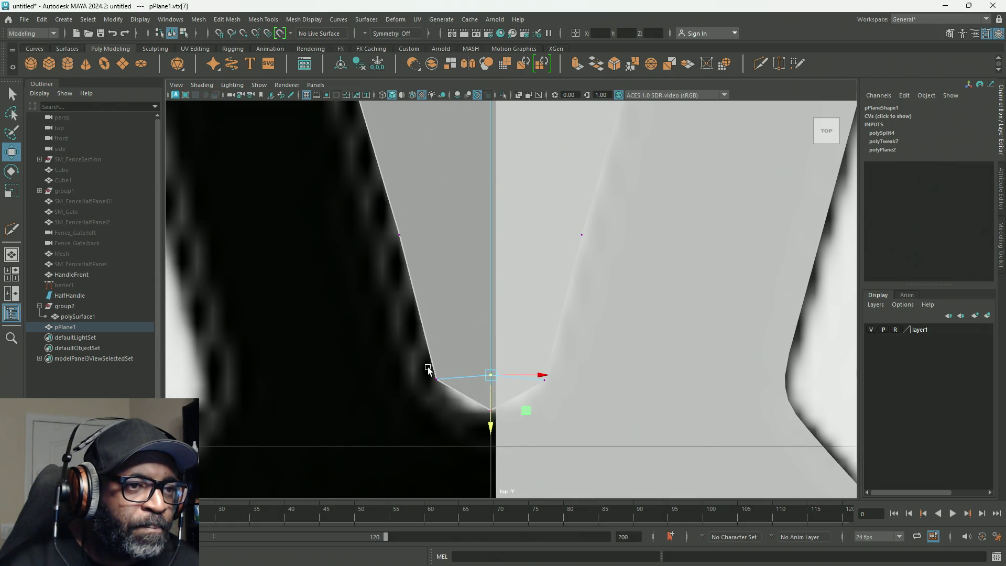
Lower the cut's right vertex and slide it sideways onto the rounded notch outline.
left_click(435, 380)
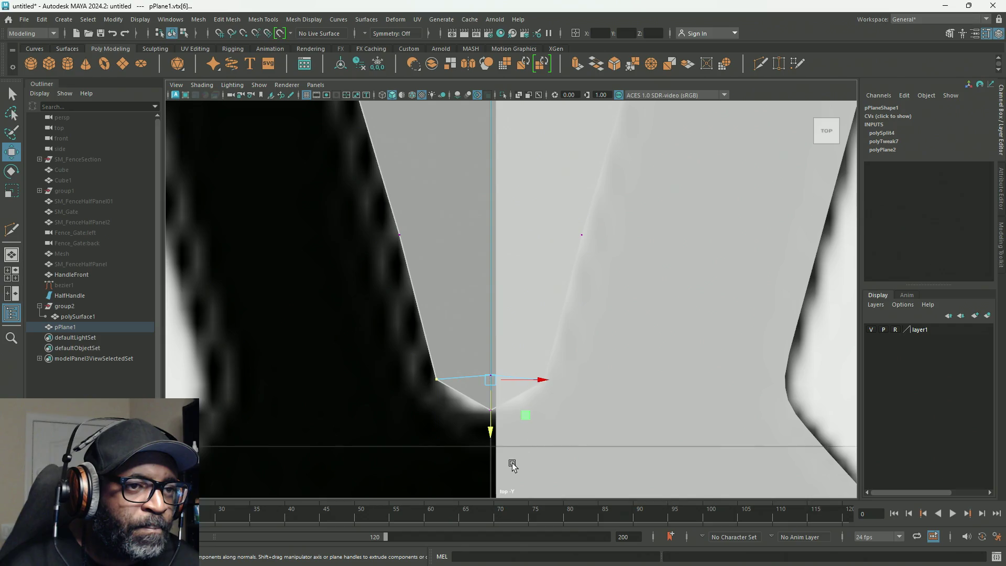
middle_click_drag(500, 440, 492, 450)
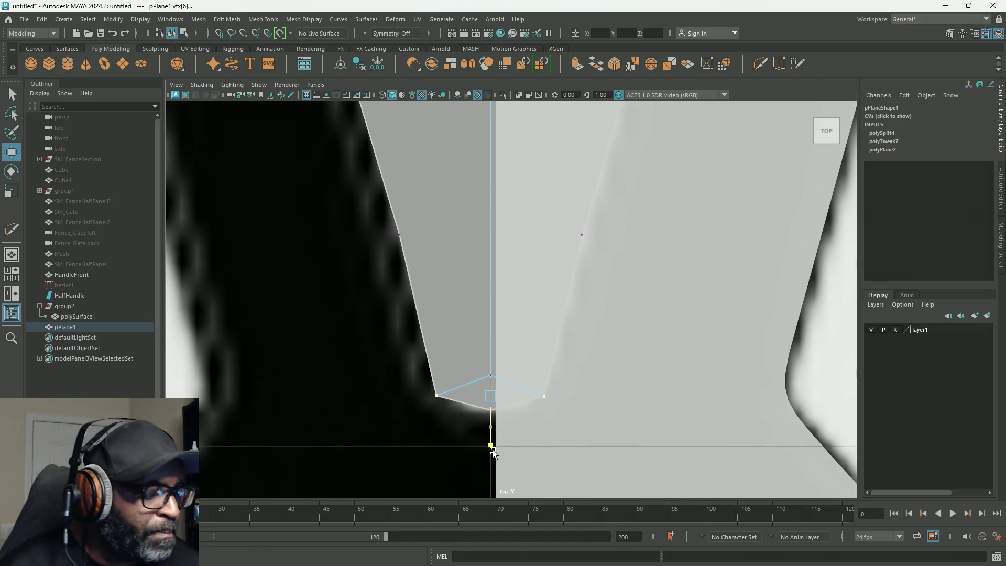
key("r")
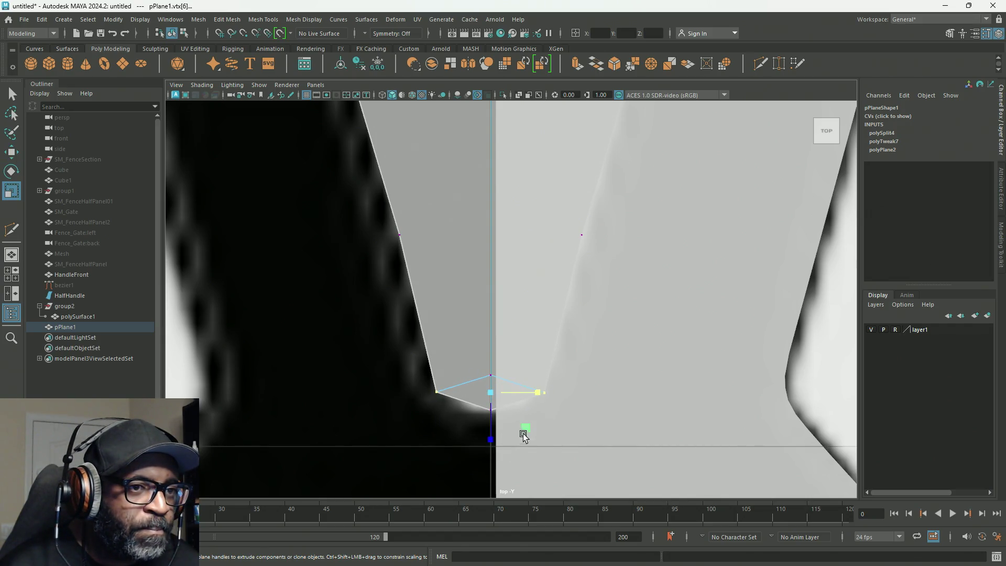
left_click_drag(540, 392, 530, 395)
left_click_drag(522, 394, 530, 394)
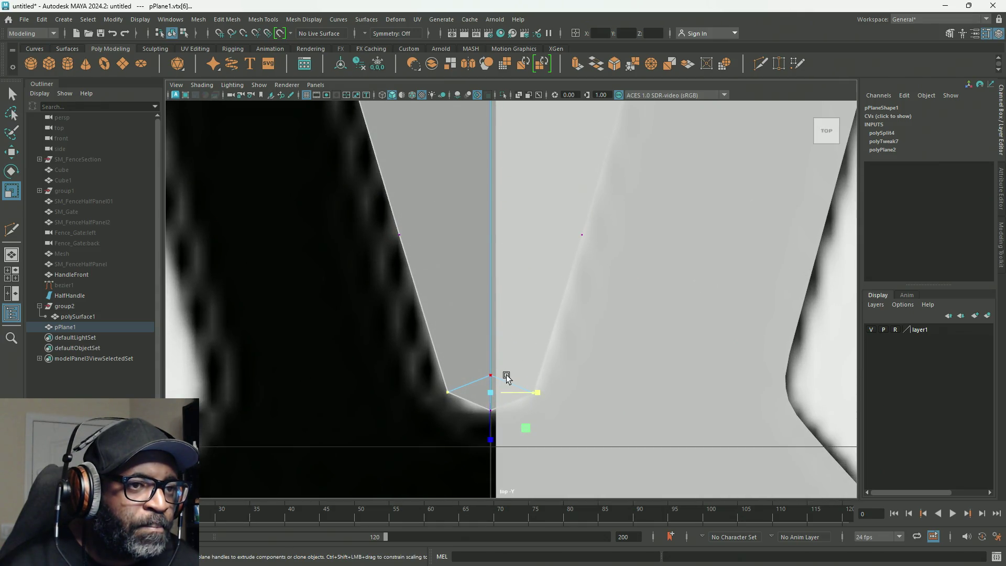
scroll(524, 264, "down", 2)
scroll(526, 265, "down", 2)
scroll(535, 265, "down", 1)
middle_click_drag(534, 266, 532, 287, "alt")
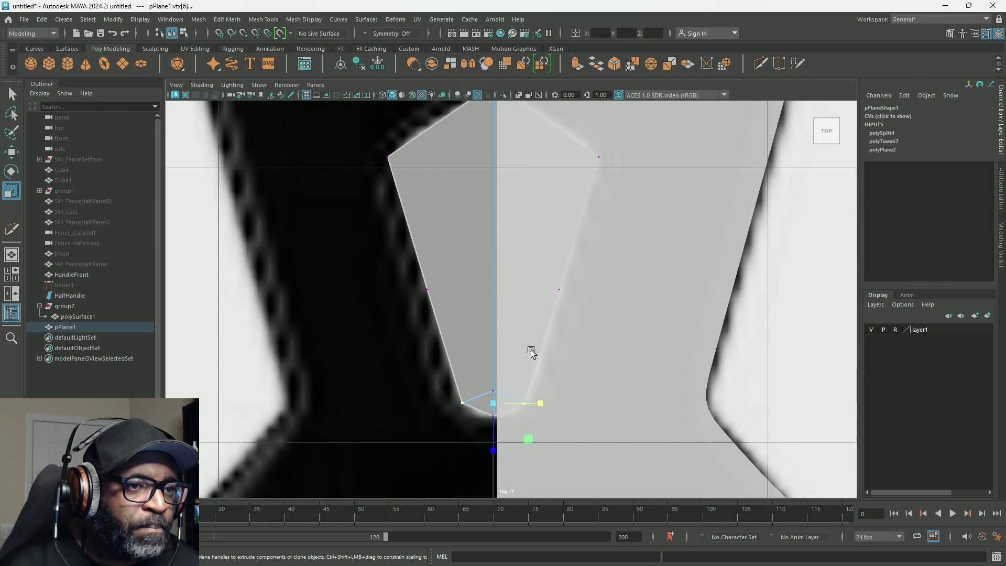
middle_click_drag(545, 308, 546, 356, "alt")
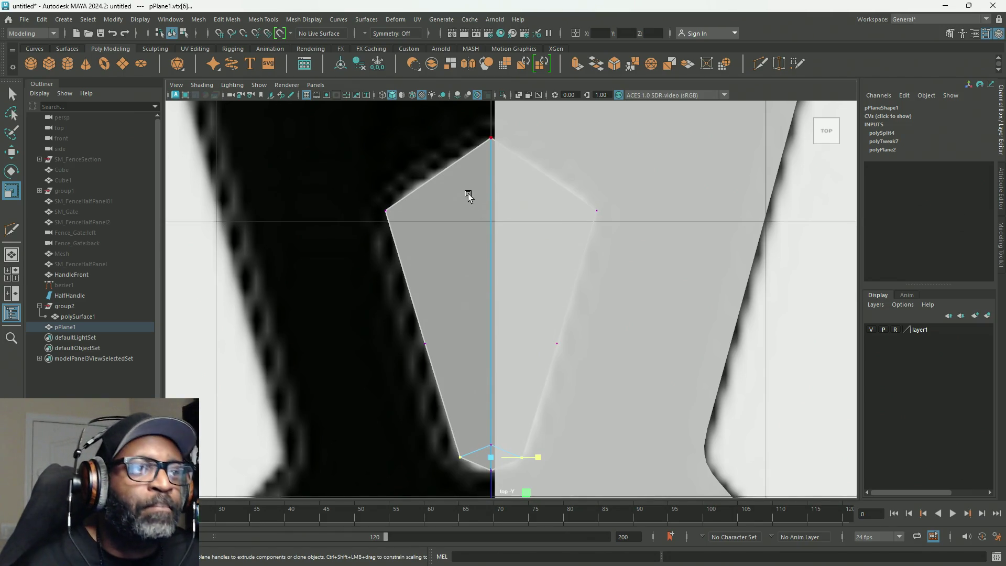
Multi-Cut a horizontal edge across the upper part of the plane.
left_click(11, 230)
left_click(414, 191)
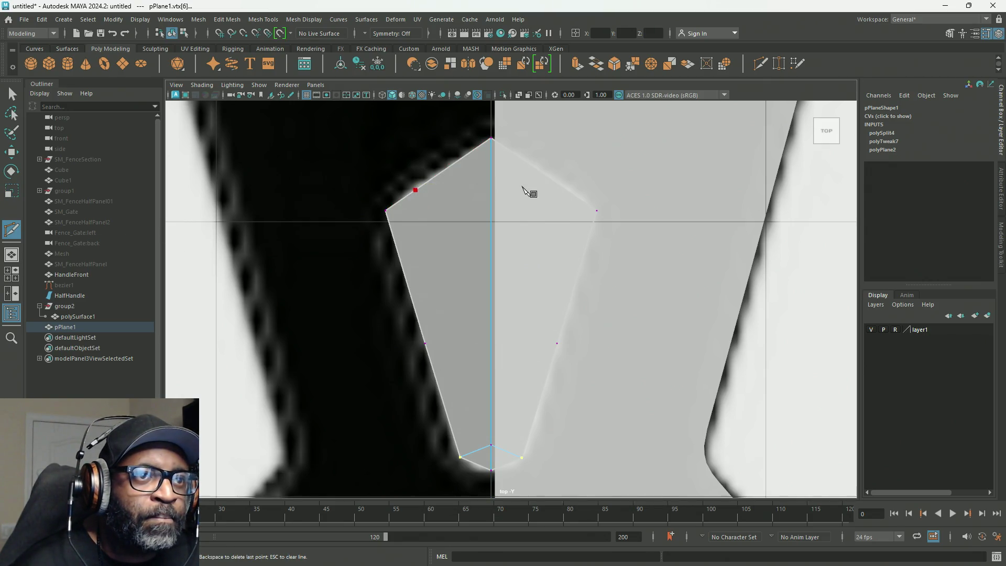
left_click(572, 192)
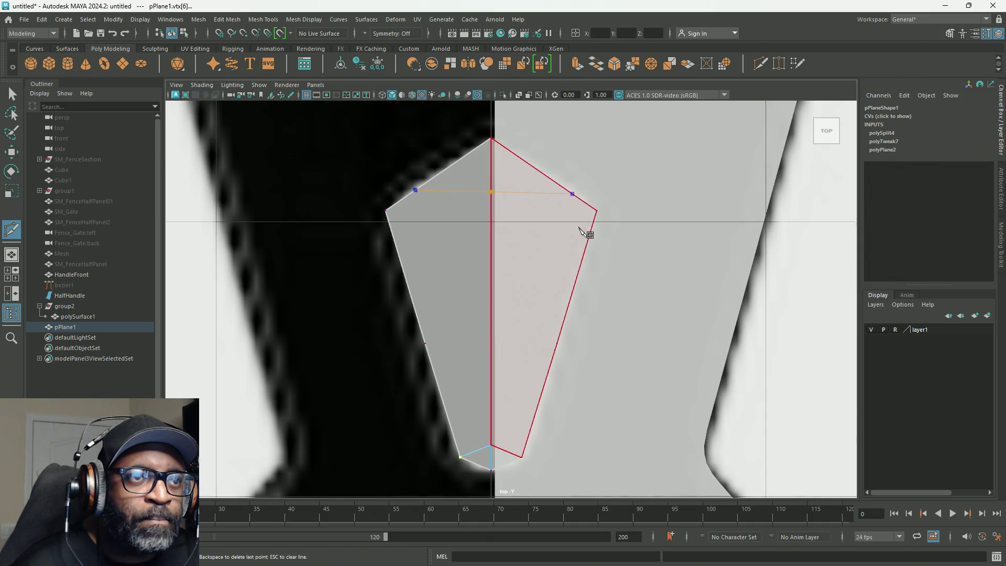
key("Return")
key("BackSpace")
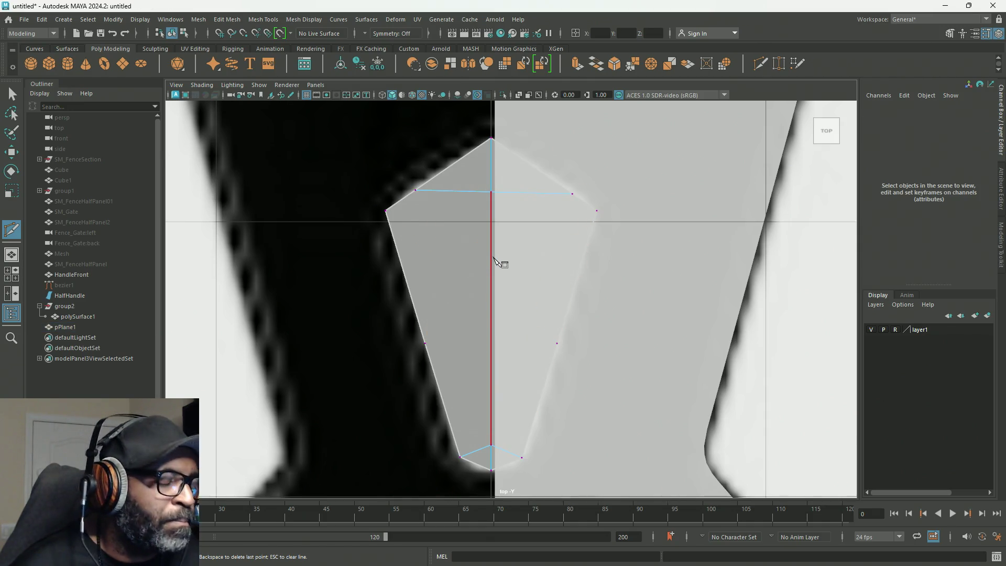
key("q")
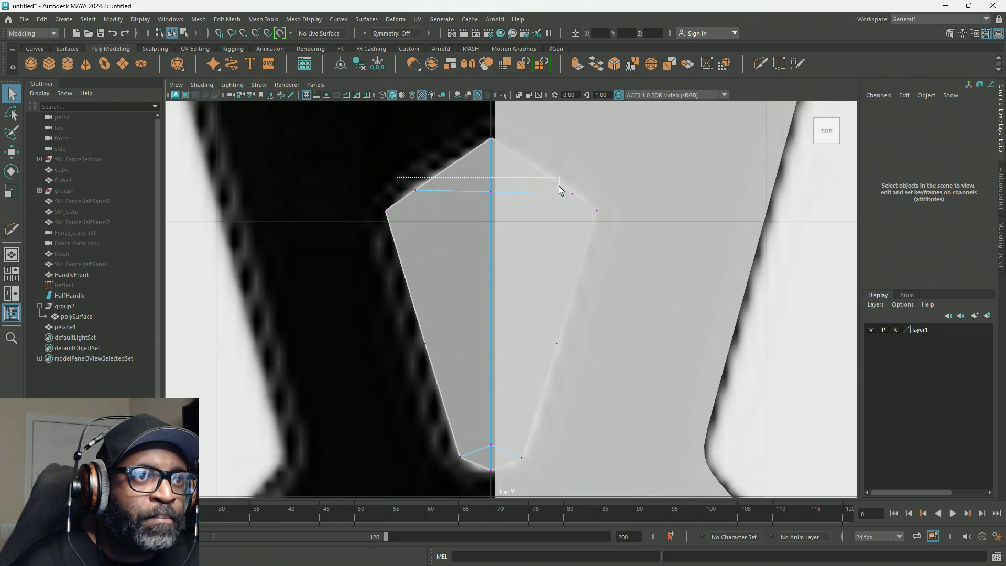
Select the new edge's vertices and raise them slightly to follow the blade outline.
left_click_drag(559, 186, 578, 201)
key("w")
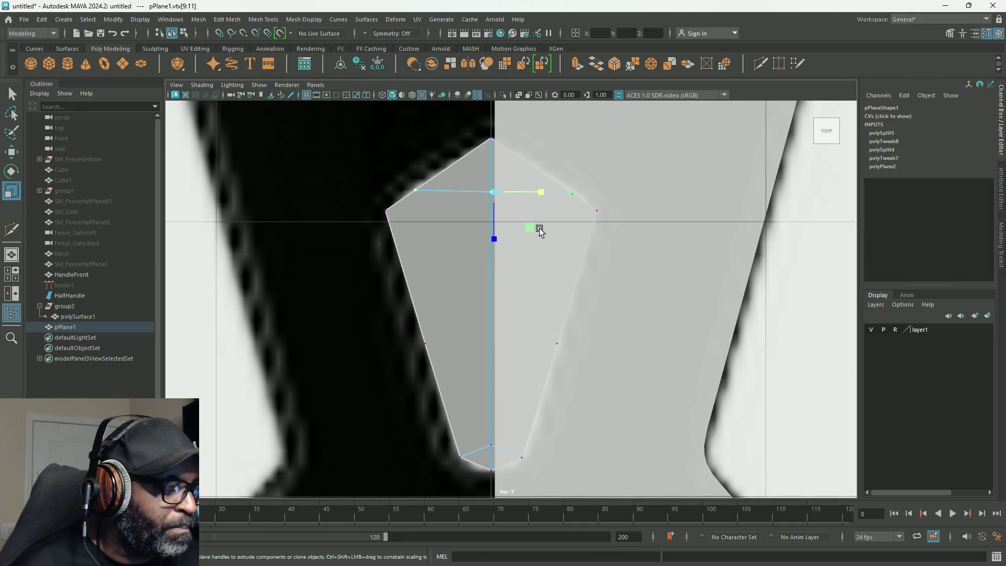
key("q")
key("w")
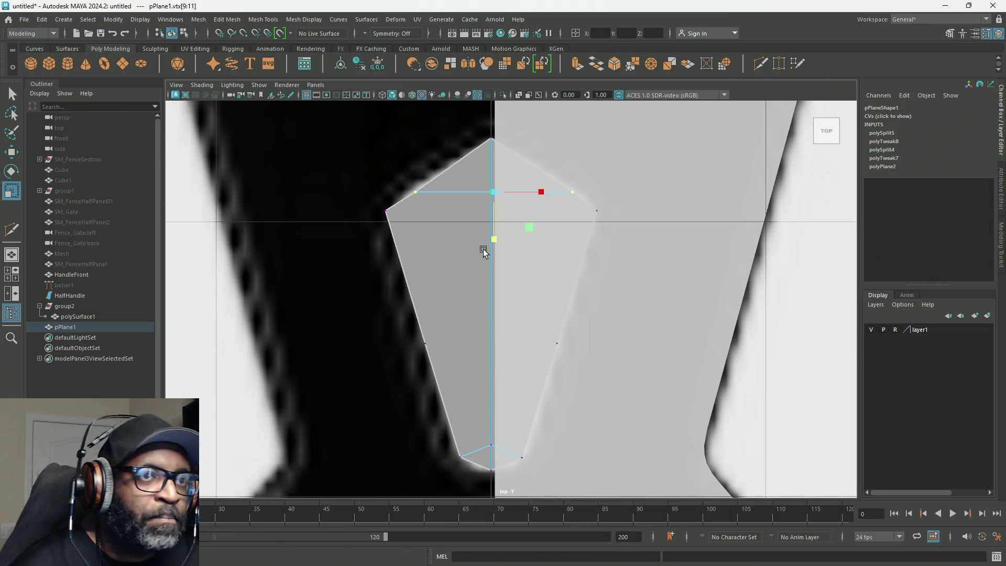
key("q")
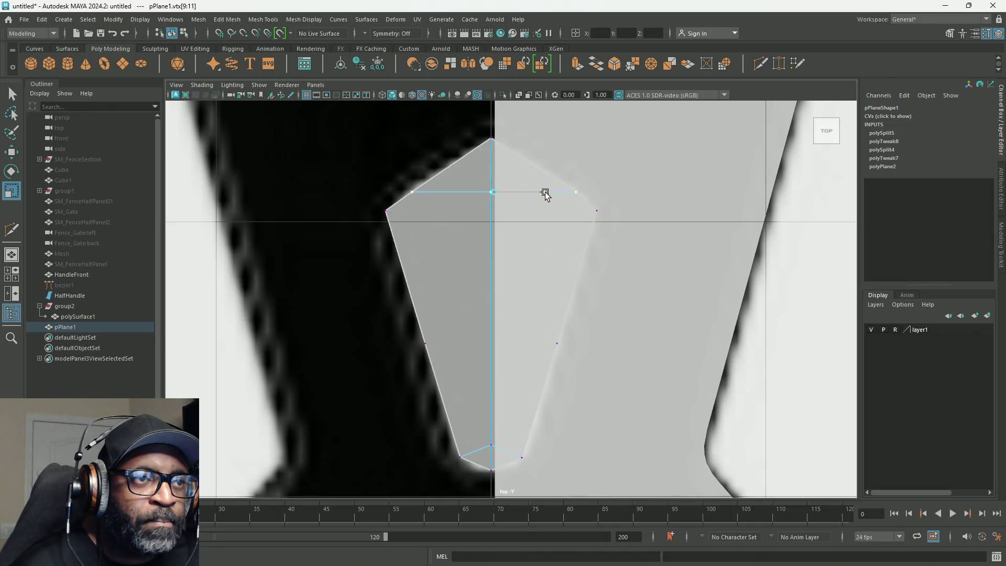
key("w")
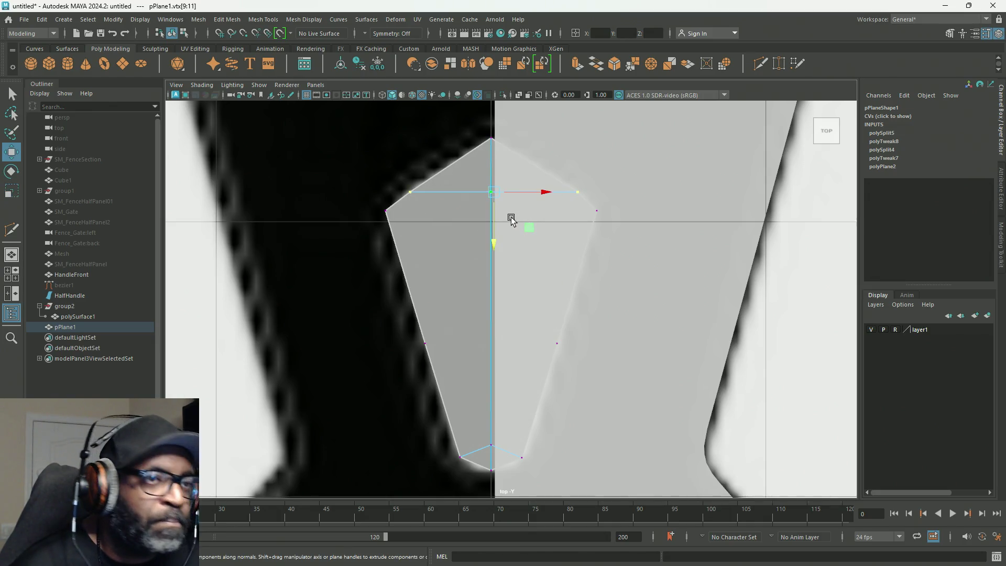
left_click_drag(495, 239, 496, 235)
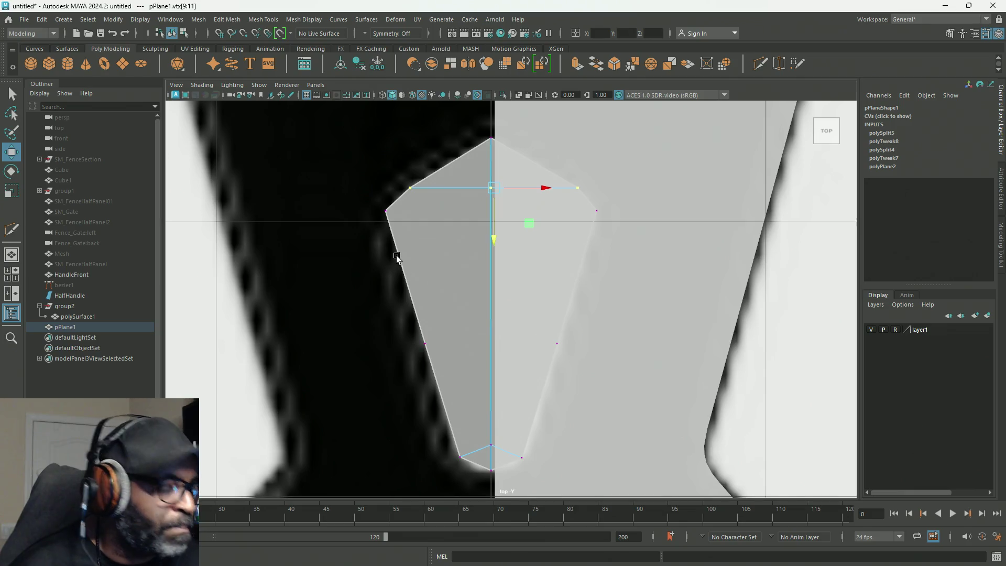
left_click(11, 232)
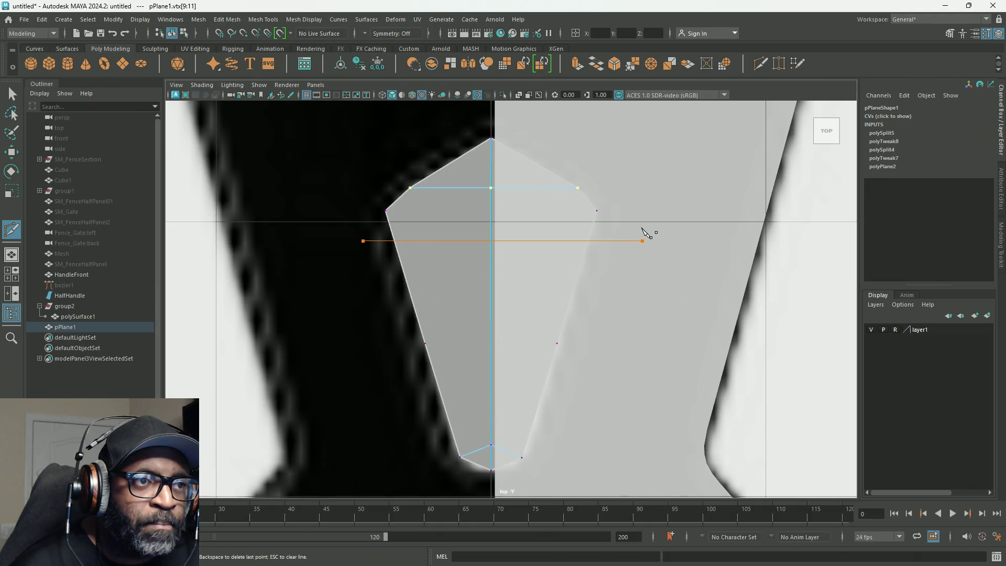
Slice a second cross edge below the first, raise it slightly and widen it to the outline.
left_click_drag(641, 228, 643, 236)
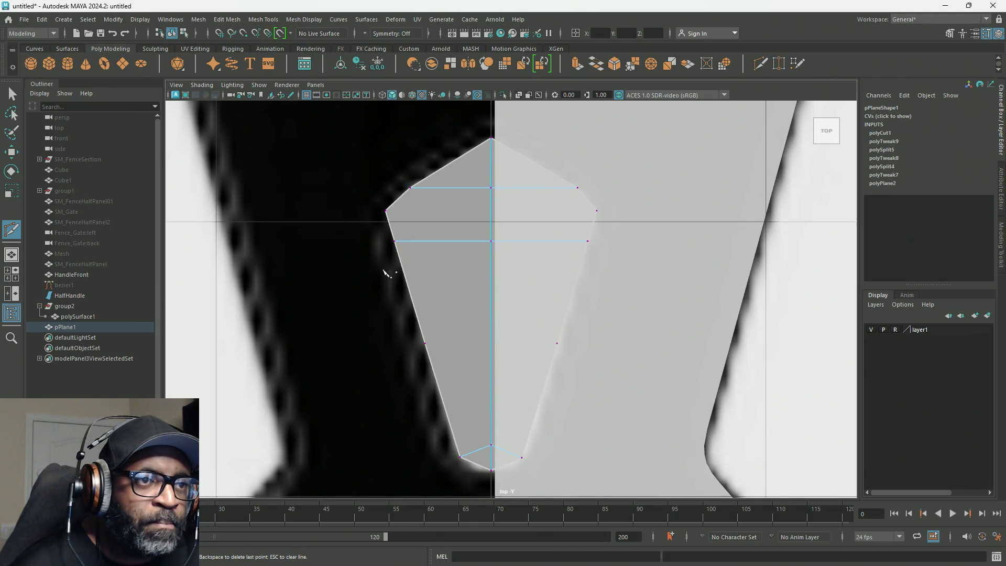
key("q")
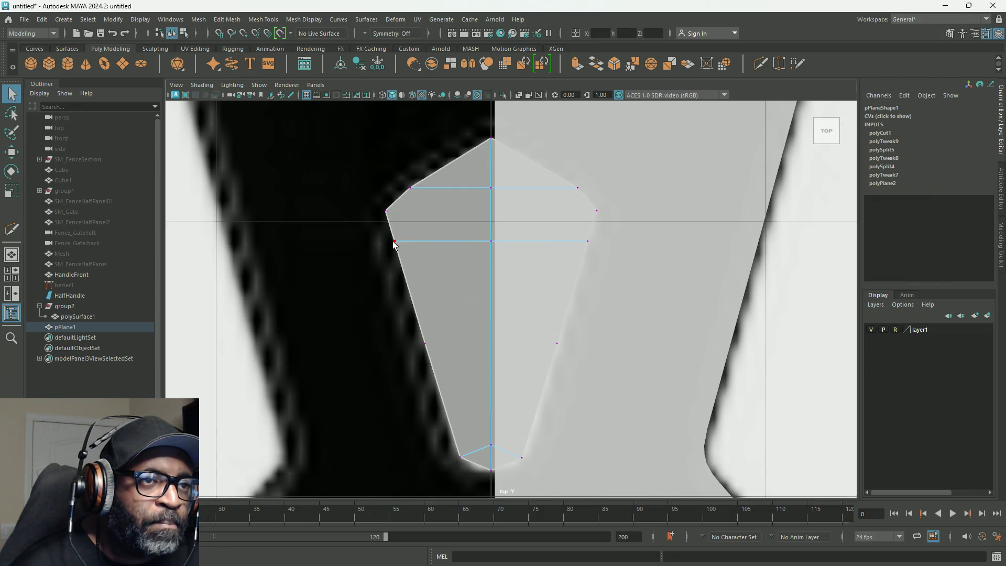
key("w")
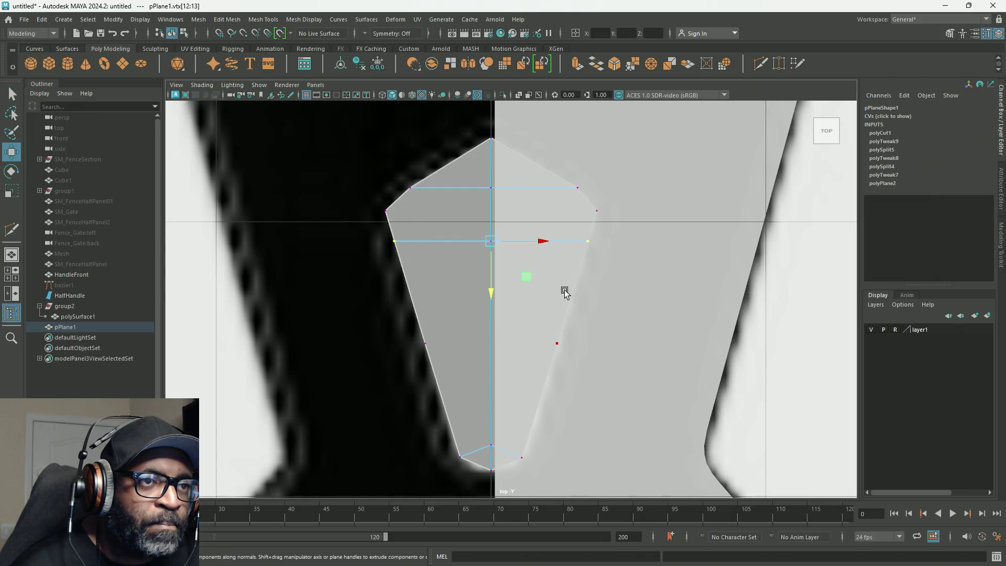
left_click_drag(493, 294, 494, 284)
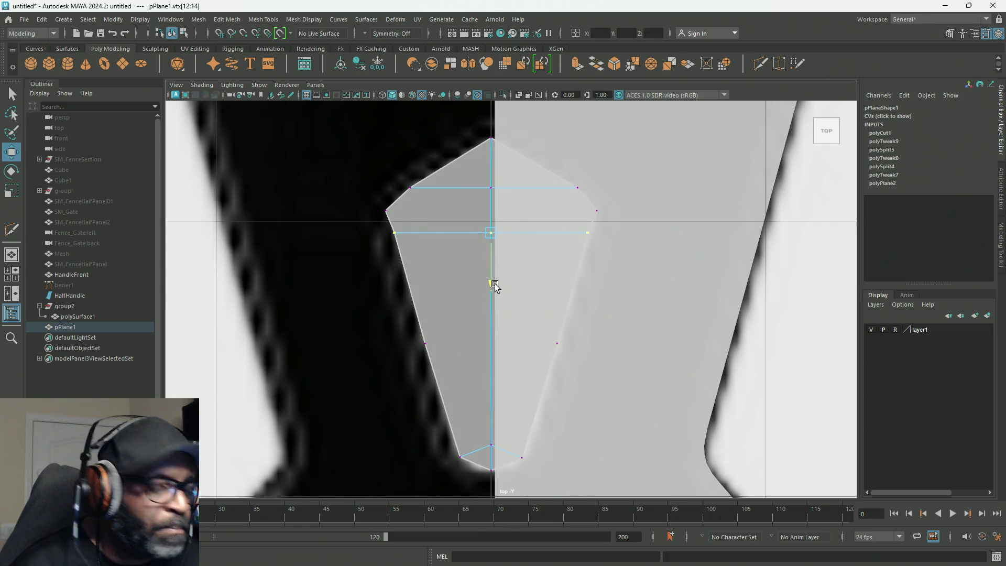
key("r")
left_click_drag(536, 233, 539, 237)
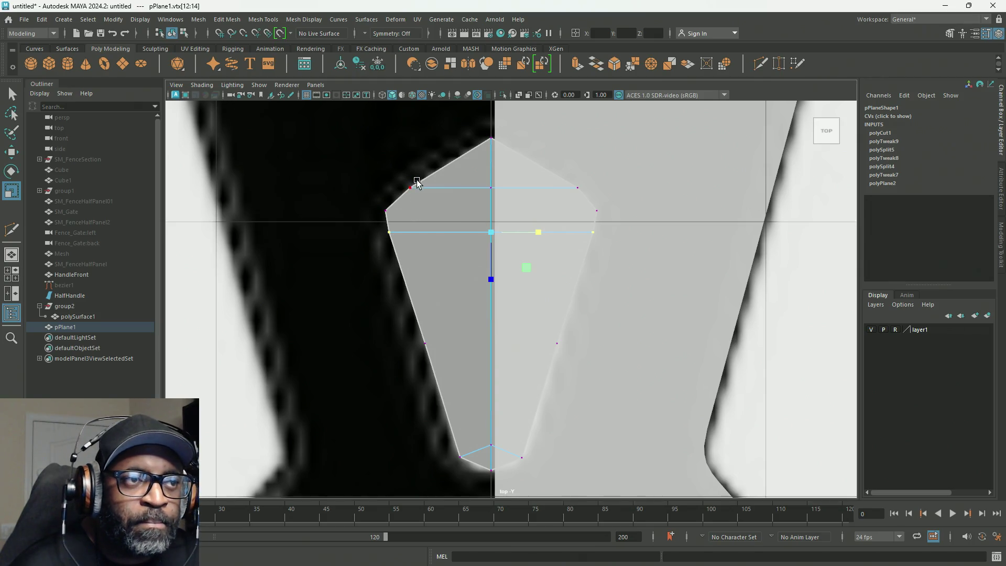
Widen the top cross edge to the outline, checking the smoothed preview.
left_click_drag(380, 174, 595, 196)
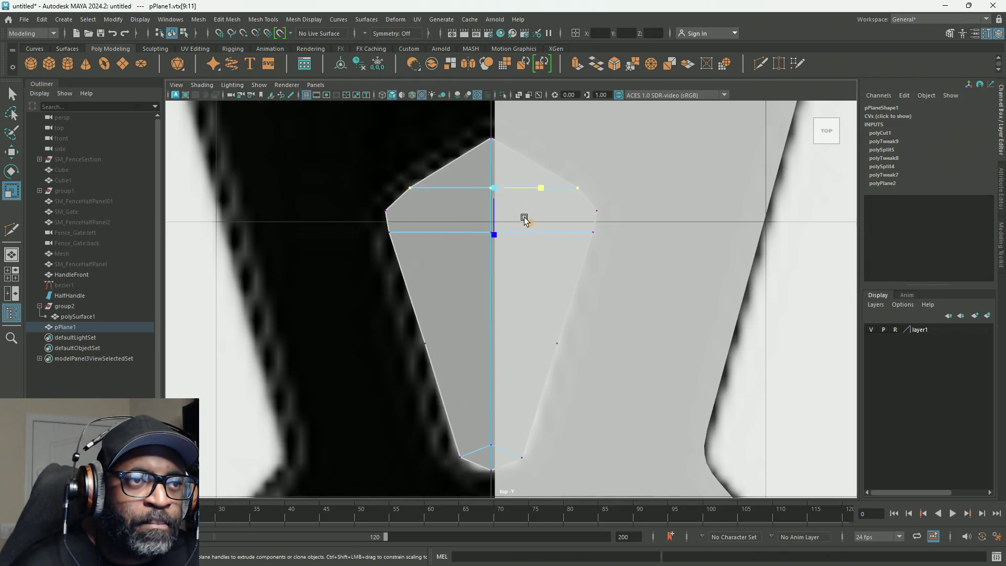
key("3")
left_click(495, 234)
key("1")
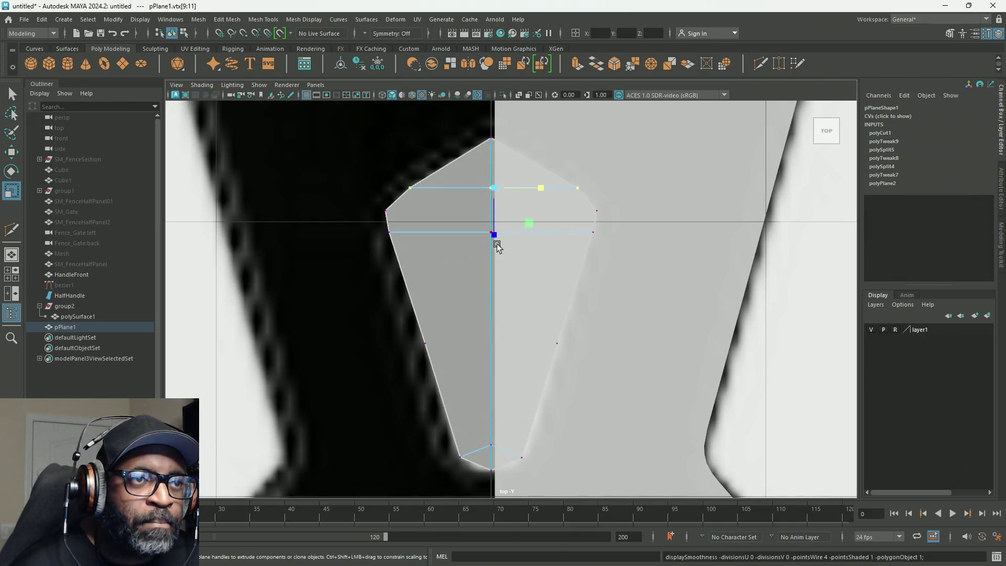
key("w")
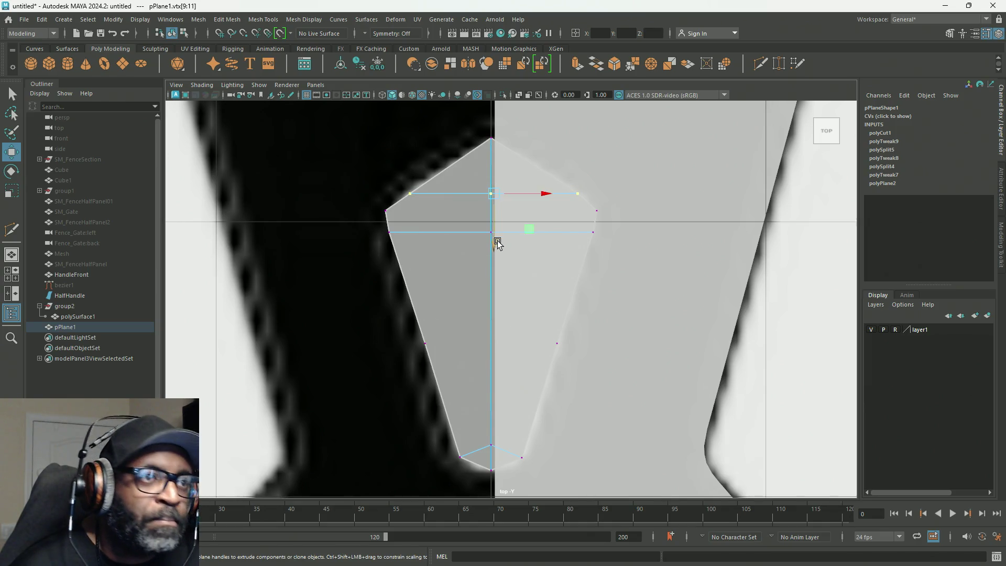
key("r")
left_click_drag(543, 196, 547, 211)
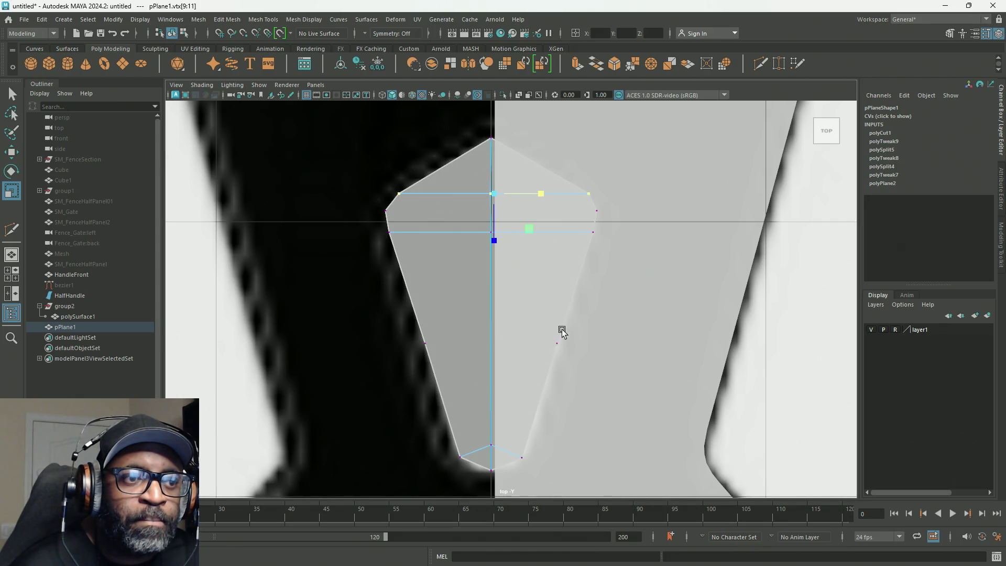
middle_click_drag(557, 343, 552, 312, "alt")
scroll(552, 284, "down", 2)
scroll(549, 283, "up", 2)
middle_click_drag(557, 281, 558, 292, "alt")
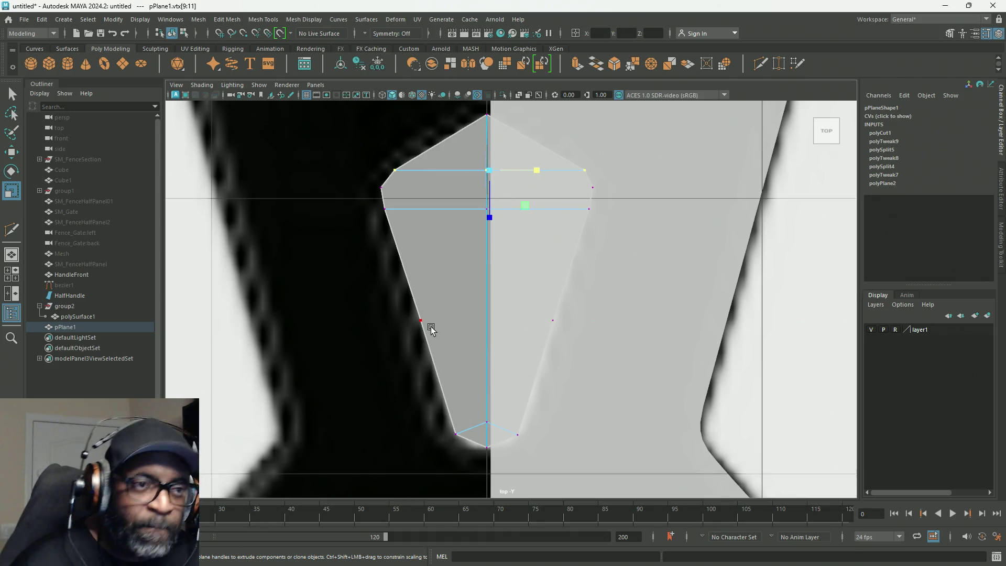
right_click_drag(480, 266, 512, 288)
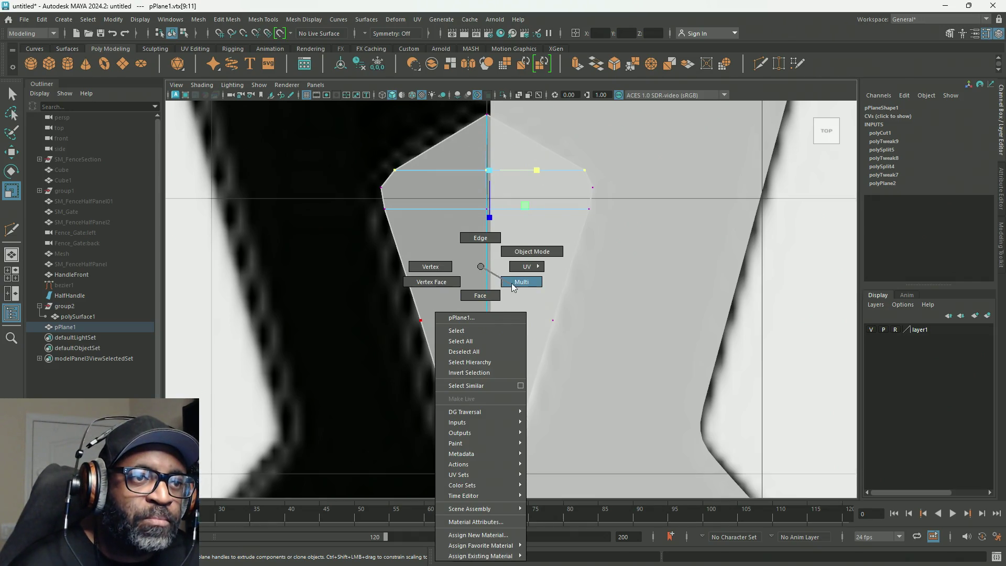
Try selecting the left slanted-side vertex and clear the accidental HalfHandle curve selection.
left_click(423, 321)
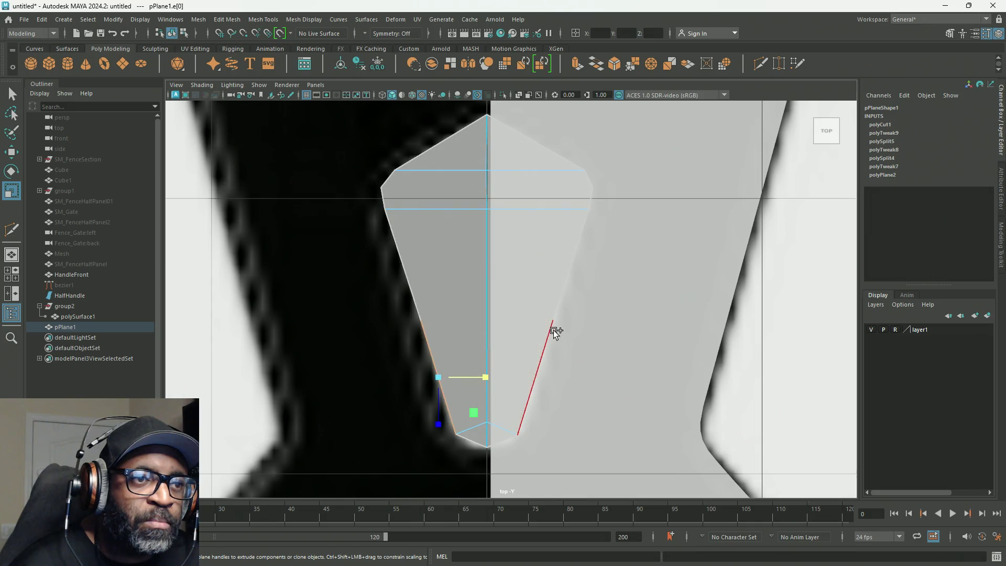
left_click(420, 319)
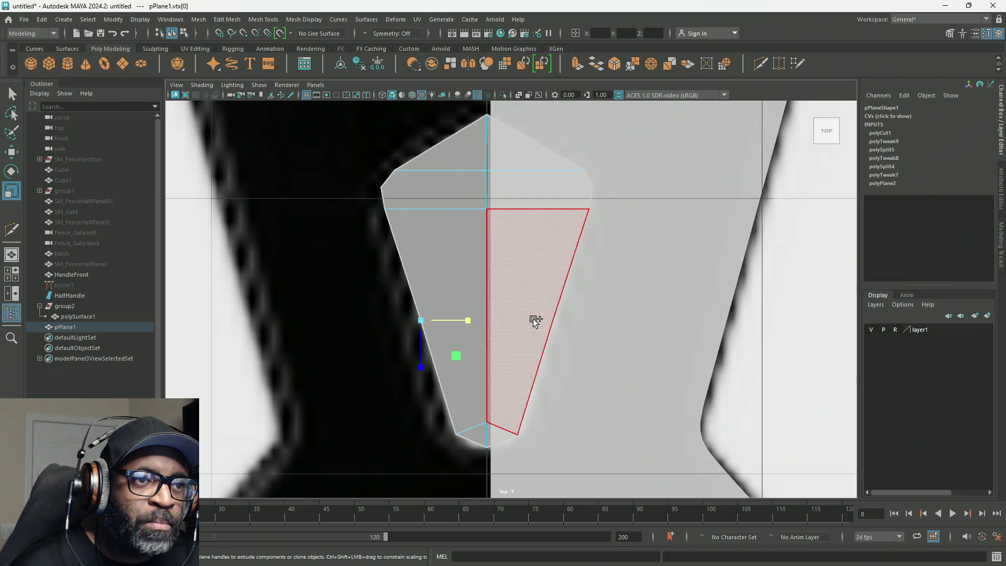
left_click_drag(489, 308, 553, 321)
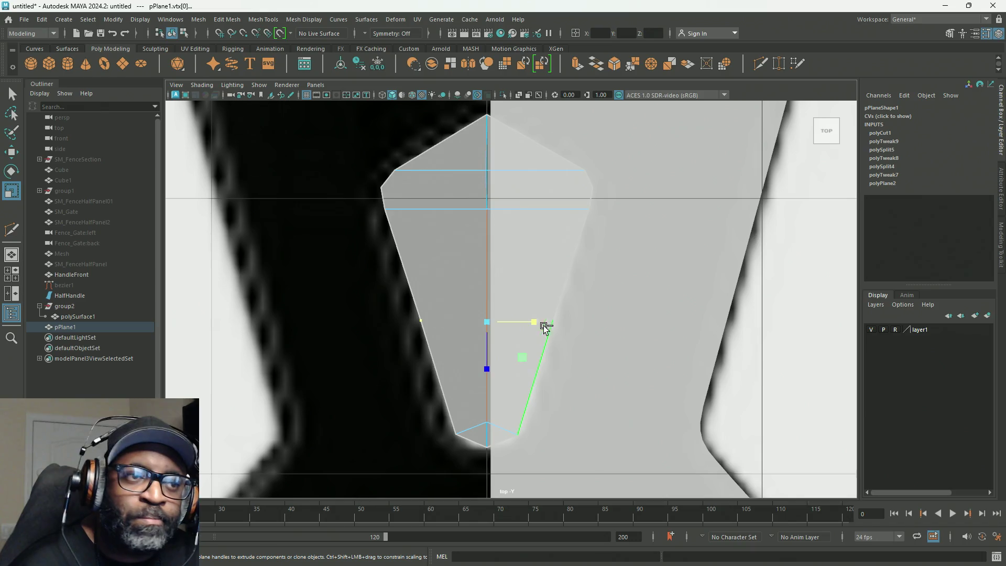
left_click(542, 352)
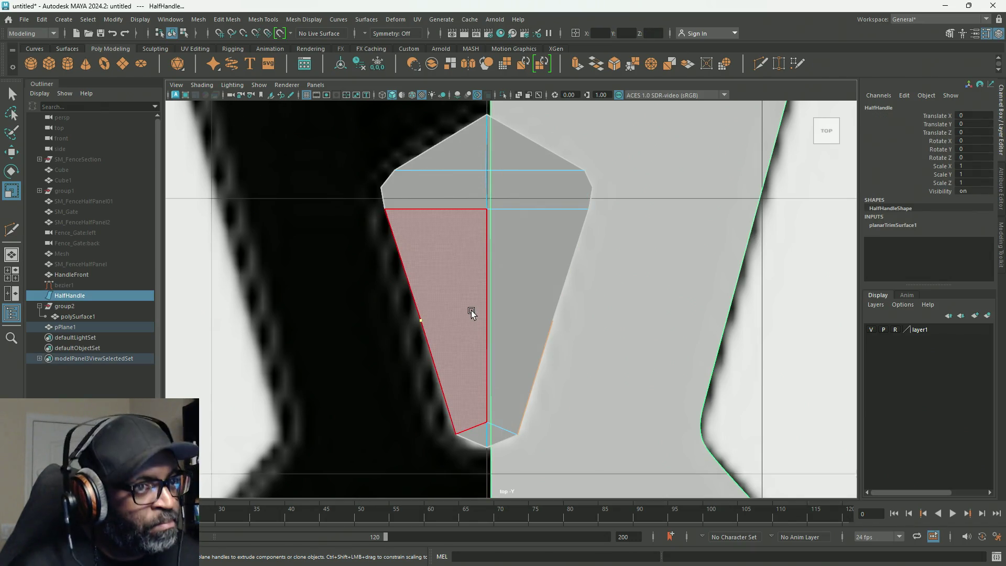
right_click_drag(475, 315, 513, 284)
left_click(309, 373)
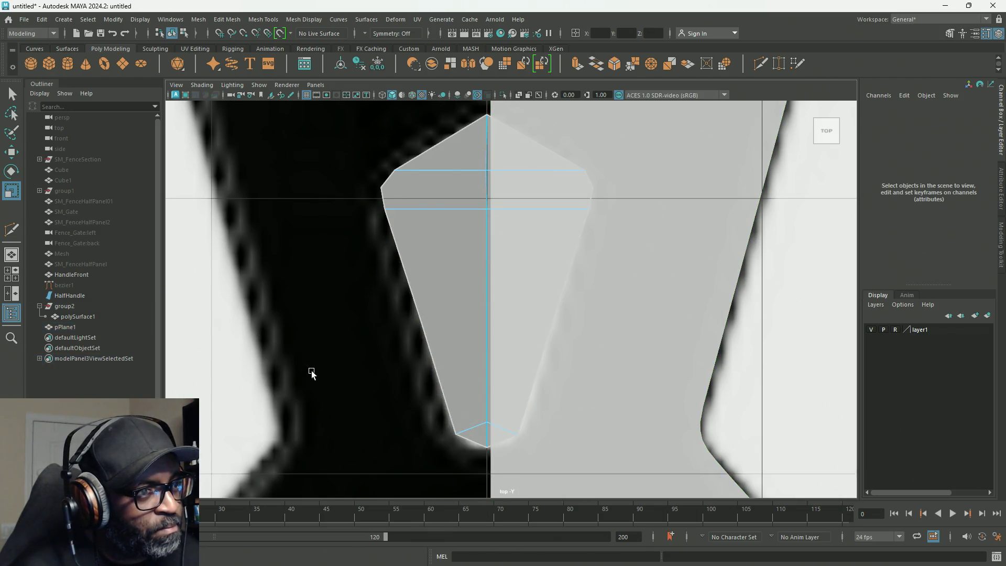
Select the mid-height vertices on both slanted sides and bring up the vertex marking menu.
left_click(421, 320)
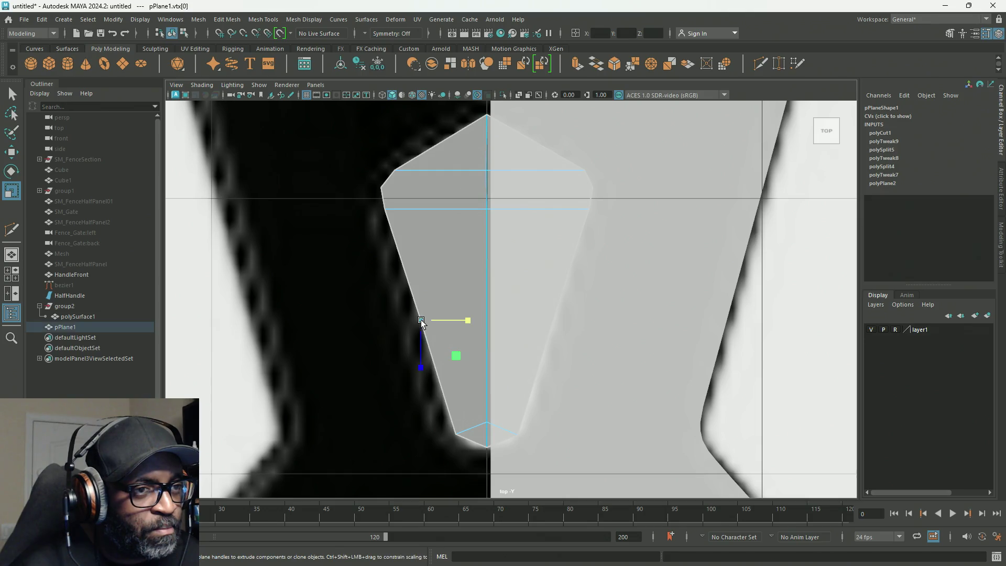
left_click(485, 314, "shift")
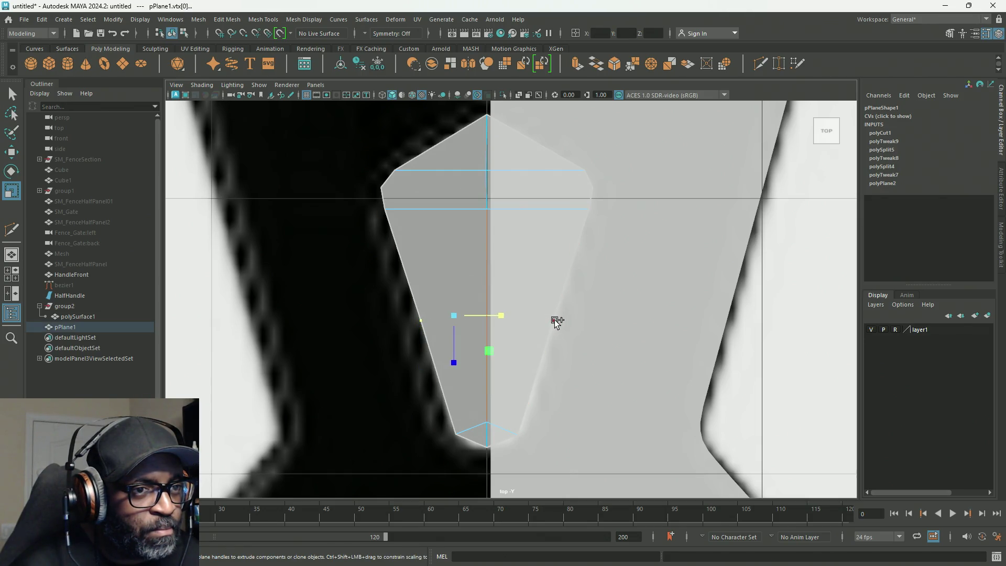
left_click(555, 321)
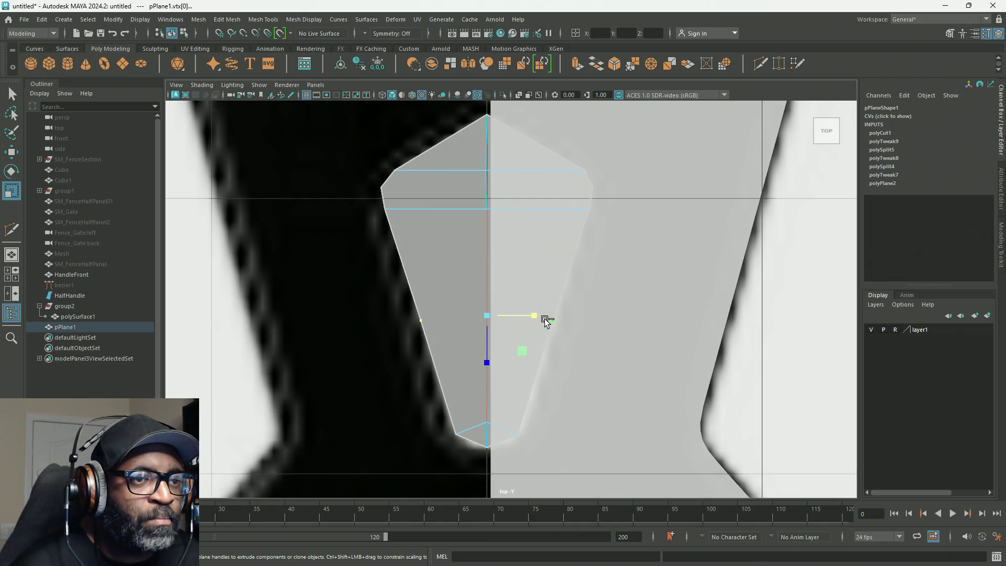
right_click_drag(545, 322, 554, 319, "shift")
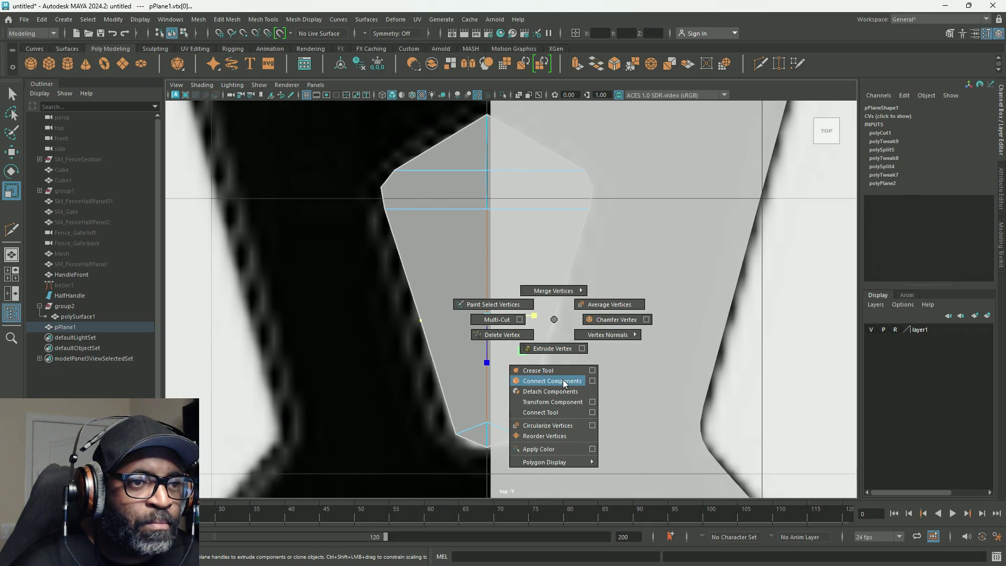
Join the side vertices with an edge and cut a vertical edge just right of centre.
right_click_drag(560, 373, 562, 379, "shift")
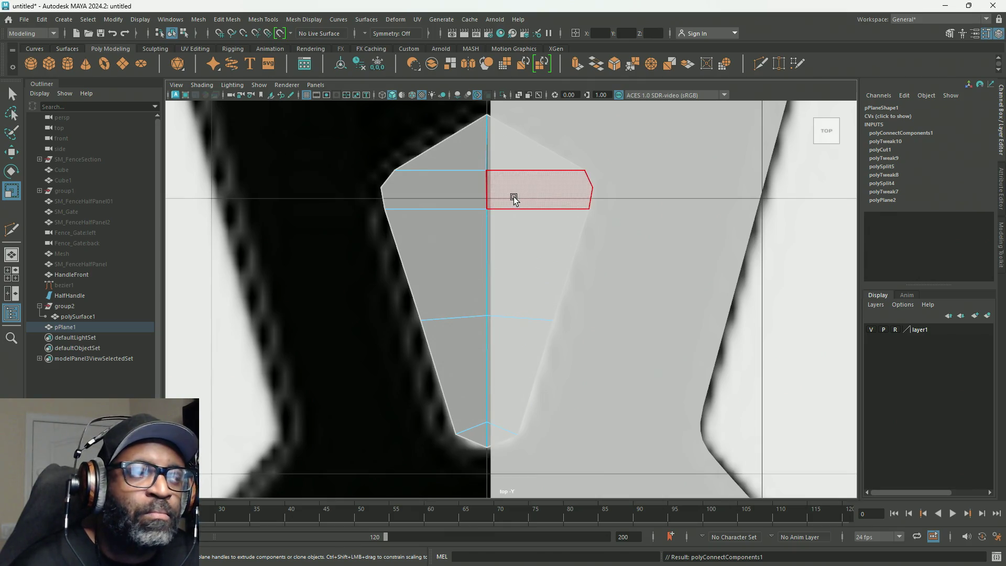
right_click_drag(513, 196, 511, 115, "shift")
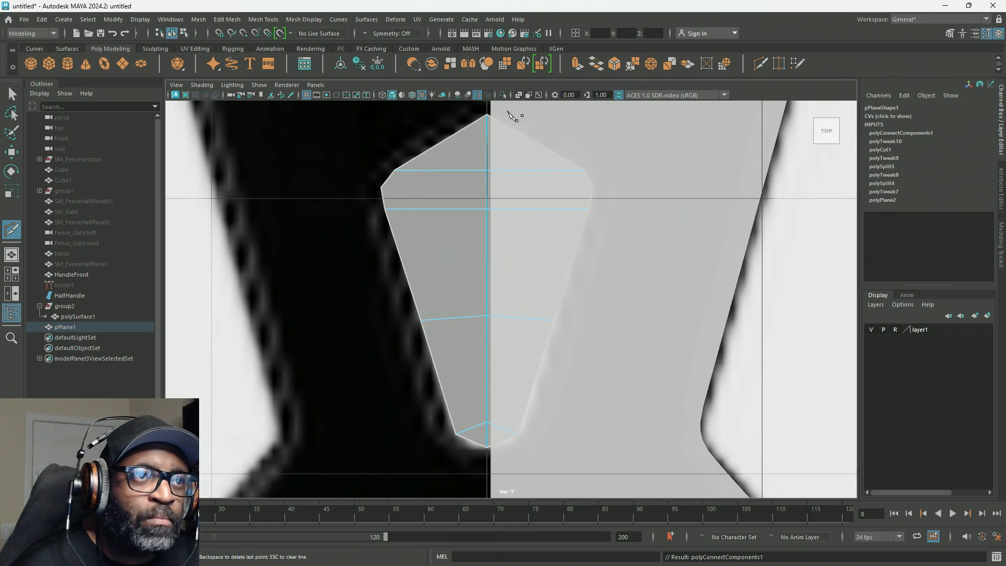
left_click(503, 448)
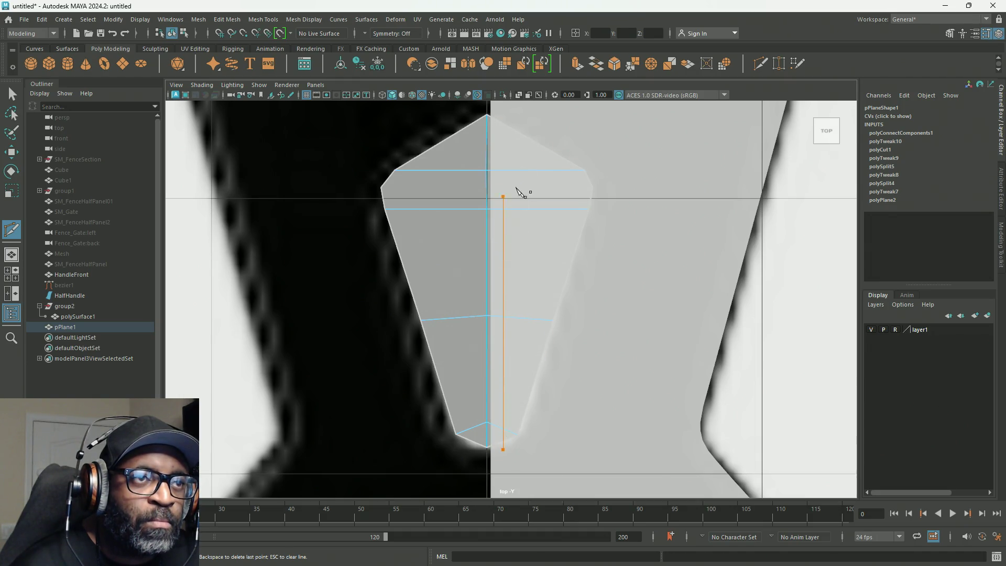
left_click(520, 110)
right_click(520, 109)
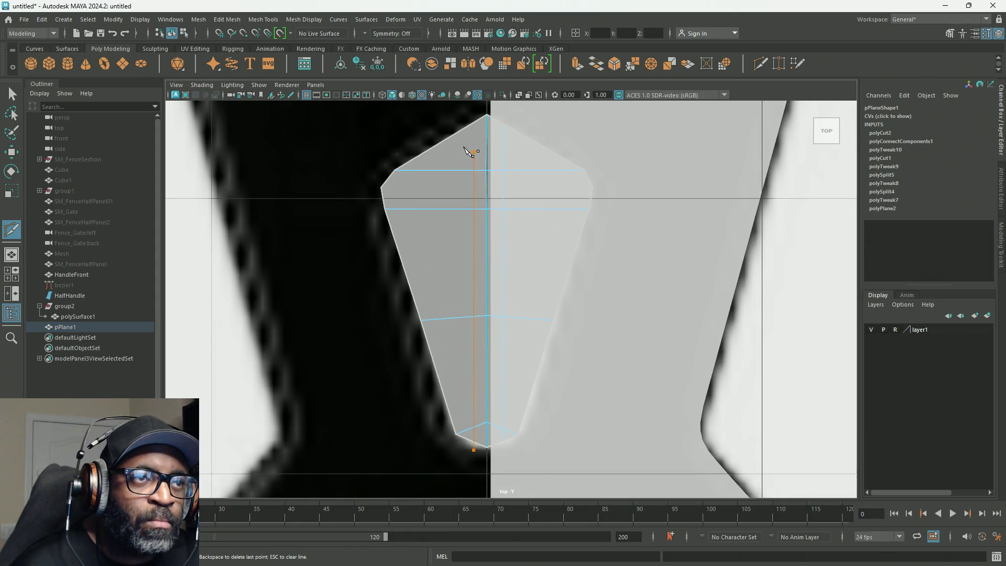
Cut a second vertical edge just left of centre and return to the Move tool.
left_click(469, 116)
right_click(470, 116)
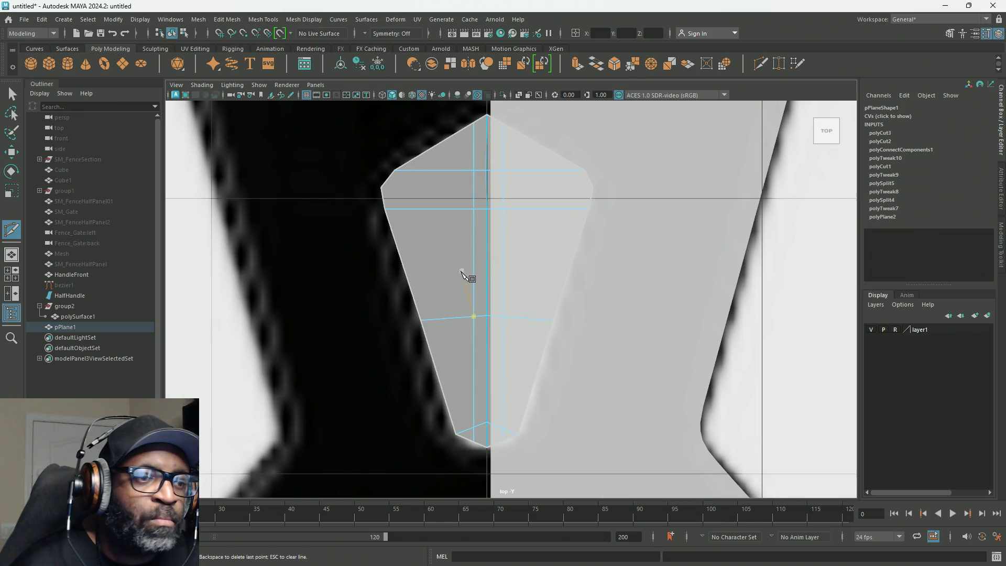
key("q")
key("w")
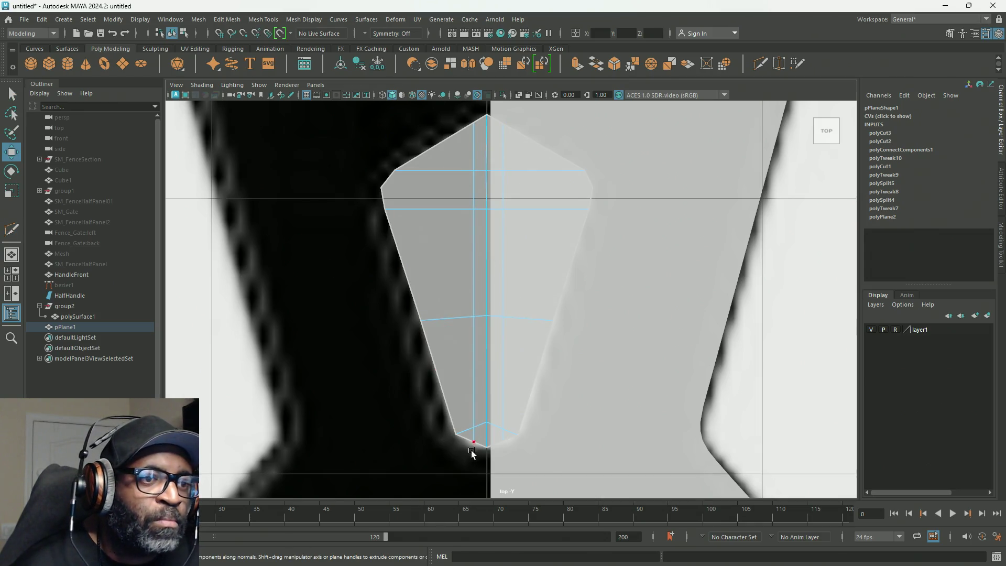
Shift a bottom vertex left onto the centre line and select the top vertices.
right_click_drag(505, 406, 463, 270)
left_click(490, 451)
middle_click_drag(477, 444, 493, 472)
left_click_drag(489, 483, 489, 488)
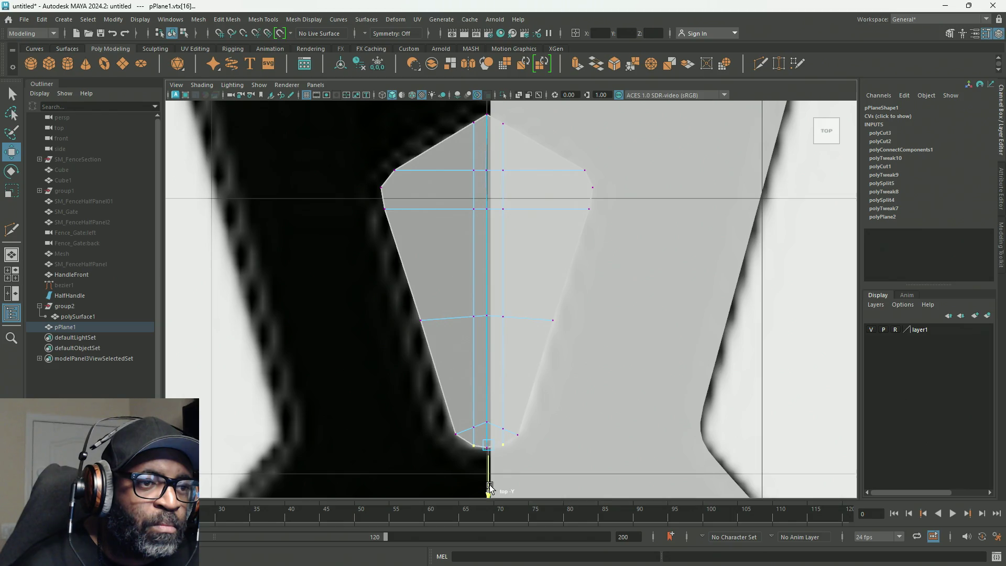
middle_click_drag(560, 282, 572, 319, "alt")
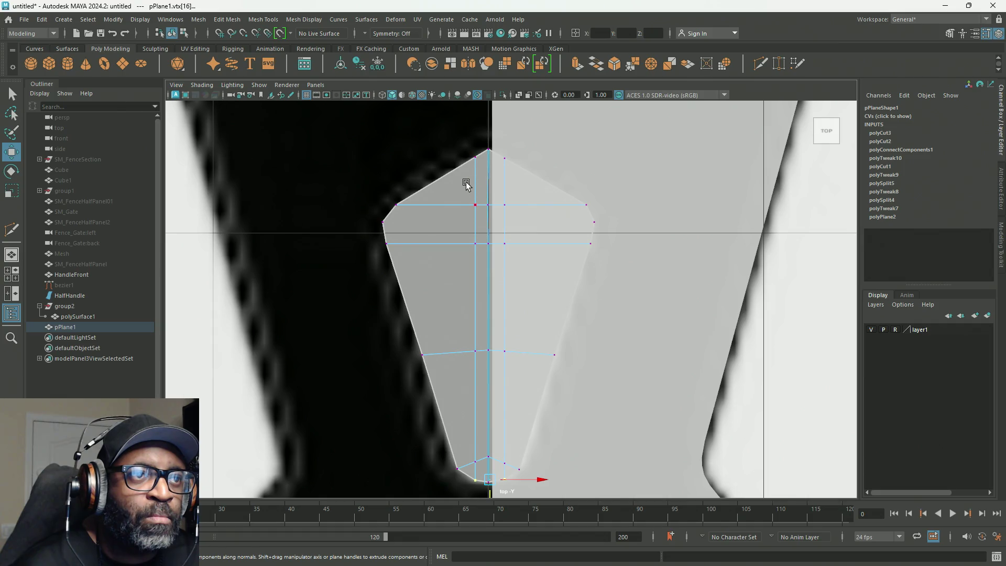
left_click(475, 158)
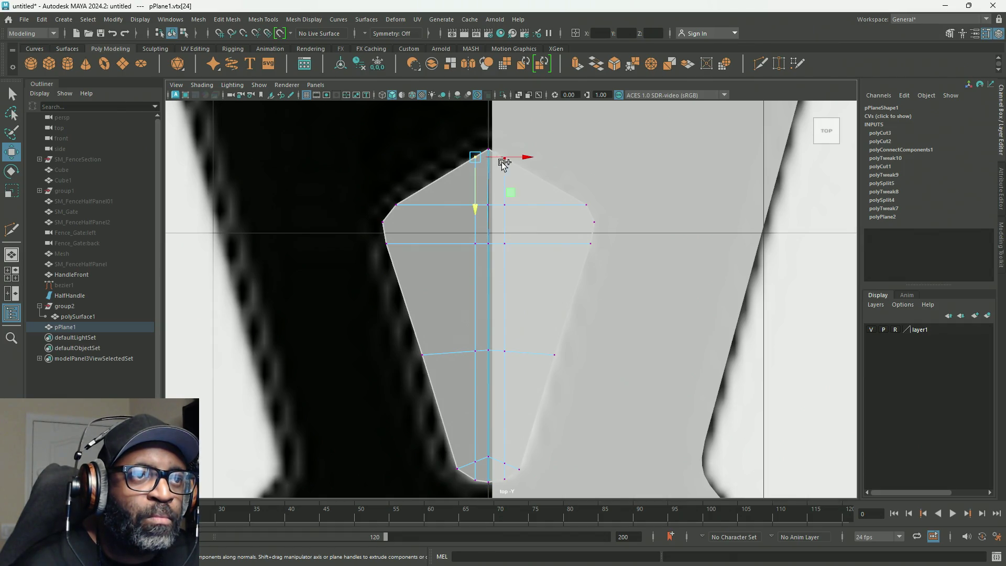
left_click(497, 166)
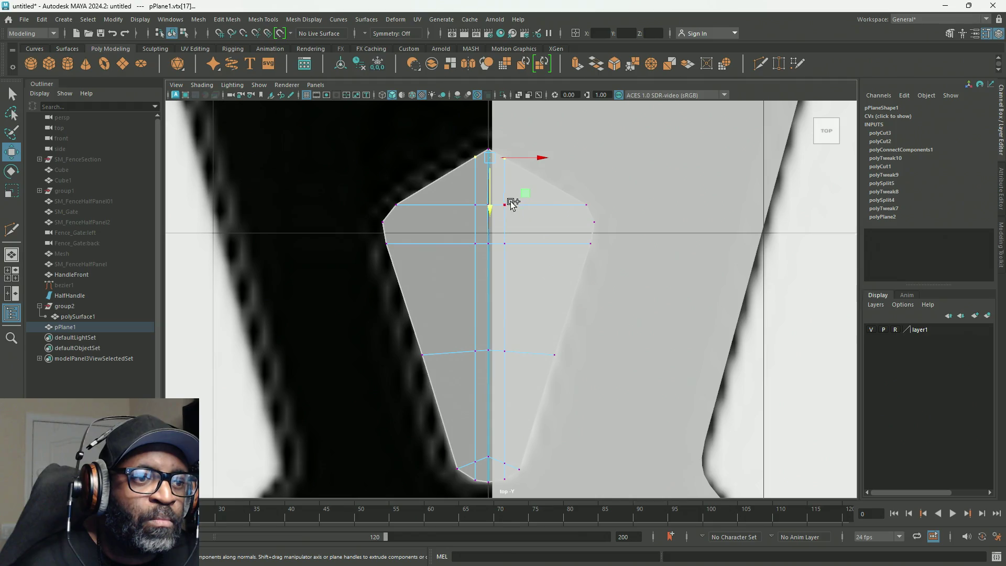
left_click_drag(488, 214, 489, 213)
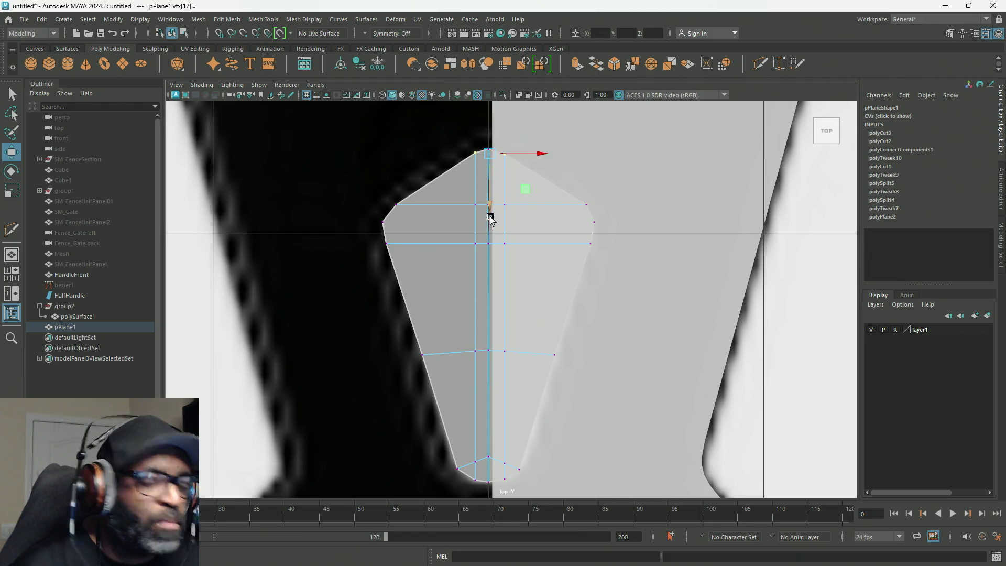
Toggle smooth preview to check the shape, then select the vertex row below the top.
key("2")
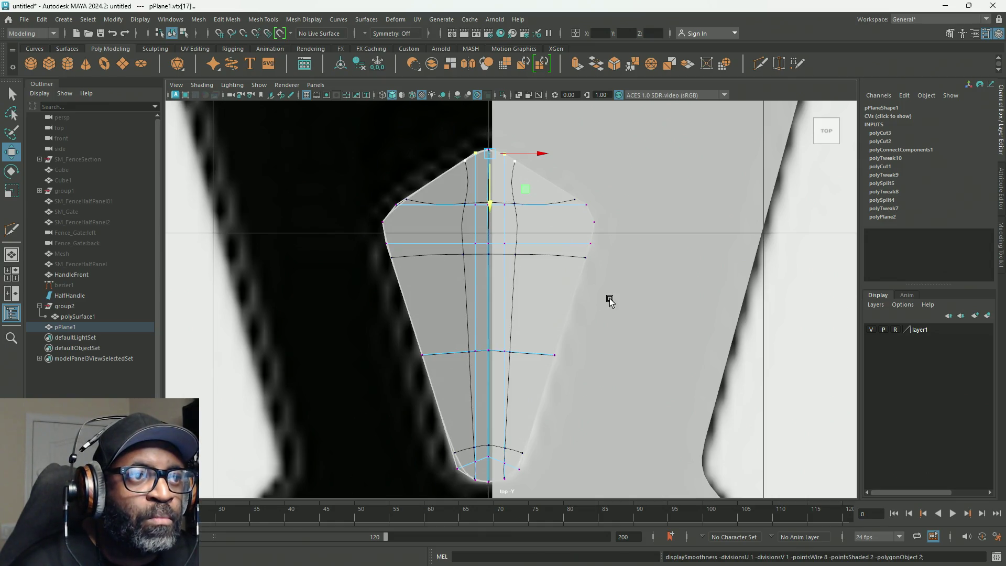
key("3")
key("2")
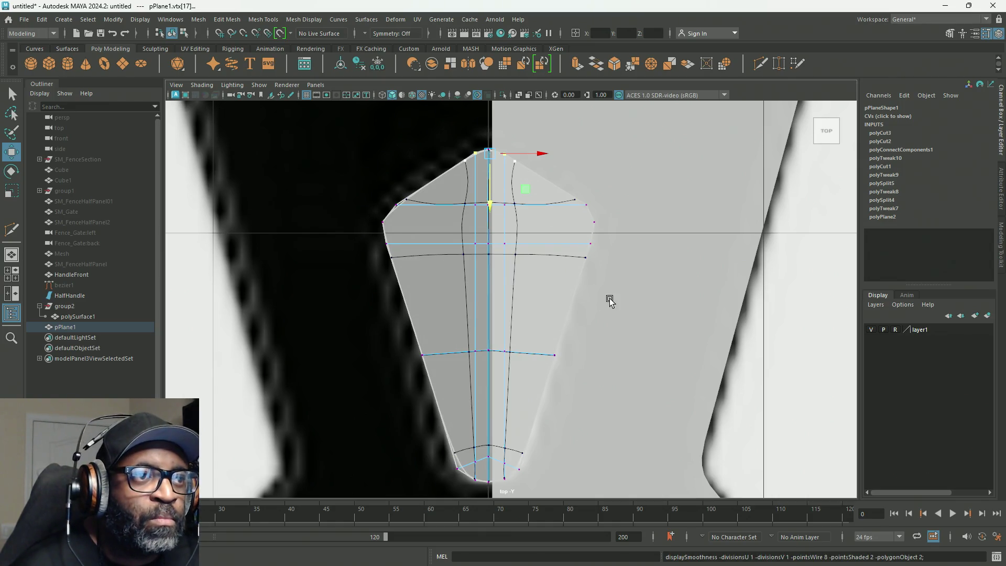
key("3")
key("2")
key("1")
key("3")
key("2")
key("1")
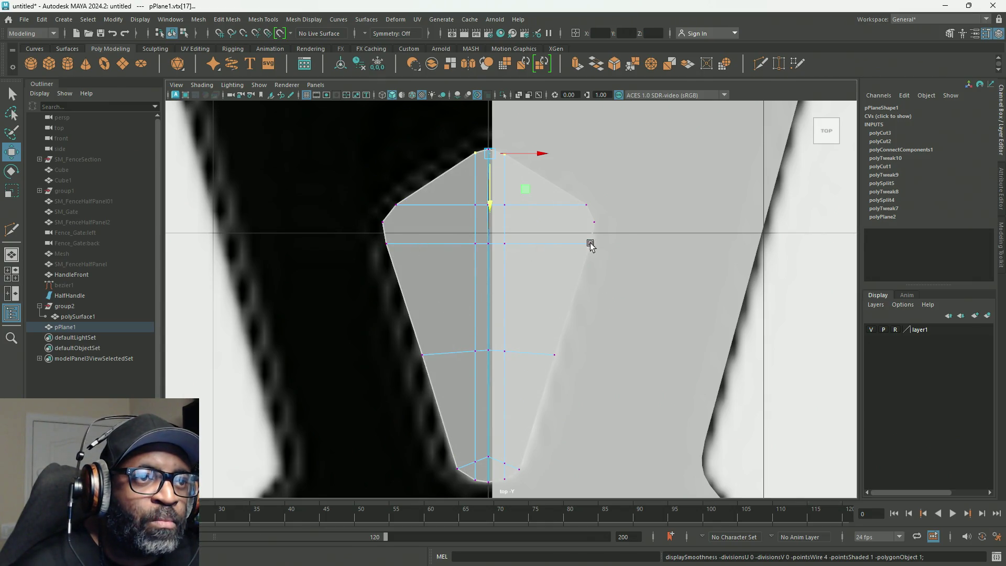
left_click_drag(605, 230, 334, 274)
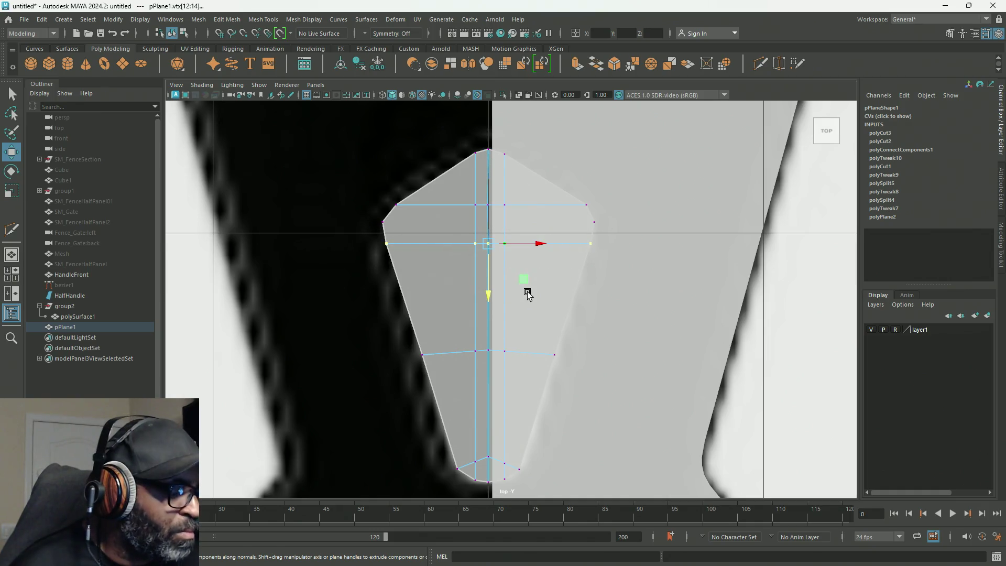
Scale the selected middle vertex row and switch the plane to edge mode.
key("r")
left_click_drag(487, 292, 486, 239)
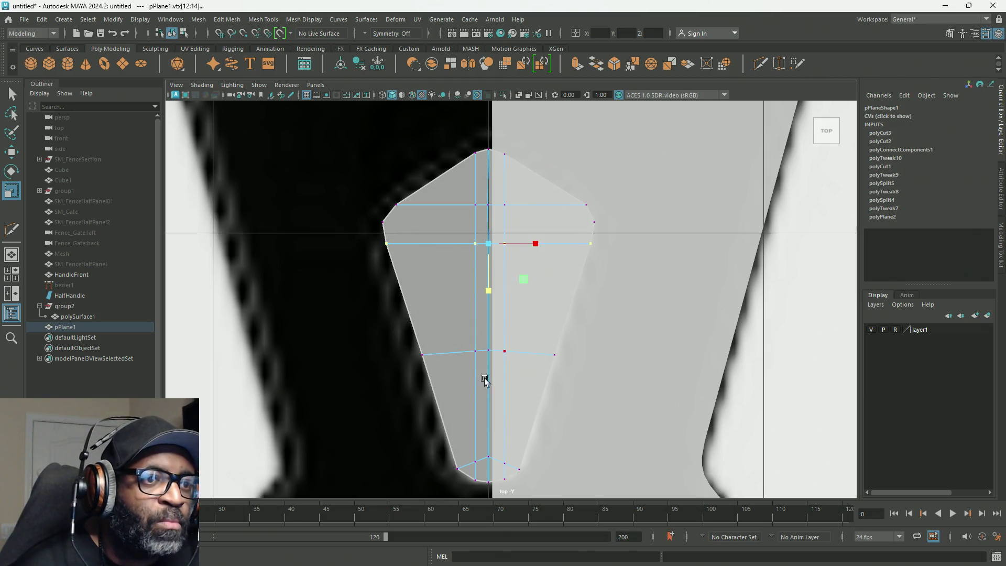
middle_click_drag(536, 374, 558, 330, "alt")
scroll(457, 335, "up", 1)
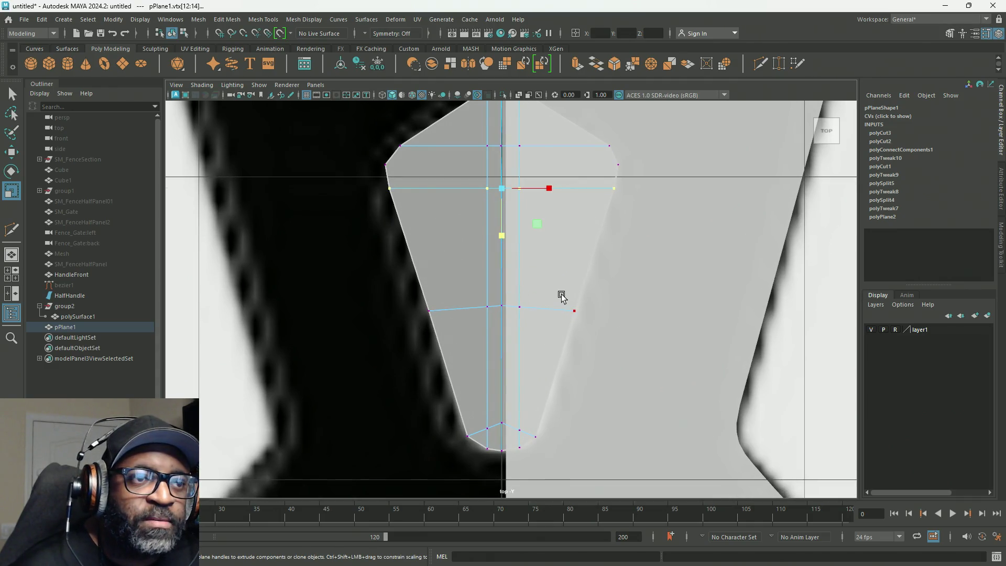
right_click_drag(558, 304, 557, 233)
Delete the lower horizontal edge and the diagonal boundary edge to simplify the cage.
left_click(551, 312)
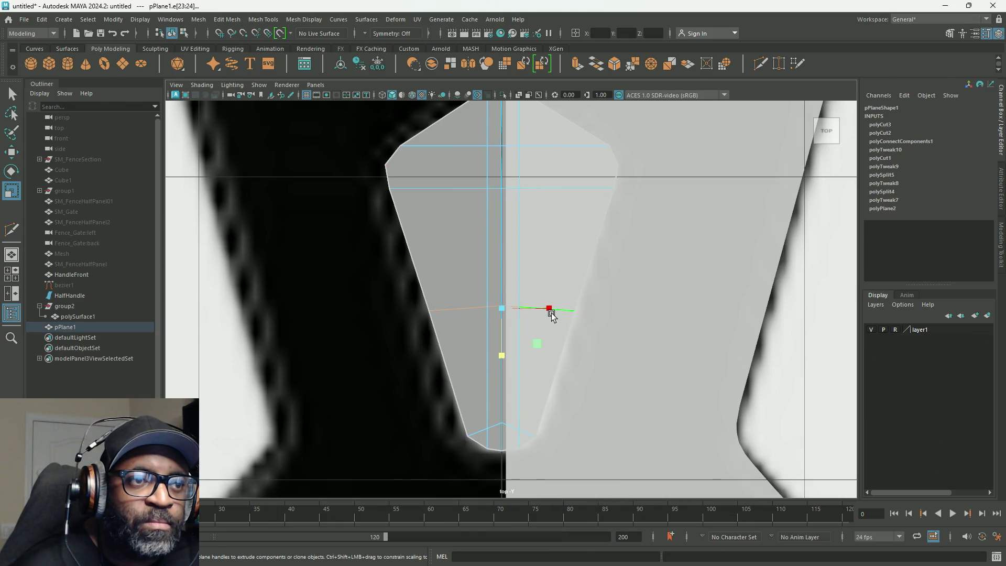
left_click(571, 316, "shift")
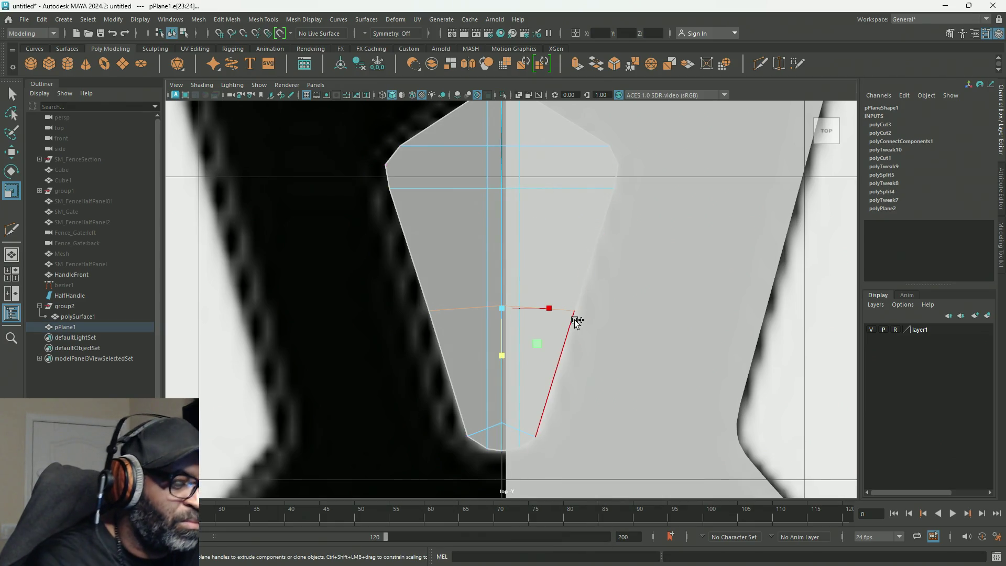
left_click(577, 315, "shift")
key("Delete")
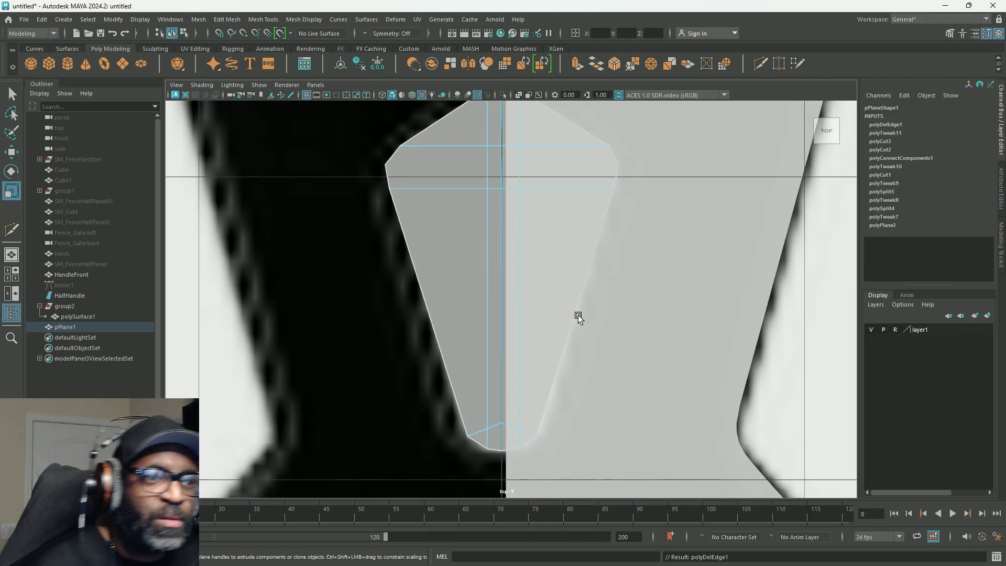
left_click(578, 316)
right_click_drag(512, 269, 443, 270)
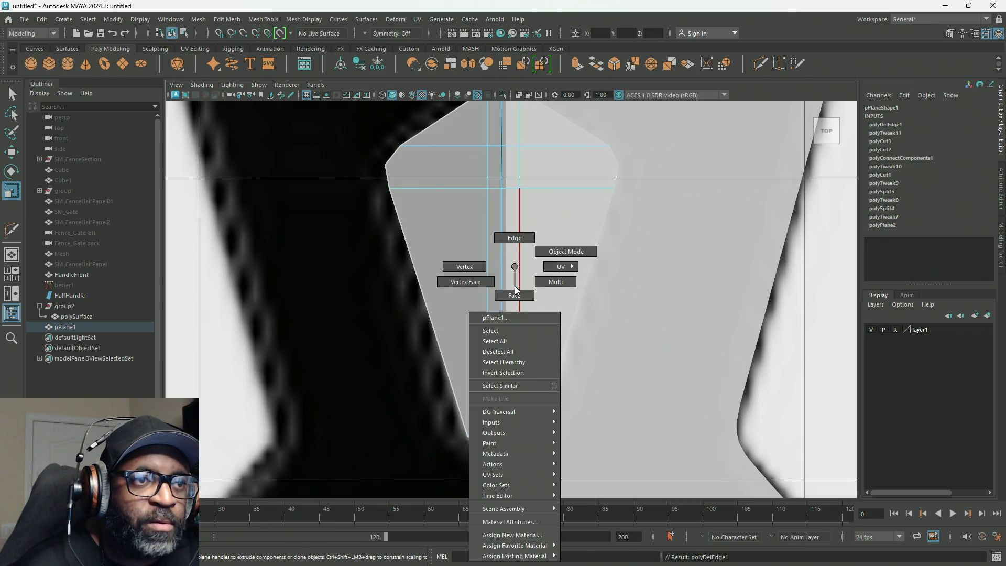
scroll(534, 281, "down", 3)
scroll(537, 274, "up", 3)
Reselect the whole plane and flick its smooth-mesh preview on and off in the top view.
left_click_drag(475, 177, 494, 258)
right_click_drag(494, 257, 561, 222)
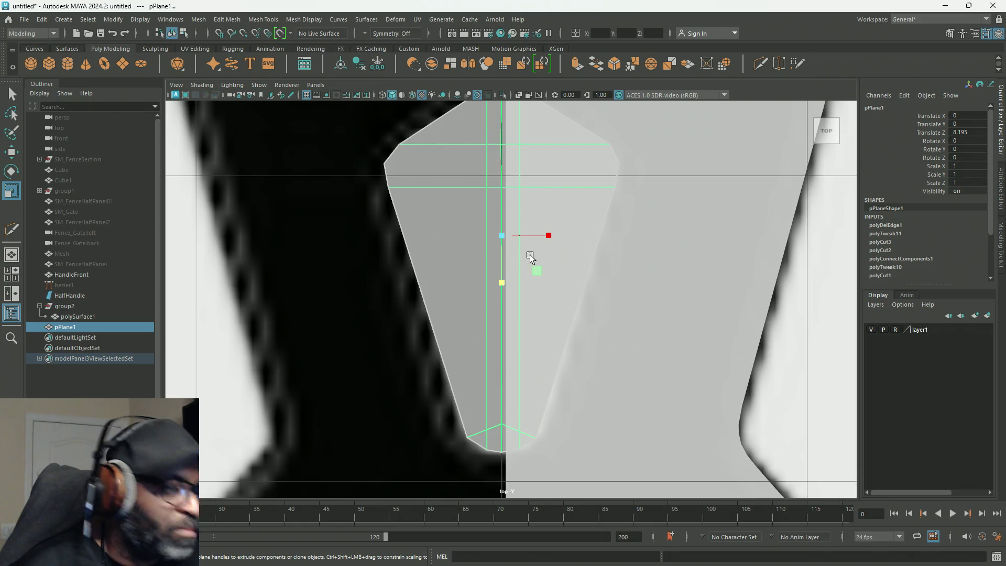
key("2")
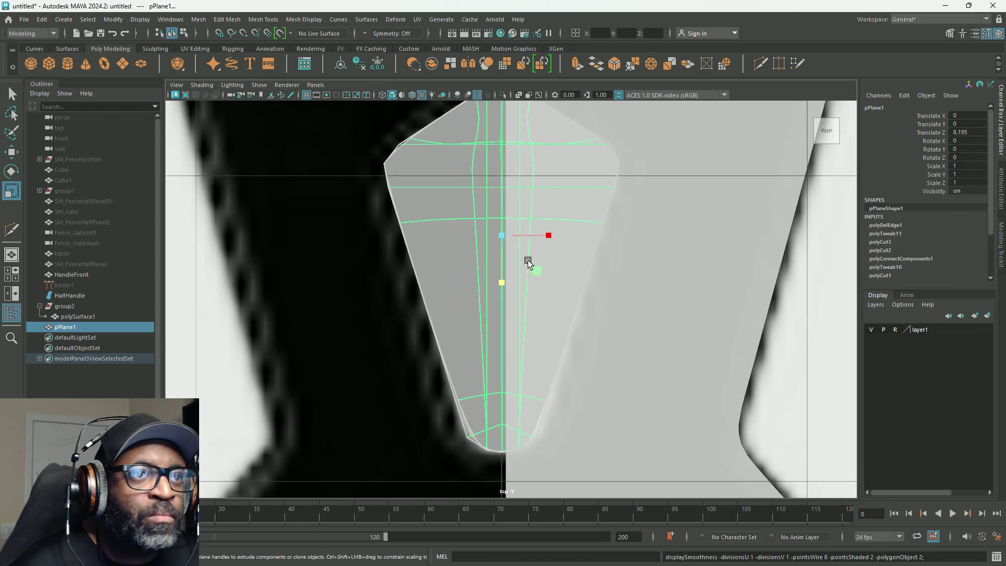
key("1")
key("2")
key("1")
Inspect the plane's smoothed and faceted shape from low, overhead and frontal perspective angles.
key("space")
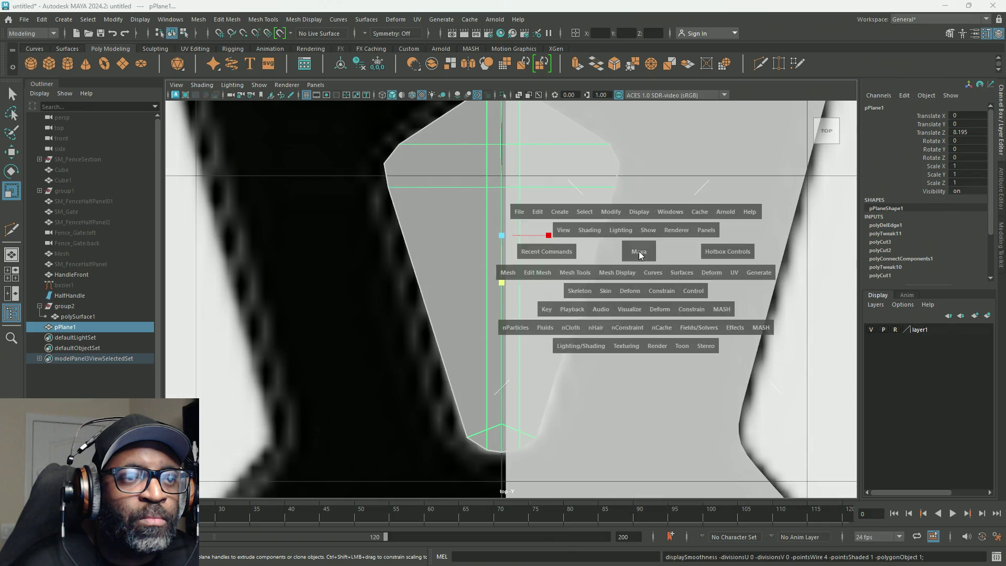
key("space")
left_click_drag(541, 300, 636, 240, "alt")
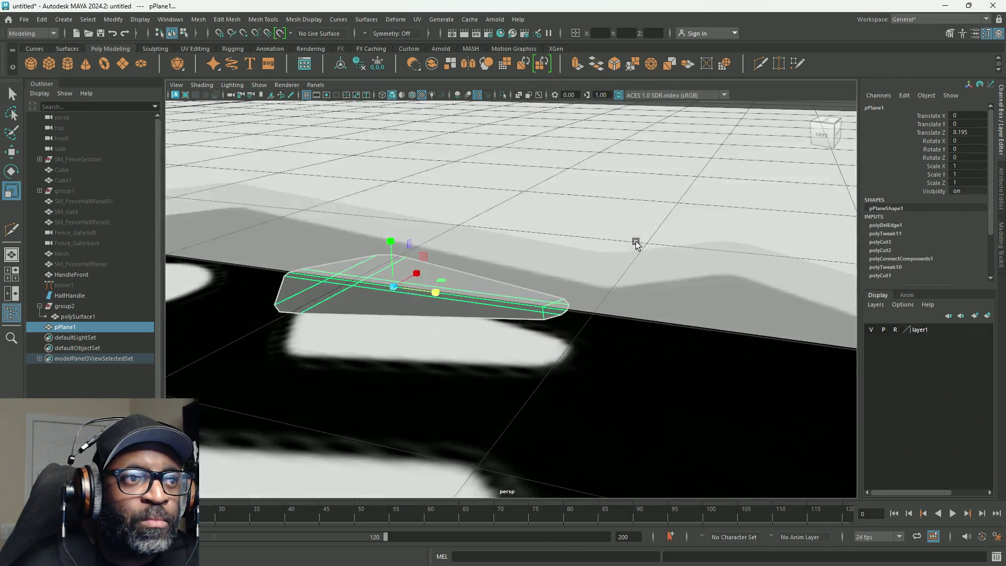
key("2")
mouse_move(569, 348)
left_mouse_down("alt")
mouse_move(640, 353)
mouse_move(646, 364)
mouse_move(508, 406)
mouse_move(519, 328)
left_mouse_up("alt")
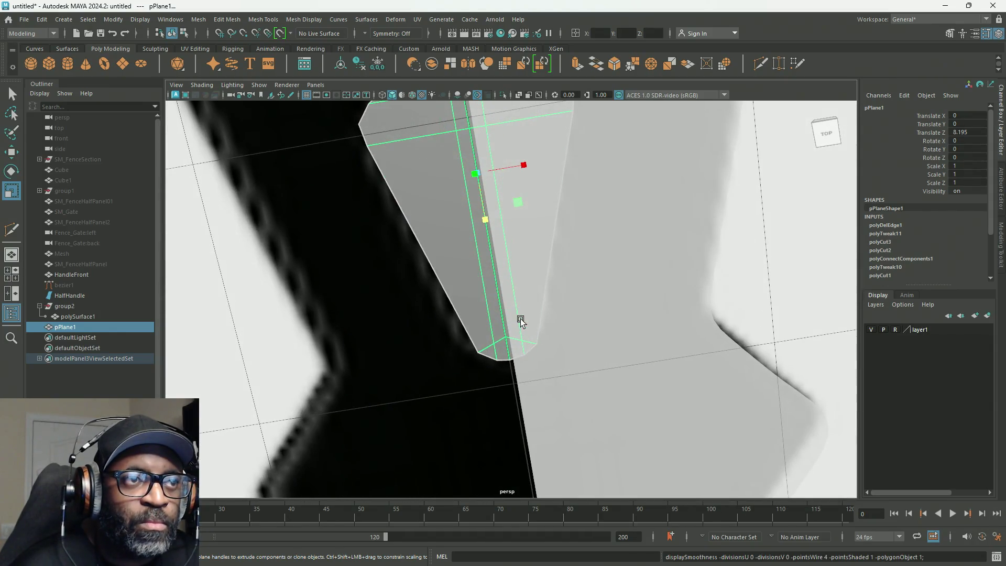
key("1")
mouse_move(553, 283)
left_mouse_down("alt")
mouse_move(516, 374)
mouse_move(541, 373)
left_mouse_up("alt")
key("2")
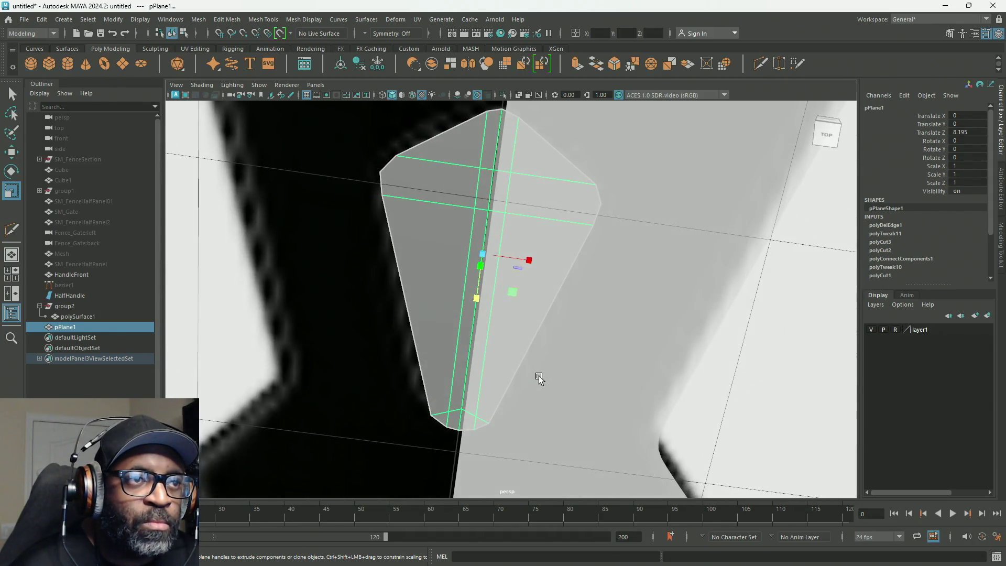
key("1")
key("2")
key("1")
left_click_drag(495, 326, 423, 293, "alt")
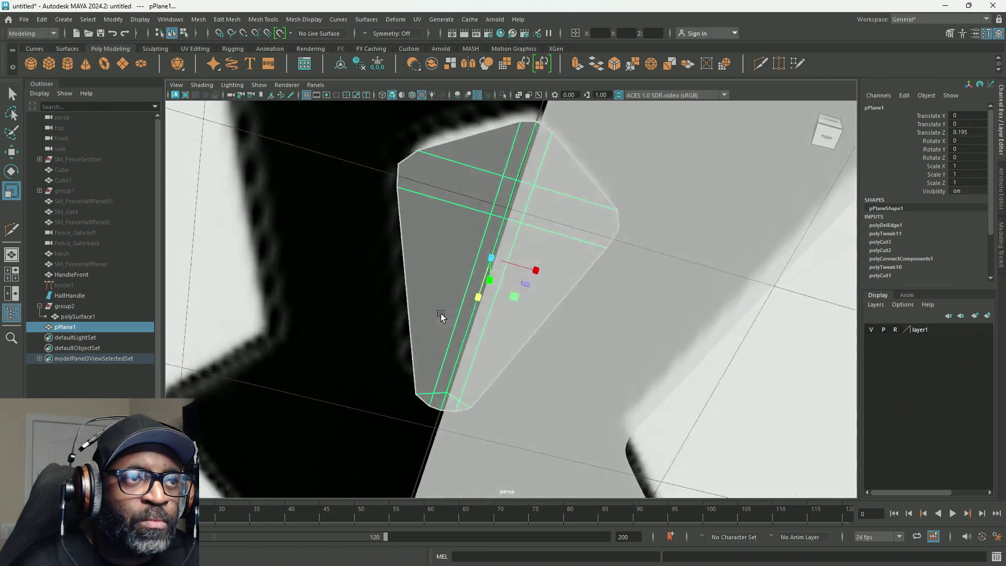
Return from the perspective panel to the single top view.
key("space")
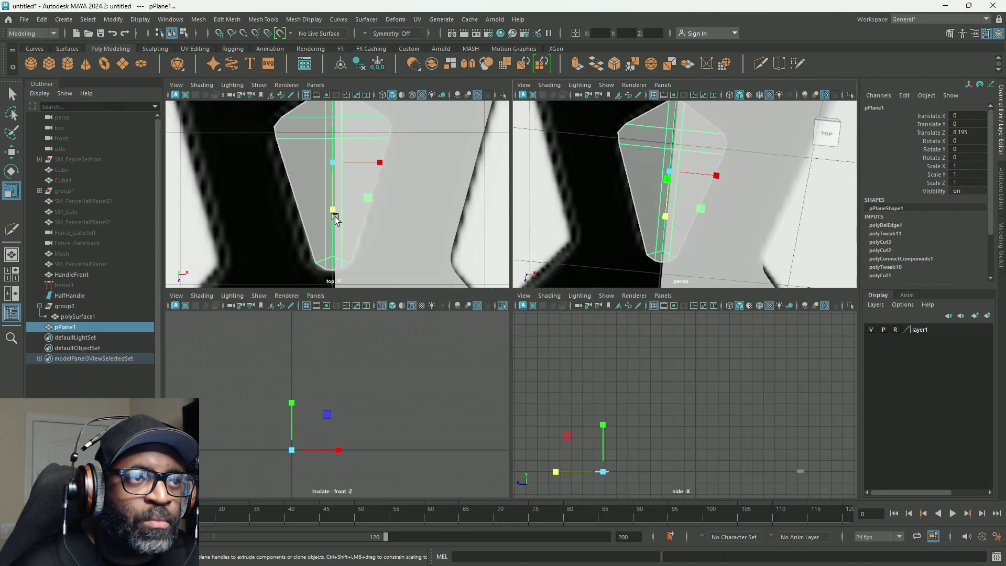
key("space")
Move the plane's left and right mid-height vertices onto the blade section outline.
right_click_drag(491, 217, 380, 236)
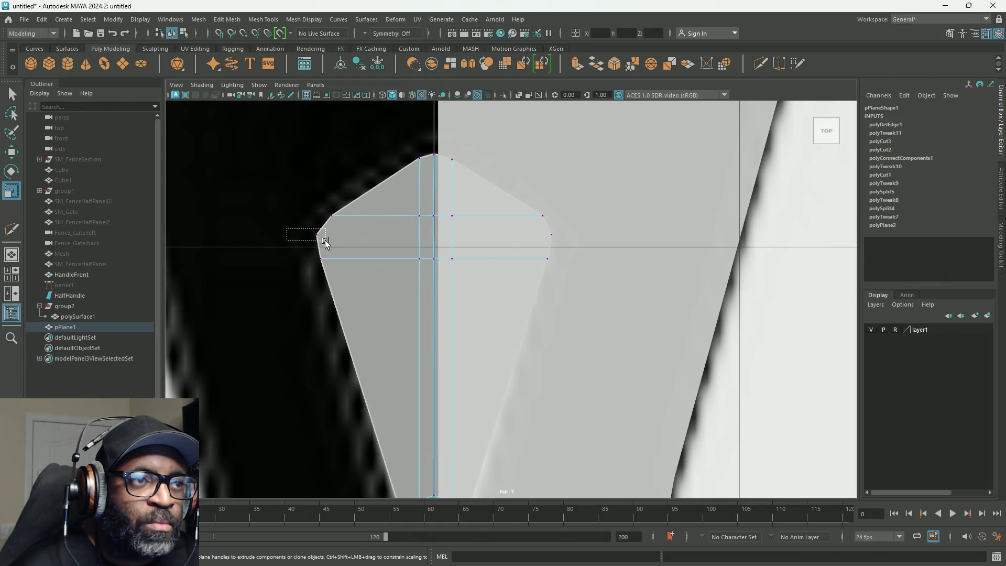
left_click_drag(324, 242, 326, 243)
left_click_drag(544, 242, 542, 245, "shift")
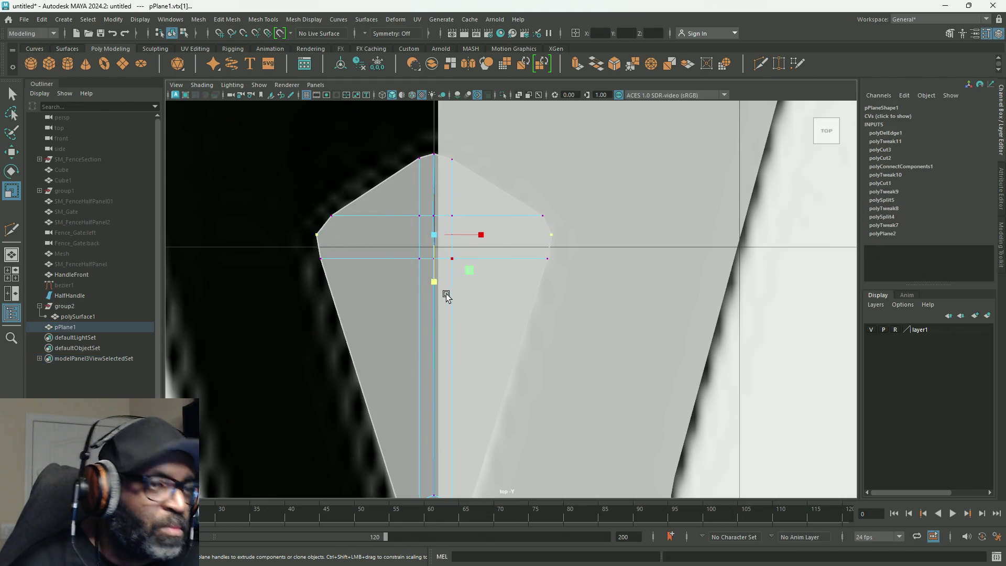
left_click_drag(437, 234, 466, 241)
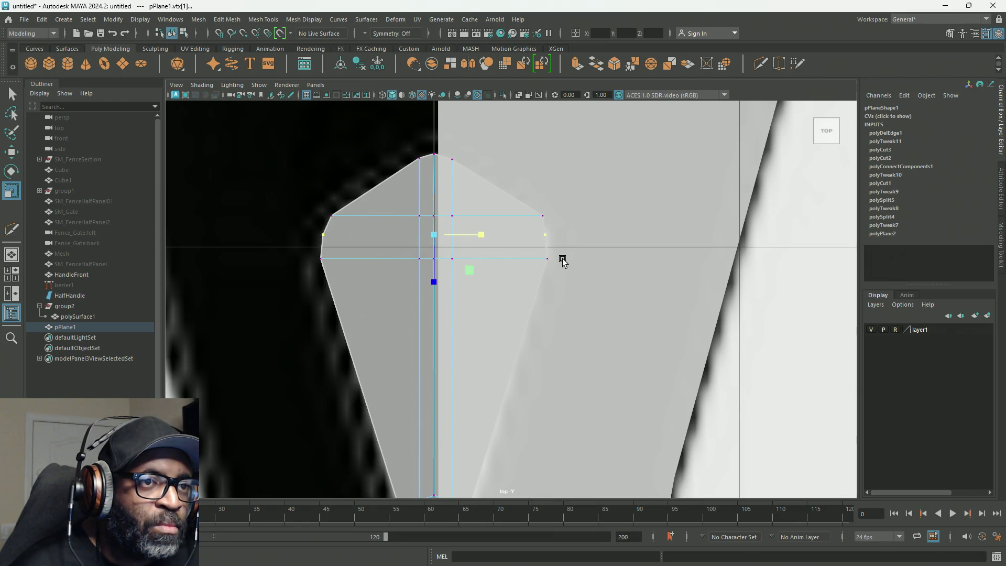
Narrow the lower vertex row inward along X to follow the outline.
left_click_drag(282, 252, 282, 252)
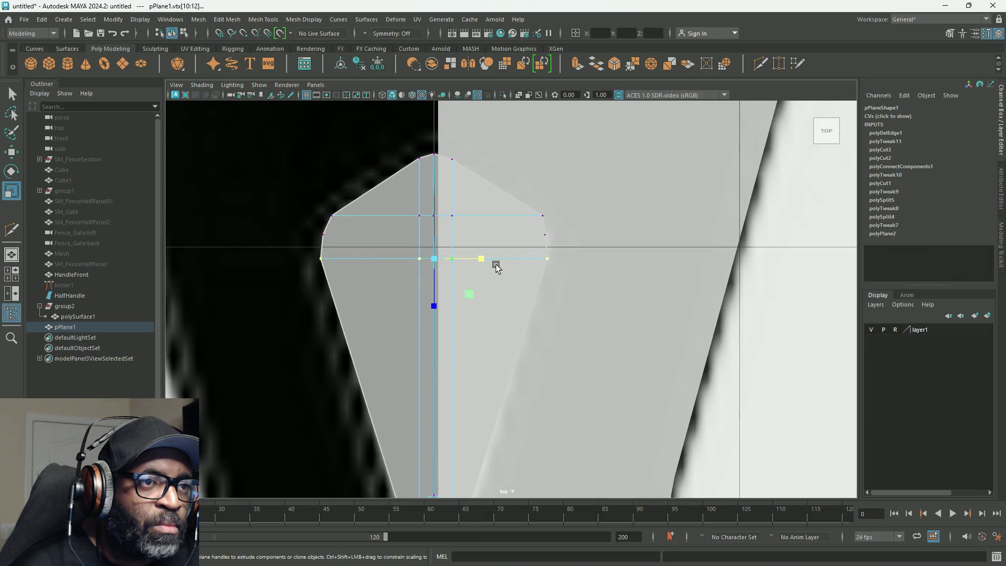
left_click_drag(485, 261, 483, 263)
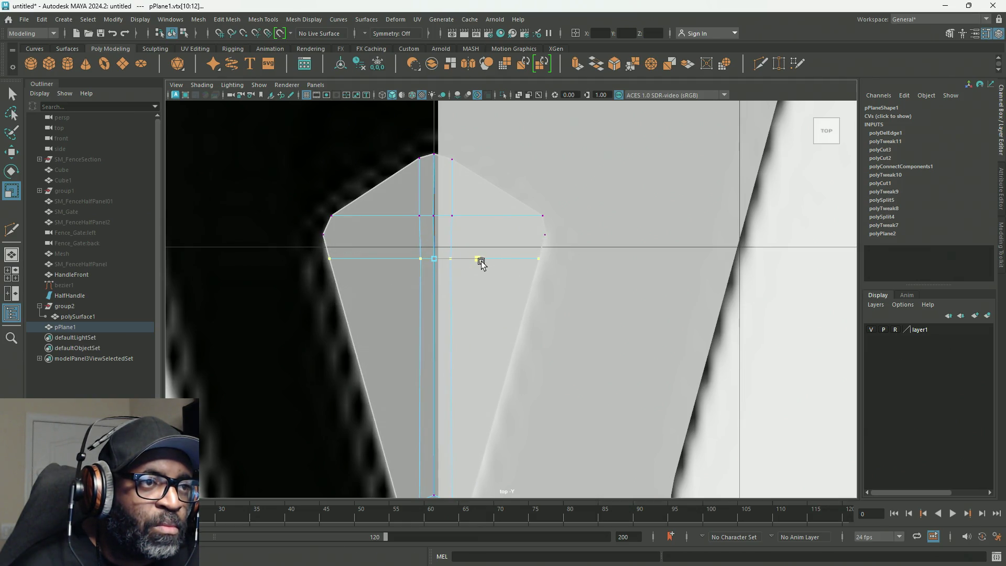
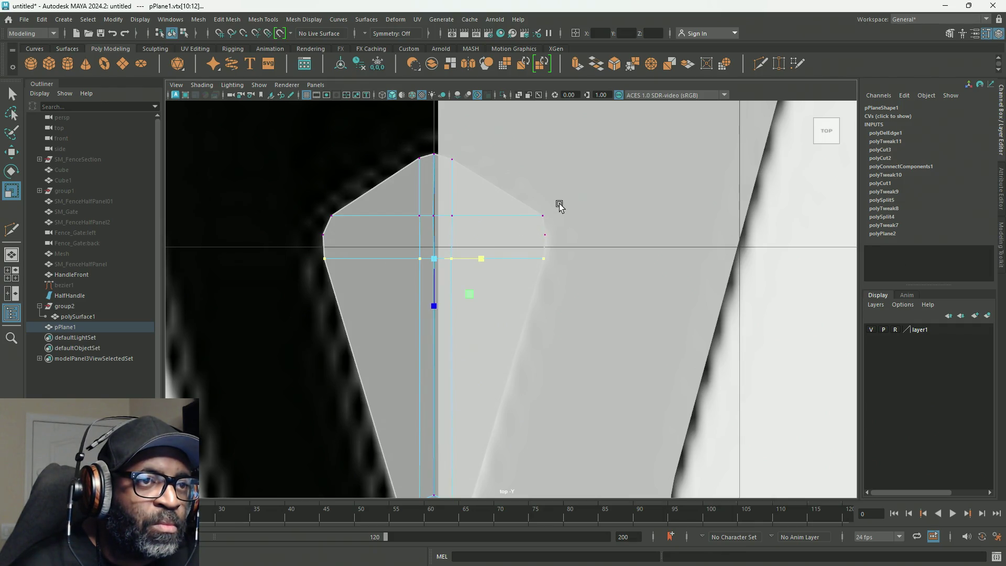
Scale the diamond block's upper vertex row inward in X and reposition its middle row, checking the smooth preview.
left_click_drag(292, 224, 293, 225)
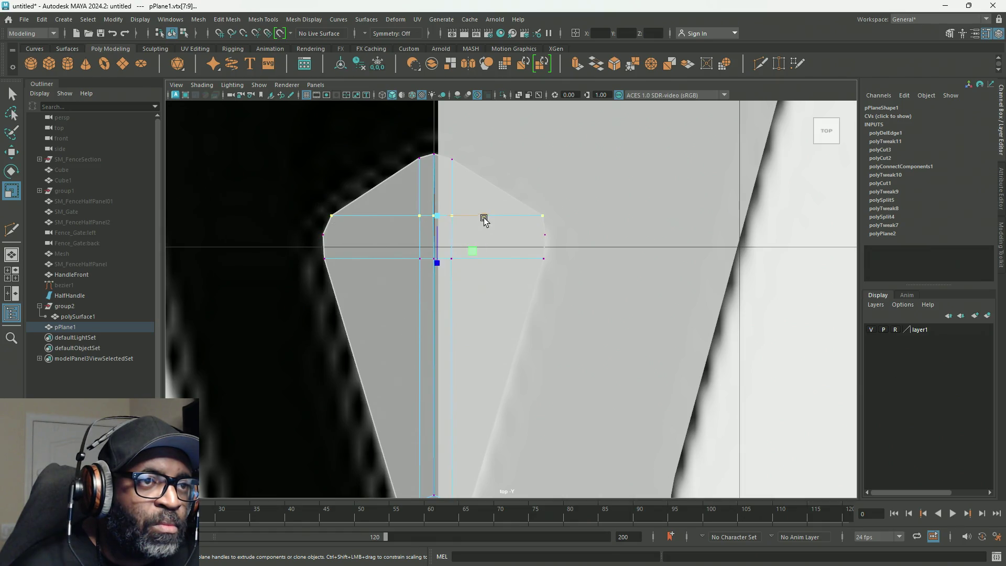
left_click_drag(483, 218, 481, 224)
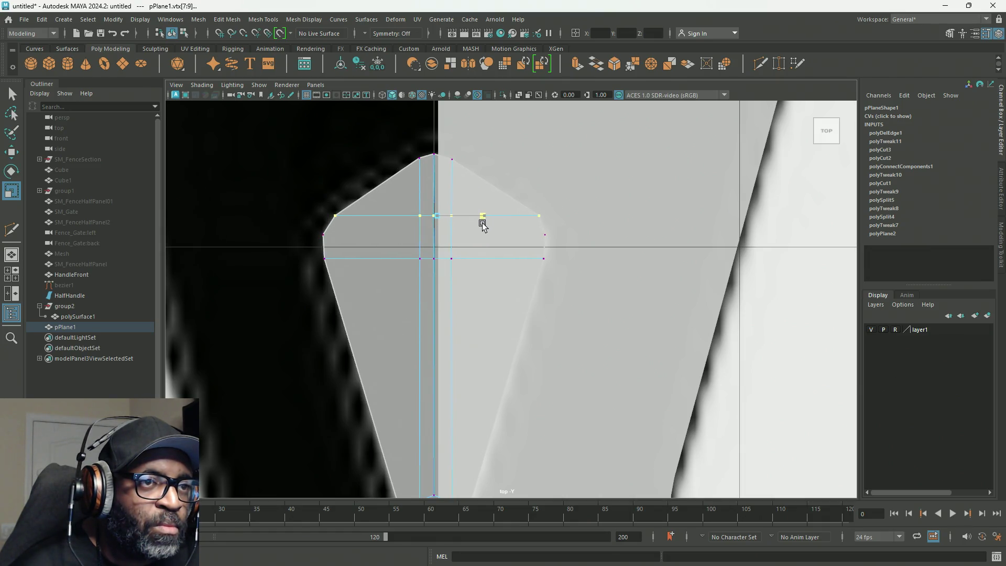
left_click_drag(324, 246, 325, 244)
key("w")
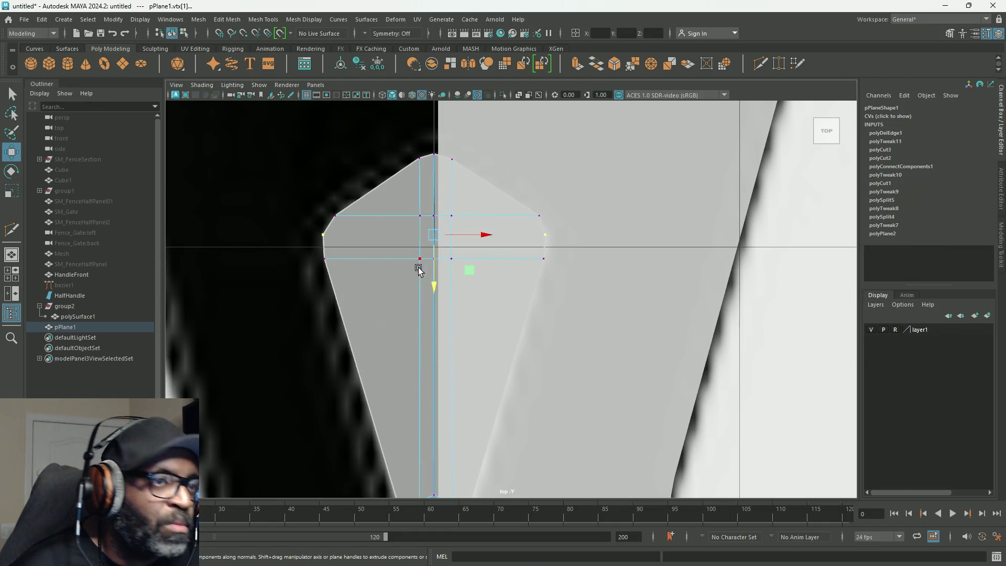
left_click_drag(435, 283, 434, 285)
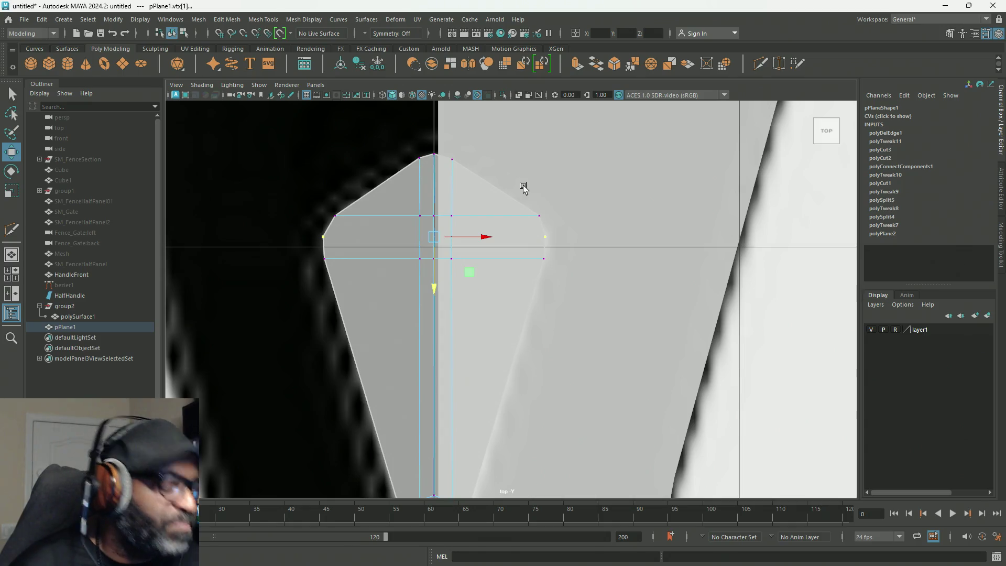
key("3")
key("1")
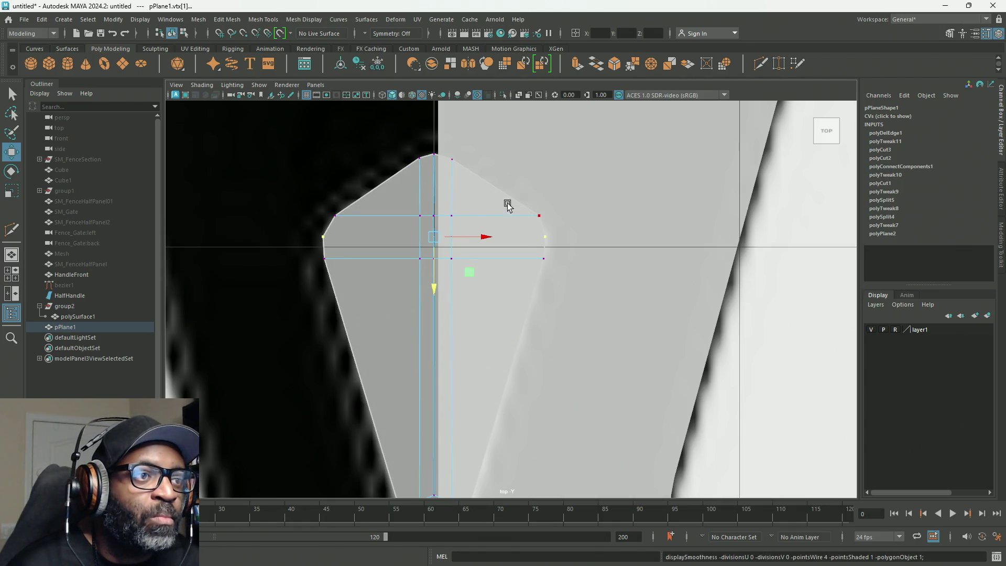
Connect Components across the chosen middle edges to add a support edge, previewed smoothed with its cage.
right_click(450, 216)
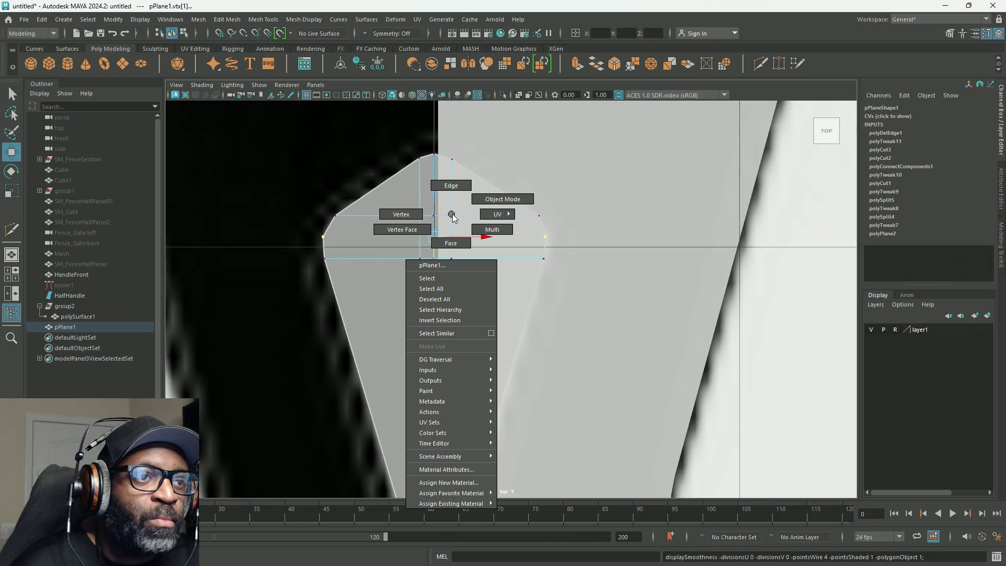
left_click(474, 229)
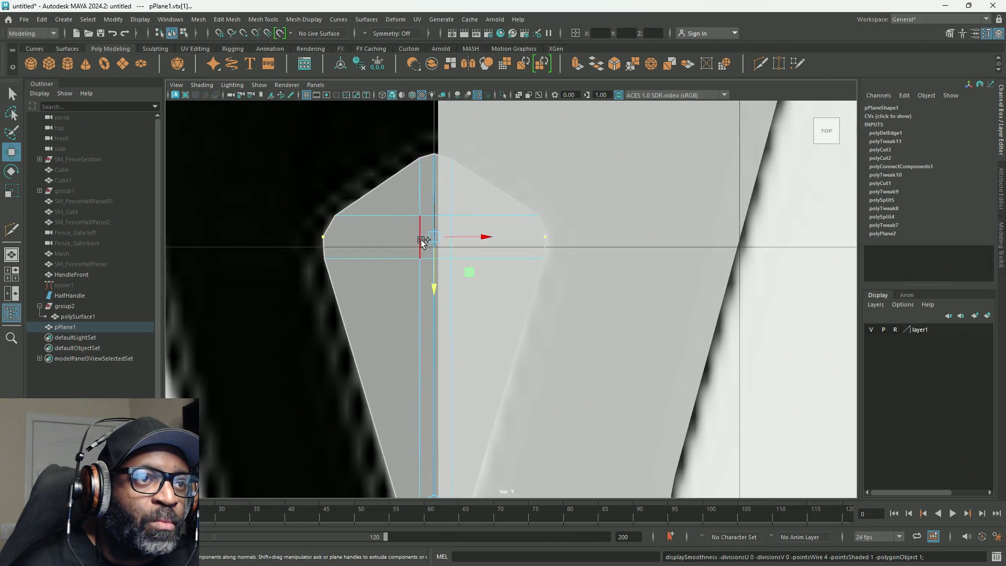
left_click(422, 240)
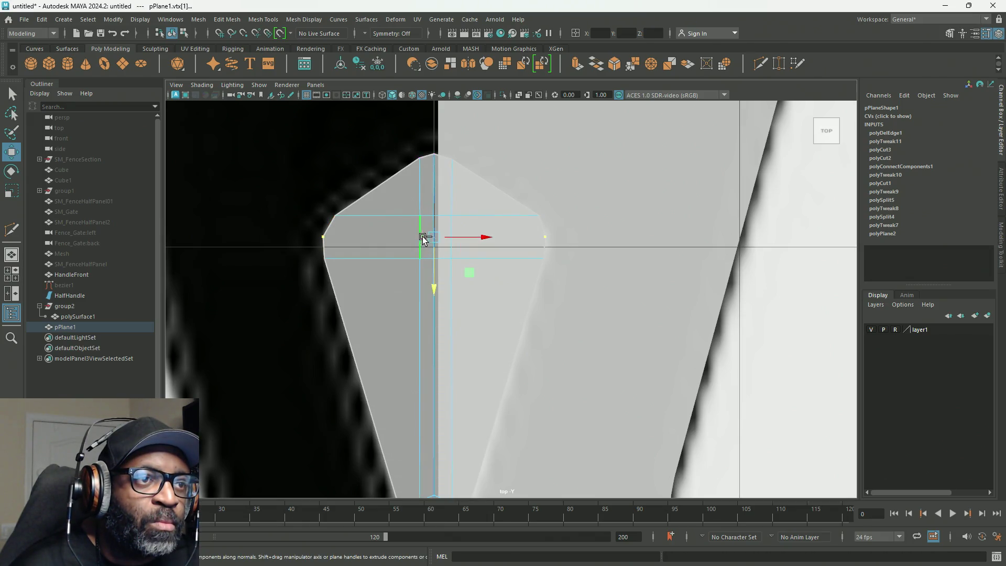
right_click(450, 223, "shift")
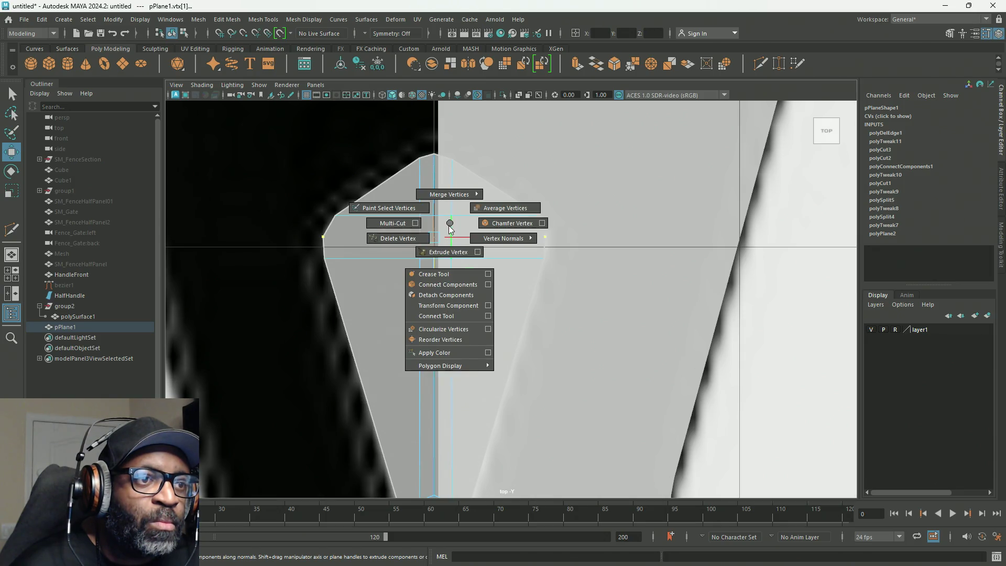
left_click(438, 274)
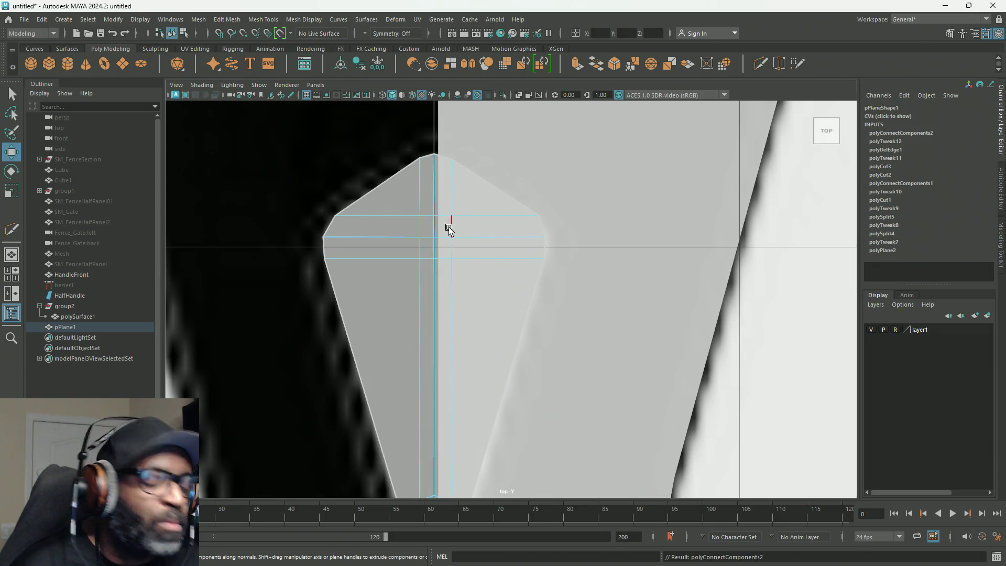
key("2")
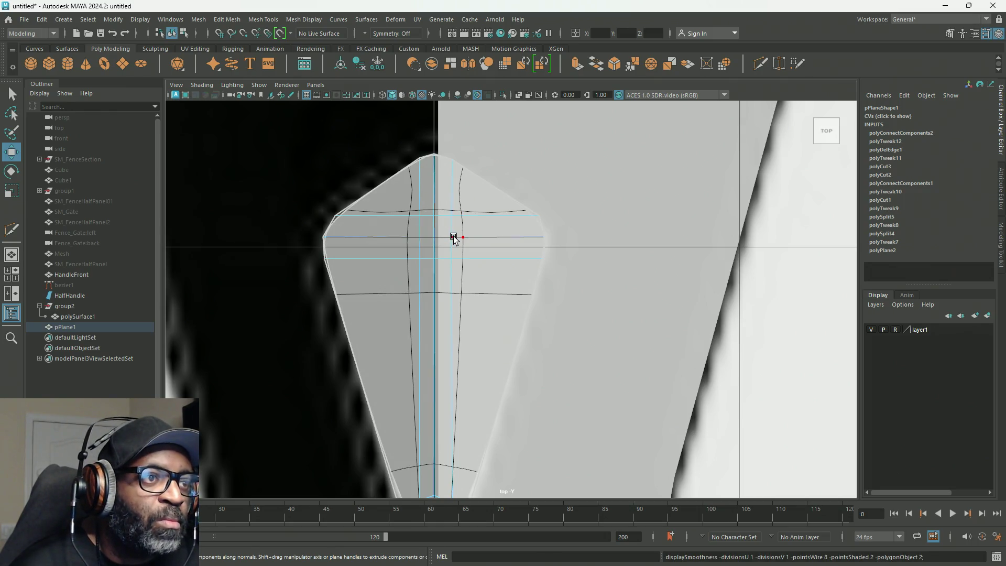
Toggle the smooth preview on and off, then select the diamond block's faces.
key("3")
key("2")
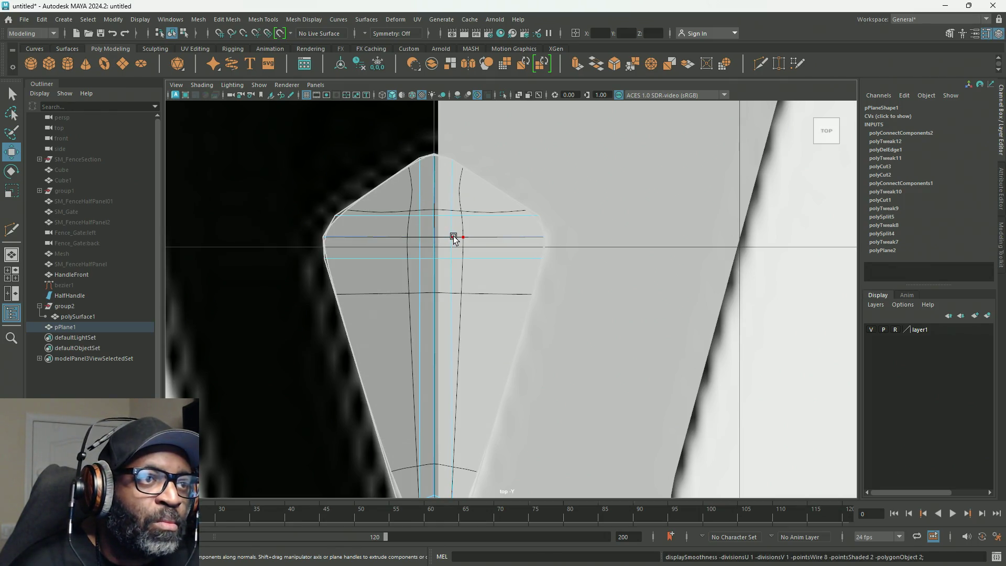
key("3")
scroll(460, 276, "down", 2)
scroll(456, 275, "down", 2)
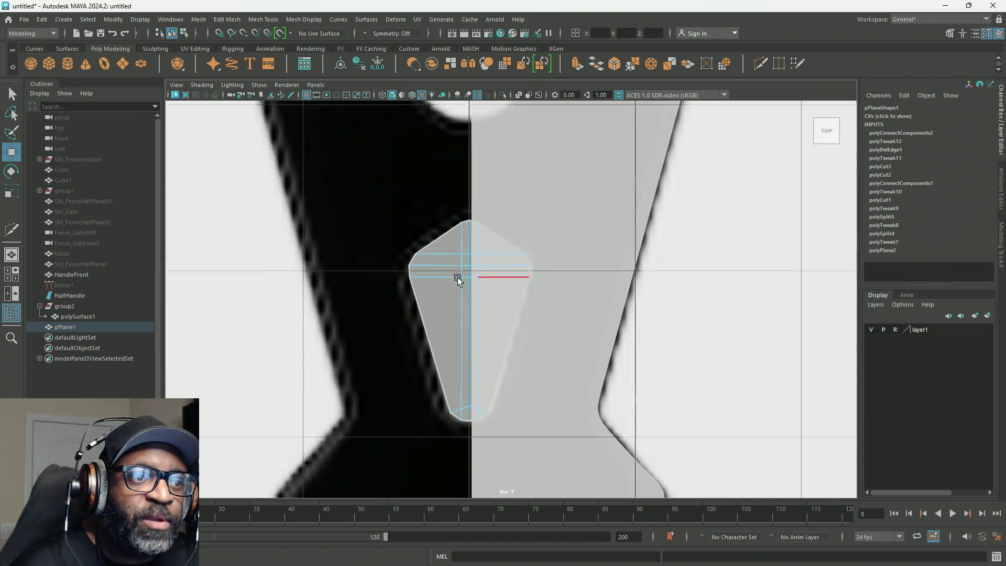
scroll(485, 241, "down", 2)
scroll(484, 242, "up", 1)
right_click_drag(457, 188, 477, 184)
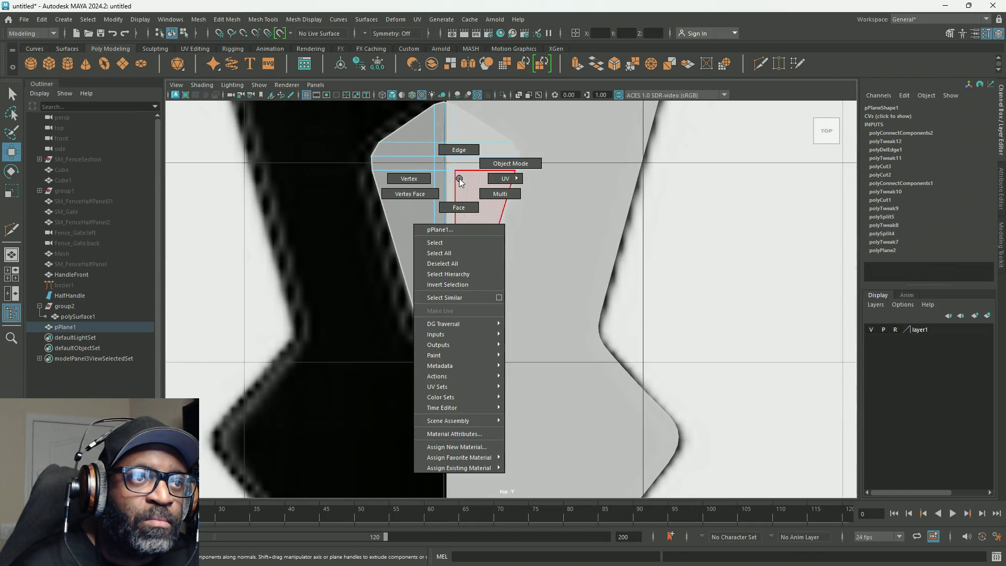
Inspect the block in perspective over the gate-handle reference from several angles and frame it.
key("space")
key("space")
mouse_move(577, 252)
left_mouse_down("alt")
mouse_move(629, 211)
mouse_move(478, 231)
mouse_move(404, 334)
mouse_move(434, 326)
left_mouse_up("alt")
scroll(434, 326, "down", 5)
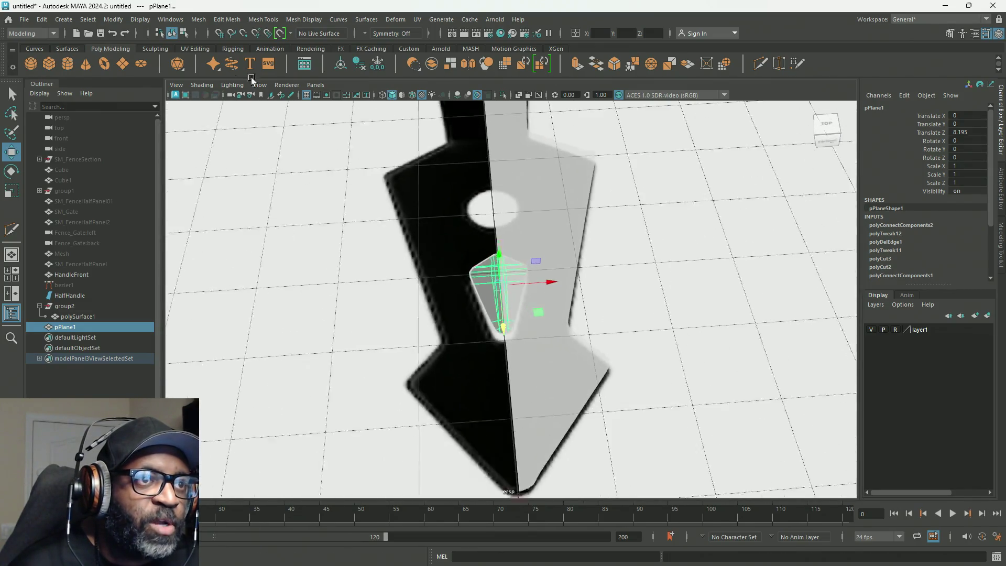
scroll(569, 231, "down", 5)
mouse_move(442, 168)
left_mouse_down("alt")
mouse_move(552, 191)
mouse_move(669, 381)
mouse_move(313, 155)
left_mouse_up("alt")
key("f")
scroll(396, 345, "up", 3)
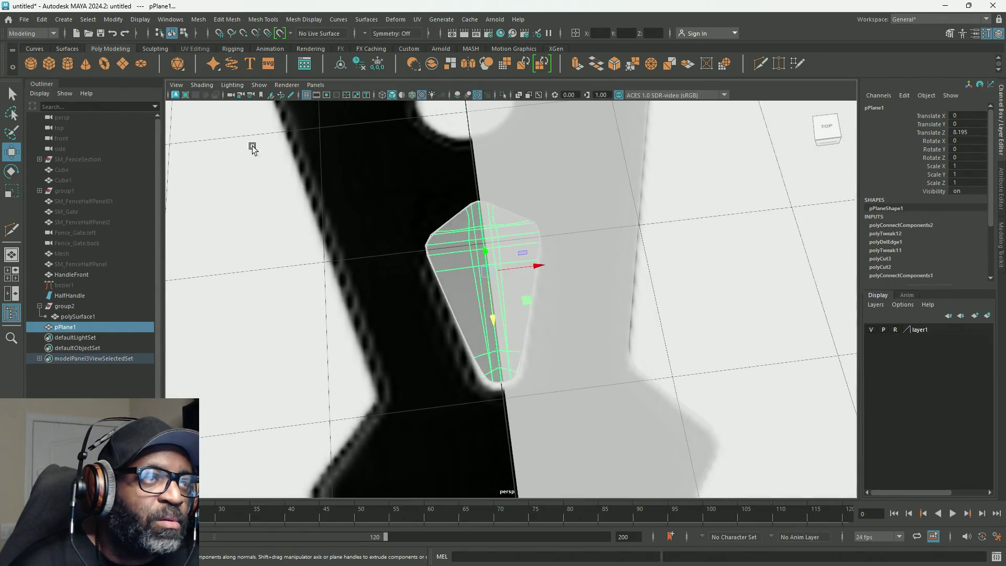
left_click(113, 20)
mouse_move(131, 304)
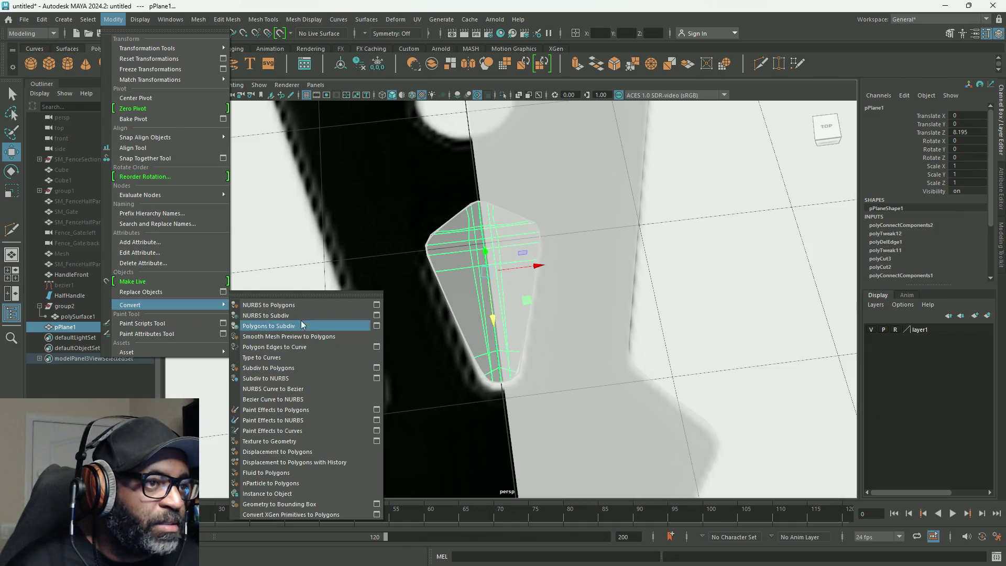
Bake the block's smooth mesh preview to polygons, undo a stray move, then reselect all its faces.
left_click(295, 336)
mouse_move(297, 340)
left_mouse_down("alt")
mouse_move(505, 240)
mouse_move(487, 274)
left_mouse_up("alt")
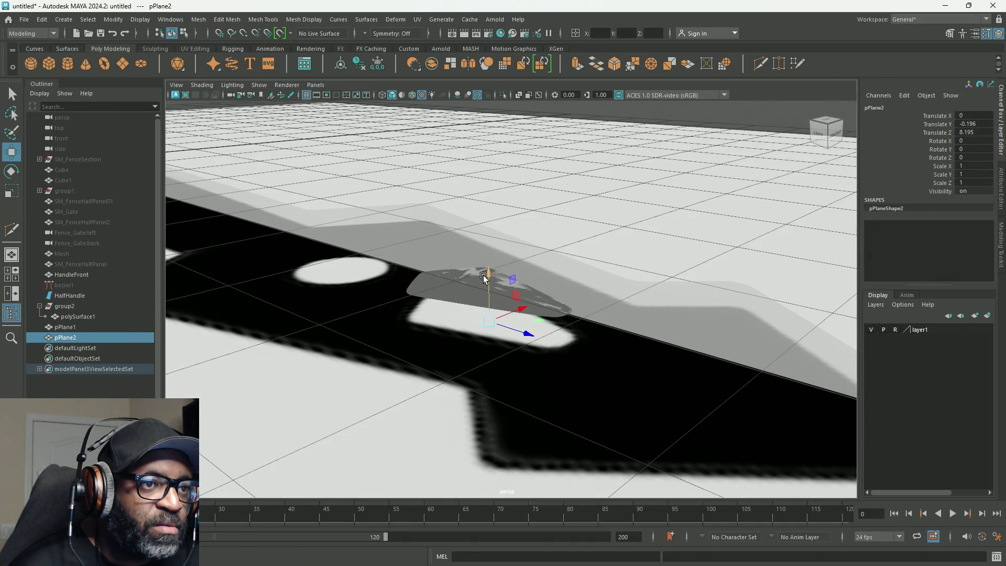
key("ctrl+z")
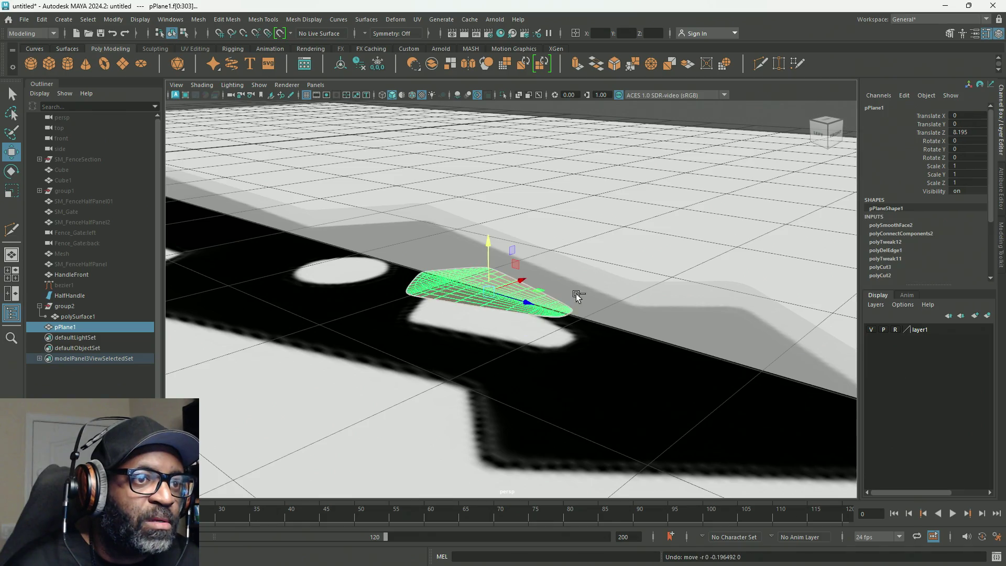
left_click_drag(560, 300, 566, 247, "alt")
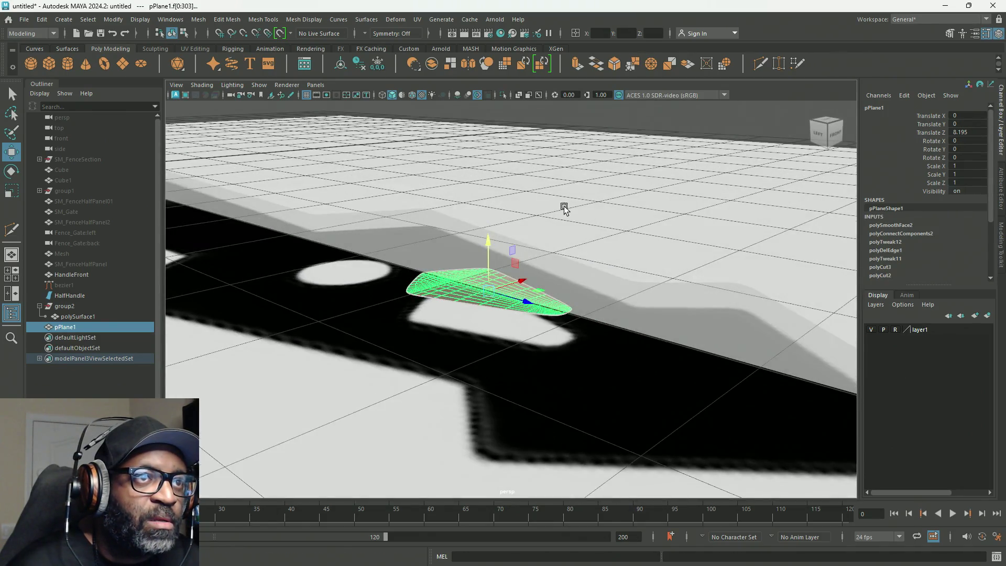
left_click_drag(565, 209, 564, 198, "alt")
right_click_drag(568, 132, 550, 155)
left_click(585, 143)
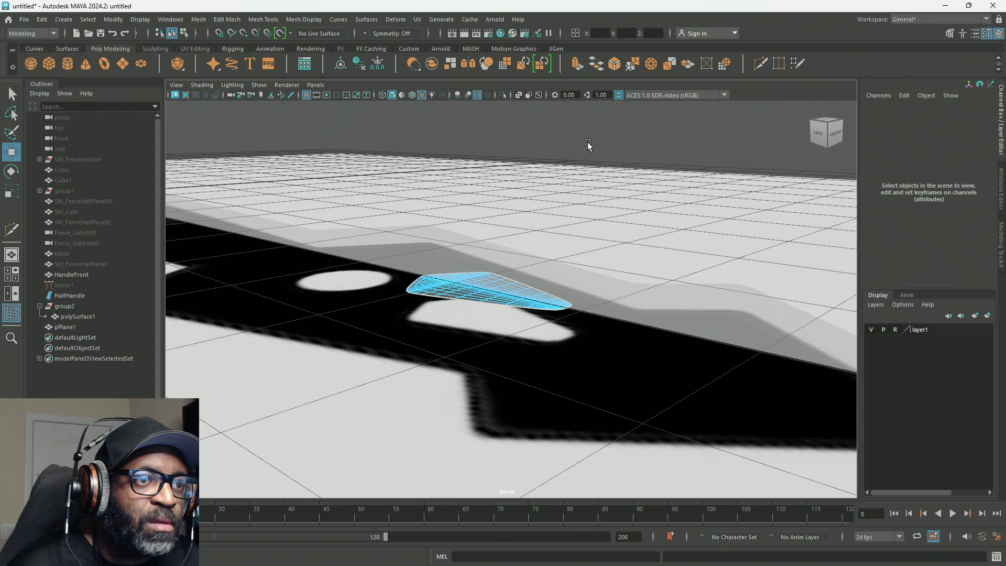
left_click_drag(439, 321, 428, 334)
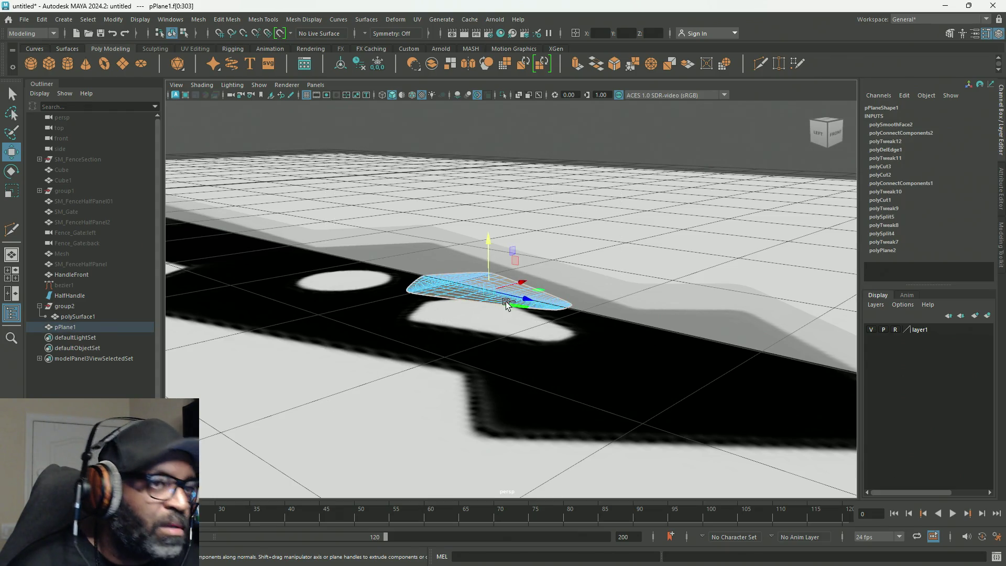
Extrude all the smoothed block's faces for thickness and raise the block slightly along Y above the reference.
left_click_drag(488, 242, 487, 275)
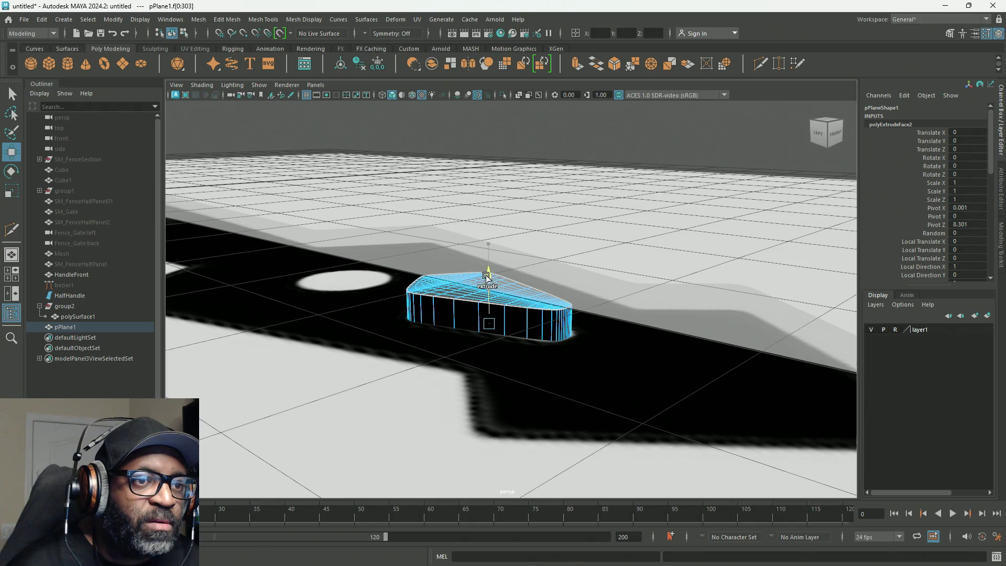
mouse_move(472, 385)
left_mouse_down("alt")
mouse_move(435, 385)
mouse_move(460, 348)
left_mouse_up("alt")
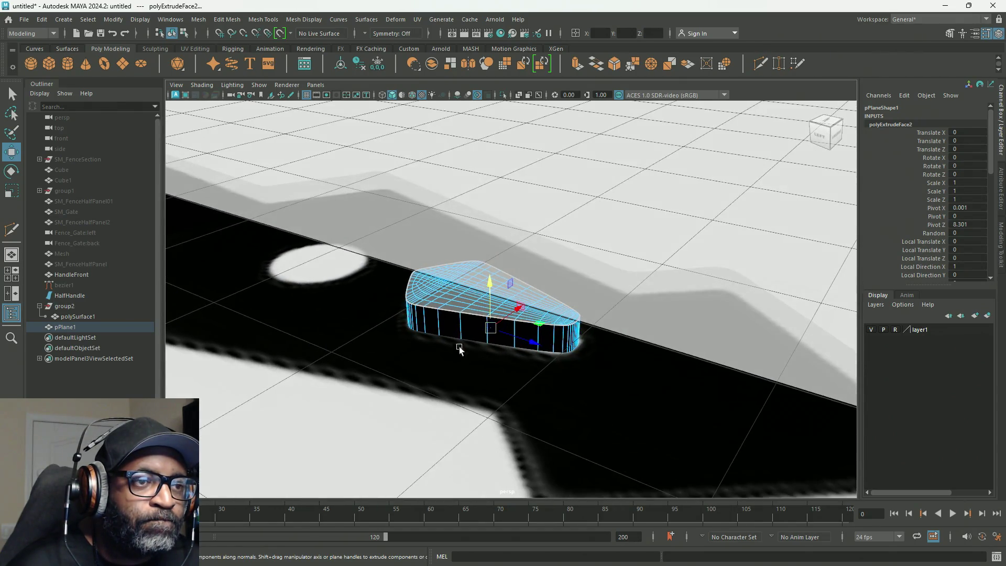
right_click(463, 315)
right_click_drag(464, 315, 515, 252)
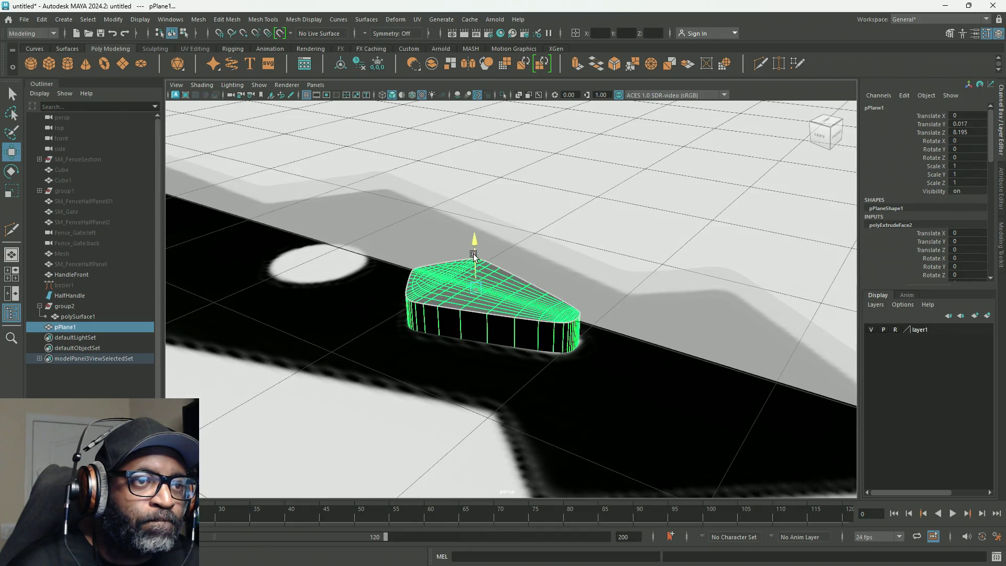
left_click_drag(474, 247, 474, 245)
mouse_move(385, 316)
left_mouse_down("alt")
mouse_move(405, 375)
mouse_move(494, 354)
mouse_move(571, 361)
mouse_move(578, 353)
mouse_move(653, 368)
mouse_move(574, 328)
mouse_move(570, 311)
left_mouse_up("alt")
left_click(522, 301)
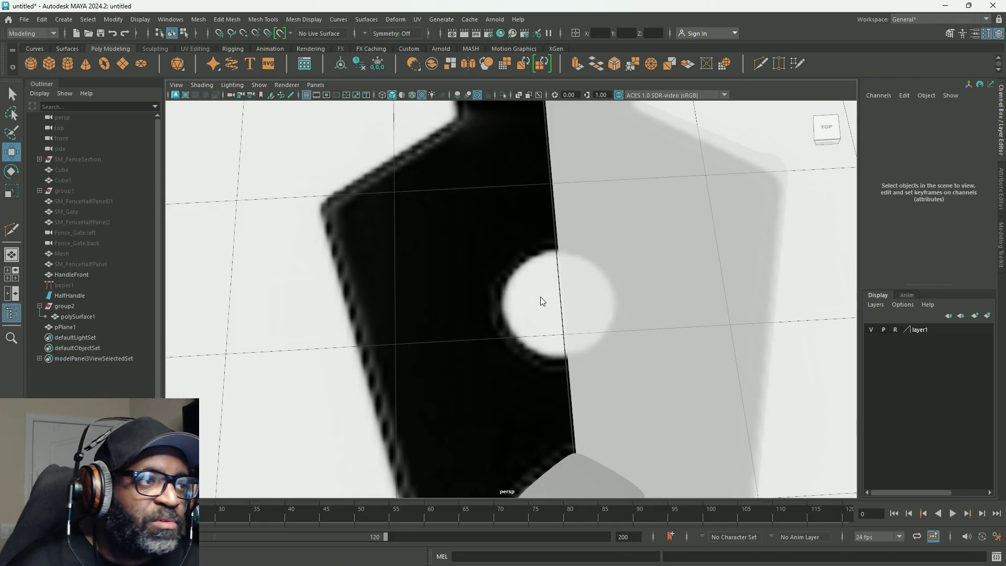
Create a polygon cylinder and move it onto the gate-handle reference, framing it in the top view.
right_click(540, 301, "shift")
left_click(487, 298)
mouse_move(477, 366)
left_mouse_down("alt")
mouse_move(501, 360)
mouse_move(407, 249)
left_mouse_up("alt")
scroll(408, 249, "down", 5)
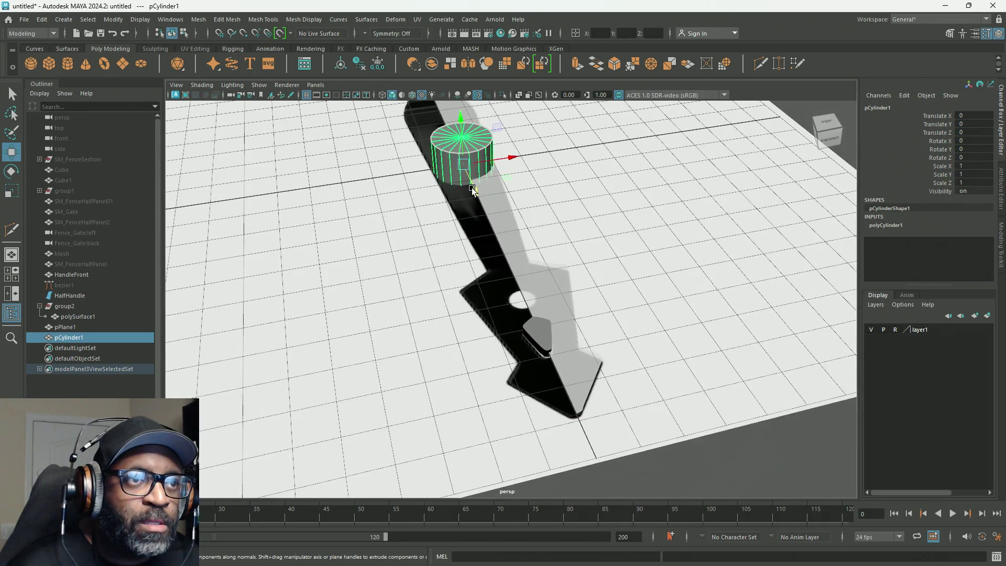
left_click_drag(469, 185, 525, 339)
key("f")
mouse_move(564, 307)
left_mouse_down("alt")
mouse_move(586, 360)
mouse_move(573, 373)
mouse_move(488, 341)
left_mouse_up("alt")
key("space")
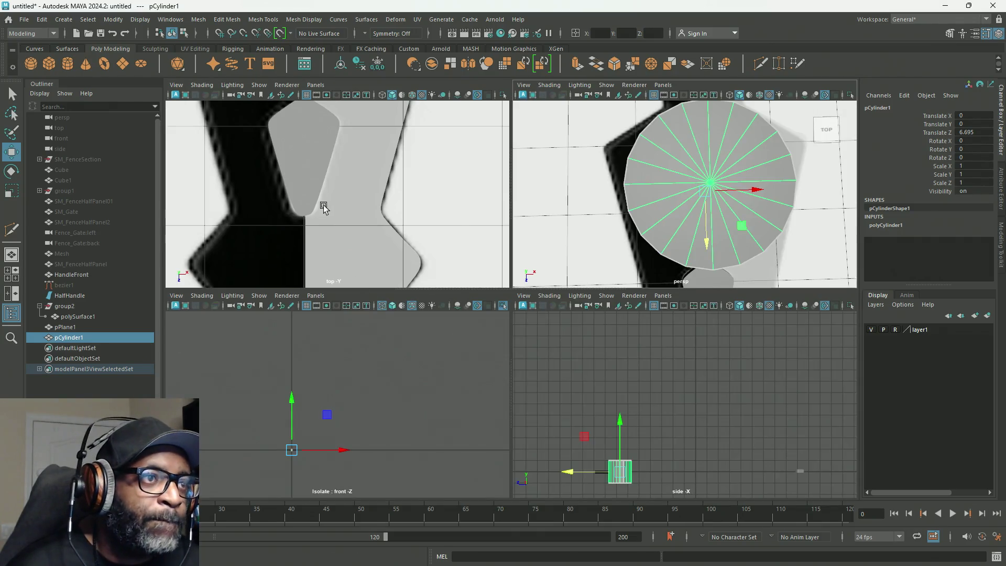
key("space")
key("f")
scroll(327, 212, "down", 4)
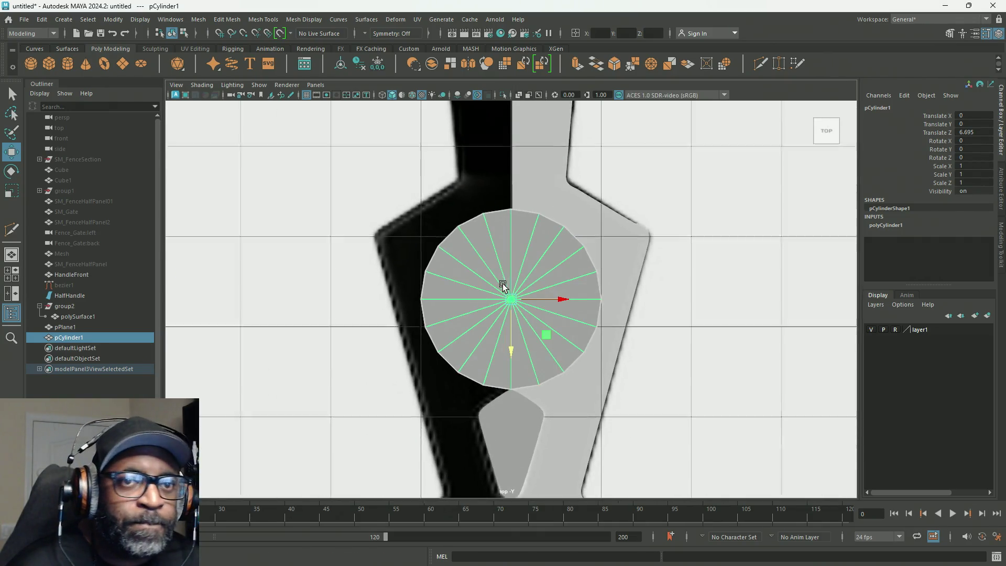
Set polyCylinder1's Height to 8.8 in the Channel Box and check it at an angle in perspective.
left_click(885, 224)
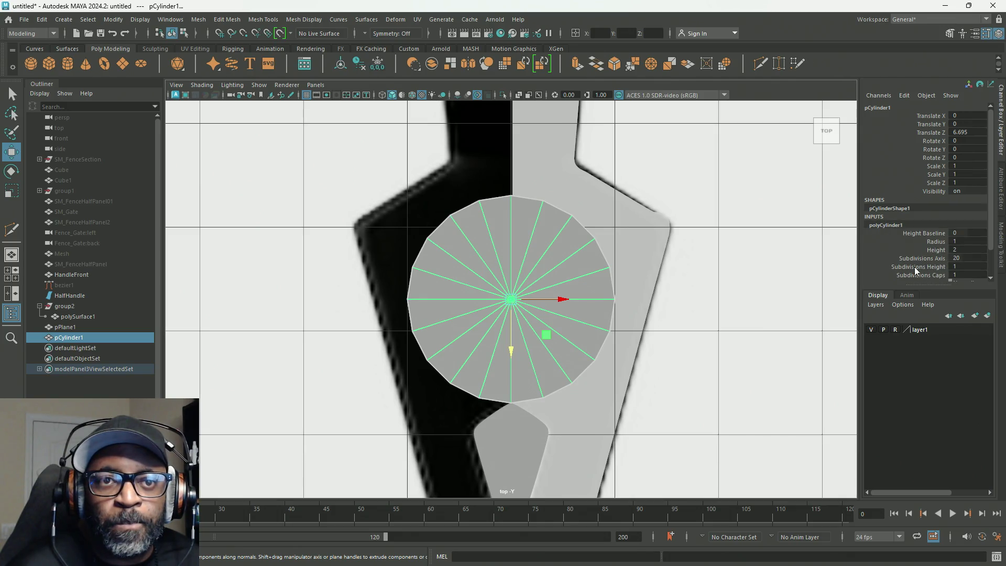
left_click(935, 258)
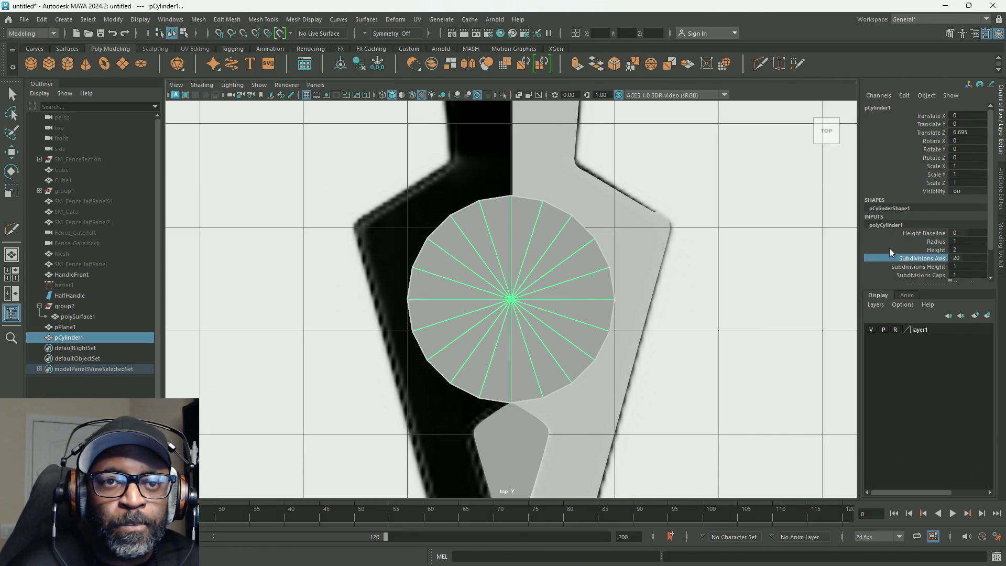
left_click(939, 249)
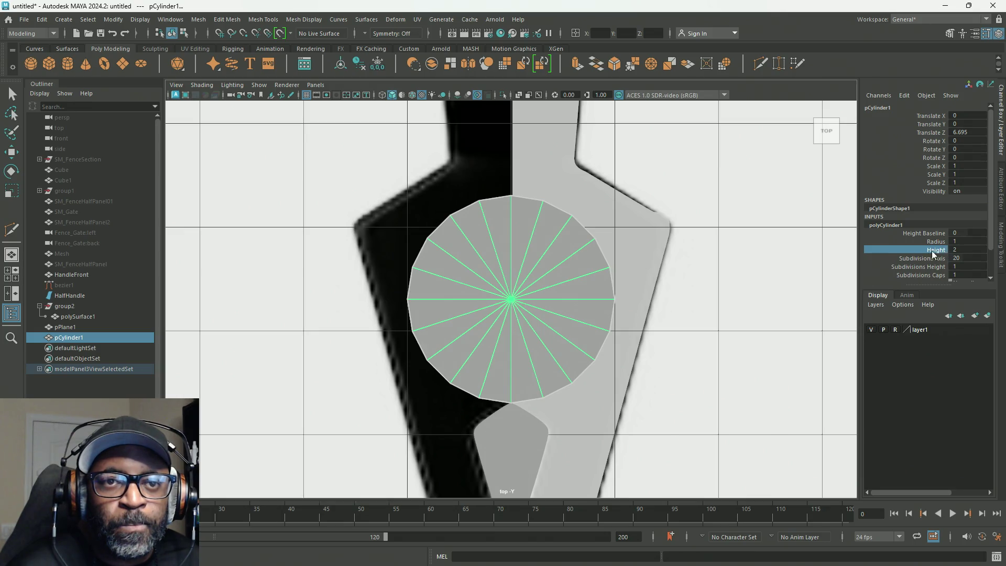
middle_click_drag(788, 266, 835, 261)
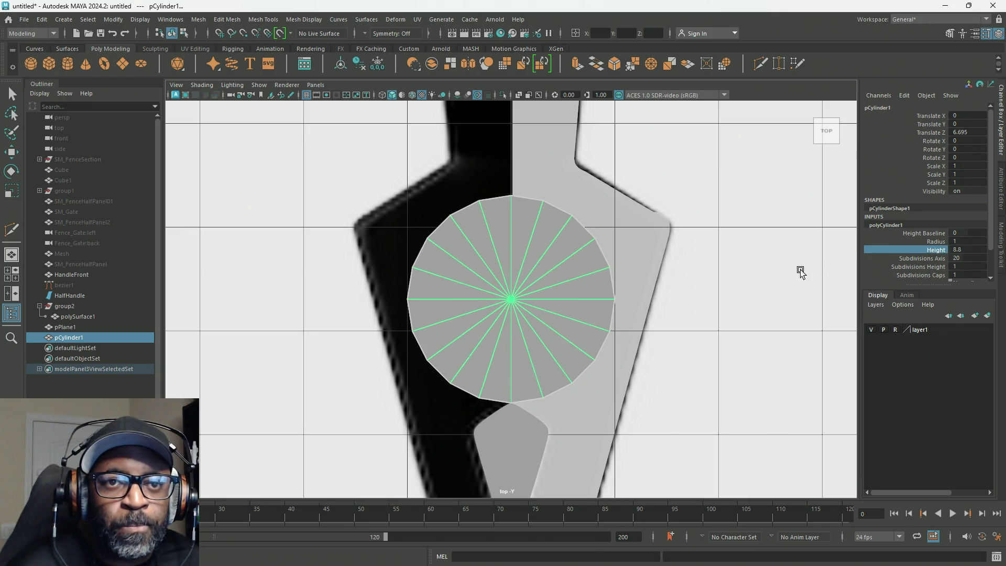
key("space")
key("space")
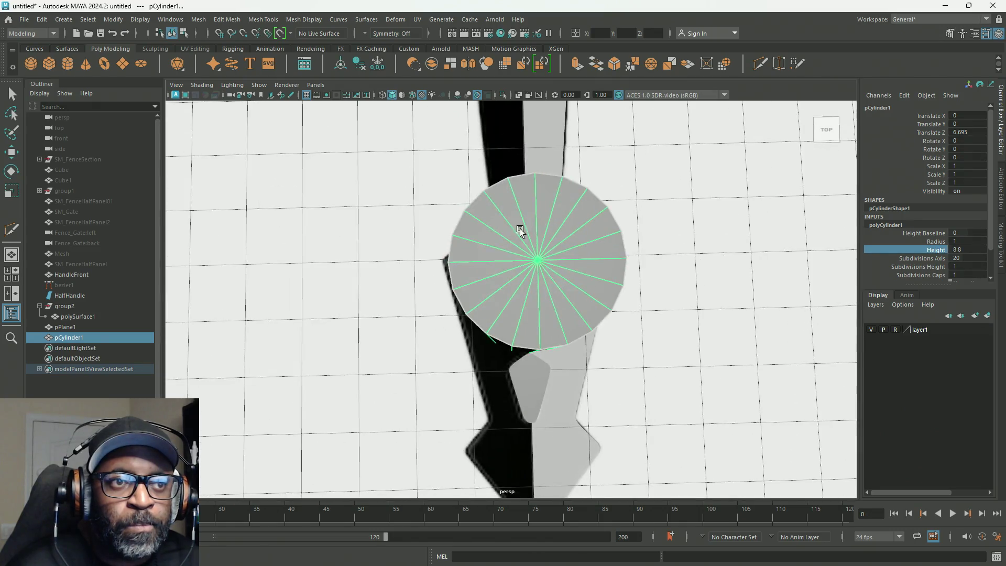
left_click_drag(511, 217, 642, 204, "alt")
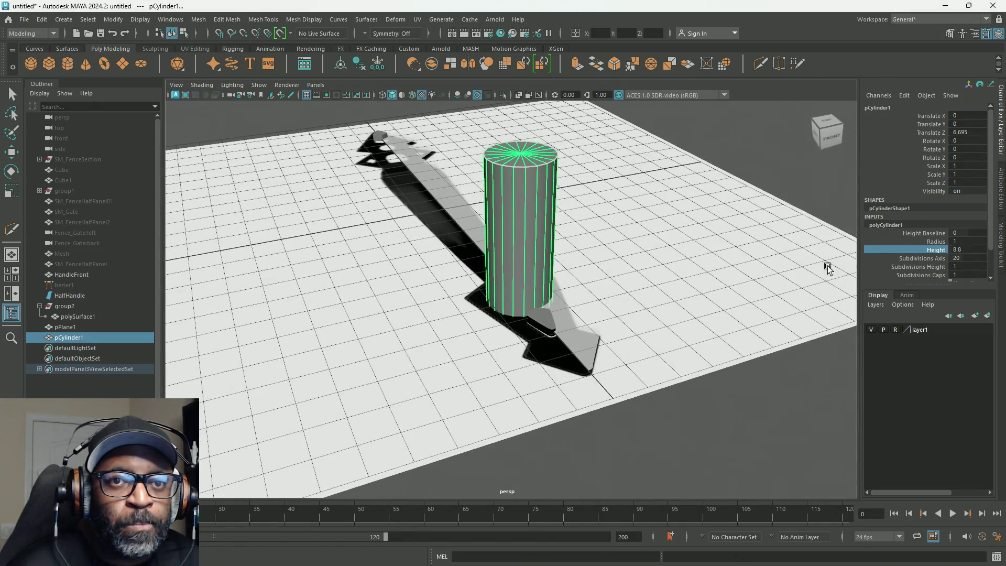
middle_click_drag(830, 270, 753, 271)
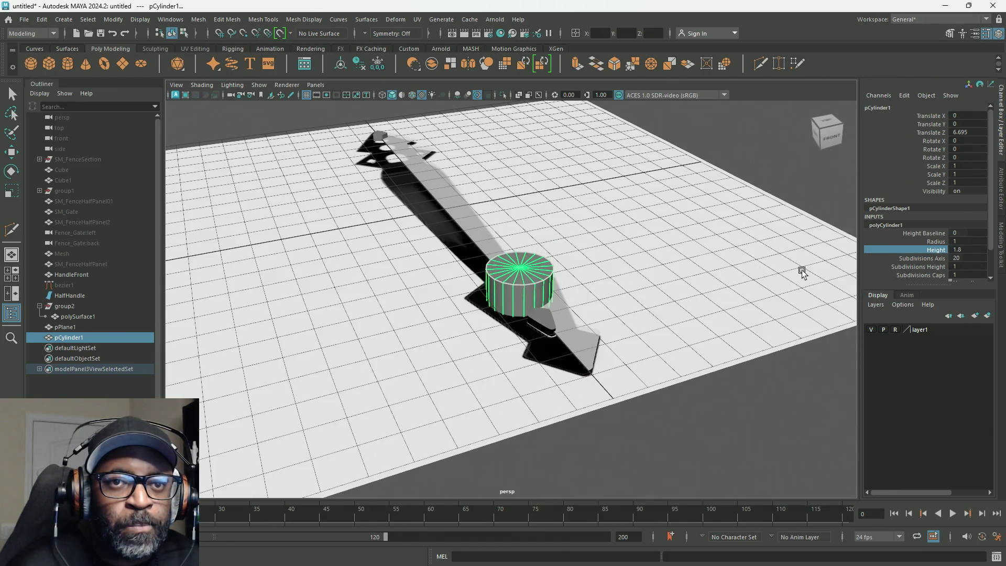
Set the cylinder's Height to 1 and Subdivisions Axis to 16.
double_click(974, 254)
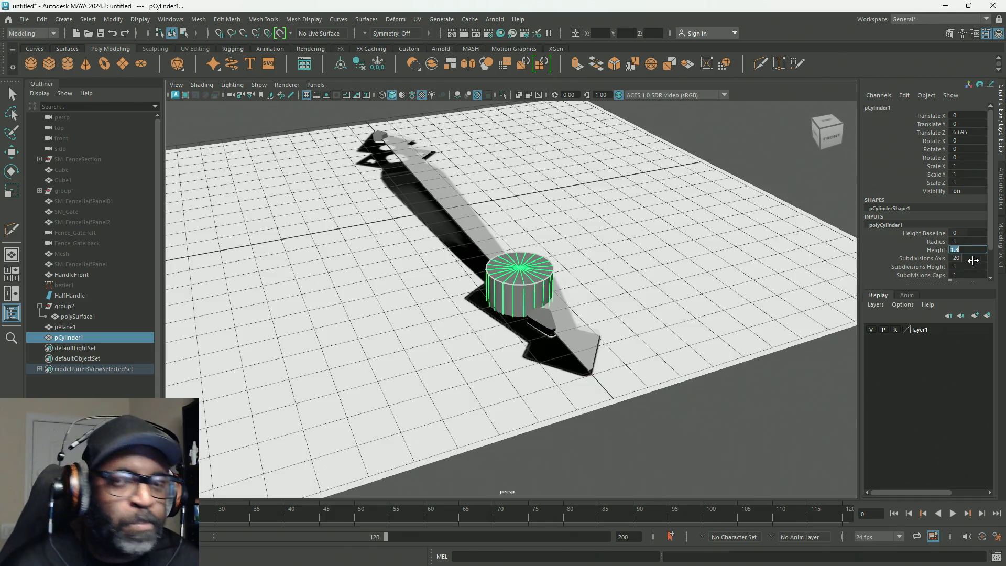
type("1")
key("Return")
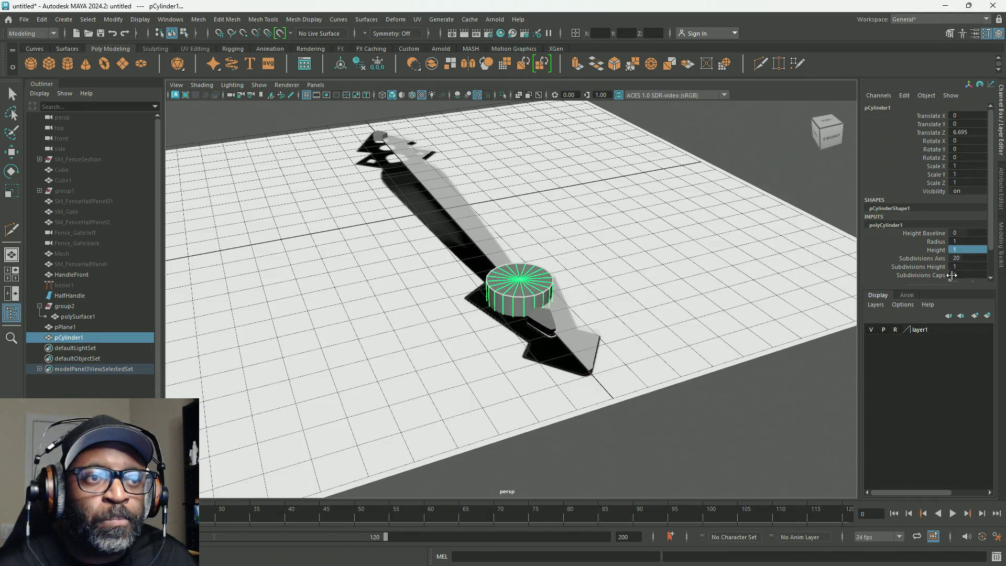
left_click(937, 259)
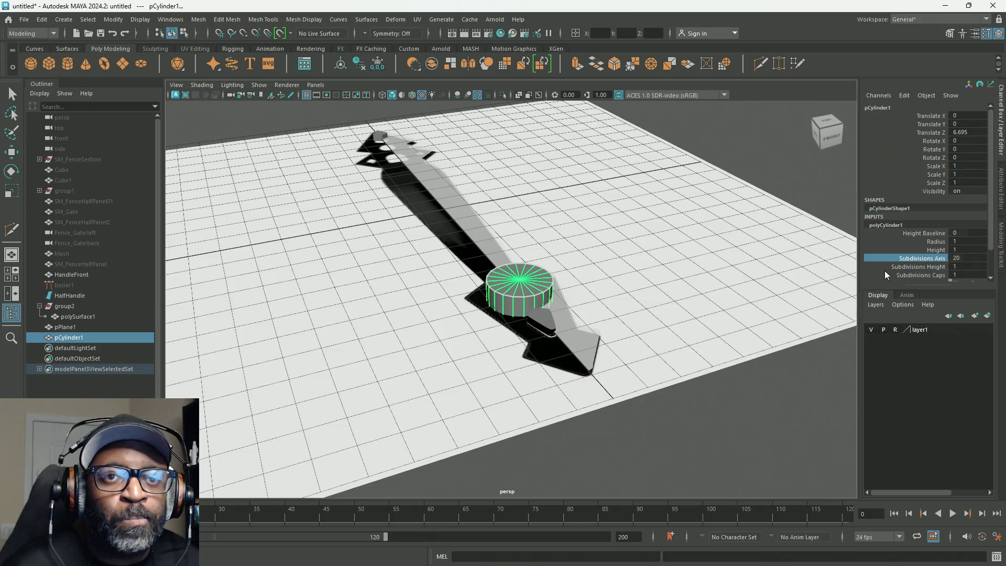
double_click(974, 259)
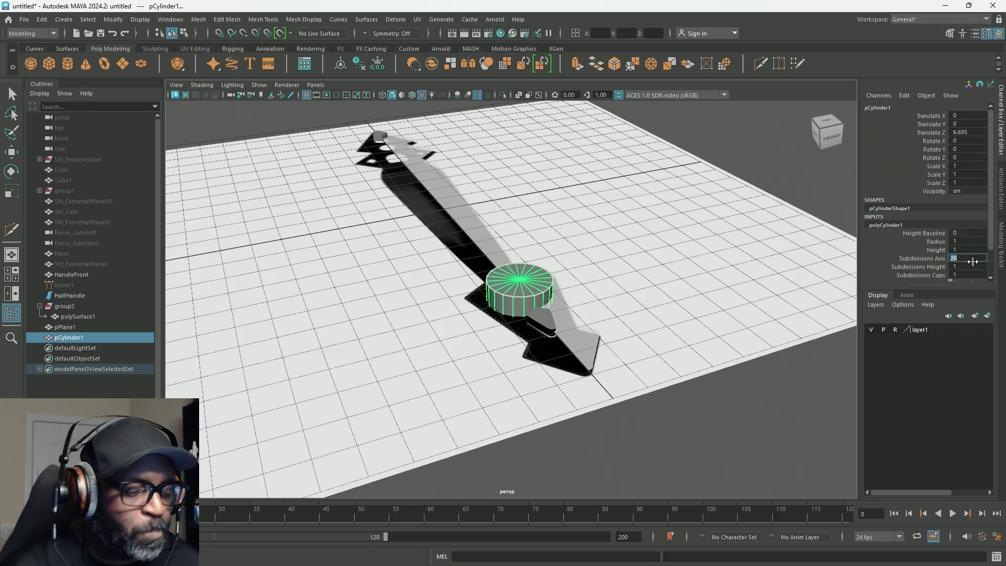
type("16")
key("Return")
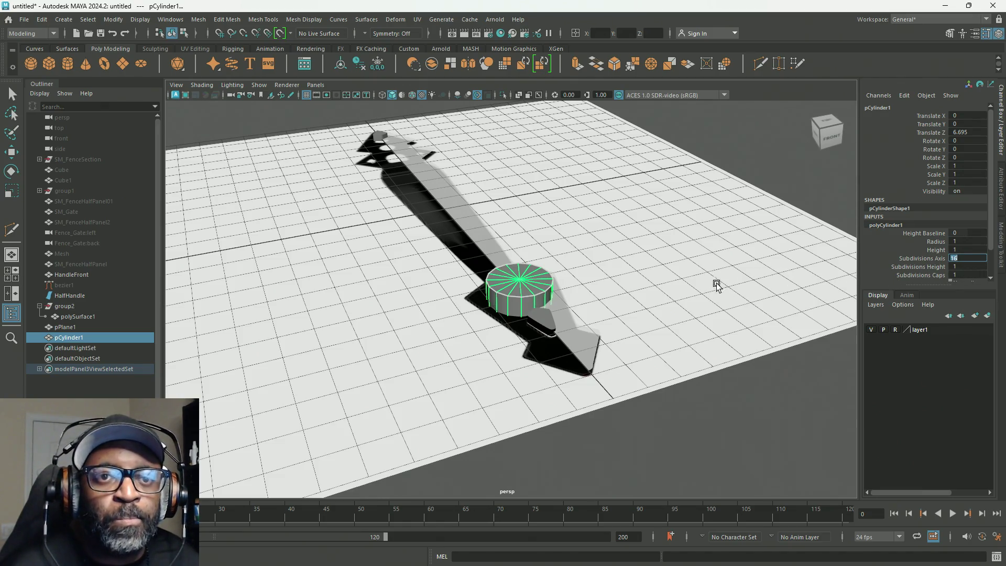
scroll(898, 262, "down", 2)
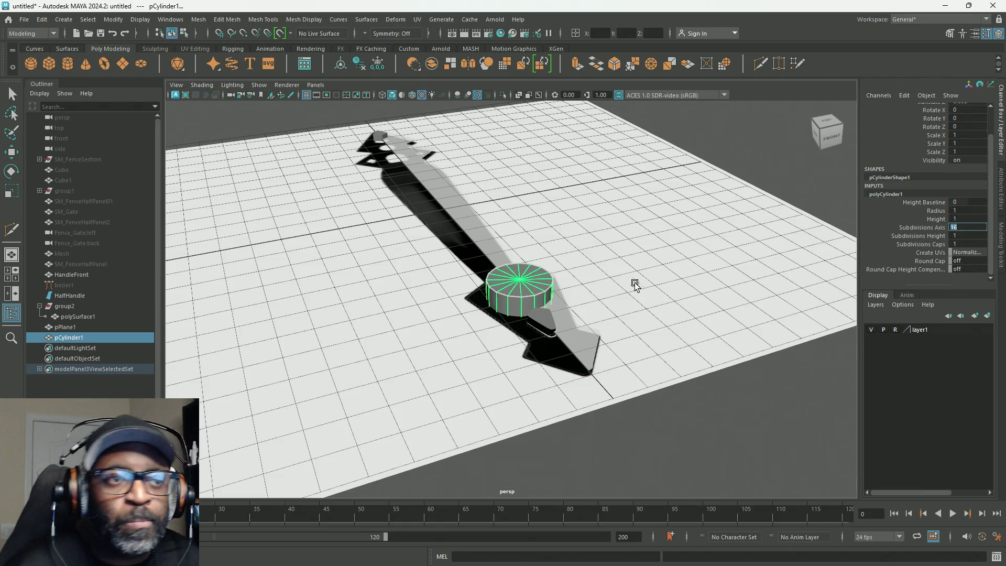
left_click_drag(635, 283, 590, 288, "alt")
key("space")
key("space")
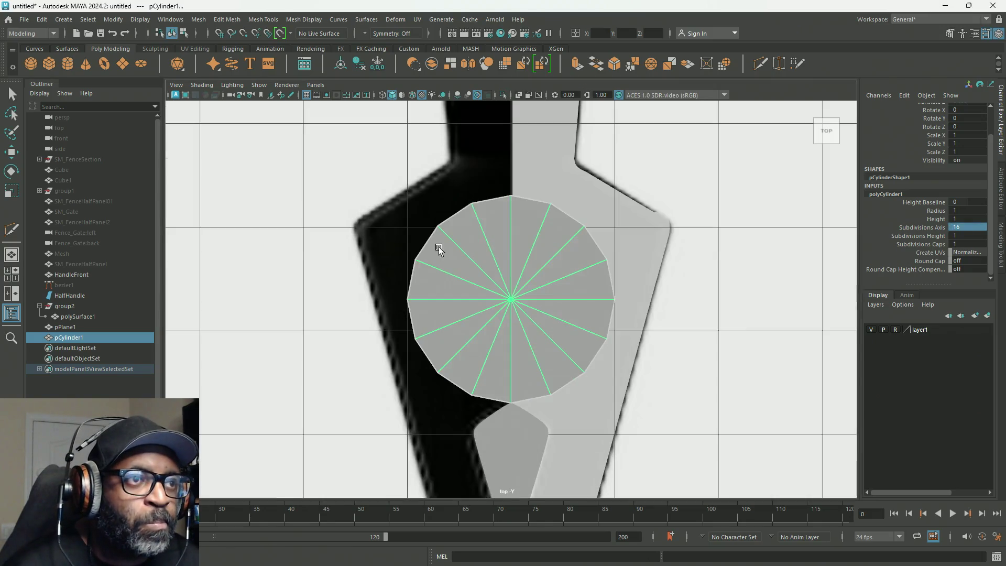
scroll(546, 289, "down", 2)
scroll(550, 291, "up", 3)
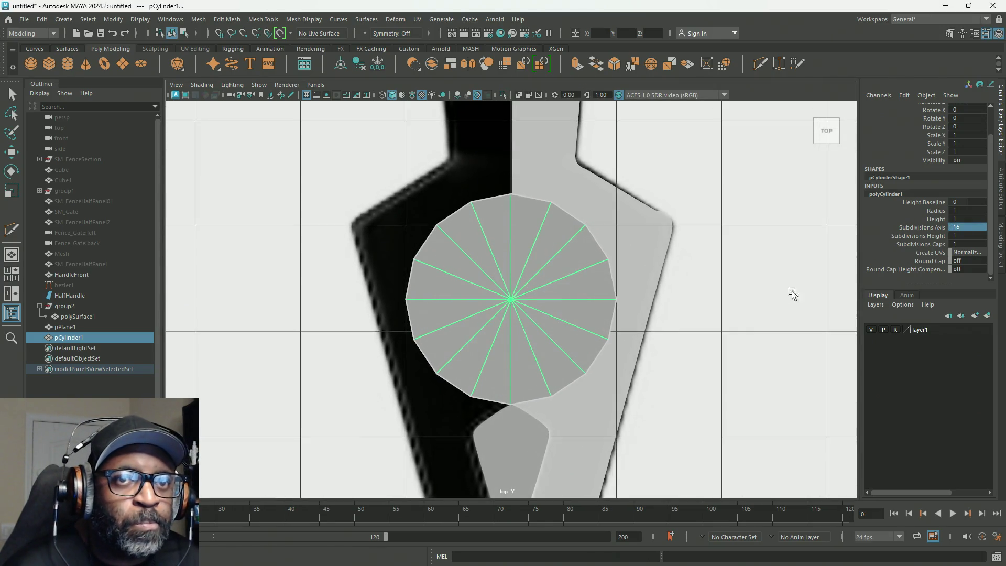
middle_click_drag(727, 272, 688, 297, "alt")
Give the disc a radius of 0.4, shift it slightly down the handle and scale it a touch narrower.
left_click(935, 211)
middle_click_drag(606, 269, 573, 287)
key("w")
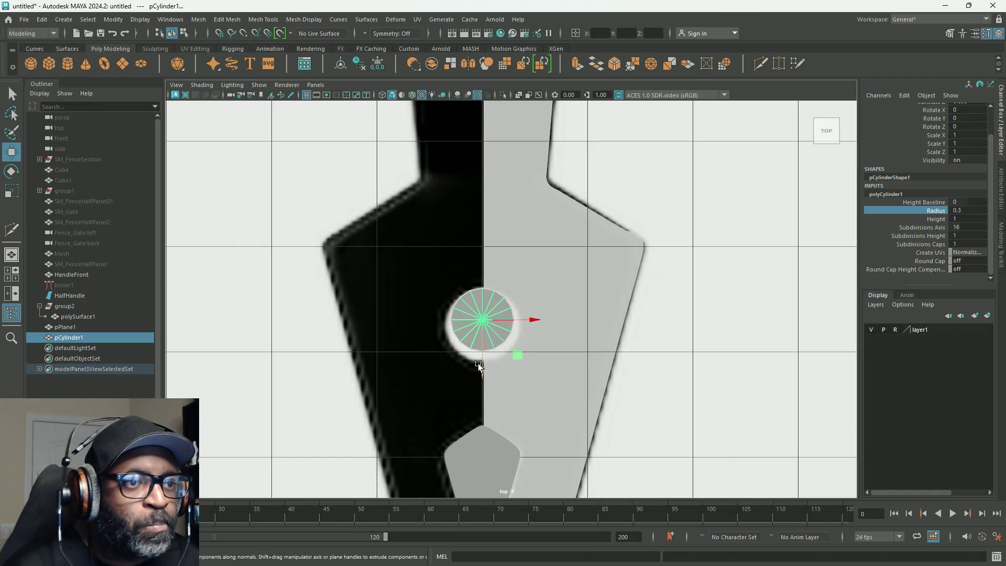
left_click_drag(482, 366, 483, 372)
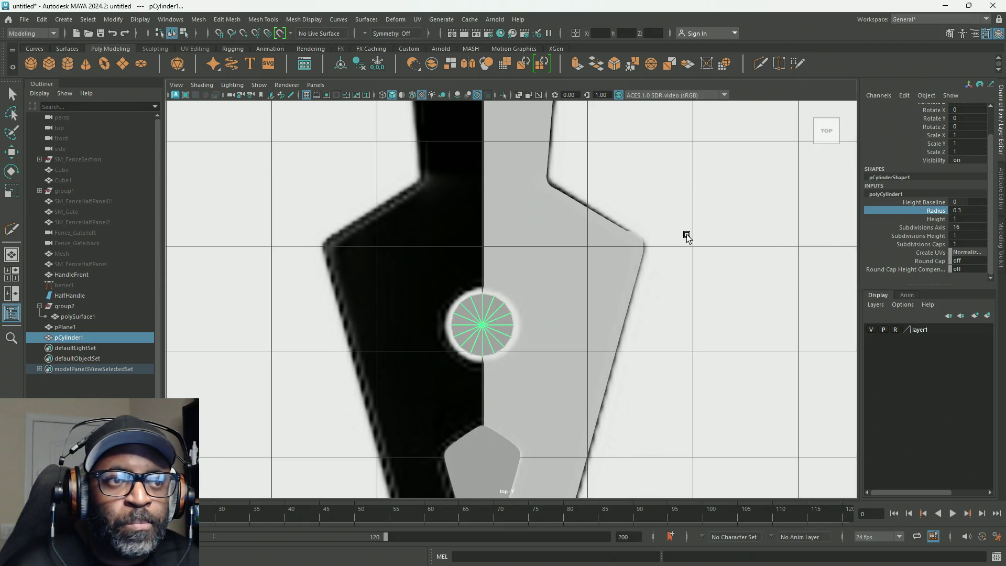
middle_click_drag(686, 234, 686, 237)
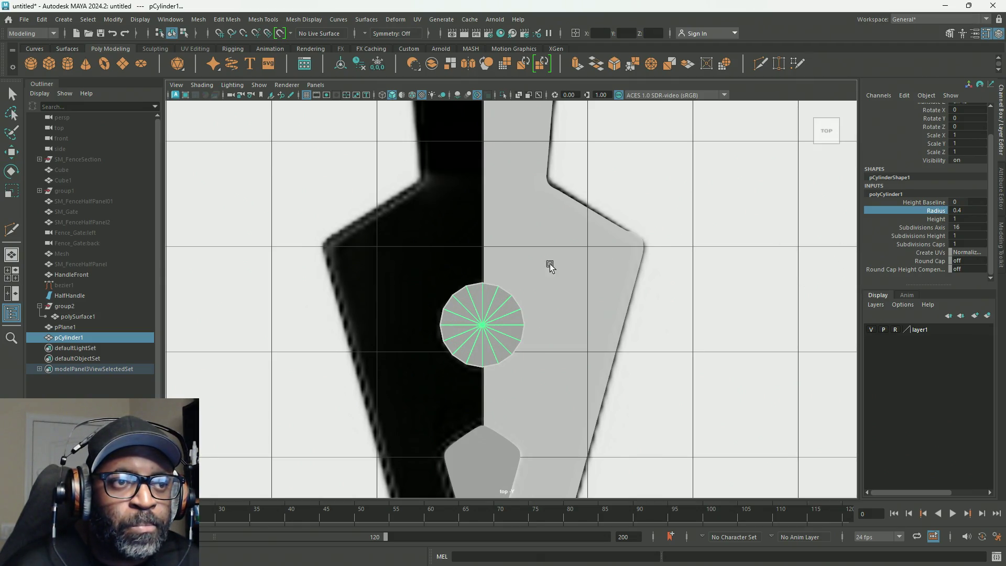
key("space")
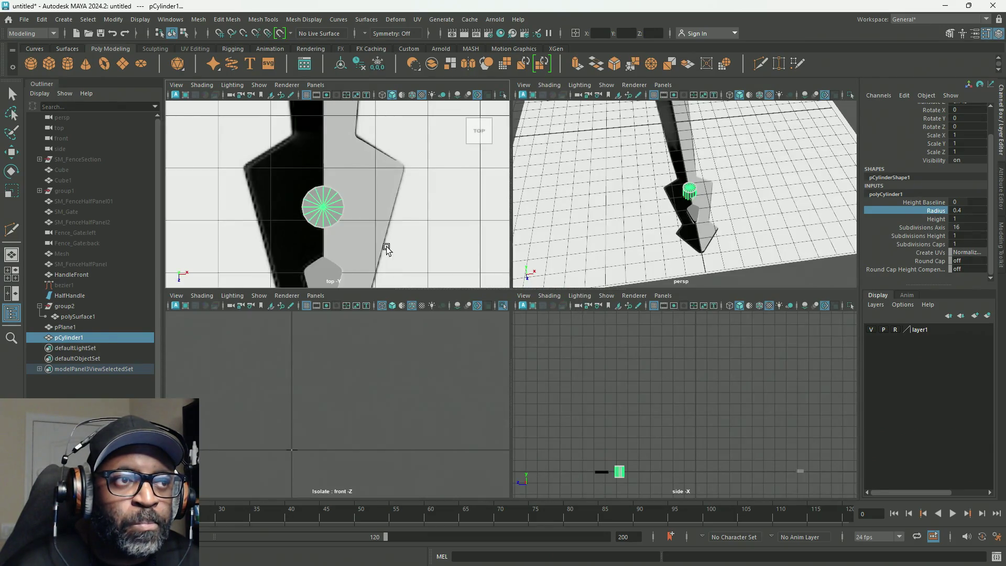
key("space")
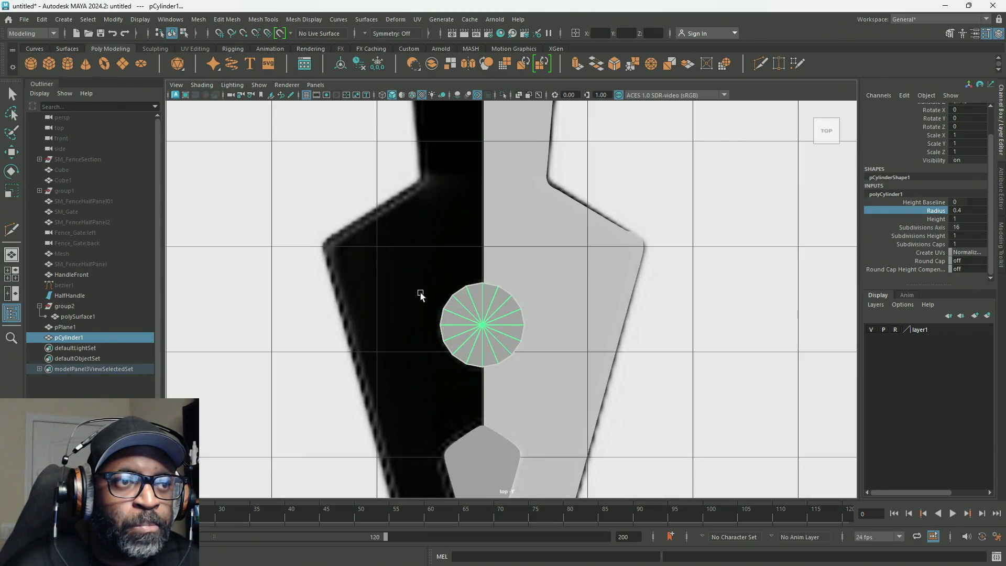
key("r")
left_click_drag(516, 356, 519, 361)
scroll(395, 180, "down", 5)
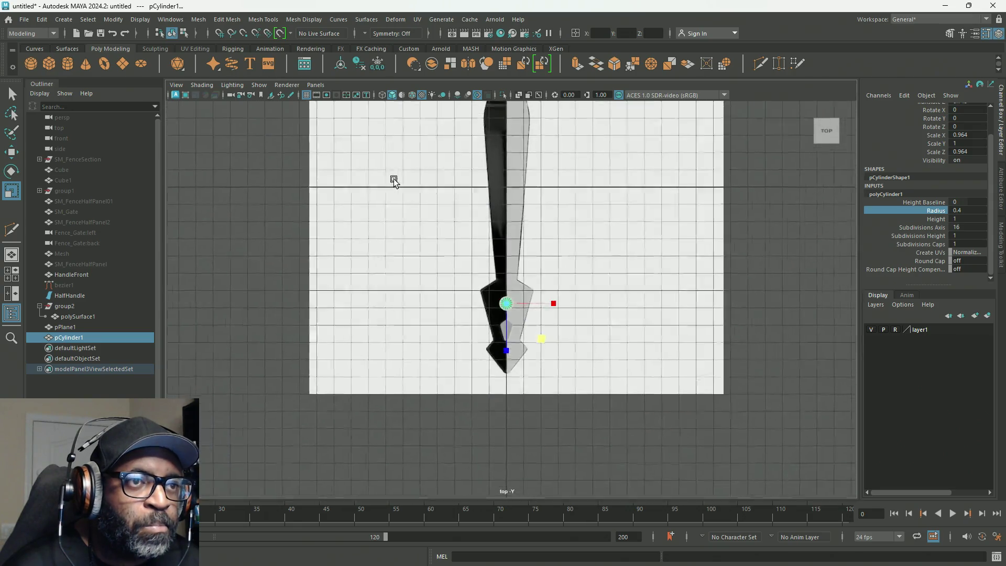
scroll(515, 200, "up", 1)
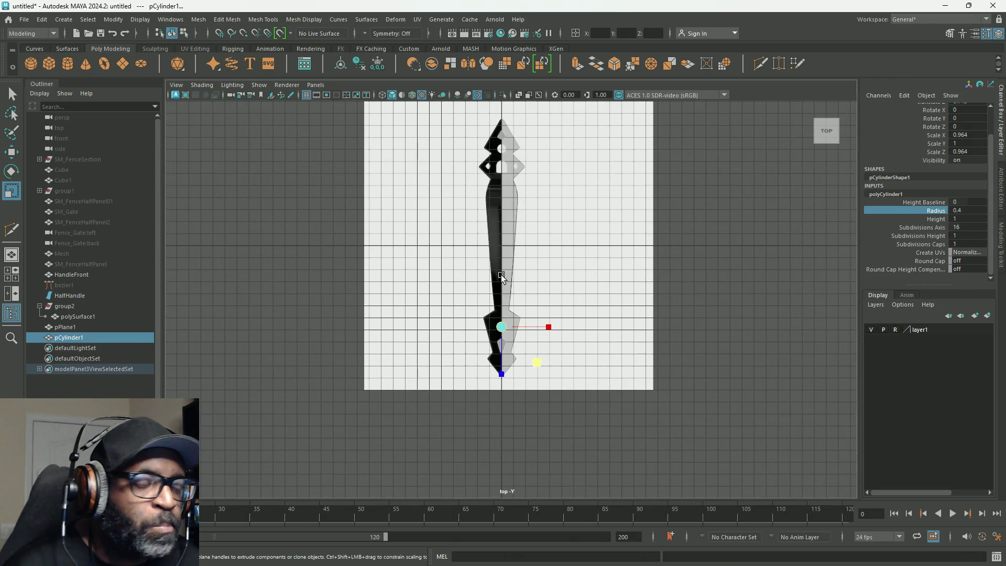
Parent pCylinder1 and pPlane1 into group2 in the Outliner, then duplicate the disc.
key("w")
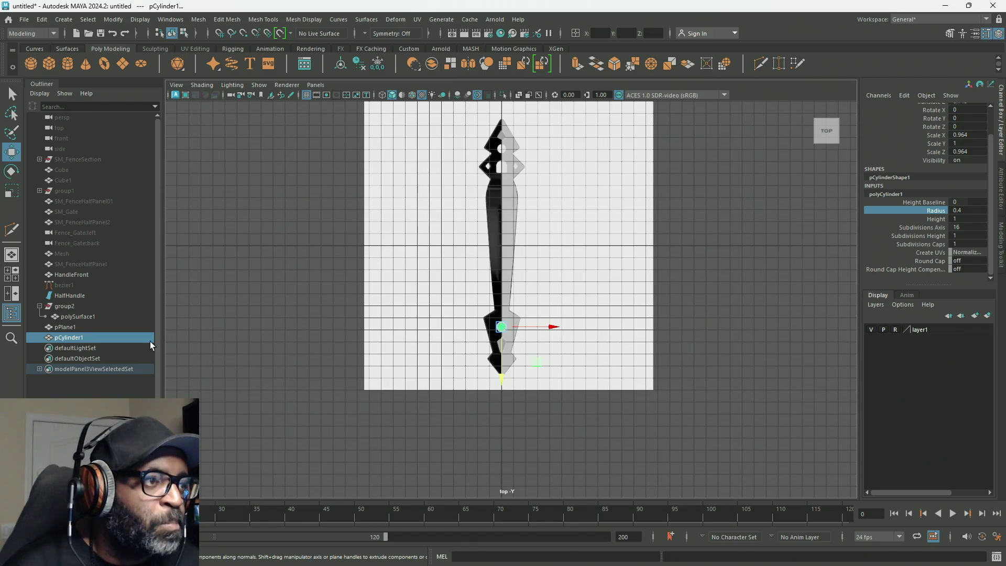
left_click(76, 329, "ctrl")
middle_click_drag(75, 328, 75, 306)
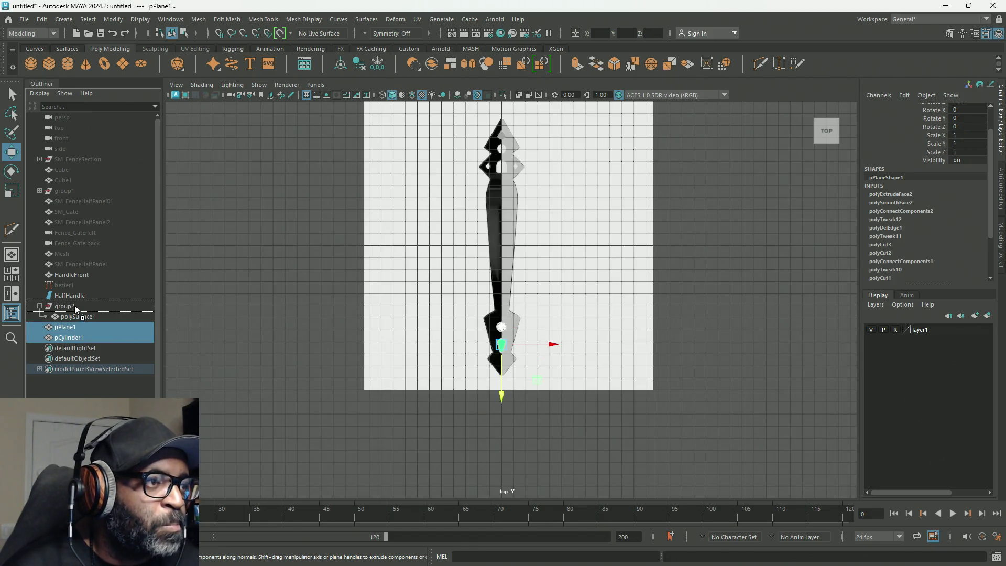
left_click(79, 327)
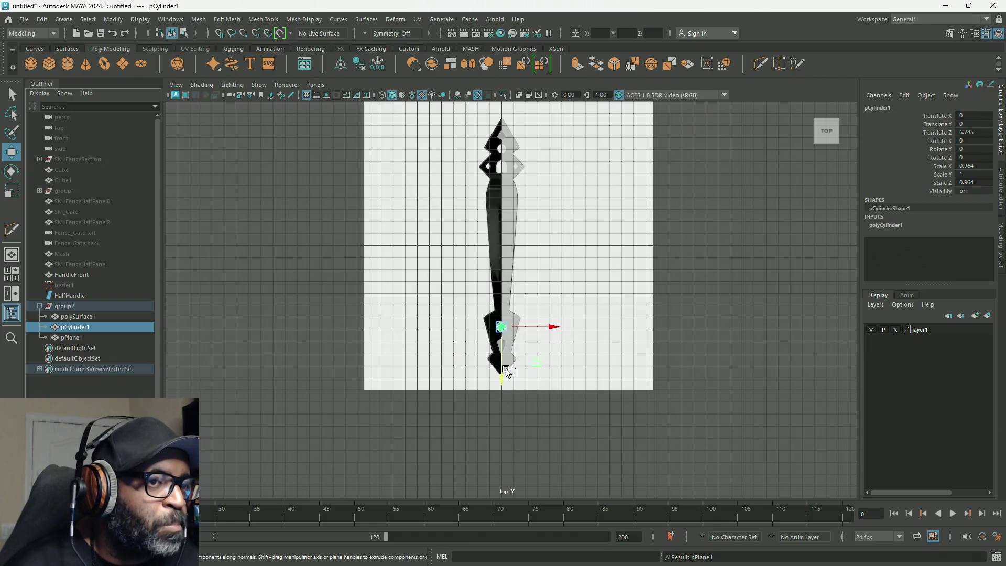
key("ctrl+d")
Move the duplicate disc up the handle and nudge it along Z into place.
left_click_drag(503, 381, 503, 310)
key("f")
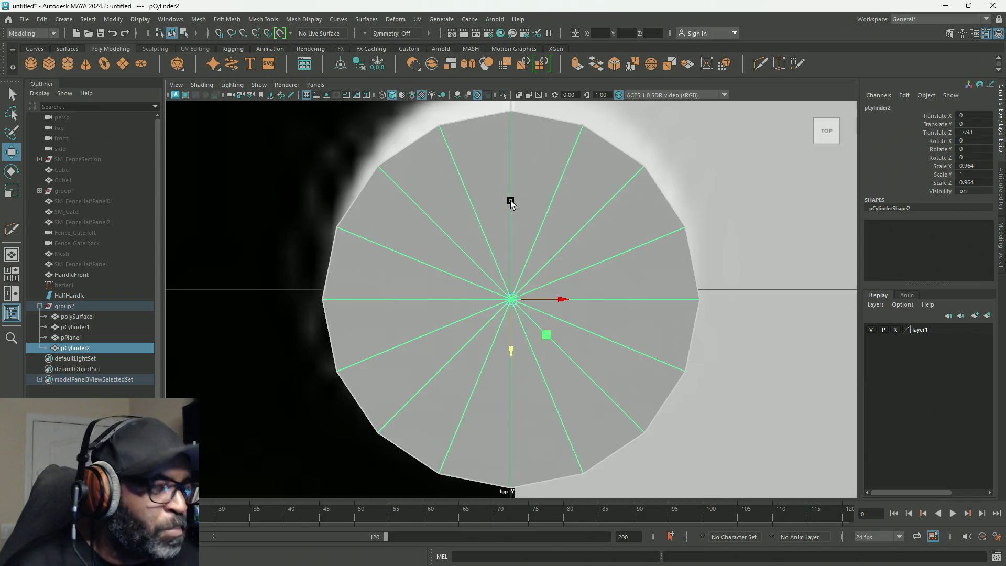
scroll(563, 381, "down", 2)
scroll(558, 384, "down", 2)
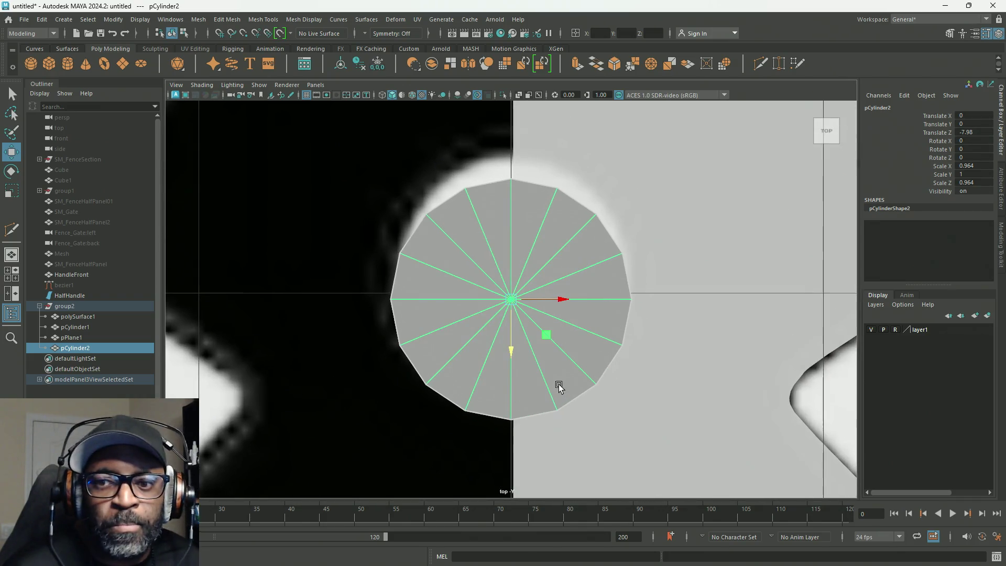
left_click_drag(508, 351, 516, 325)
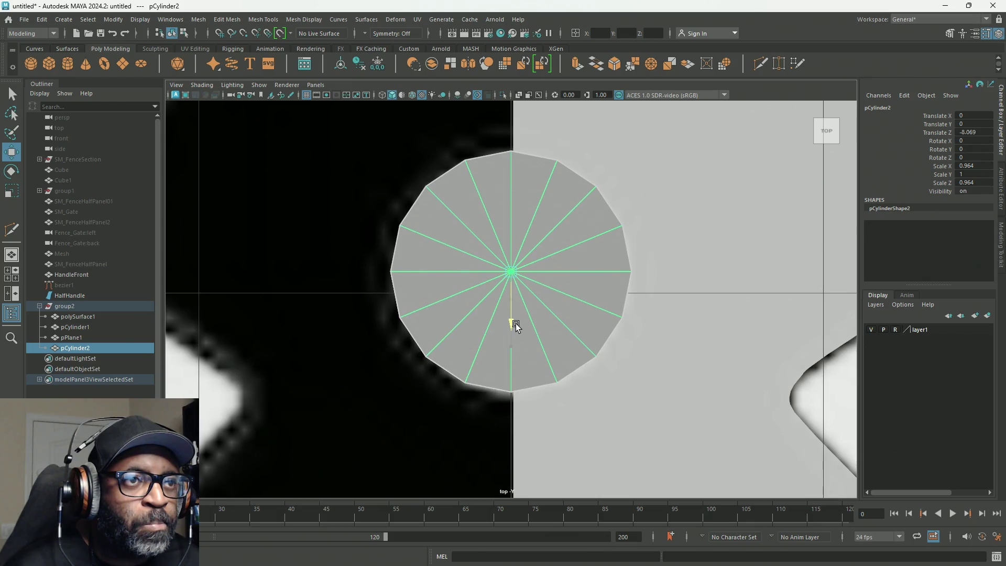
scroll(586, 410, "down", 10)
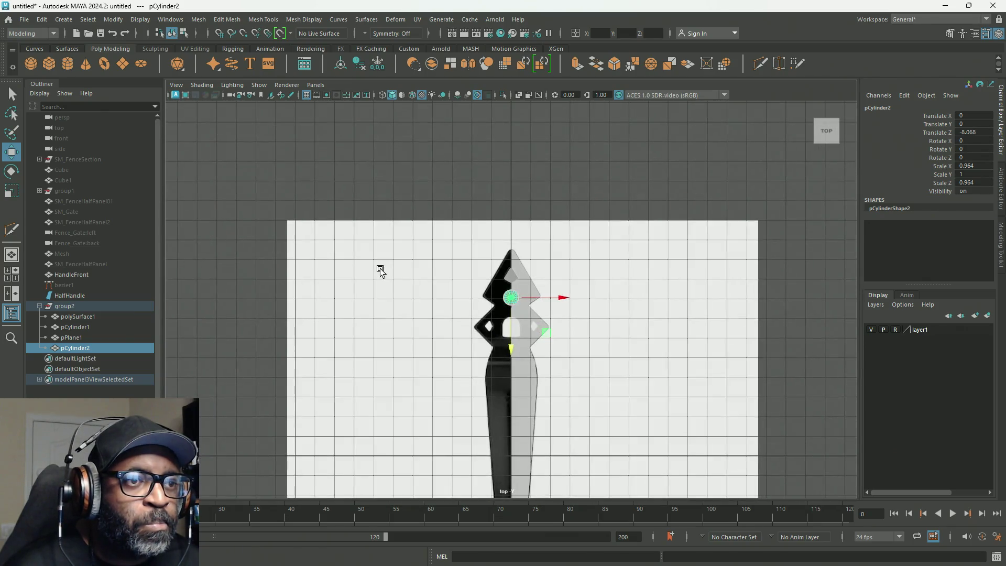
scroll(532, 284, "up", 4)
scroll(594, 321, "up", 2)
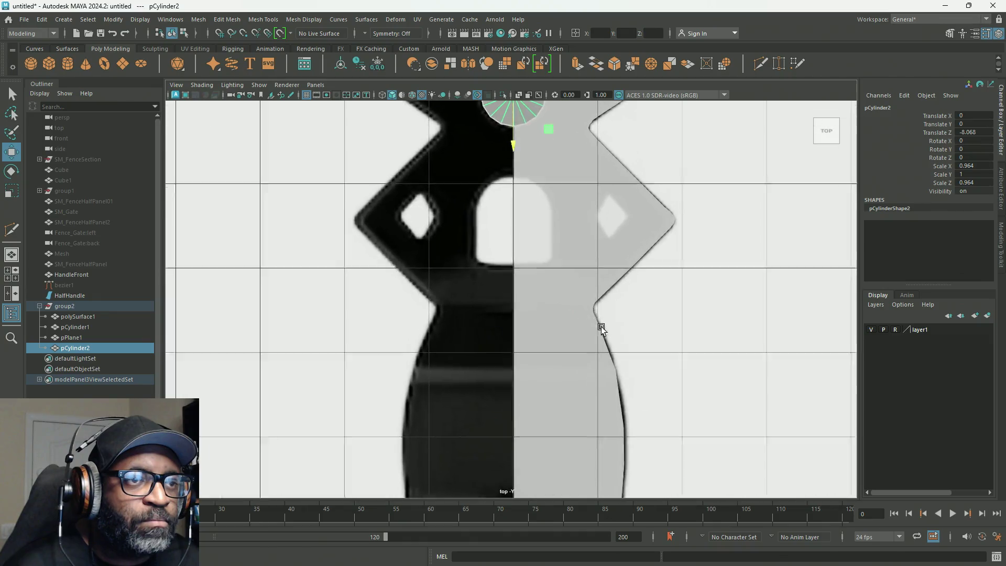
scroll(599, 247, "up", 3)
scroll(557, 307, "up", 1)
scroll(599, 330, "up", 2)
scroll(600, 330, "up", 1)
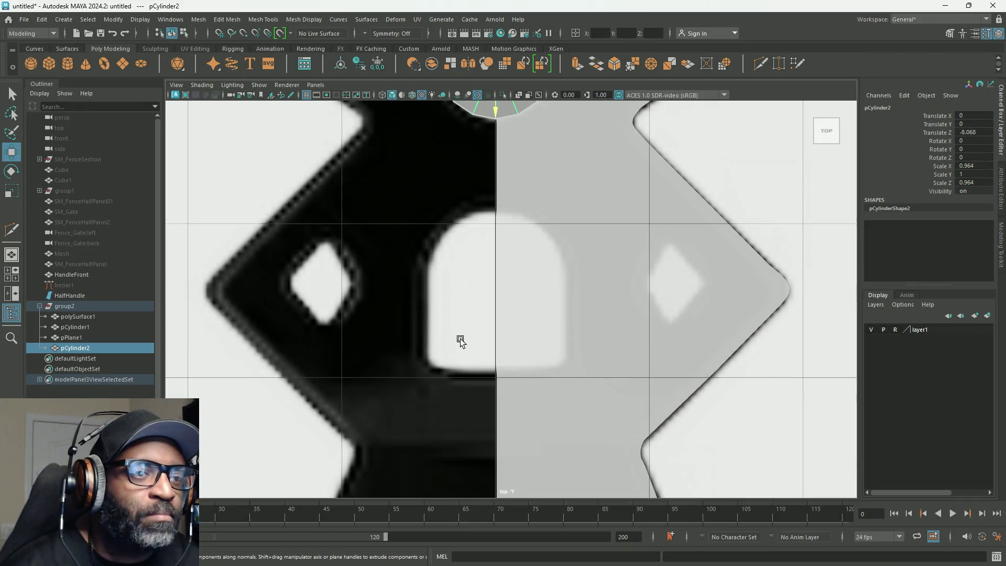
scroll(578, 331, "down", 3)
scroll(578, 330, "up", 2)
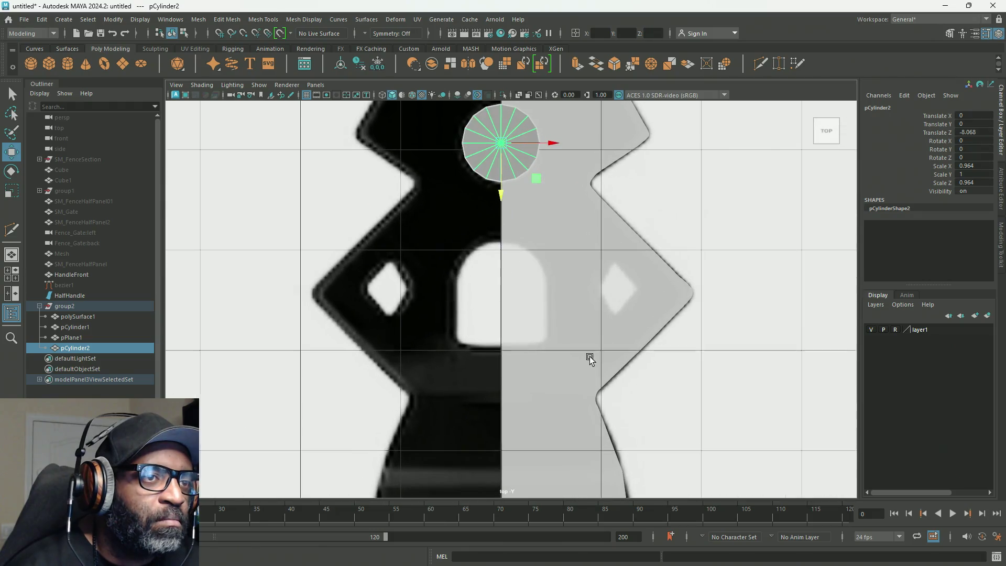
Duplicate the disc again, move it down onto the arch top and scale it up to about 1.17 to match the arch width.
key("ctrl+d")
left_click_drag(503, 196, 500, 331)
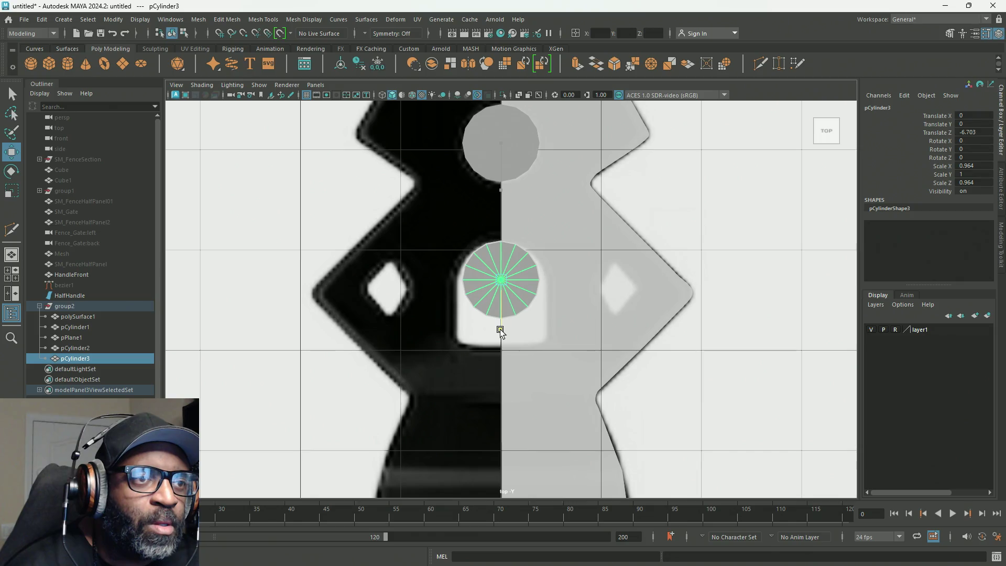
key("r")
middle_click_drag(531, 316, 539, 321)
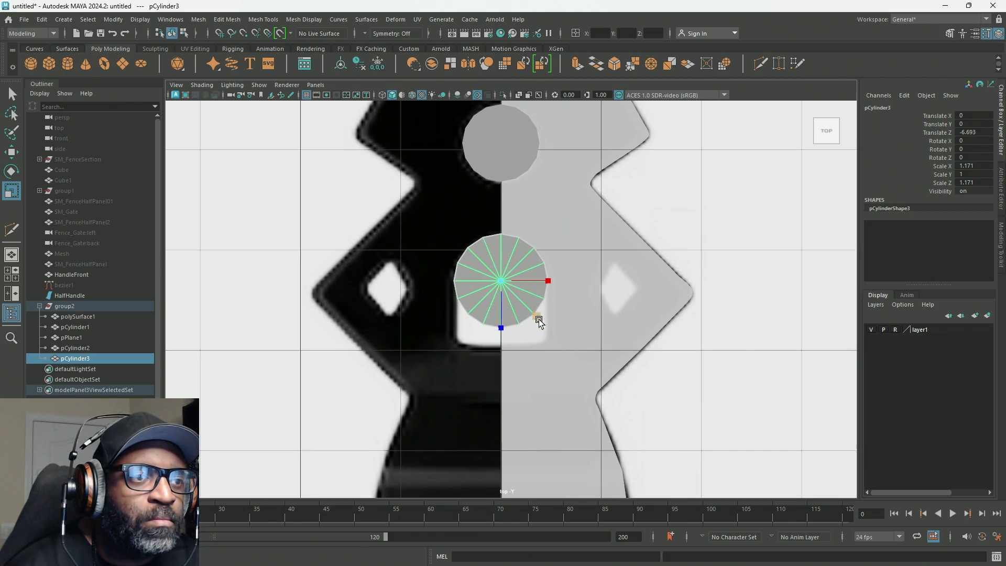
right_click_drag(538, 321, 782, 386, "alt")
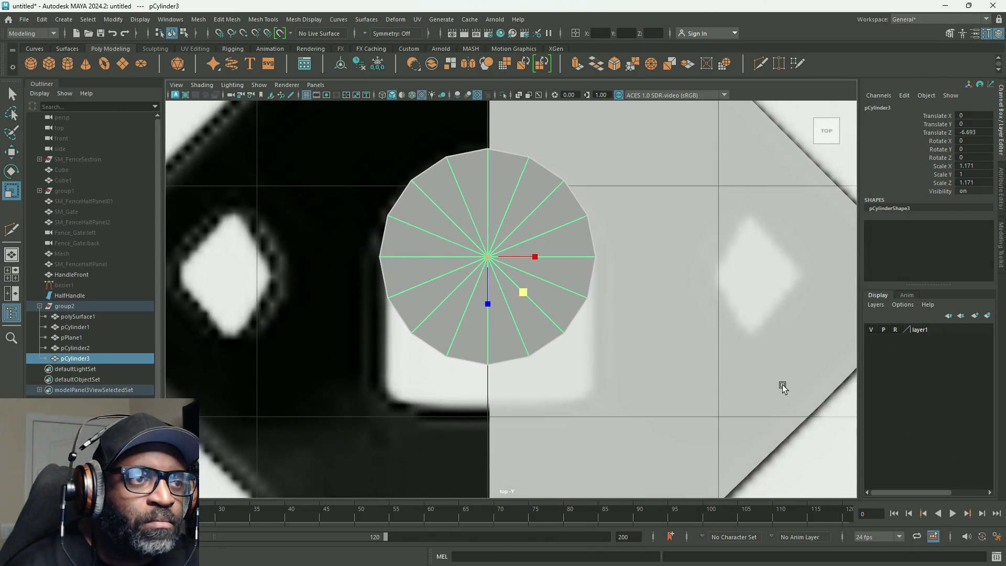
Delete the lower half of the new cylinder's faces to leave a half-disc arch.
right_click(462, 267)
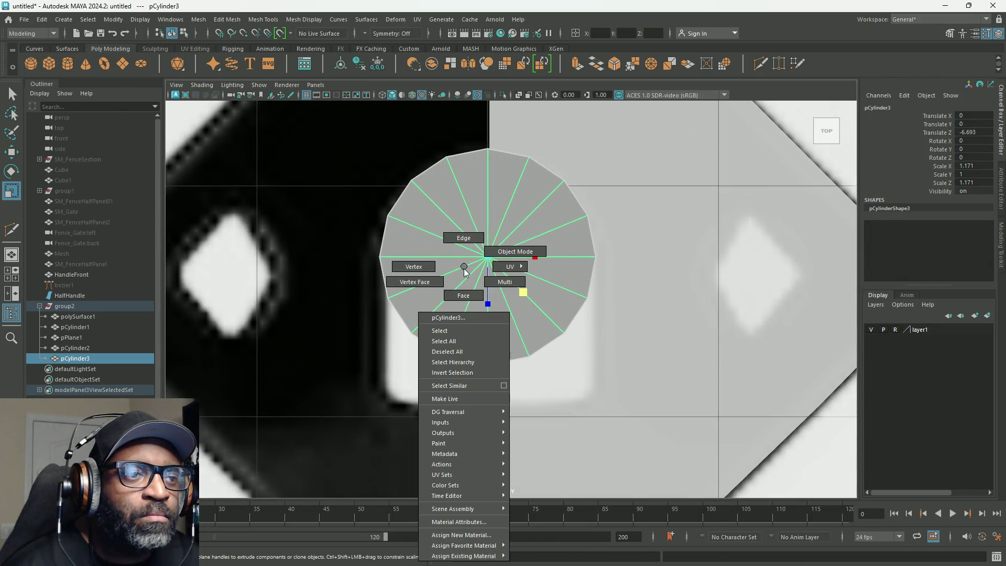
left_click(463, 297)
left_click_drag(669, 382, 245, 280)
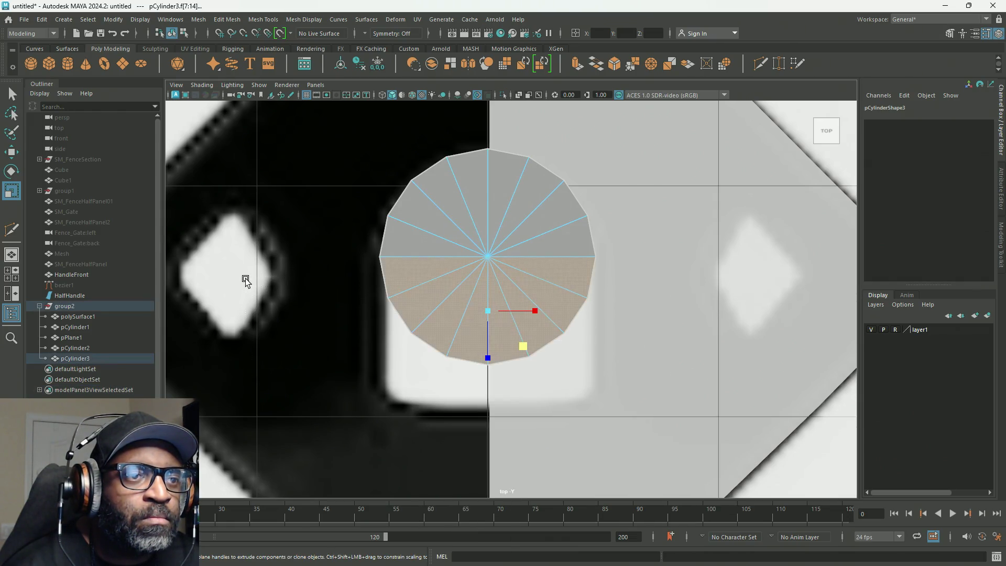
key("Delete")
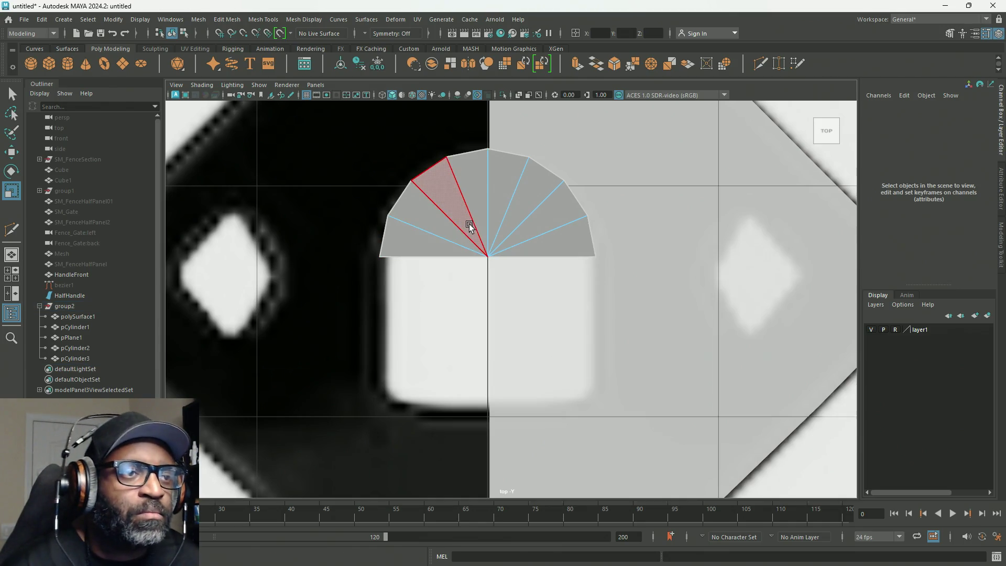
Extrude the half-disc's flat bottom edge down into straight sides reaching the opening's base.
right_click_drag(470, 227, 475, 197)
left_click(439, 253)
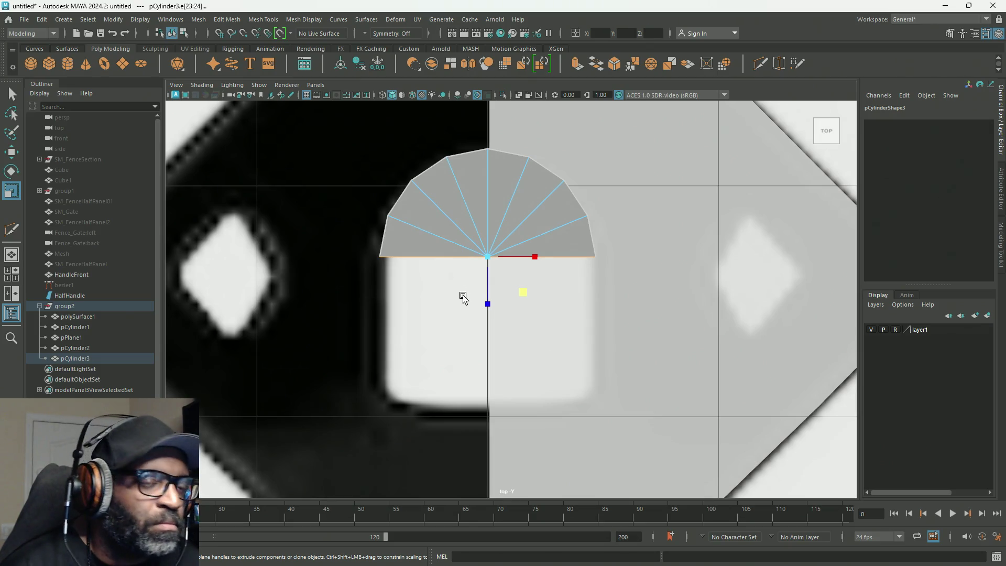
key("w")
left_click_drag(488, 307, 488, 329)
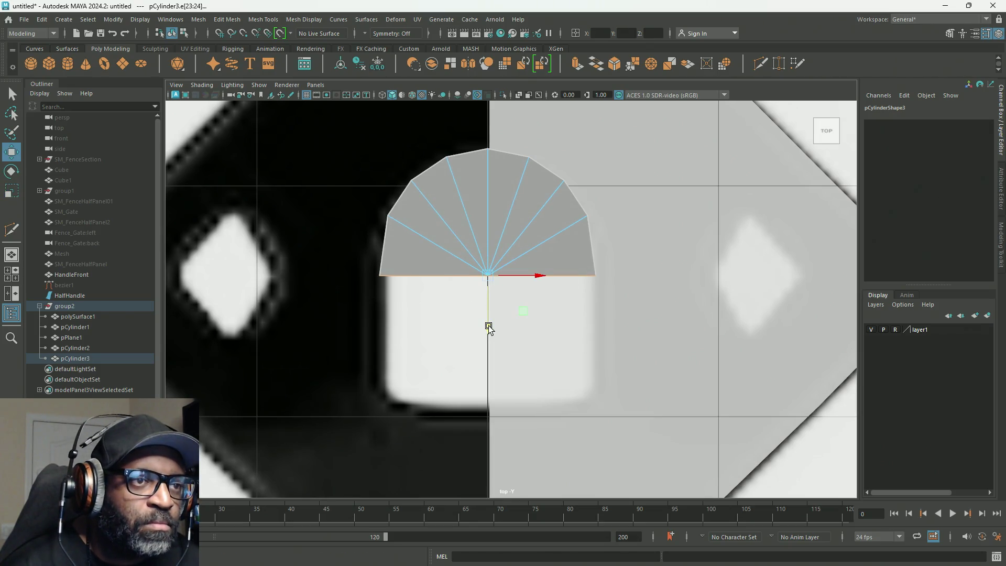
left_click_drag(487, 255, 502, 437, "shift")
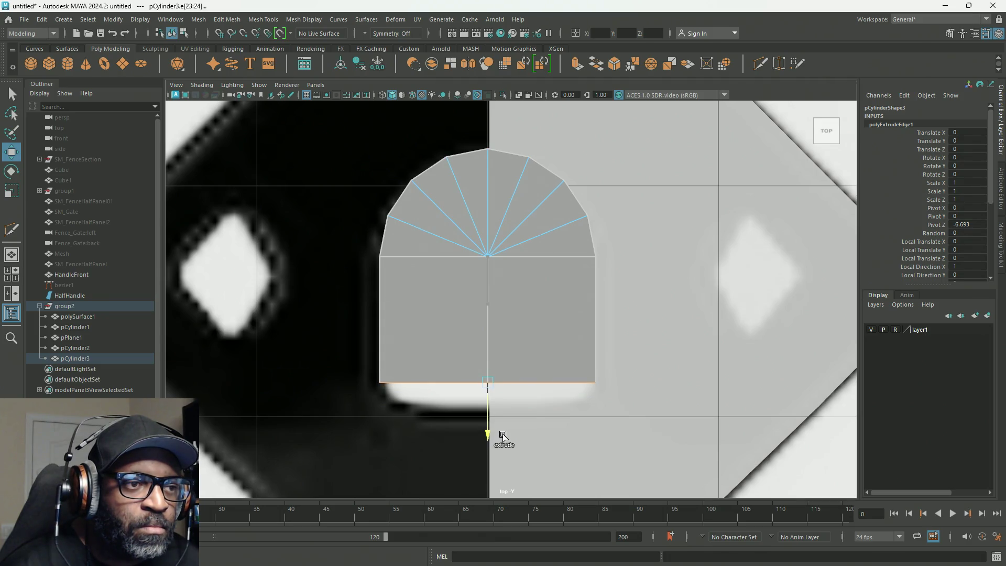
mouse_move(501, 437)
left_mouse_down("shift")
mouse_move(506, 411)
mouse_move(510, 433)
left_mouse_up("shift")
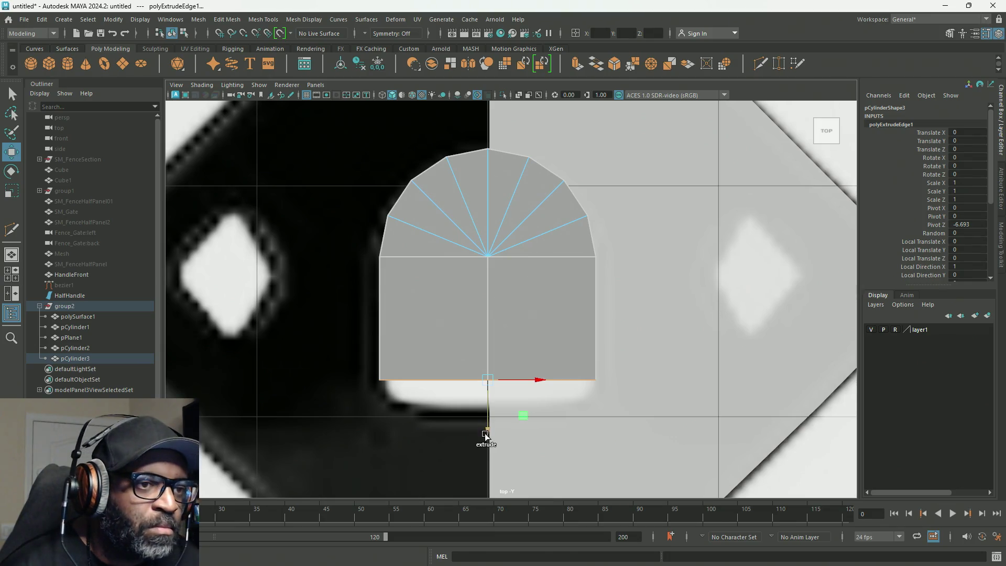
Extrude two more thin strips below the base and scale the bottom edge narrower.
left_click_drag(488, 431, 490, 438, "shift")
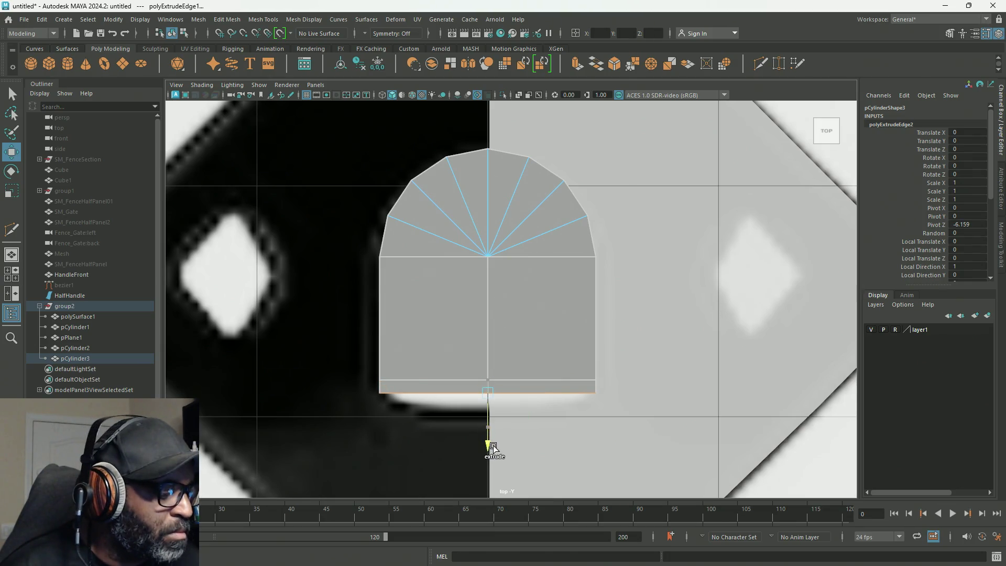
left_click(495, 443, "shift")
key("q")
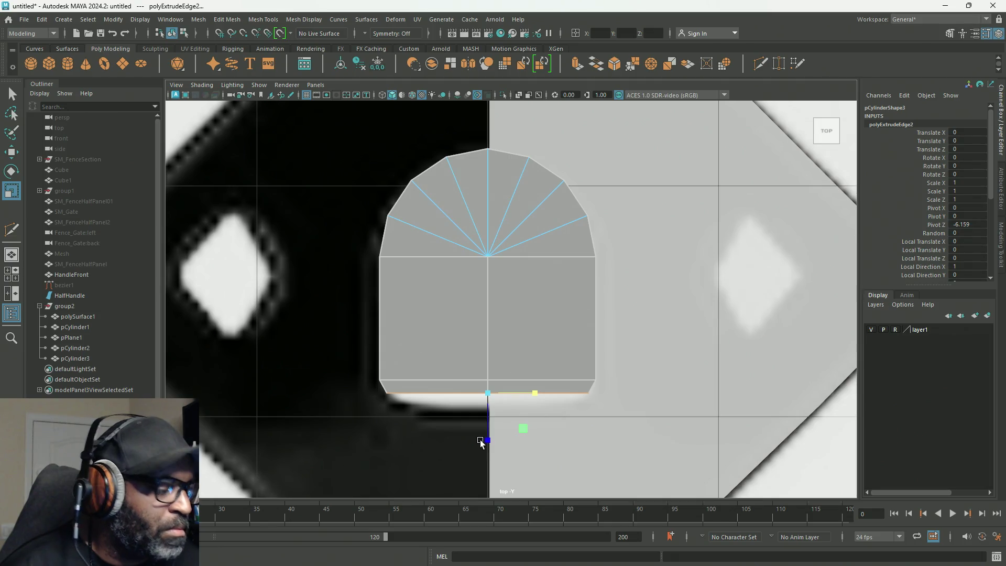
key("w")
left_click_drag(485, 443, 487, 451, "shift")
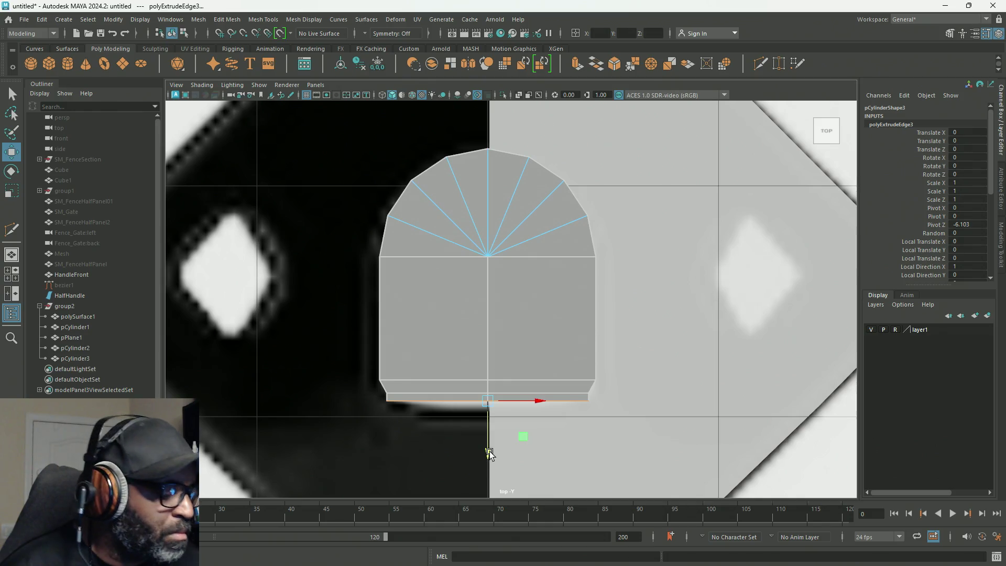
key("r")
left_click_drag(539, 405, 535, 405)
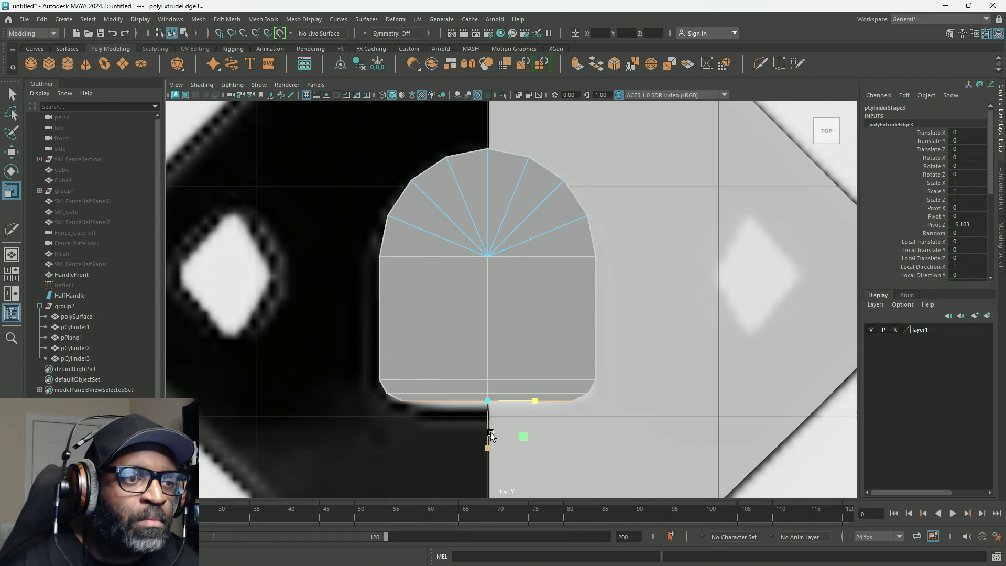
key("space")
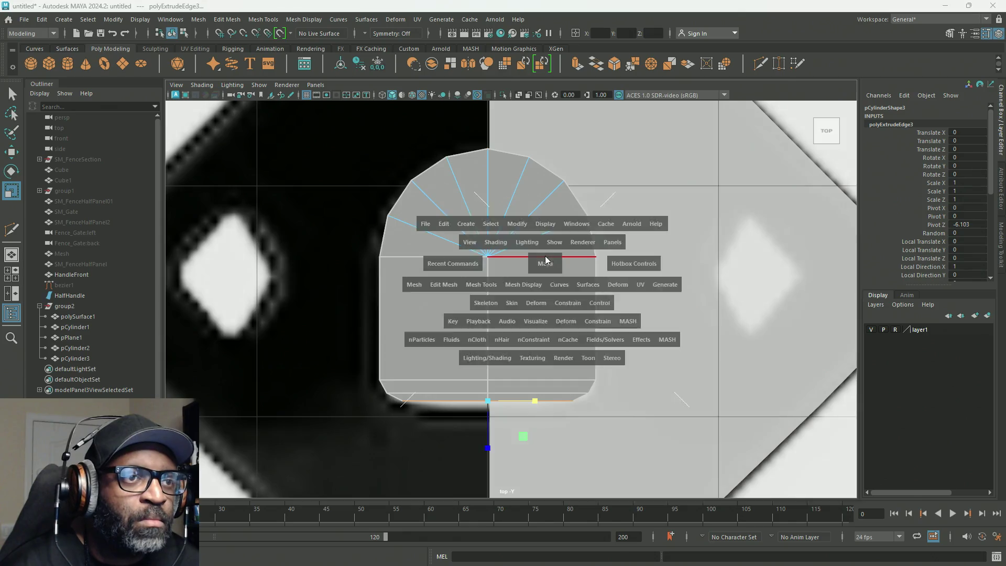
Cap the arch block's open top border with Fill Hole and check it smoothed in perspective.
key("space")
key("f")
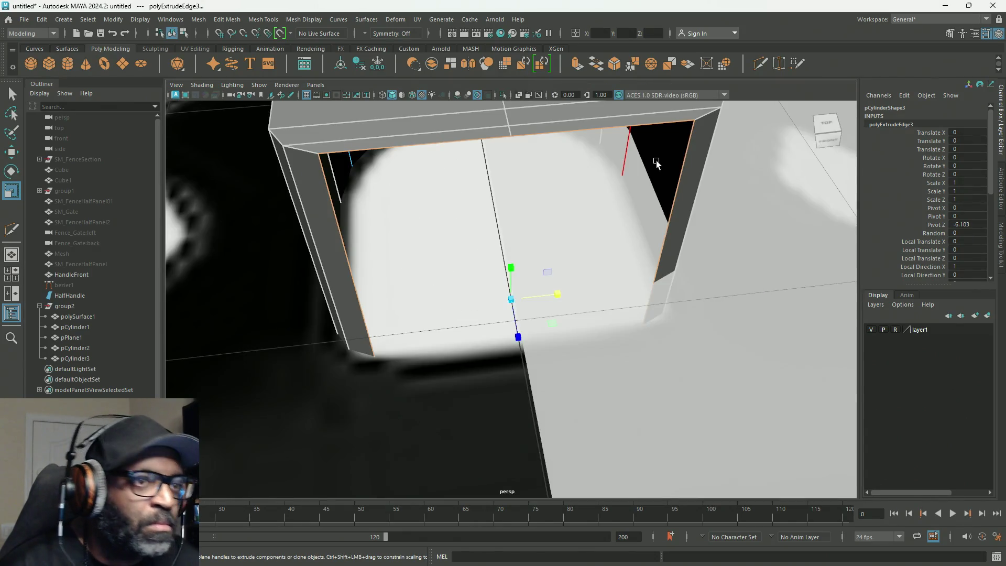
mouse_move(407, 338)
left_mouse_down("alt")
mouse_move(487, 305)
mouse_move(405, 249)
left_mouse_up("alt")
scroll(487, 304, "down", 5)
right_click(448, 187, "shift")
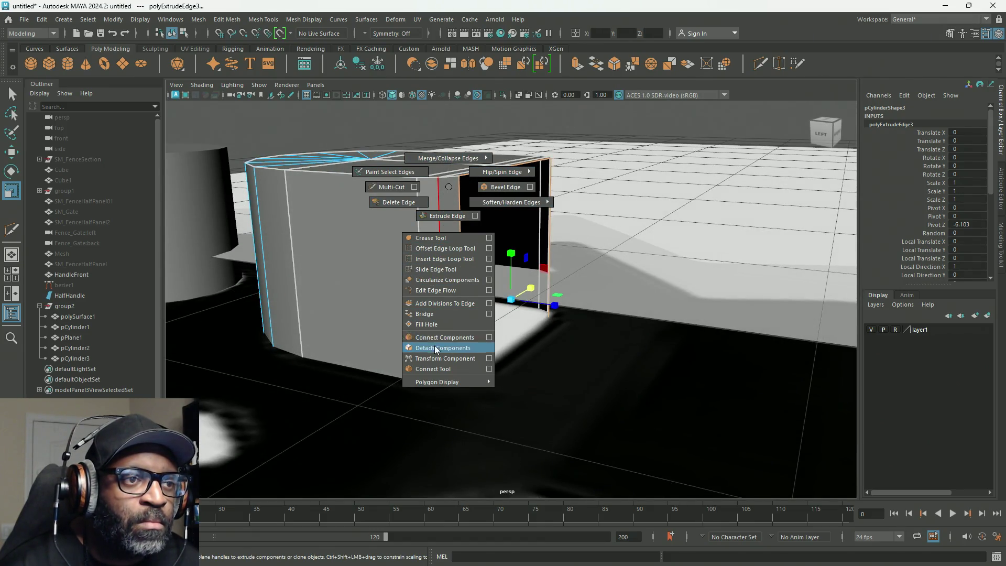
left_click(426, 324)
mouse_move(434, 324)
left_mouse_down("alt")
mouse_move(420, 352)
mouse_move(441, 348)
mouse_move(428, 307)
mouse_move(448, 305)
mouse_move(421, 323)
mouse_move(455, 283)
left_mouse_up("alt")
right_click_drag(472, 224, 492, 189)
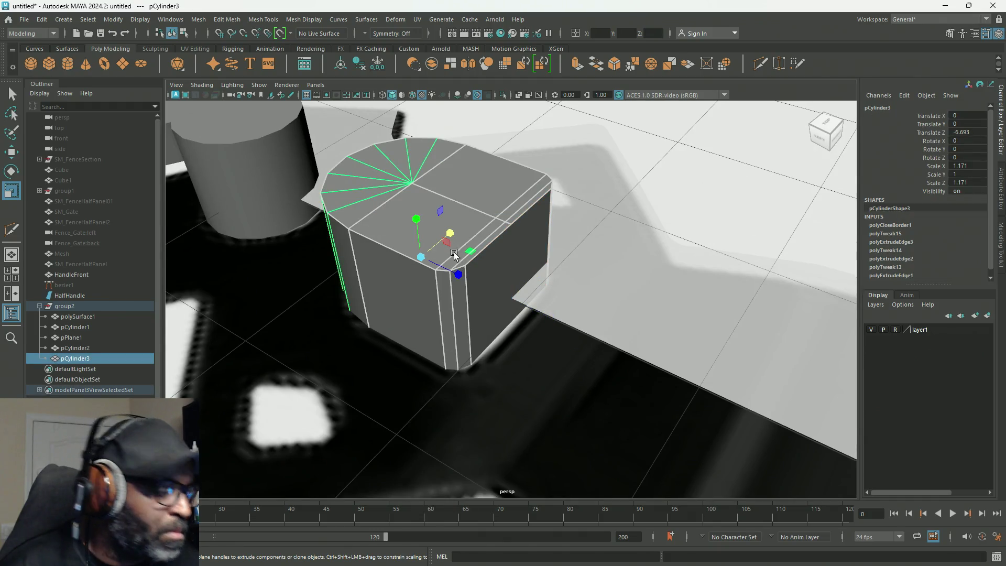
key("3")
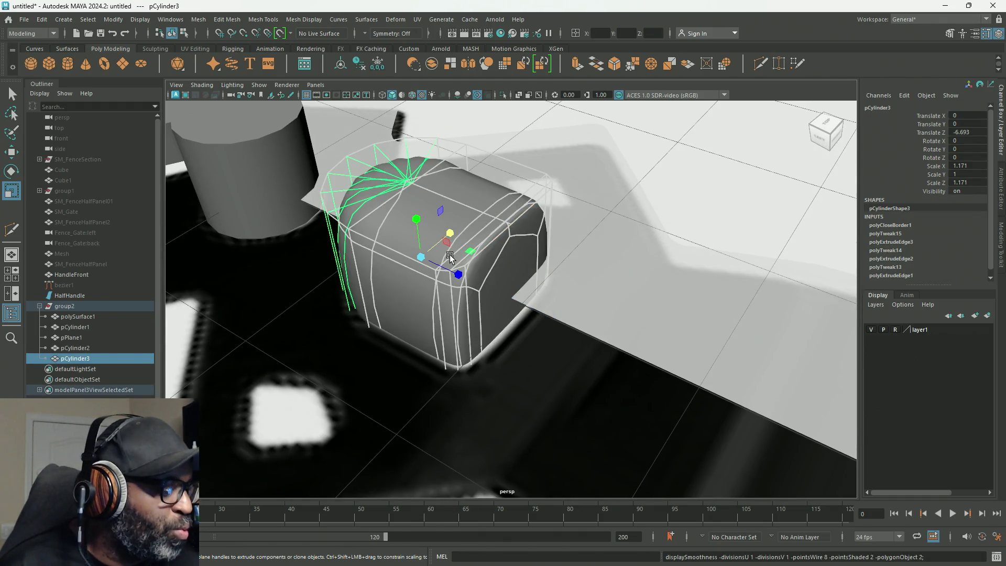
key("1")
Insert a Multi-Cut support loop just below the top rim, check smoothing, and preview one near the bottom rim.
left_click_drag(399, 296, 410, 196, "alt")
right_click_drag(409, 196, 410, 156)
left_click(390, 258)
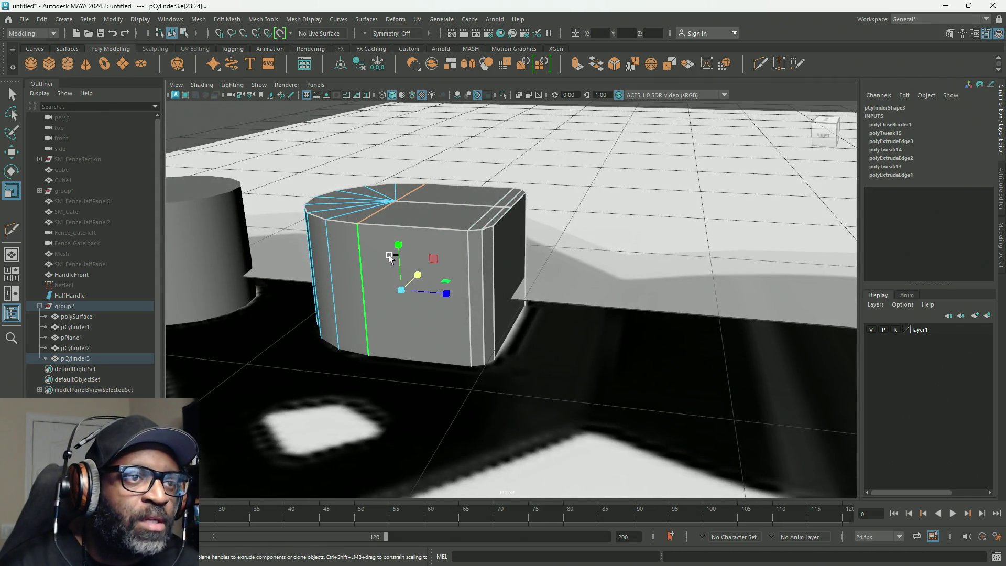
left_click(359, 246, "shift")
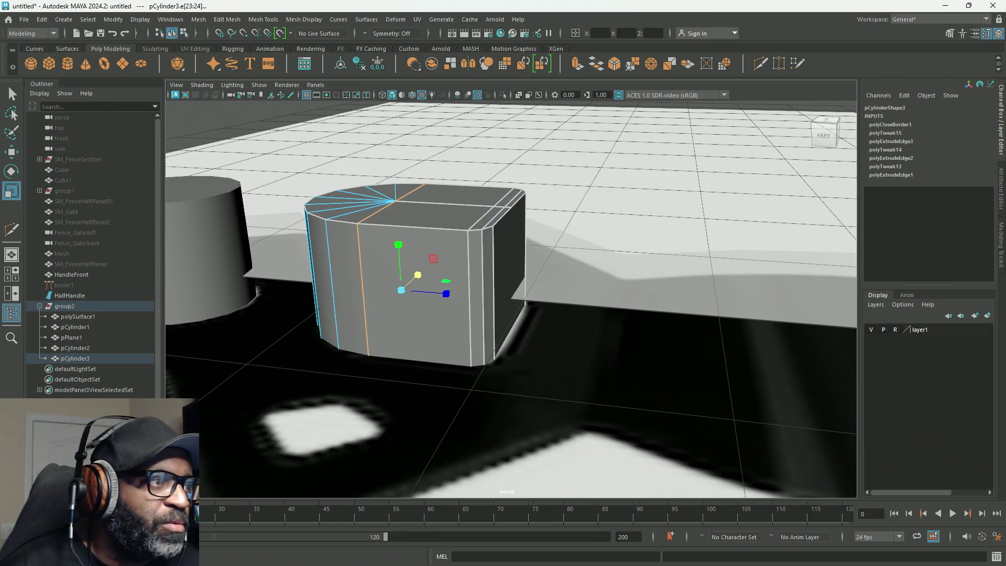
left_click(12, 229)
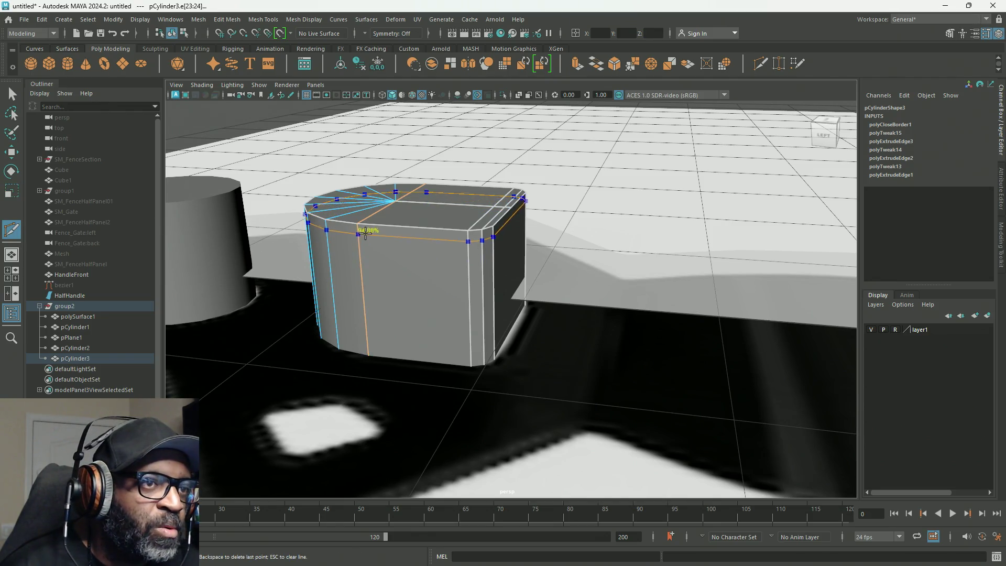
key("ctrl")
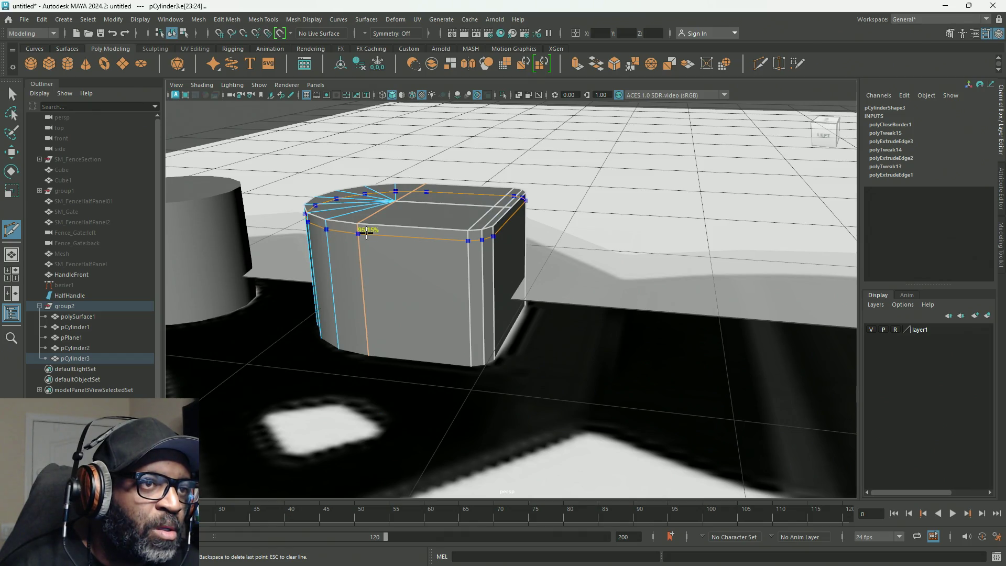
left_click(367, 233, "ctrl")
key("2")
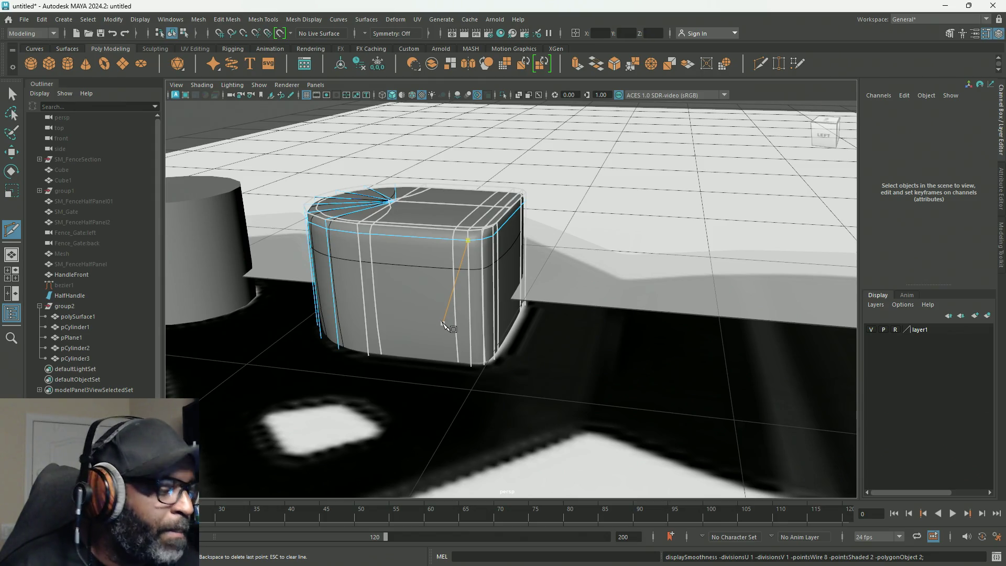
key("1")
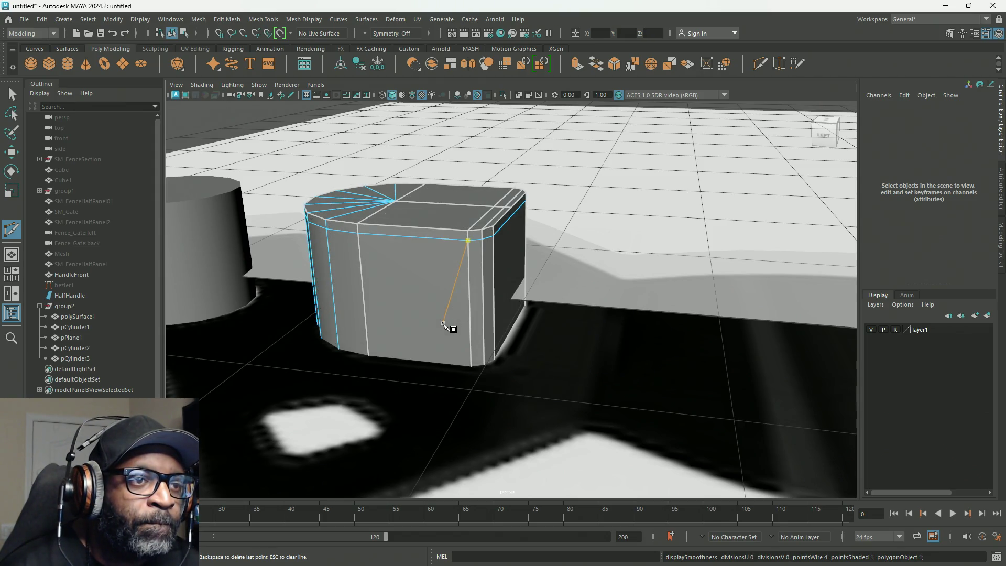
key("ctrl")
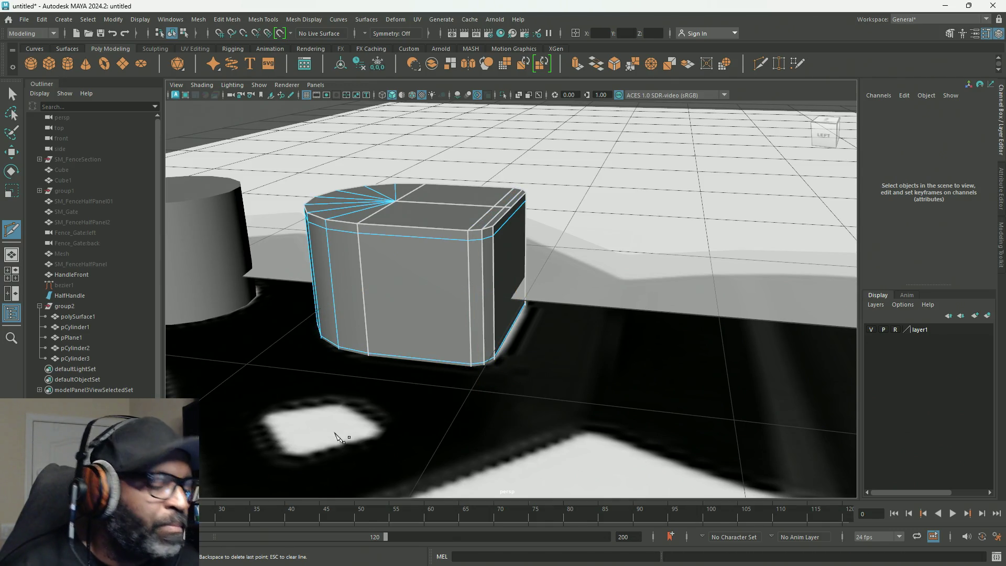
Select the block's bottom edge loop with the Move tool on the base cage, then turn the smooth preview back on.
mouse_move(482, 382)
left_mouse_down("alt")
mouse_move(433, 420)
mouse_move(348, 377)
mouse_move(379, 354)
mouse_move(370, 343)
mouse_move(278, 375)
mouse_move(265, 314)
mouse_move(301, 306)
mouse_move(361, 317)
mouse_move(393, 341)
mouse_move(640, 334)
mouse_move(475, 341)
left_mouse_up("alt")
key("1")
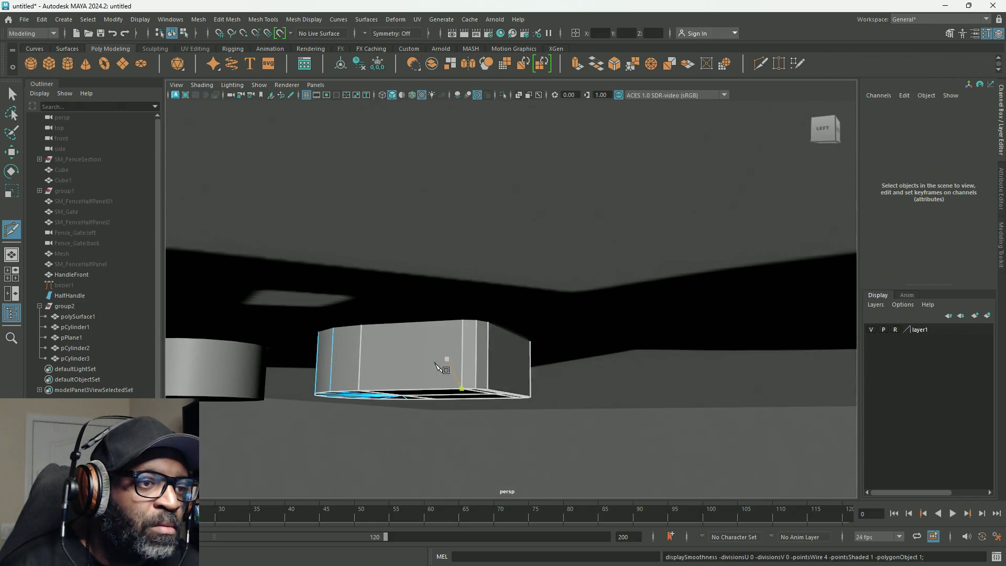
mouse_move(416, 377)
left_mouse_down("alt")
mouse_move(411, 385)
mouse_move(449, 355)
left_mouse_up("alt")
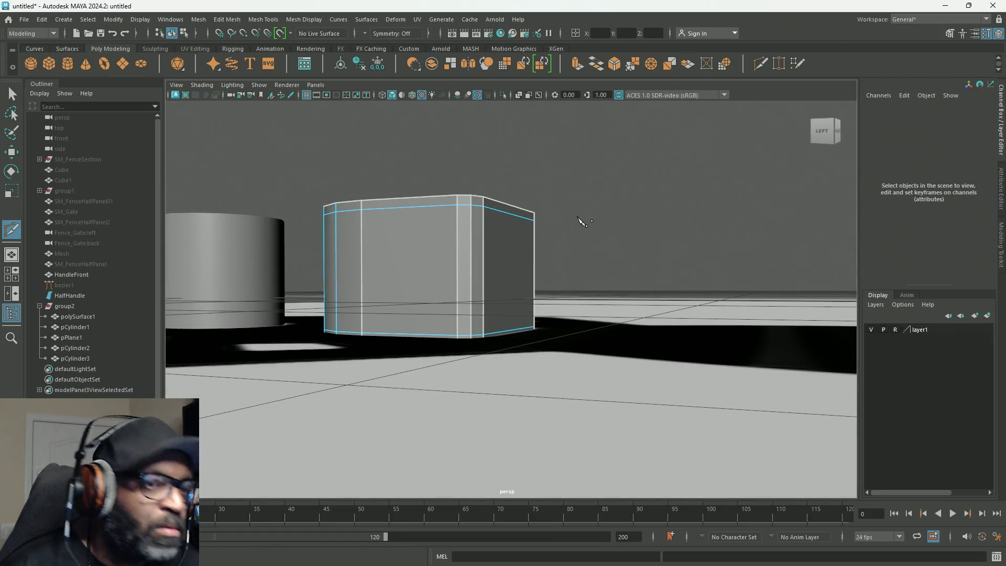
key("w")
right_click_drag(575, 196, 574, 184)
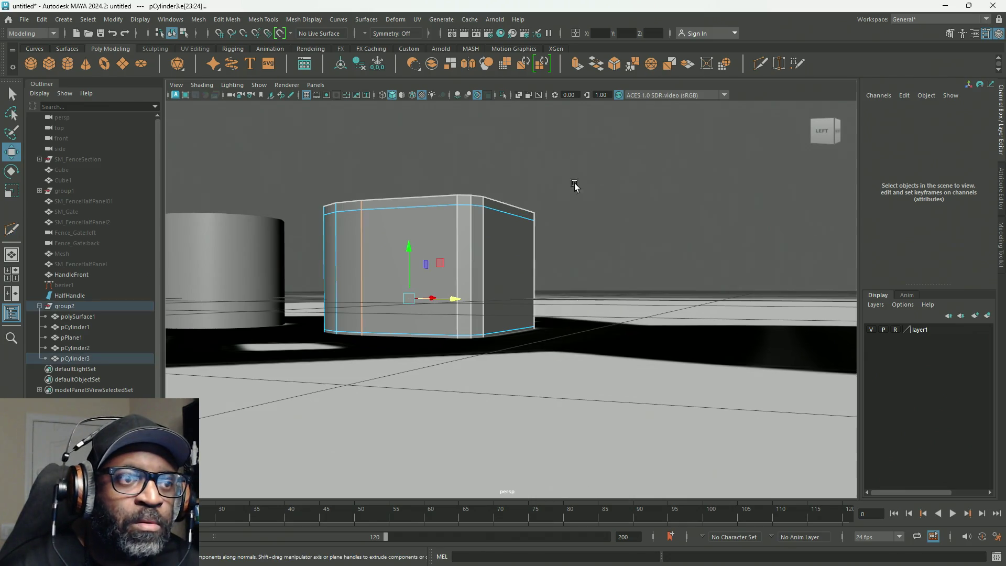
double_click(497, 330)
mouse_move(460, 359)
left_mouse_down("alt")
mouse_move(422, 296)
mouse_move(421, 339)
left_mouse_up("alt")
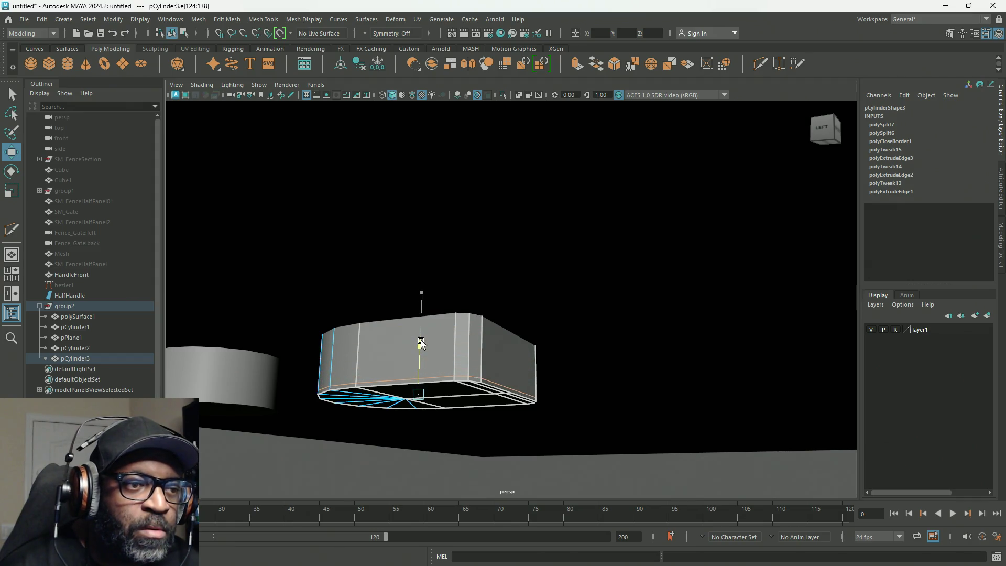
key("2")
mouse_move(549, 322)
left_mouse_down("alt")
mouse_move(549, 359)
mouse_move(457, 346)
mouse_move(441, 403)
mouse_move(355, 396)
mouse_move(325, 348)
mouse_move(254, 333)
mouse_move(307, 288)
mouse_move(433, 314)
mouse_move(493, 395)
left_mouse_up("alt")
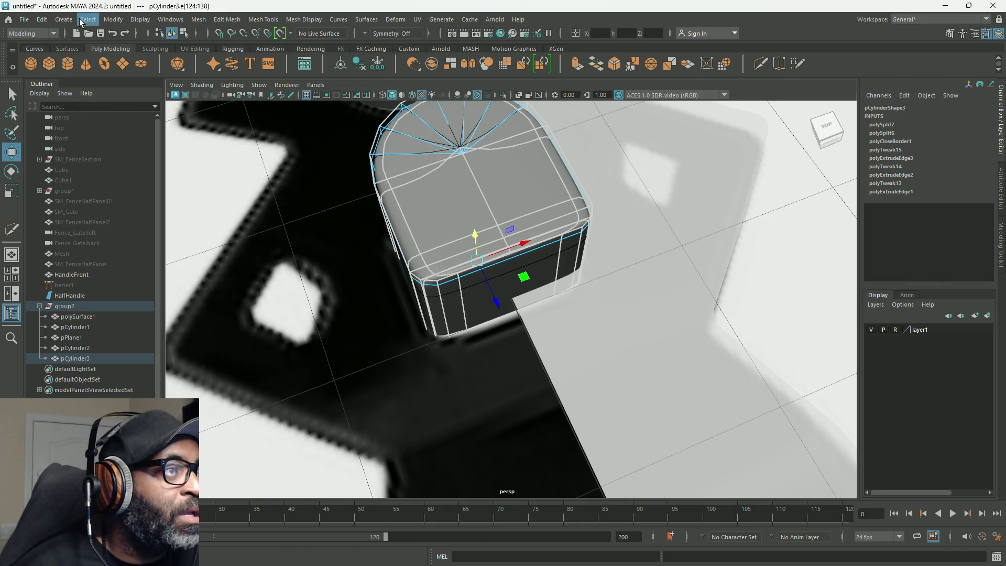
Bake the arch block's smooth preview into real polygons via Modify > Convert > Smooth Mesh Preview to Polygons.
left_click(108, 22)
mouse_move(169, 306)
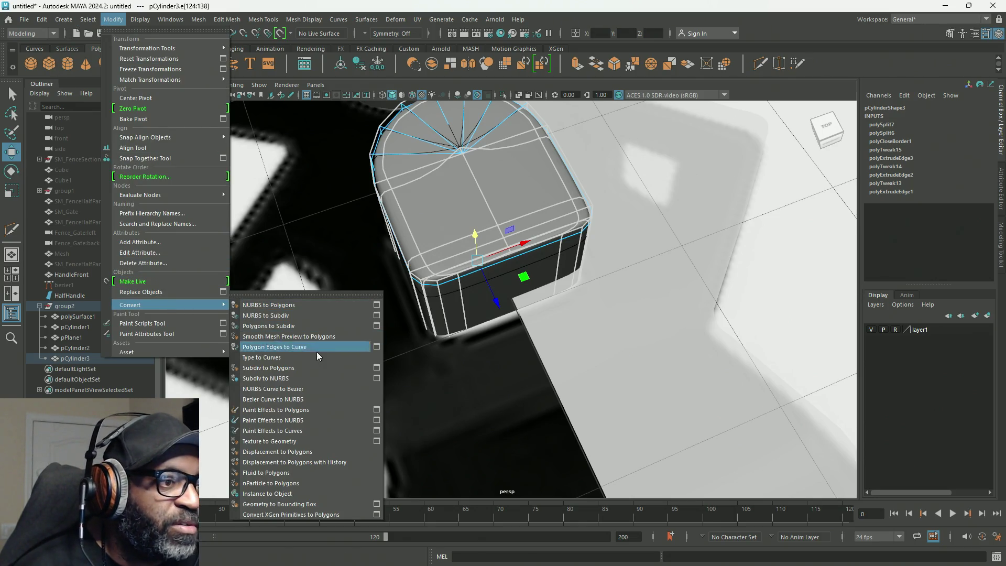
left_click(322, 336)
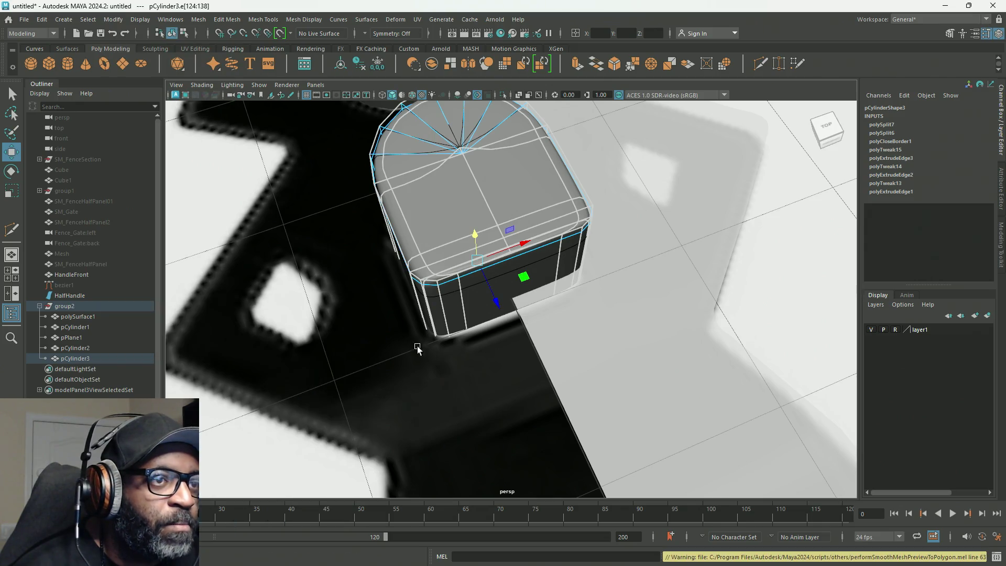
right_click_drag(507, 213, 535, 177)
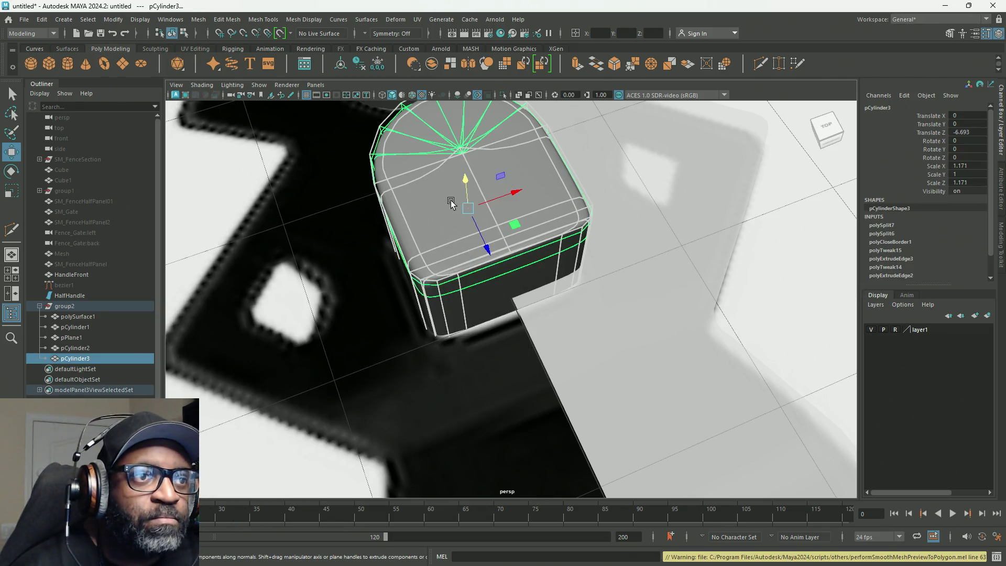
left_click(110, 20)
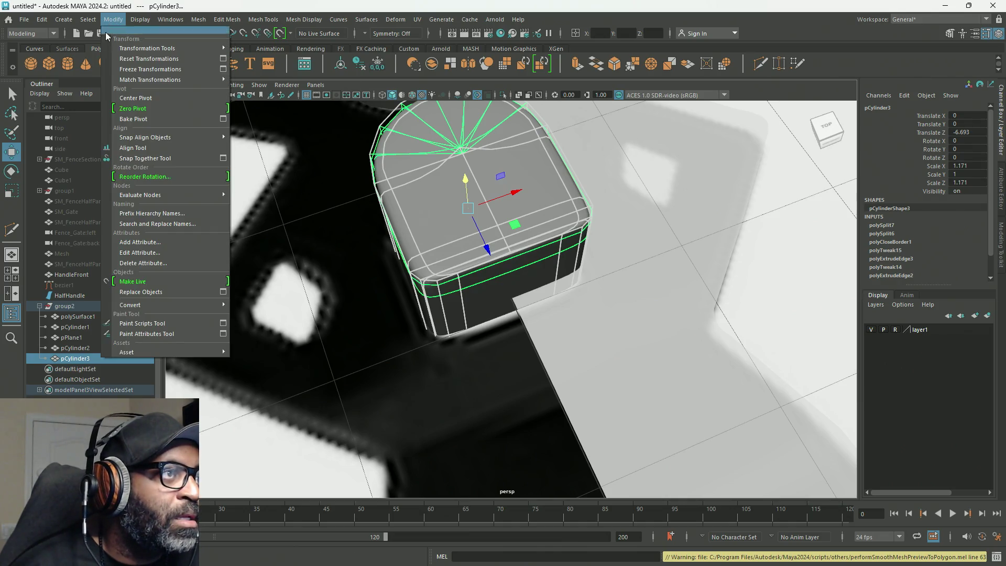
mouse_move(130, 306)
left_click(323, 336)
Return the converted block to object mode, show it unsmoothed and frame the whole scene.
right_click_drag(459, 181, 470, 177)
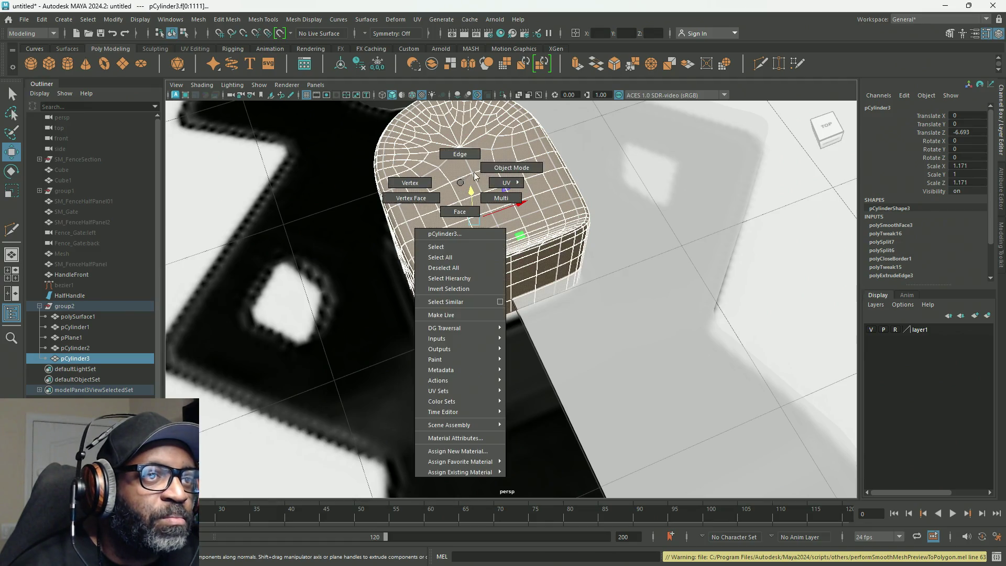
key("F8")
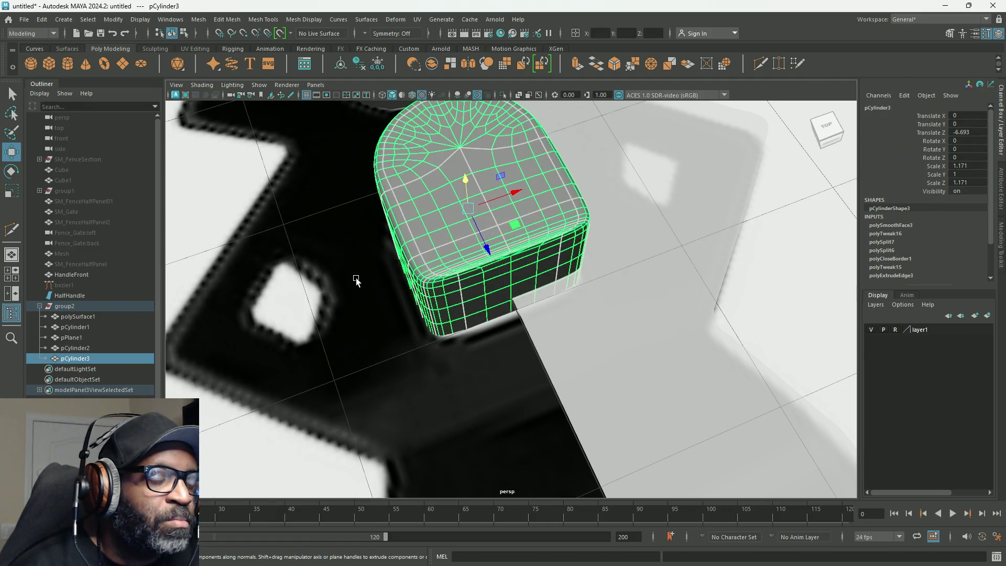
key("1")
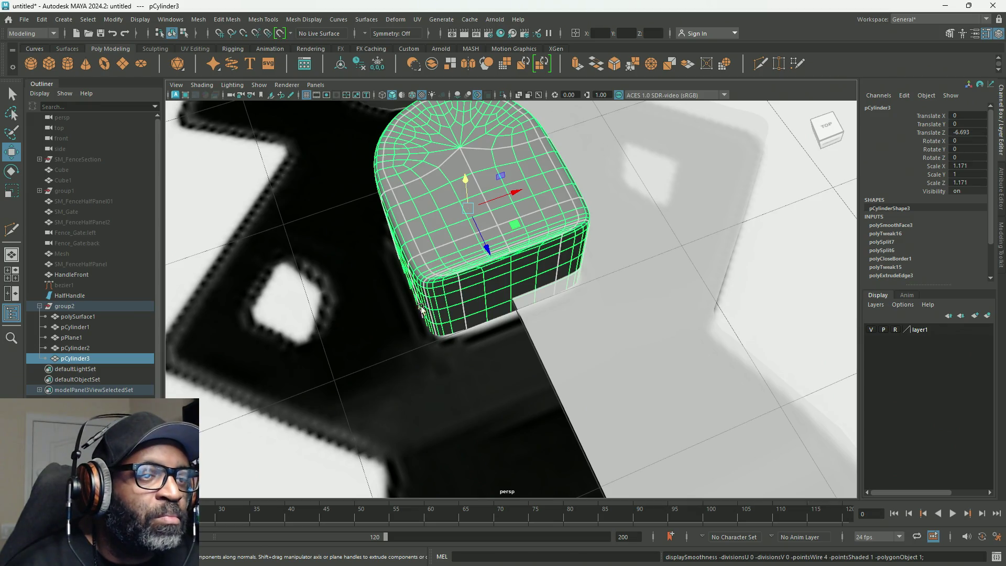
scroll(414, 311, "down", 5)
left_click_drag(414, 310, 439, 197, "alt")
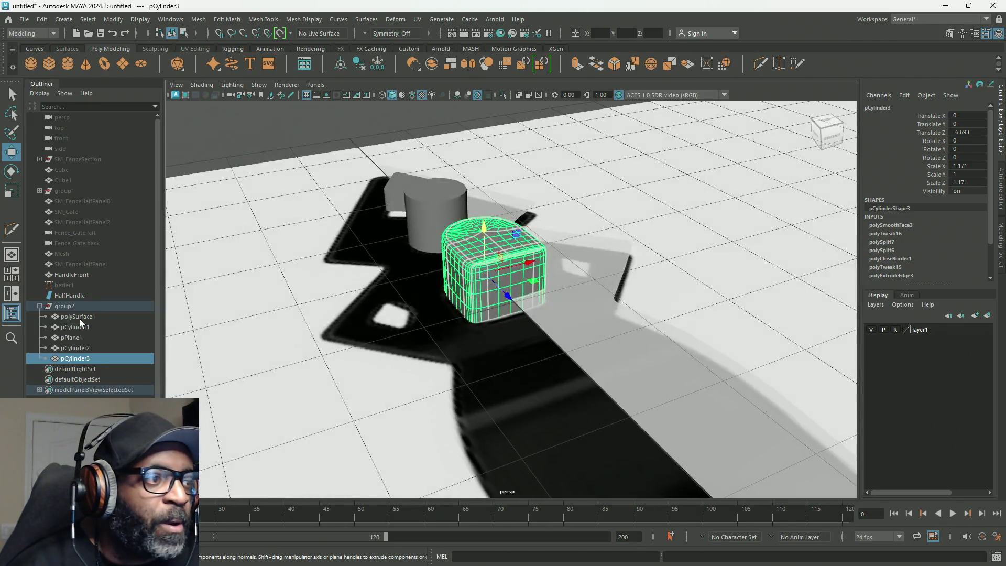
left_click(286, 136)
mouse_move(512, 337)
left_mouse_down("alt")
mouse_move(607, 330)
mouse_move(461, 337)
left_mouse_up("alt")
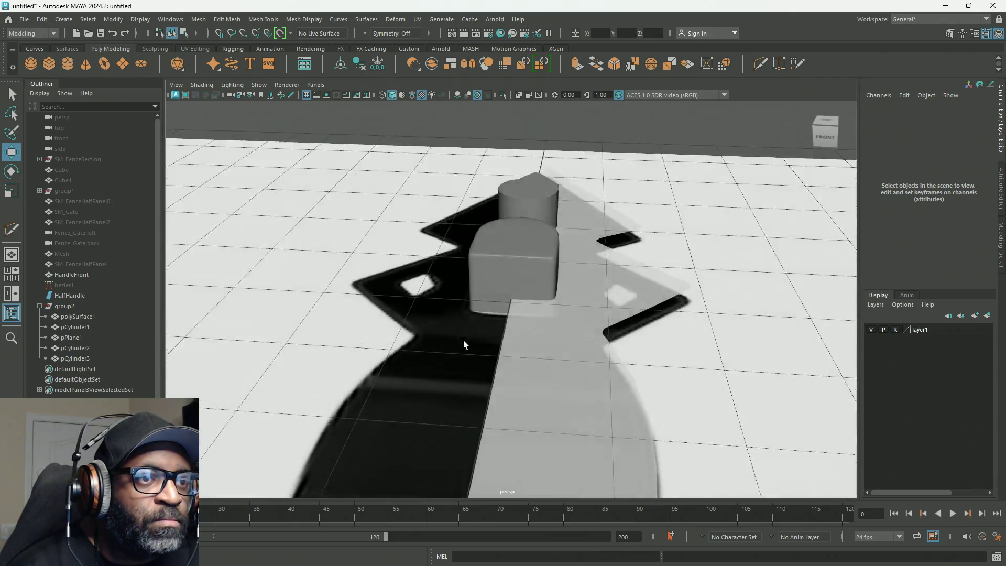
scroll(460, 337, "down", 5)
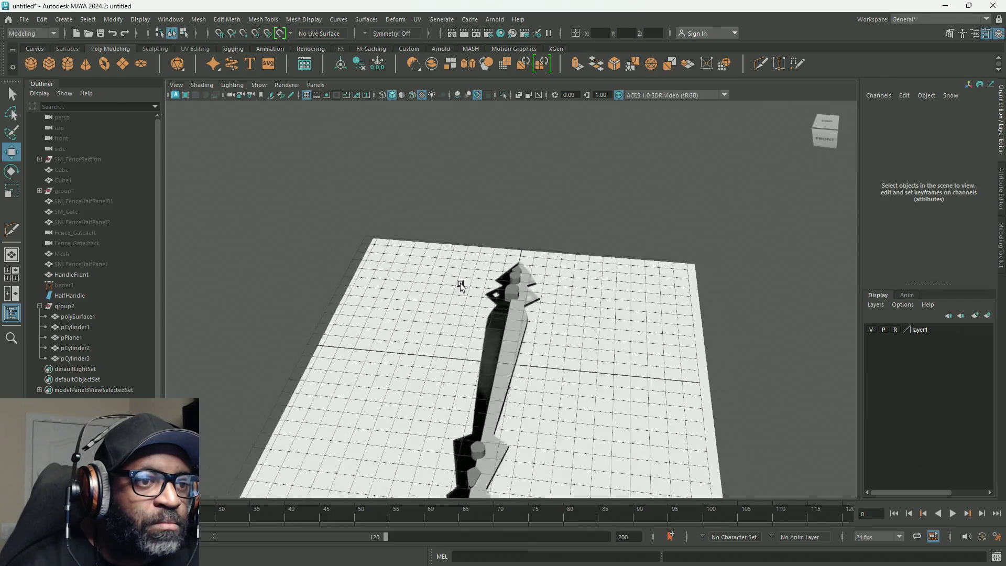
scroll(431, 265, "up", 5)
left_click_drag(752, 438, 523, 321, "alt")
scroll(525, 325, "up", 2)
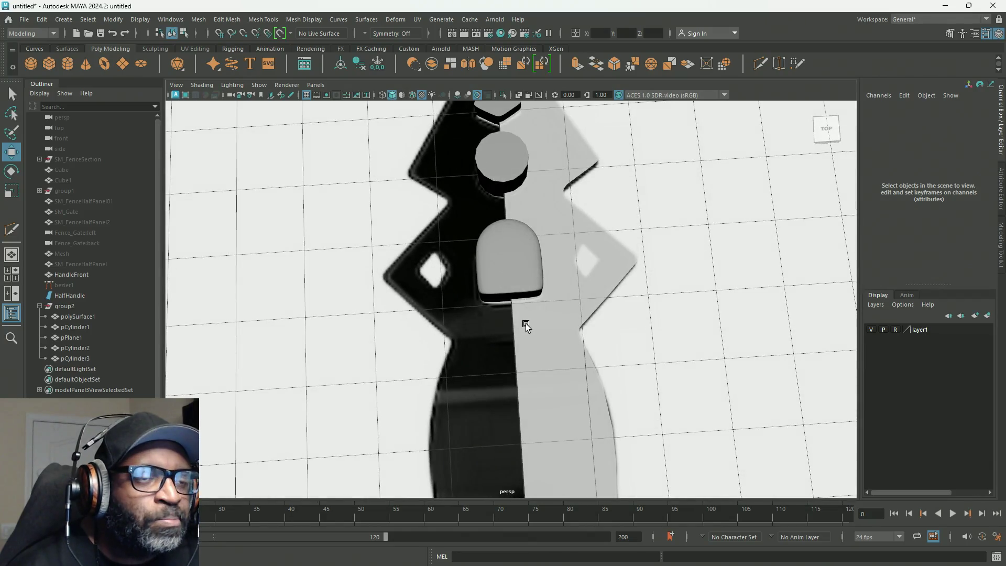
scroll(519, 303, "up", 2)
mouse_move(629, 342)
left_mouse_down("alt")
mouse_move(474, 238)
mouse_move(628, 318)
mouse_move(464, 308)
left_mouse_up("alt")
scroll(548, 310, "up", 3)
scroll(534, 298, "up", 3)
mouse_move(674, 327)
right_mouse_down("alt")
mouse_move(269, 247)
mouse_move(654, 321)
right_mouse_up("alt")
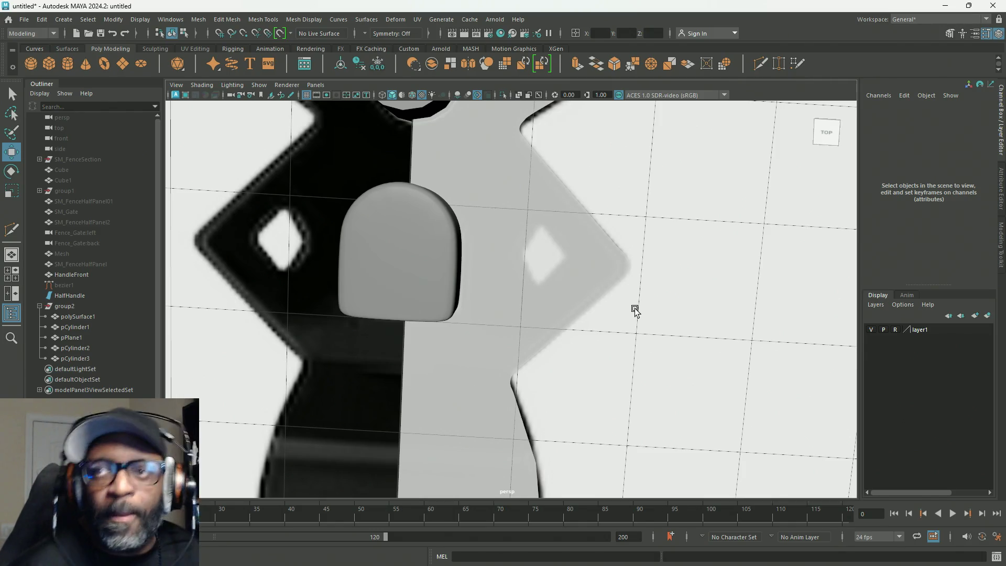
mouse_move(430, 325)
left_mouse_down("alt")
mouse_move(461, 310)
mouse_move(426, 274)
mouse_move(386, 268)
mouse_move(290, 301)
mouse_move(667, 249)
mouse_move(494, 282)
mouse_move(592, 220)
mouse_move(516, 249)
mouse_move(338, 262)
mouse_move(350, 288)
left_mouse_up("alt")
mouse_move(350, 288)
right_mouse_down("alt")
mouse_move(591, 294)
mouse_move(714, 334)
right_mouse_up("alt")
mouse_move(465, 318)
right_mouse_down("alt")
mouse_move(518, 275)
mouse_move(408, 225)
mouse_move(543, 283)
right_mouse_up("alt")
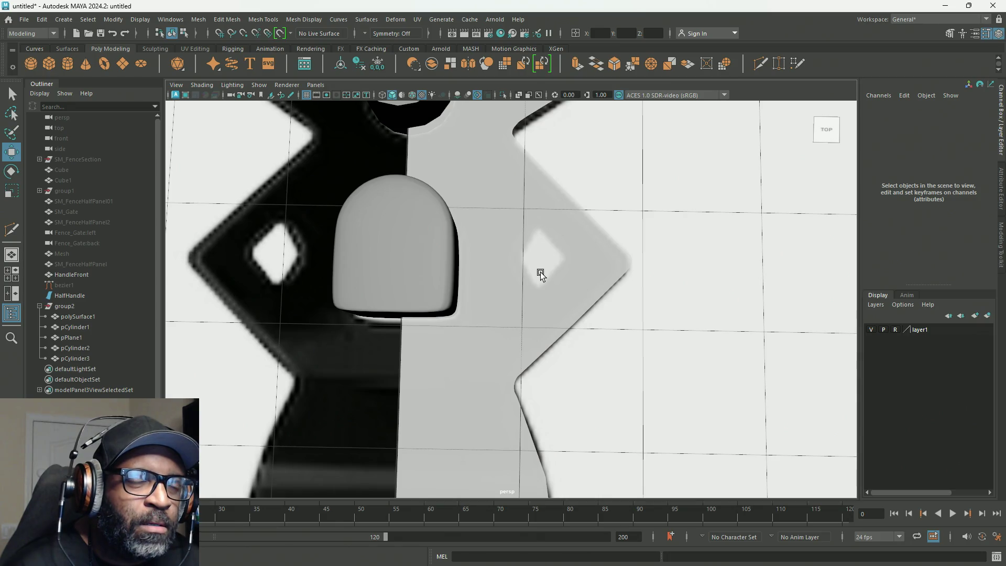
left_click(499, 282)
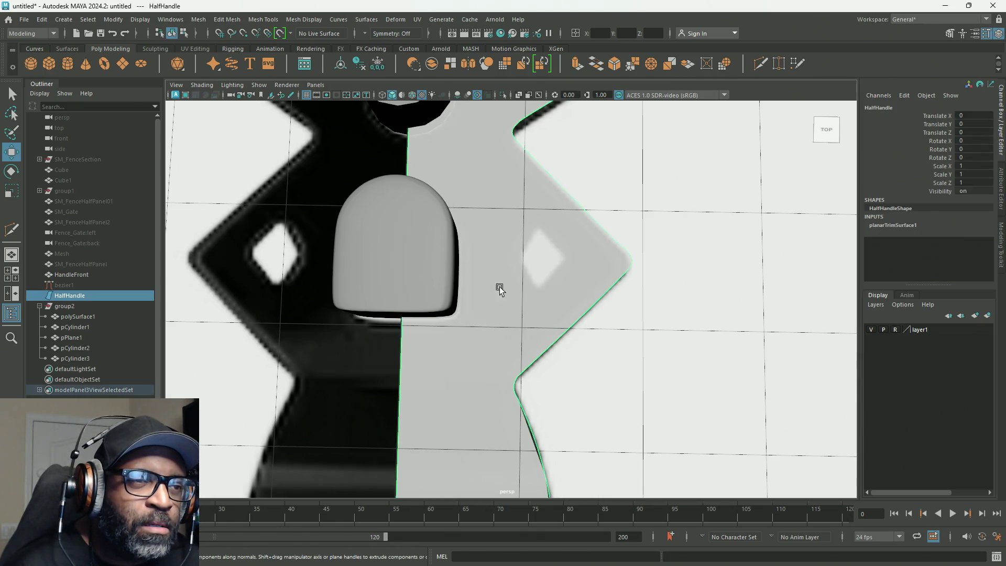
Create a new polygon cube and move it up beside the upper guard.
left_click(379, 363)
right_click(378, 340, "shift")
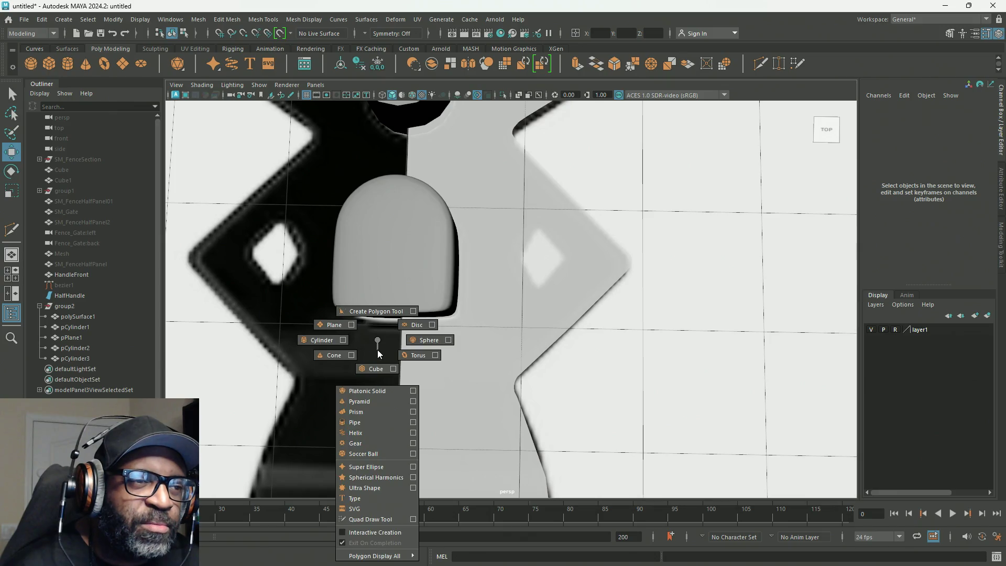
left_click(373, 369)
scroll(401, 347, "down", 5)
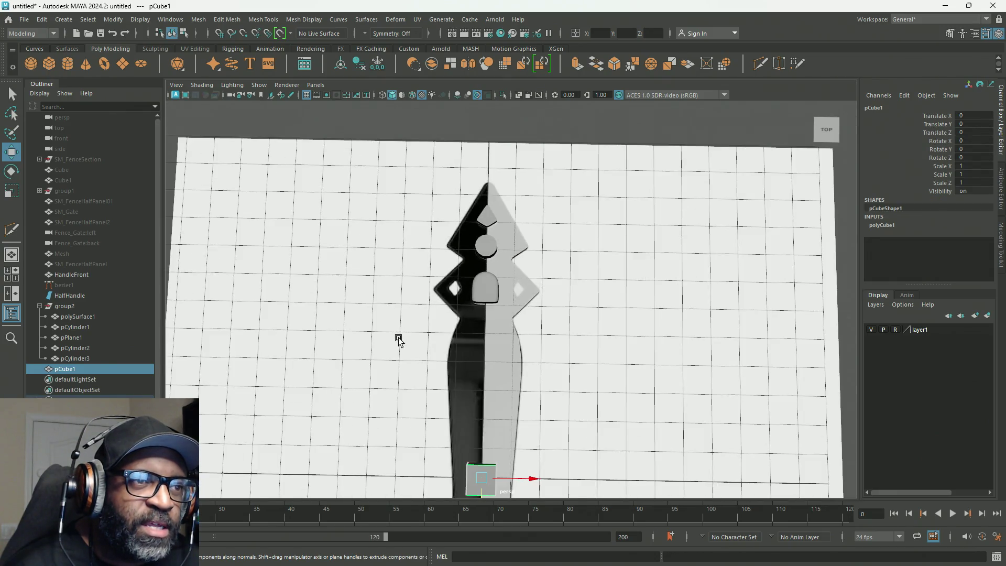
middle_click_drag(534, 416, 534, 367, "alt")
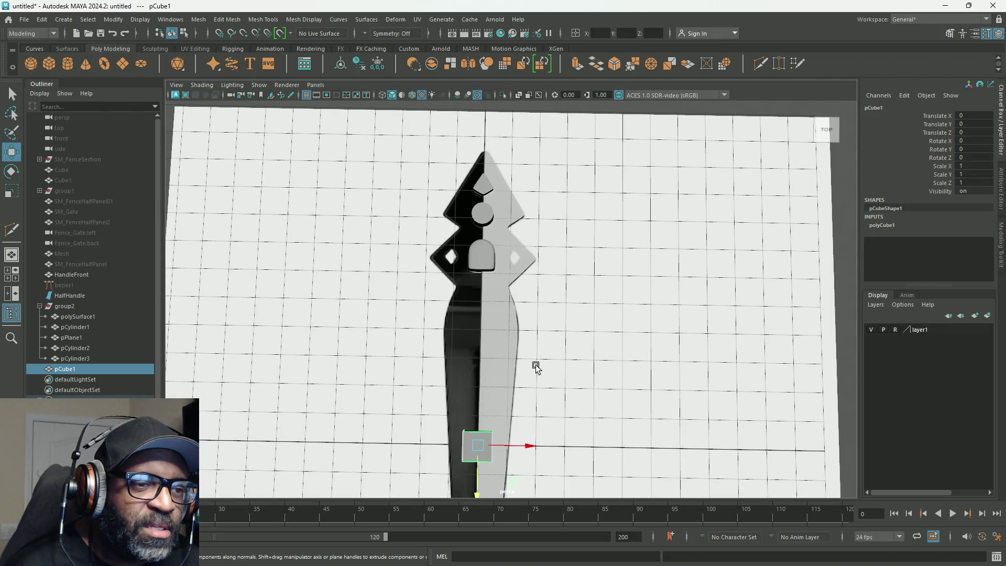
middle_click_drag(516, 485, 561, 314)
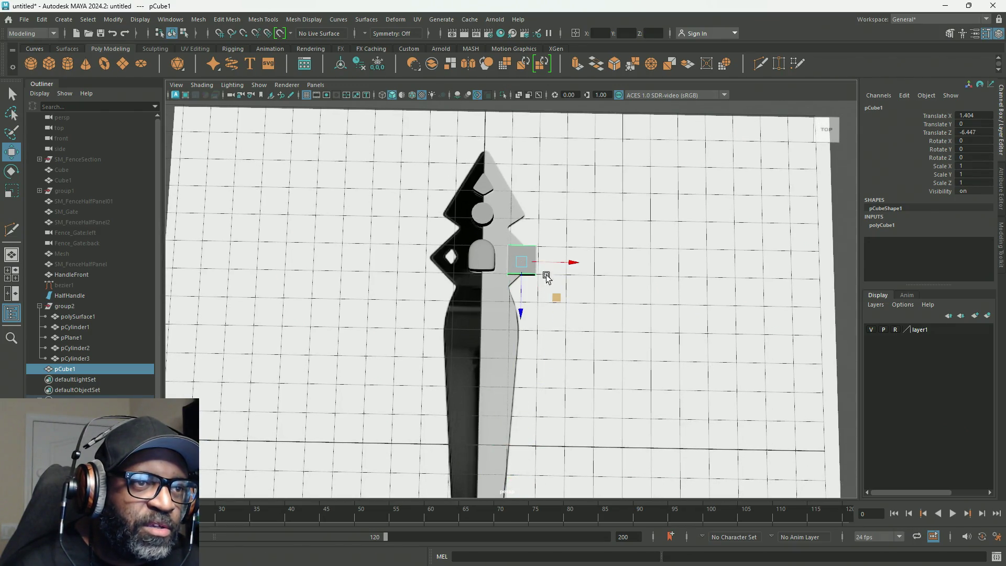
scroll(555, 294, "up", 3)
scroll(517, 252, "up", 3)
scroll(517, 252, "down", 5)
scroll(490, 319, "down", 3)
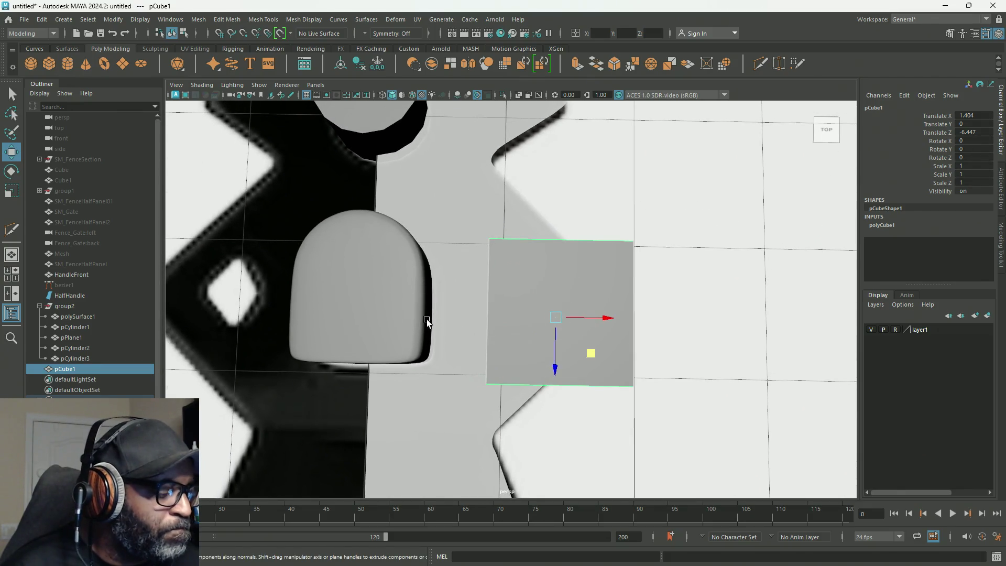
Rotate the cube about 49° in Y into a diamond and place it over the reference's diamond cut-out.
key("e")
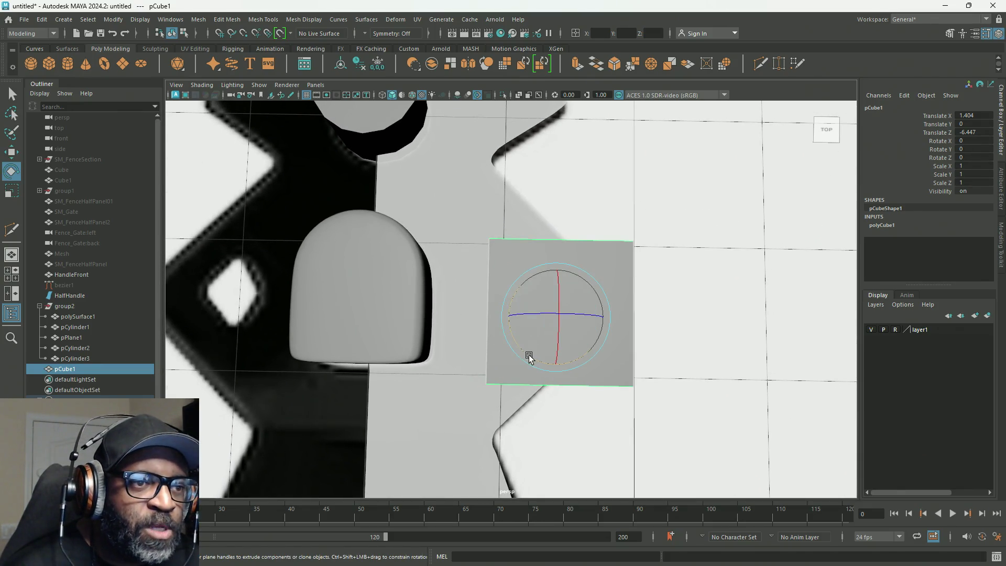
left_click_drag(528, 354, 568, 368)
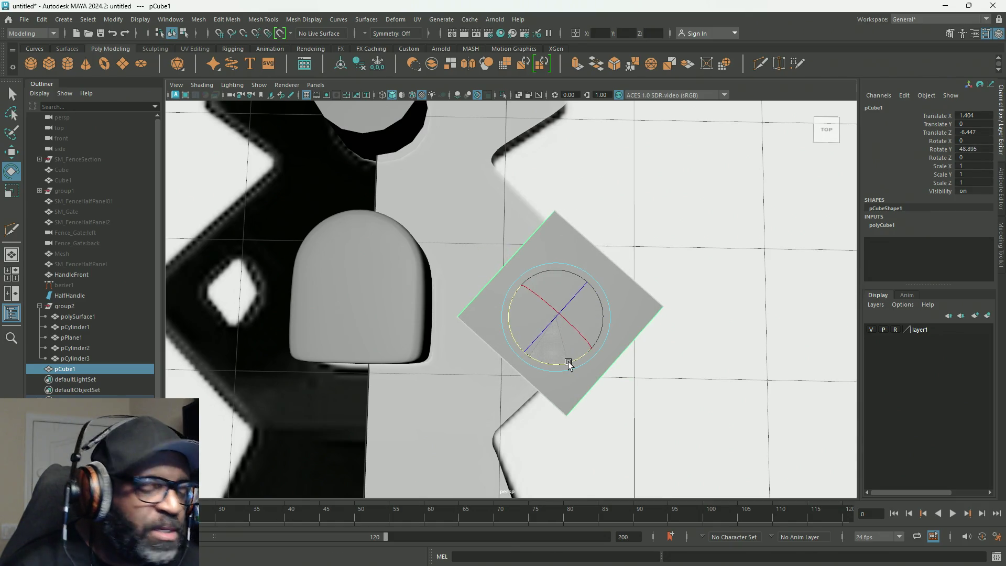
key("w")
mouse_move(589, 353)
left_mouse_down()
mouse_move(479, 265)
mouse_move(628, 333)
left_mouse_up()
right_click(611, 245)
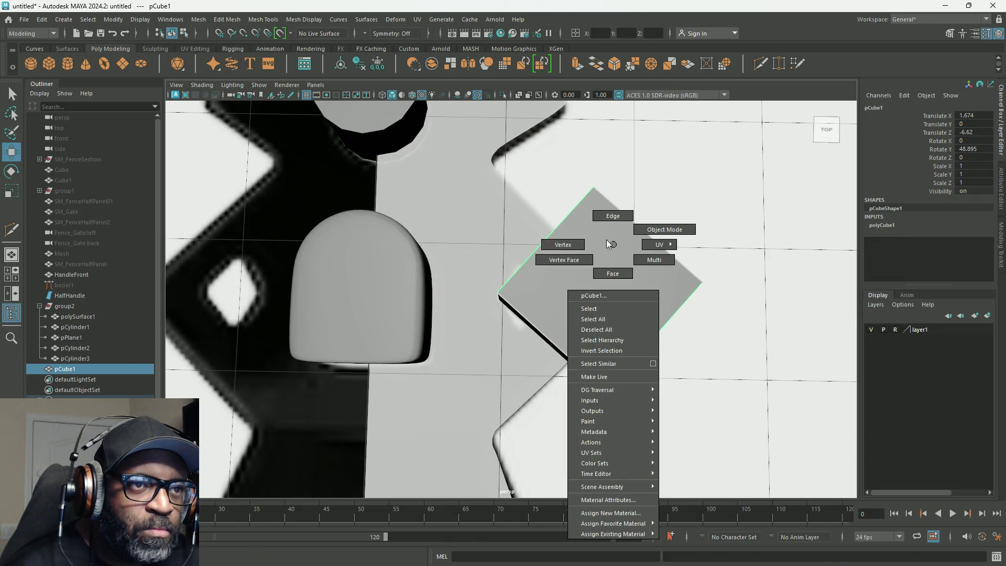
Move the cube's corner vertices into a chevron then a diamond, and scale them inward to a small diamond.
left_click(569, 245)
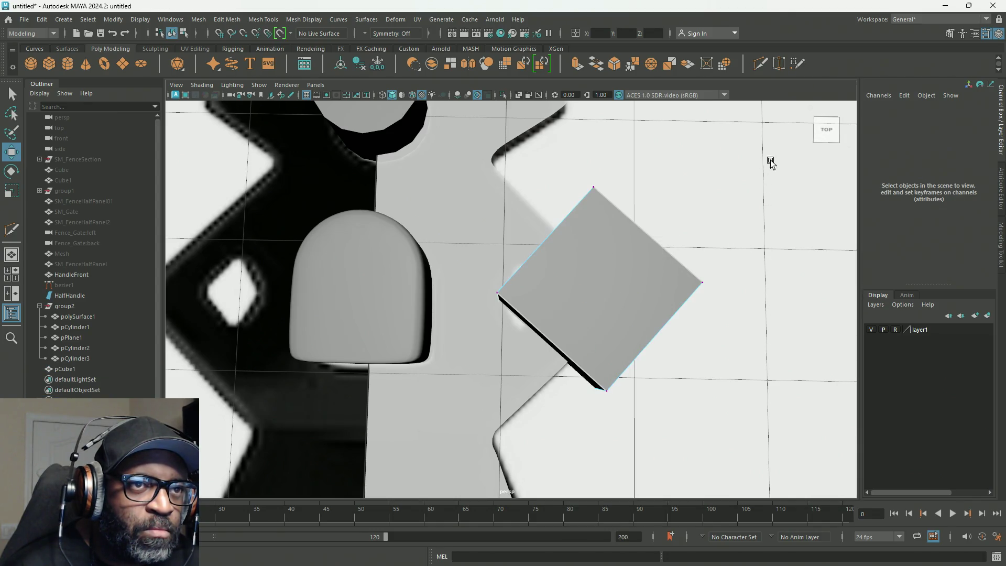
left_click_drag(562, 441, 643, 358)
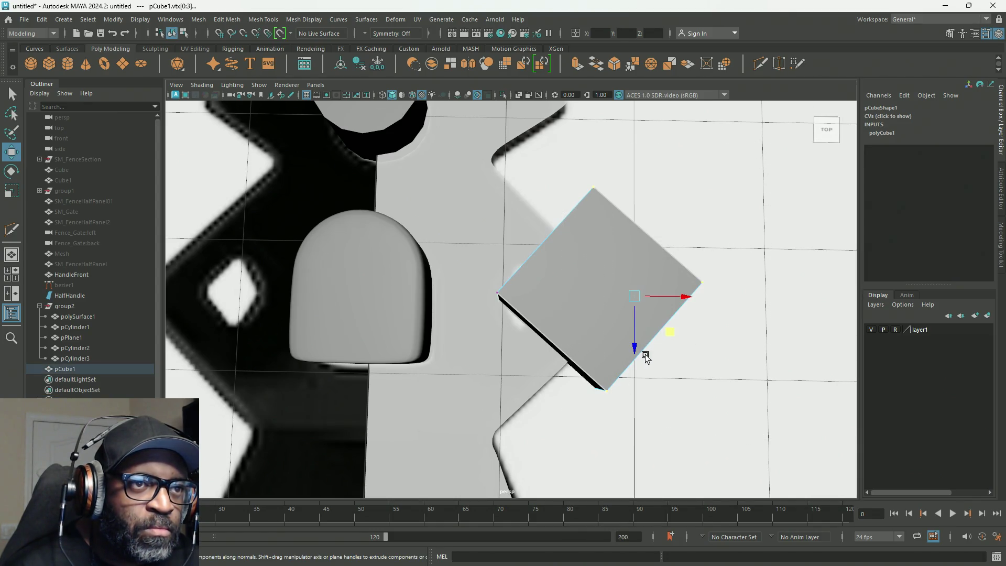
middle_click_drag(675, 334, 537, 343)
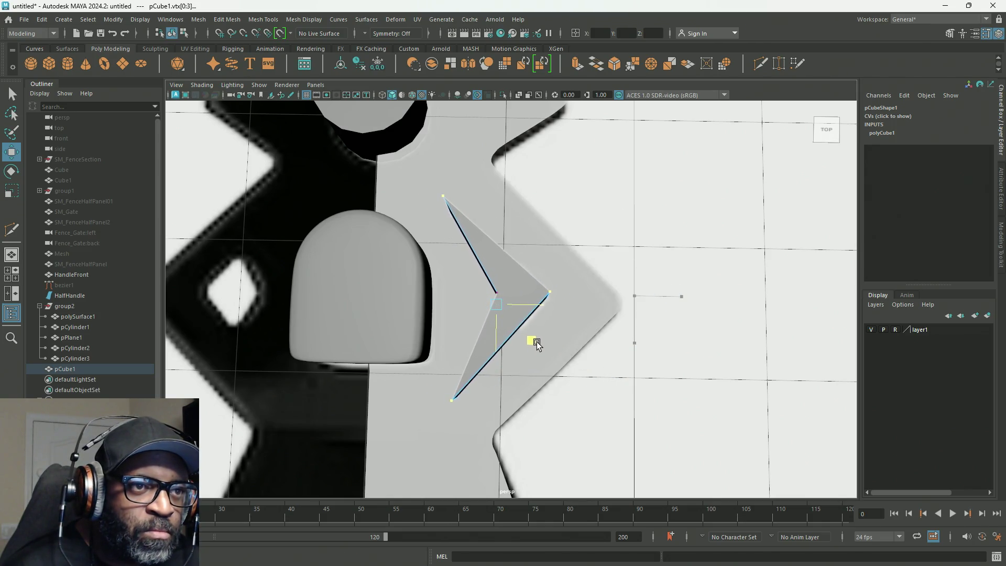
left_click_drag(640, 232, 544, 340)
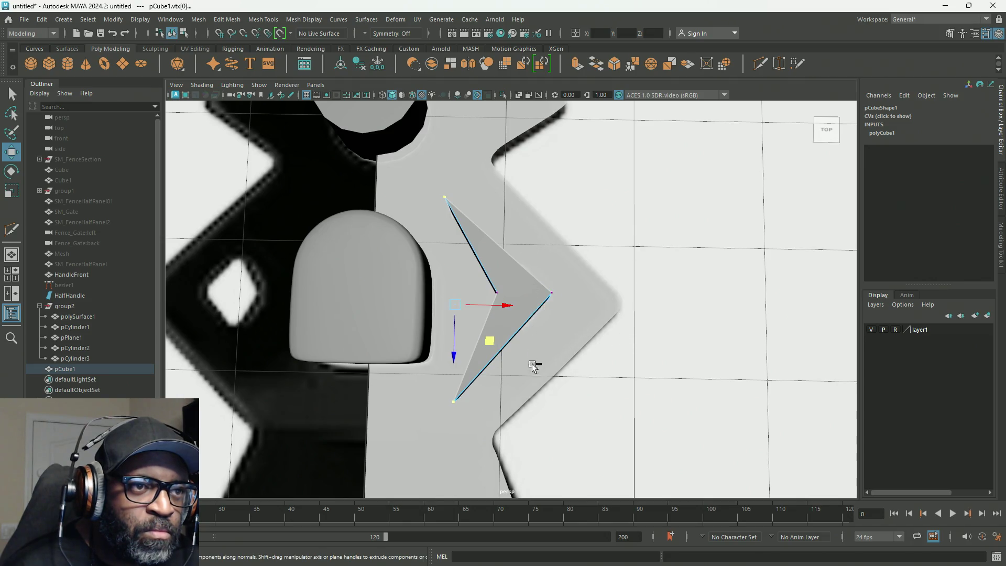
left_click_drag(517, 304, 582, 327)
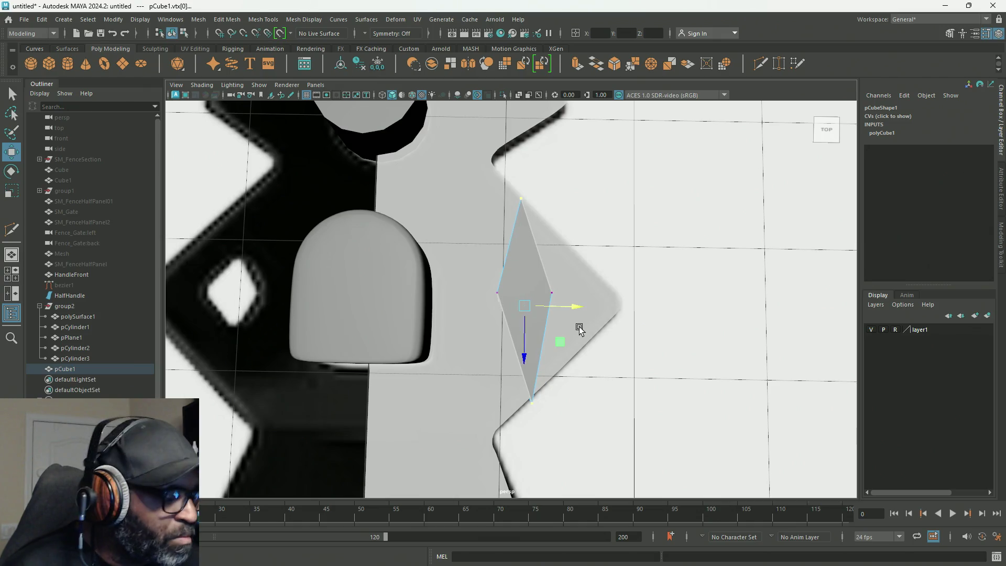
key("r")
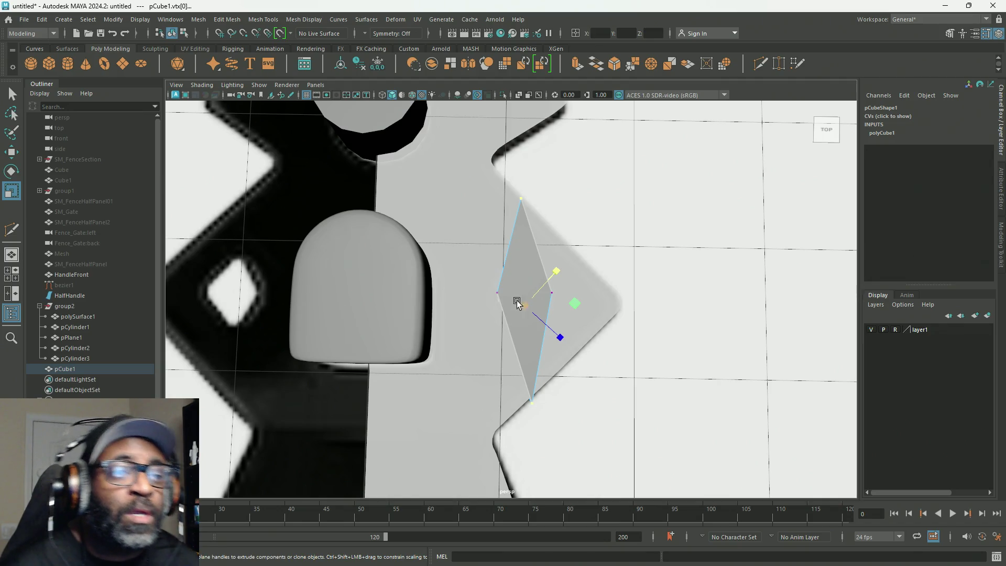
left_click_drag(576, 305, 560, 296)
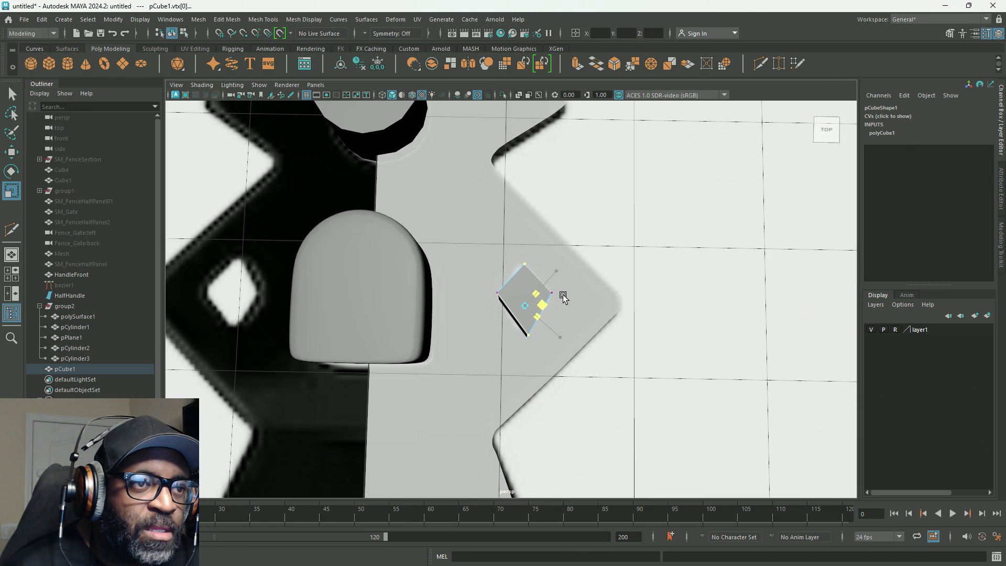
key("space")
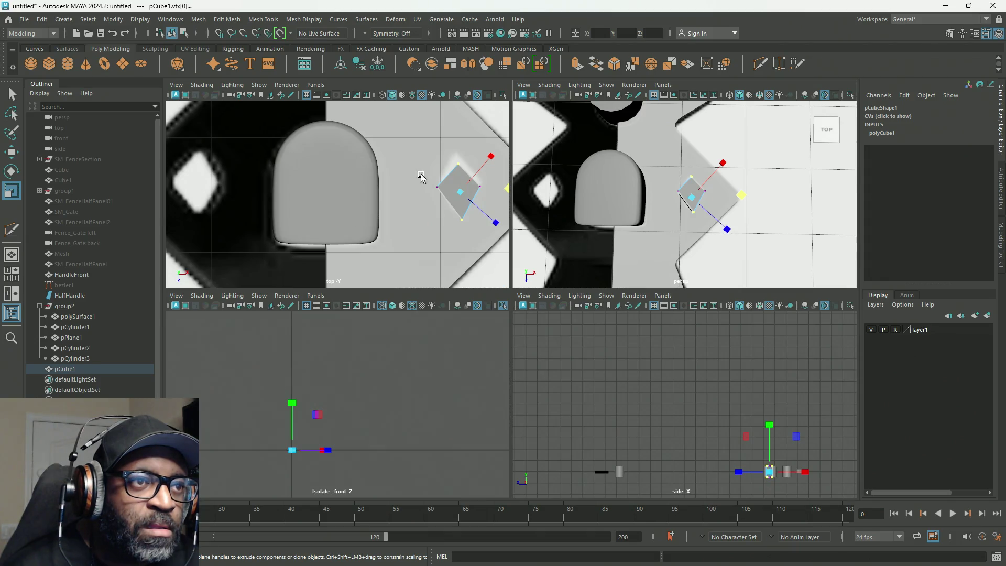
key("space")
left_click_drag(485, 240, 597, 260, "alt")
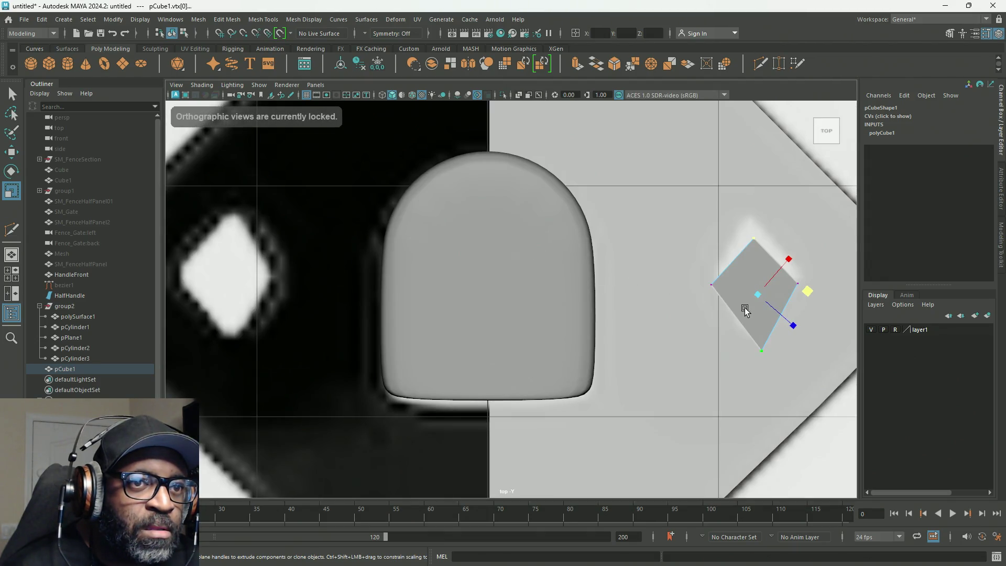
middle_click_drag(746, 311, 589, 286, "alt")
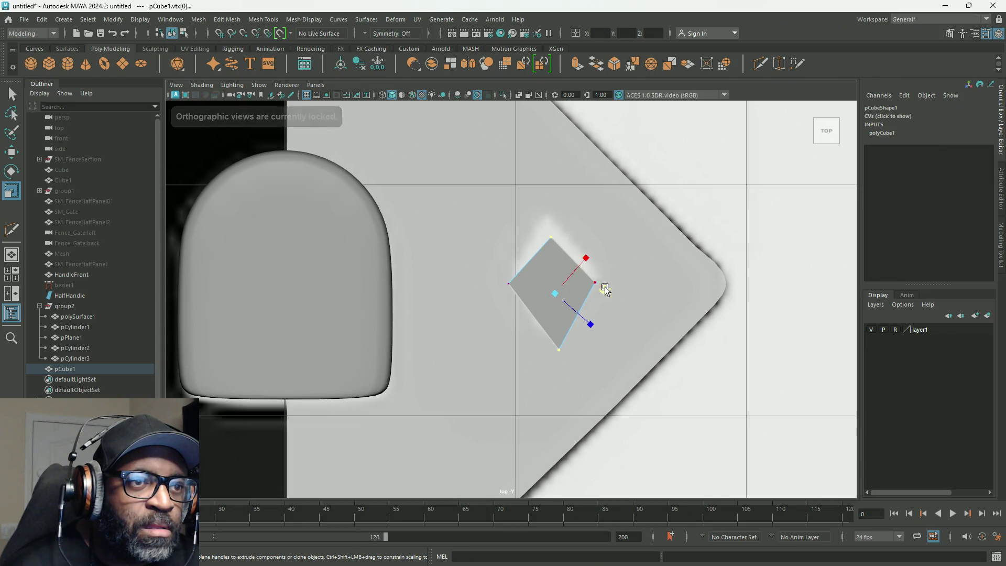
key("space")
key("space")
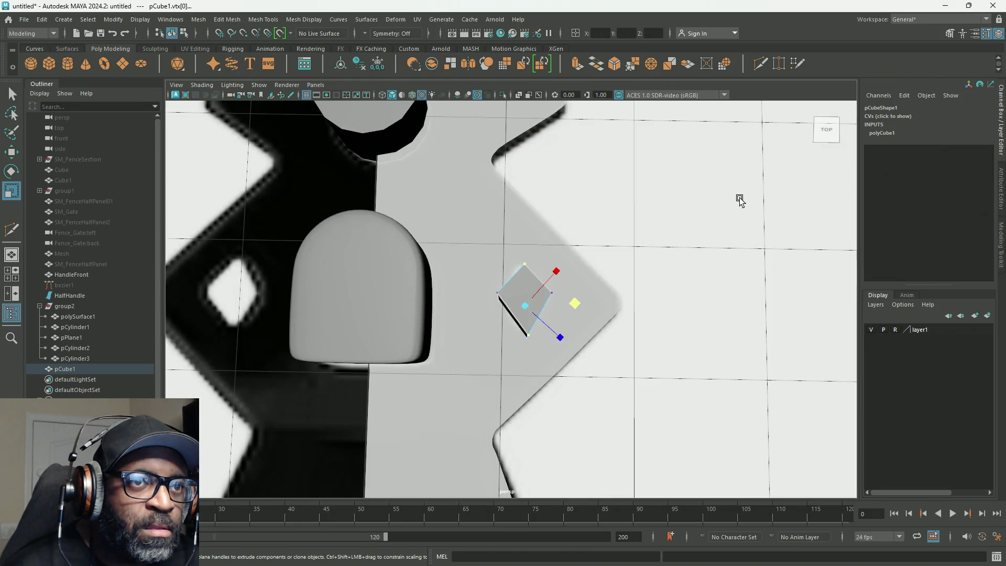
mouse_move(634, 304)
left_mouse_down("alt")
mouse_move(656, 242)
mouse_move(777, 268)
mouse_move(791, 288)
mouse_move(765, 316)
mouse_move(633, 252)
mouse_move(466, 251)
mouse_move(411, 299)
mouse_move(426, 252)
mouse_move(533, 250)
mouse_move(662, 270)
mouse_move(665, 293)
left_mouse_up("alt")
key("space")
key("space")
key("space")
key("space")
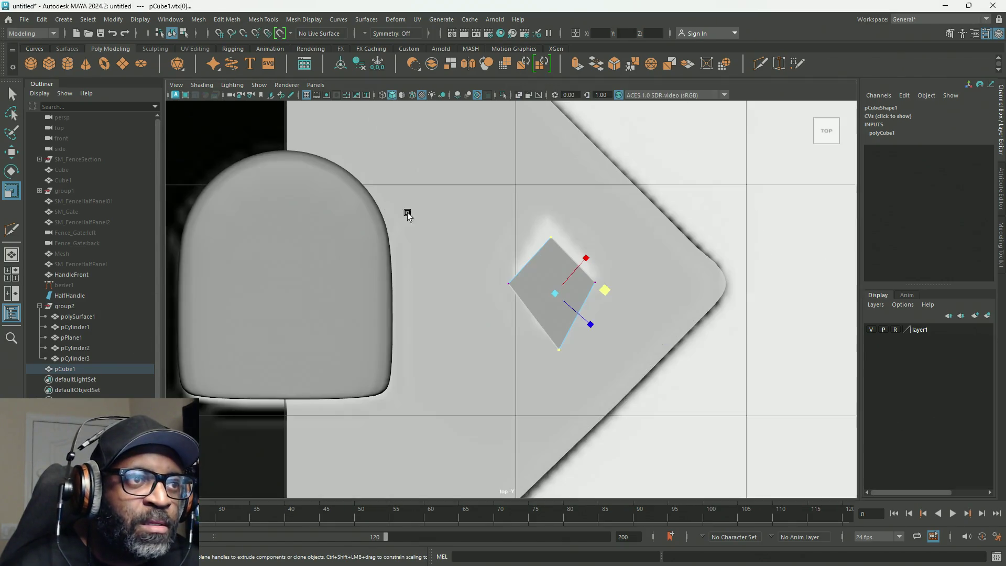
middle_click_drag(604, 284, 512, 307, "alt")
Nudge the diamond's right, left and bottom corner vertices into even positions with the move tool.
key("w")
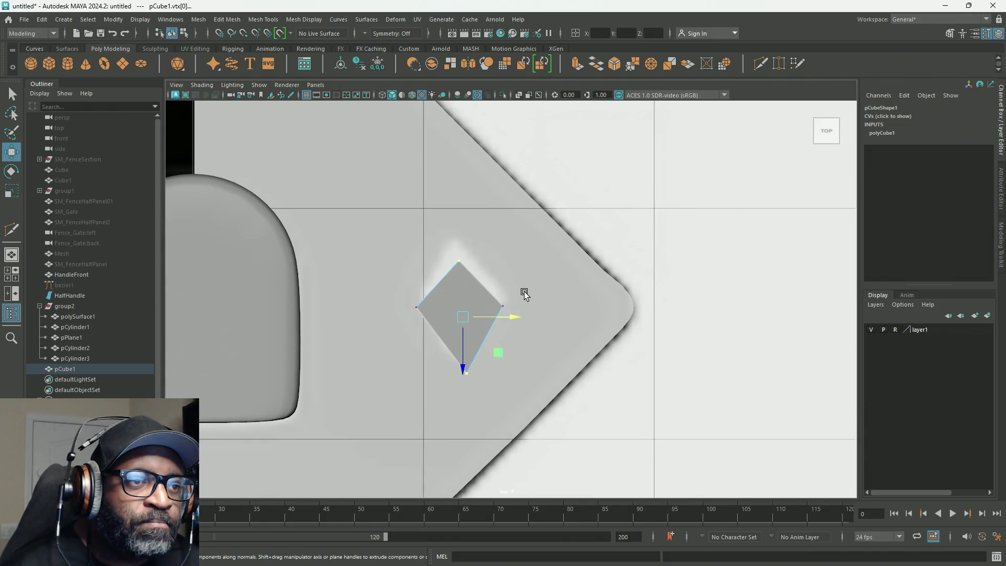
left_click_drag(487, 356, 501, 349)
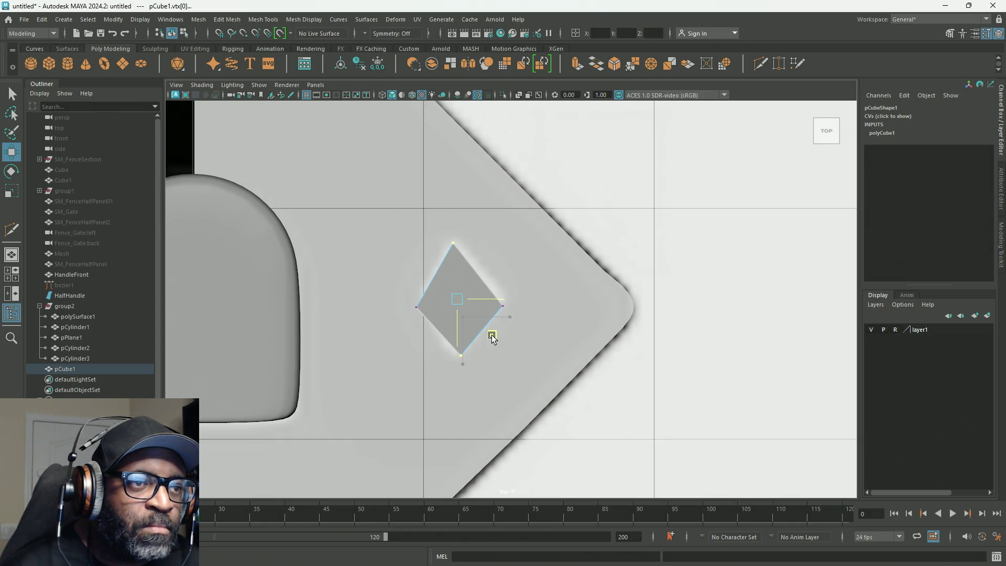
left_click_drag(567, 276, 488, 317)
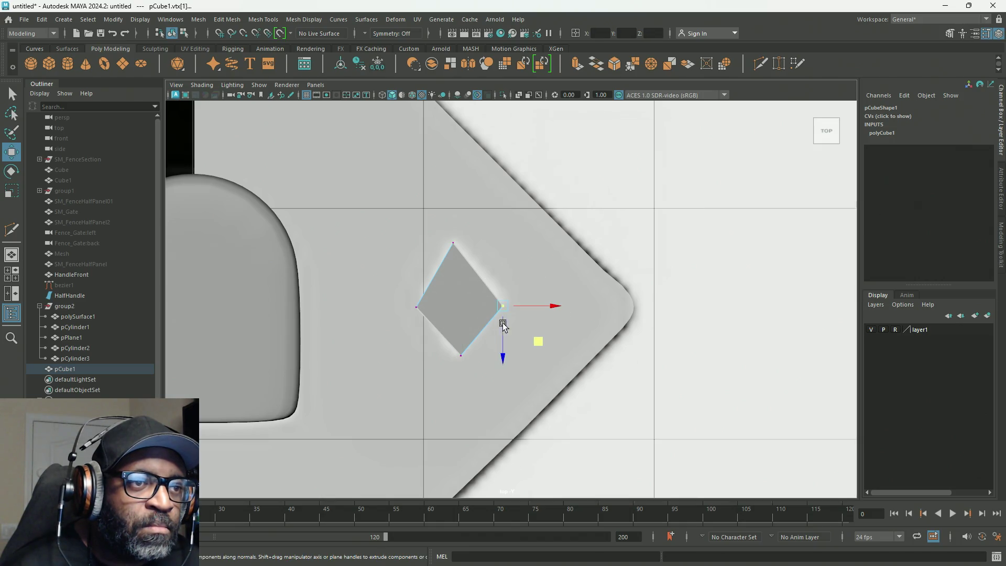
left_click_drag(538, 346, 540, 340)
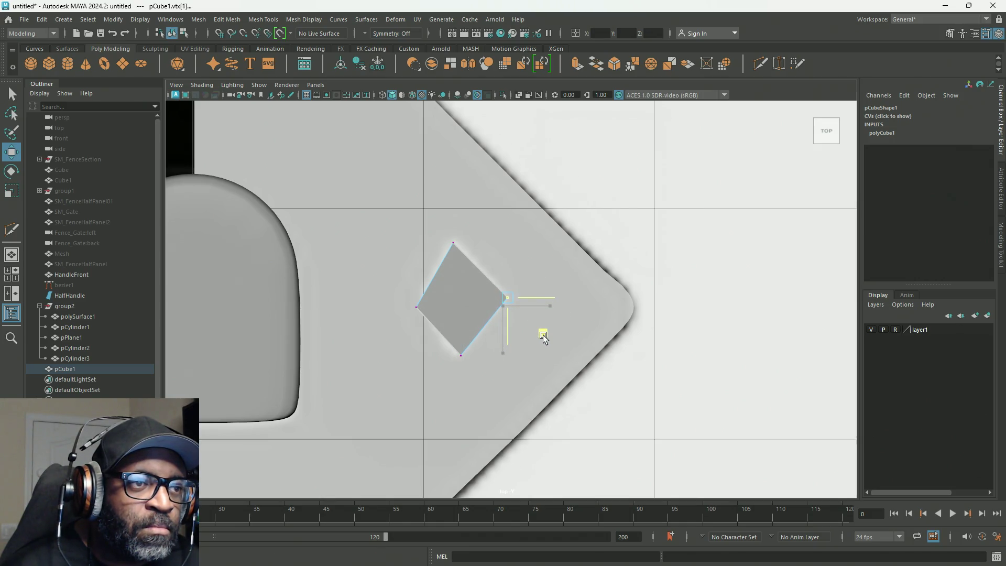
left_click_drag(398, 291, 437, 350)
middle_click_drag(453, 344, 454, 339)
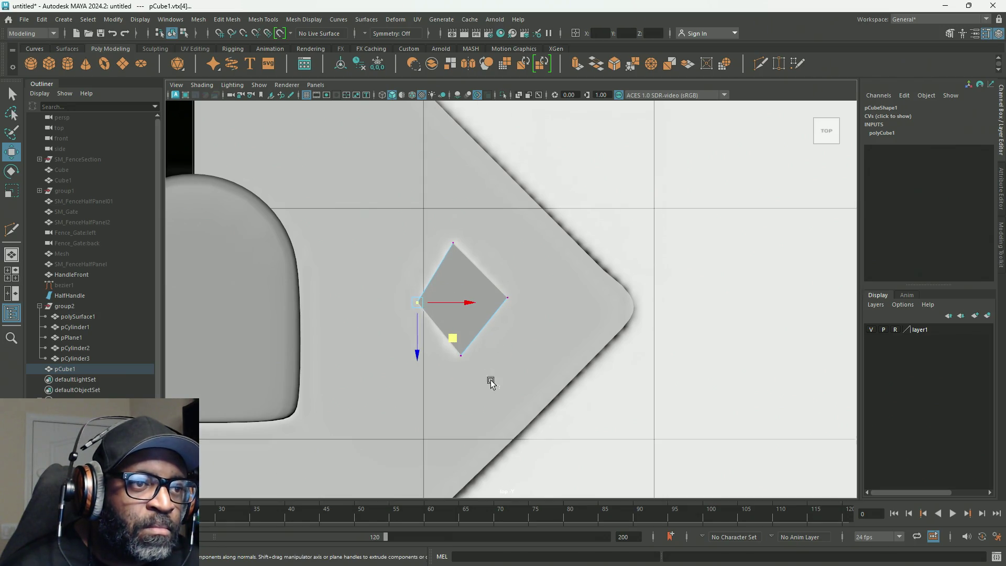
middle_click_drag(500, 395, 492, 393)
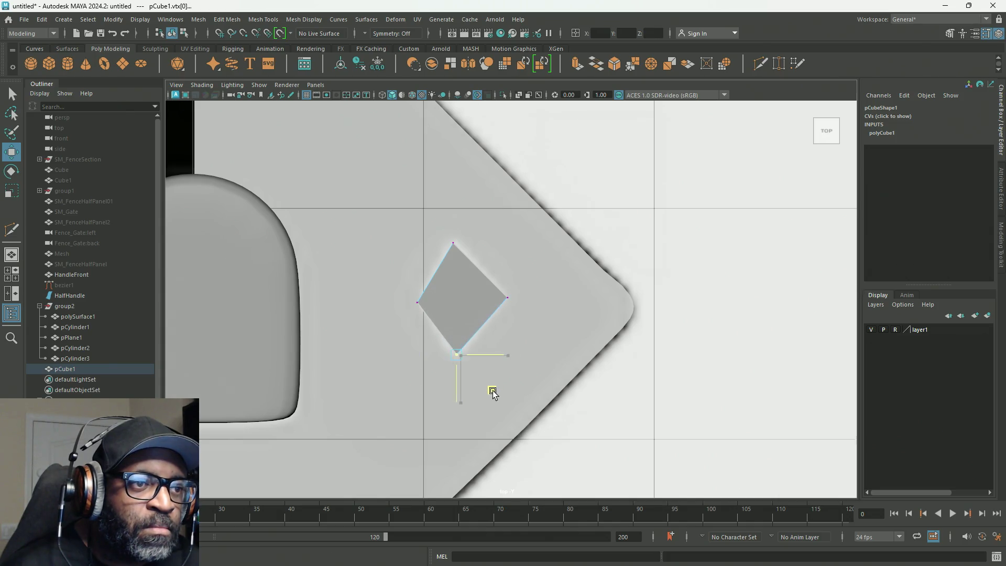
Fine-tune the top and right corner vertices, then return to the perspective view.
left_click_drag(491, 230, 409, 275)
middle_click_drag(491, 281, 487, 275)
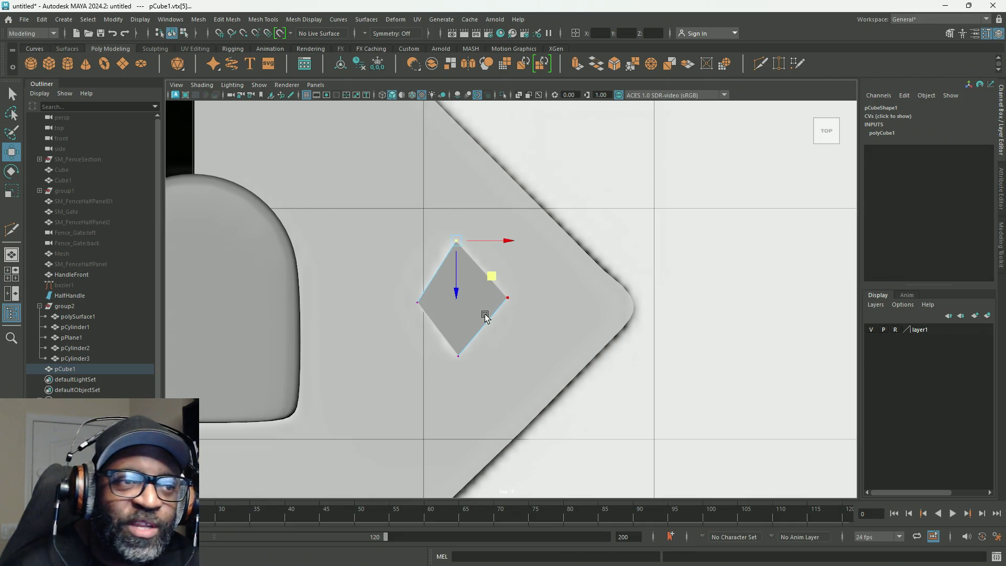
left_click_drag(553, 274, 490, 333)
middle_click_drag(544, 339, 544, 337)
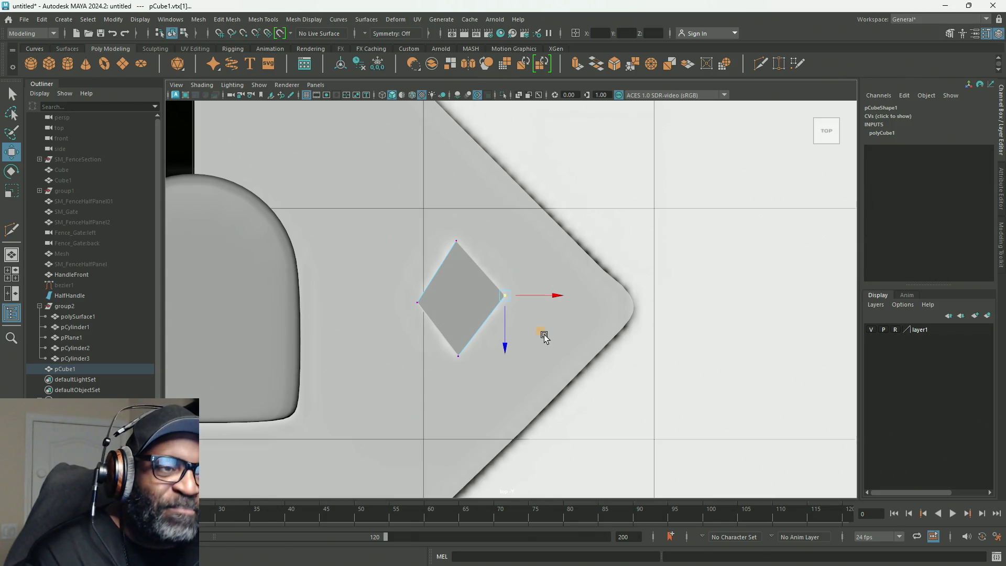
left_click(544, 336)
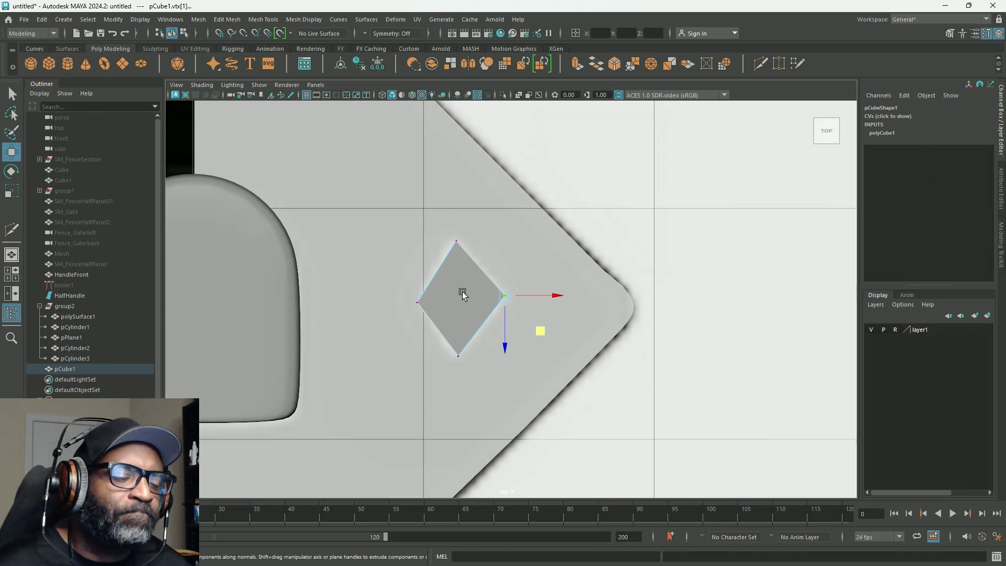
key("space")
key("space")
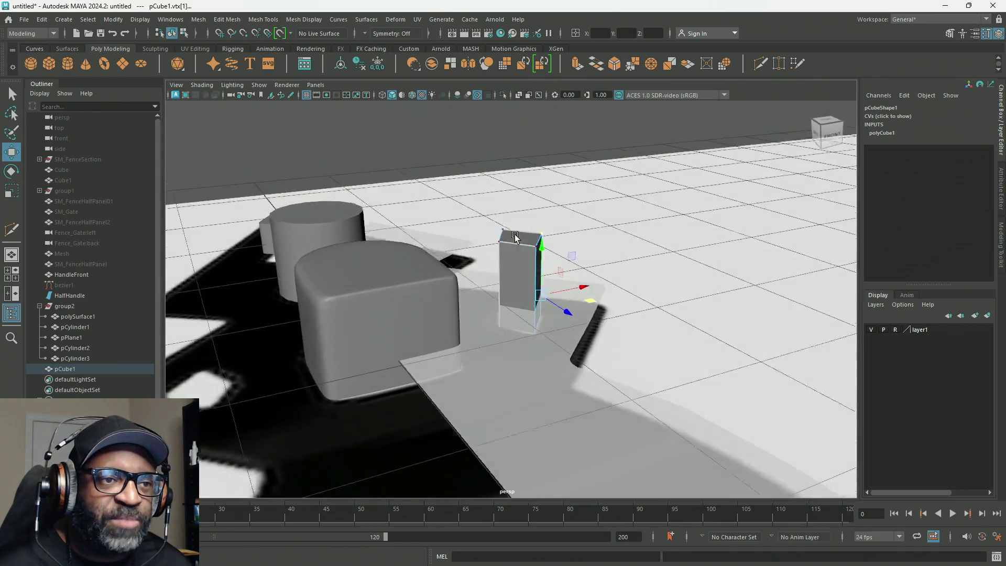
Inspect the tall diamond block smoothed and unsmoothed from above and below, then switch to edge selection.
left_click_drag(518, 246, 519, 259, "alt")
scroll(556, 210, "up", 5)
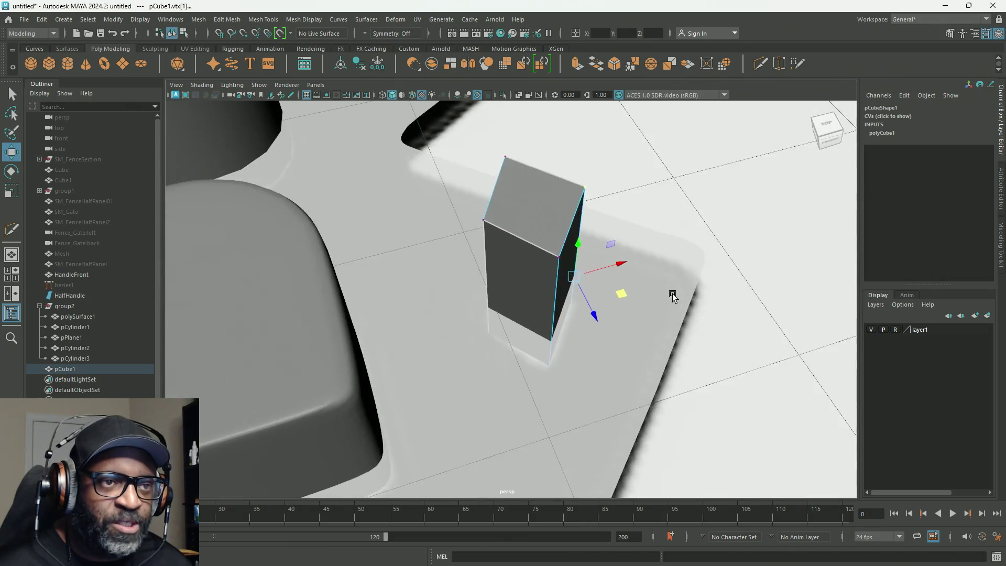
right_click_drag(556, 209, 600, 194)
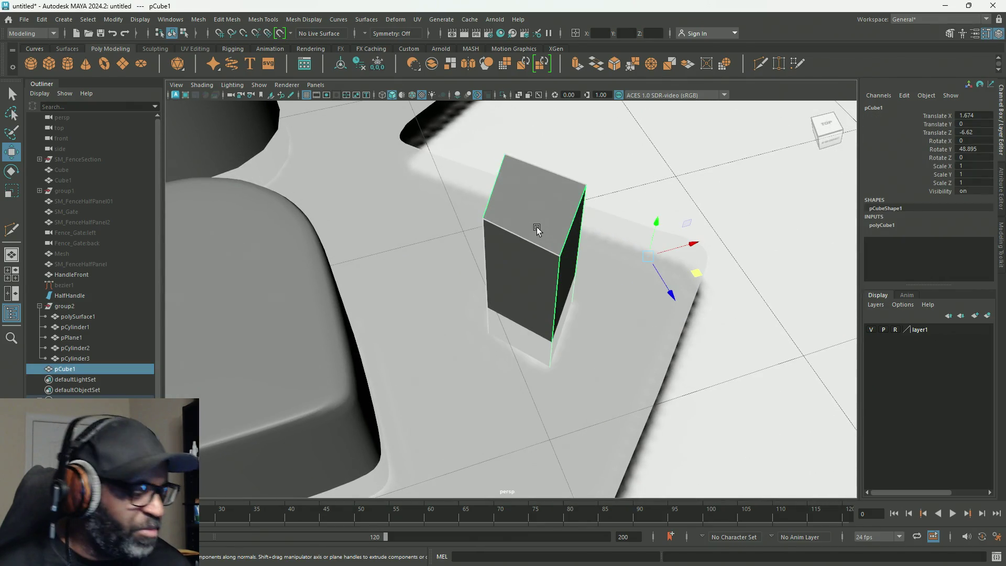
key("2")
key("1")
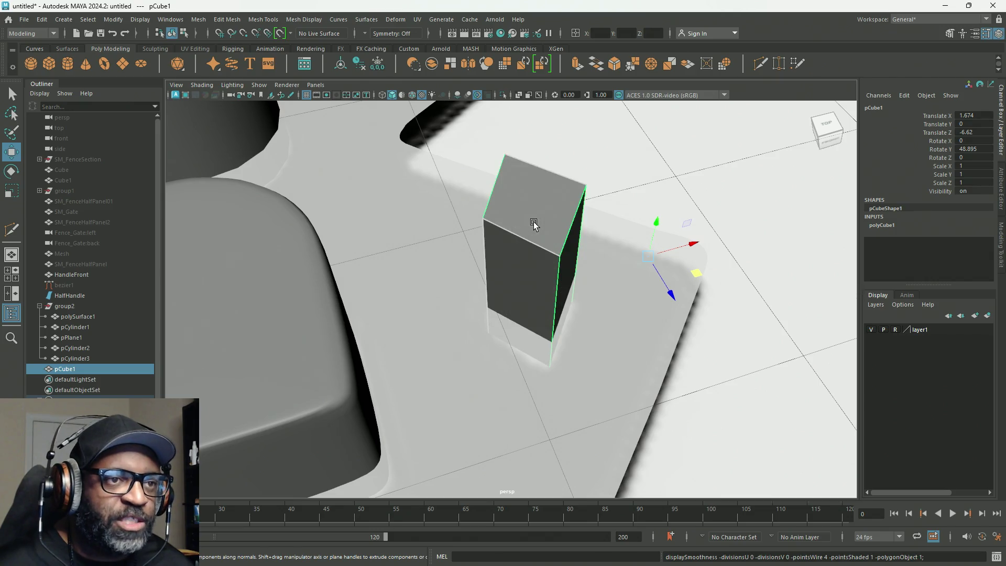
mouse_move(536, 250)
left_mouse_down("alt")
mouse_move(530, 213)
mouse_move(501, 216)
mouse_move(553, 207)
mouse_move(413, 258)
left_mouse_up("alt")
right_click(552, 198)
left_click(552, 164)
right_click(554, 232, "shift")
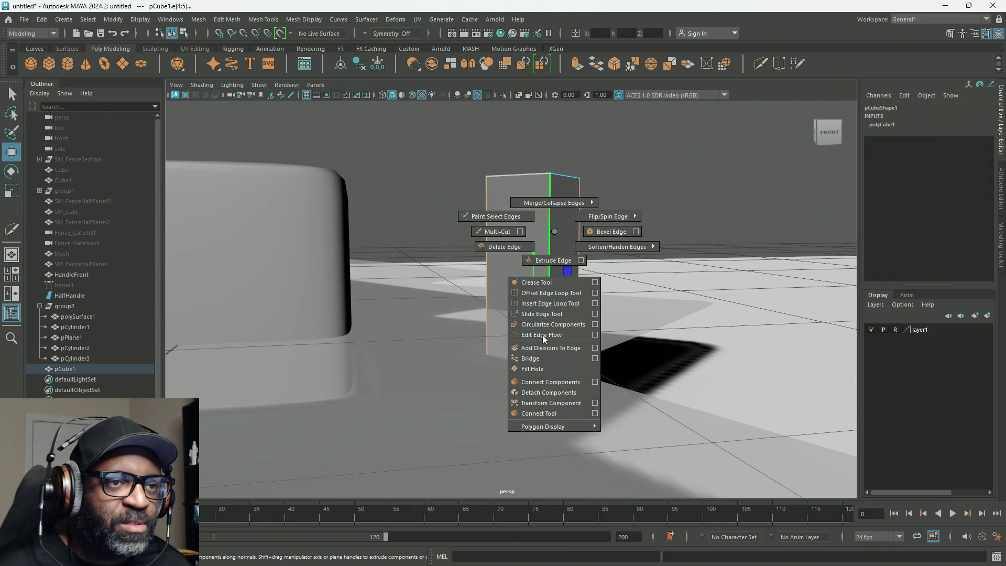
left_click(572, 384)
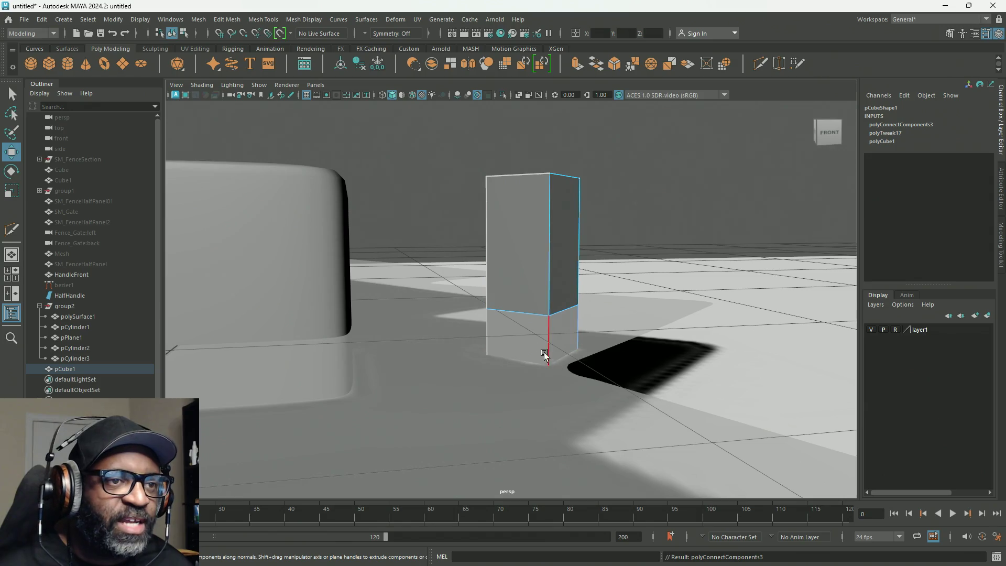
left_click(525, 318)
left_click_drag(541, 235, 539, 140)
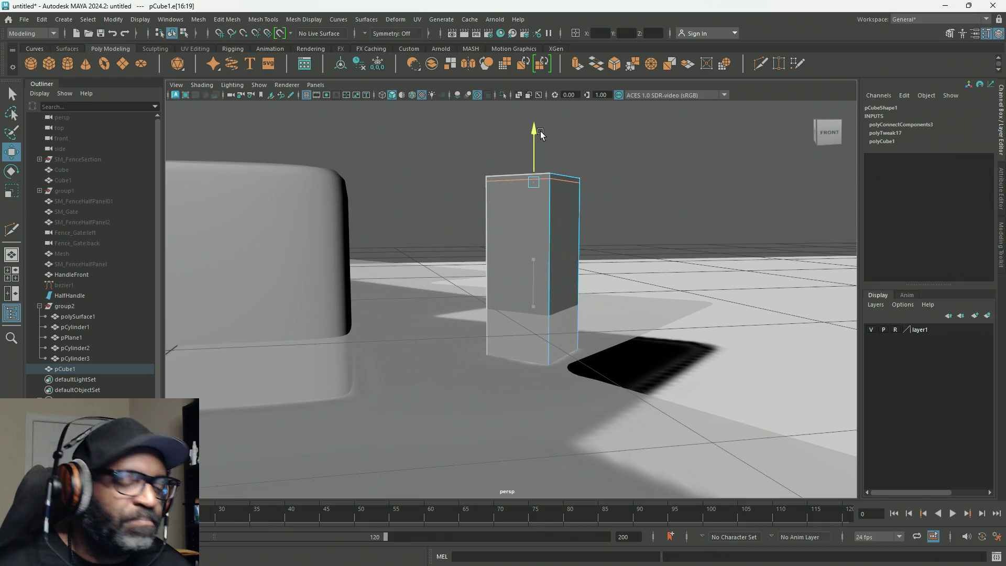
left_click_drag(540, 135, 540, 132)
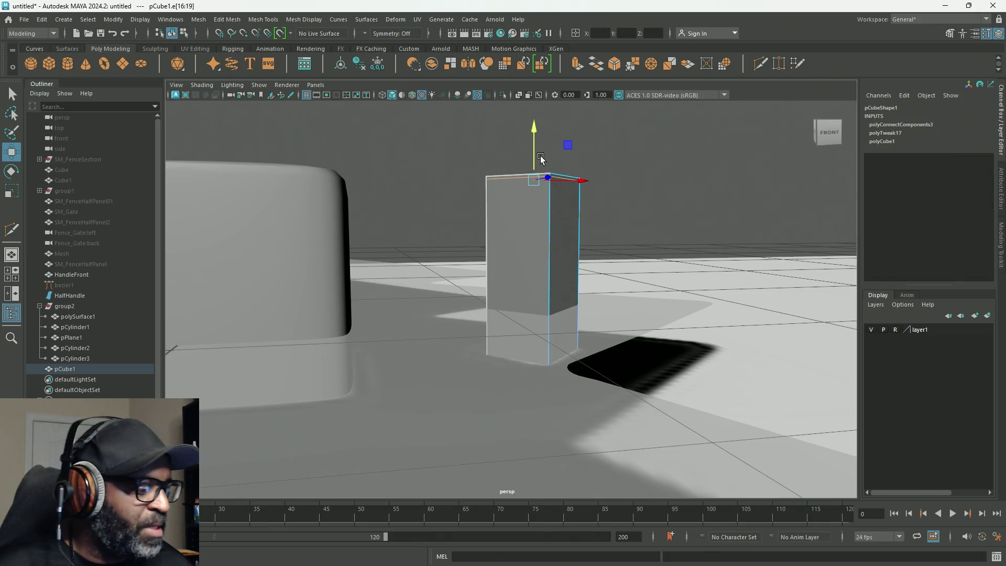
key("2")
mouse_move(556, 235)
left_mouse_down("alt")
mouse_move(555, 318)
mouse_move(560, 268)
mouse_move(546, 269)
mouse_move(525, 414)
mouse_move(637, 410)
left_mouse_up("alt")
key("1")
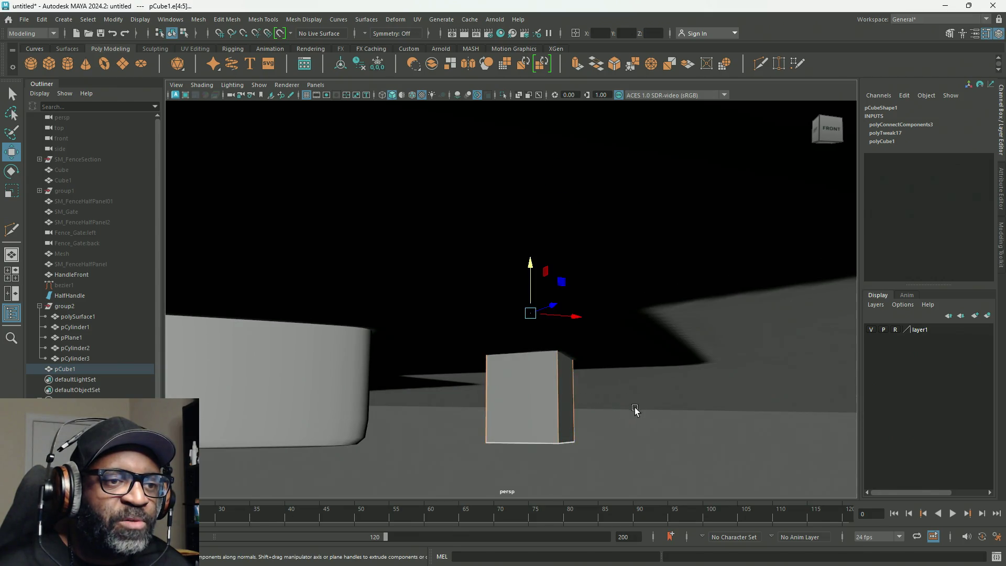
right_click_drag(558, 361, 558, 516, "shift")
mouse_move(532, 375)
left_mouse_down("alt")
mouse_move(517, 310)
mouse_move(530, 346)
left_mouse_up("alt")
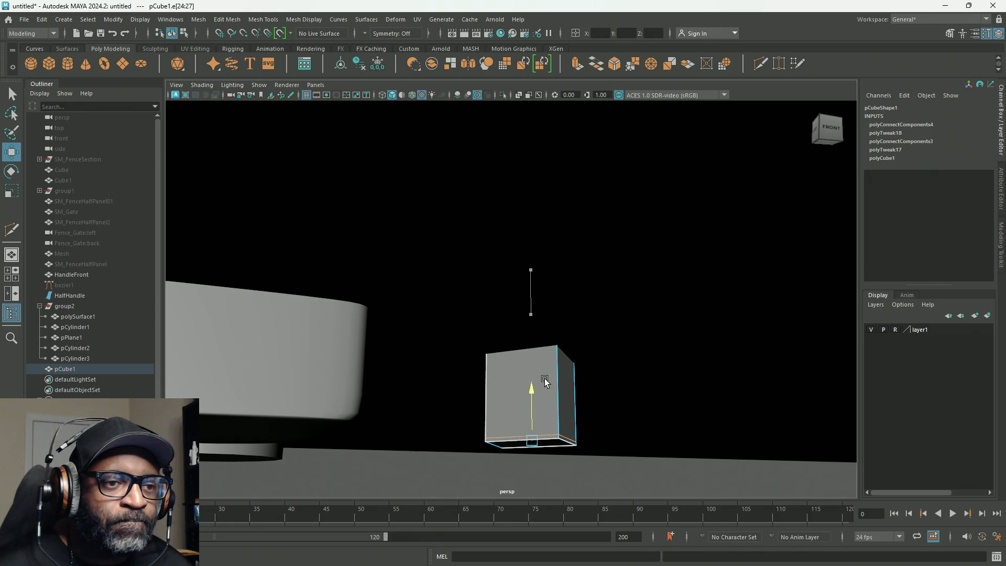
mouse_move(548, 360)
left_mouse_down("alt")
mouse_move(560, 404)
mouse_move(561, 386)
left_mouse_up("alt")
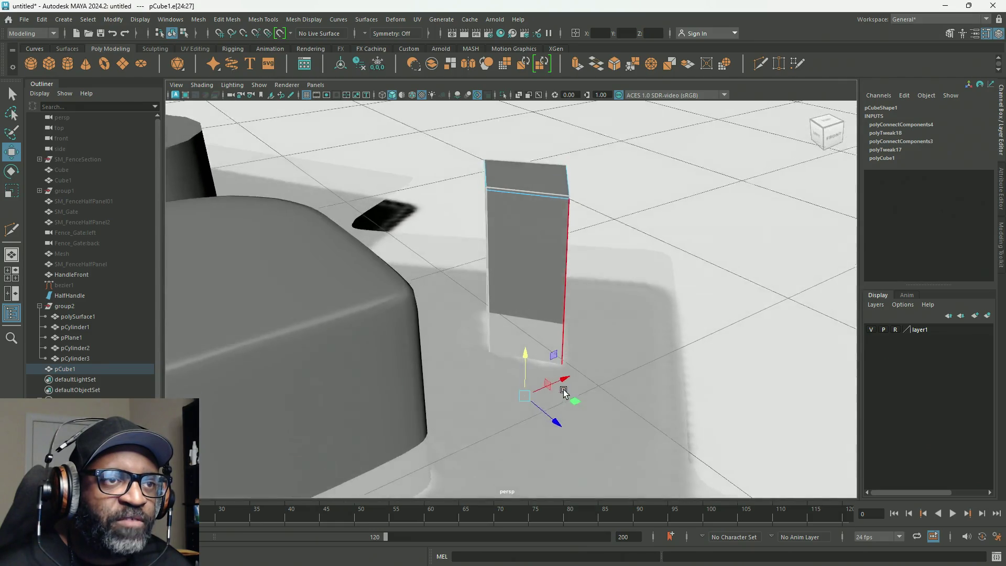
mouse_move(527, 214)
left_mouse_down("alt")
mouse_move(511, 152)
mouse_move(530, 274)
mouse_move(578, 257)
left_mouse_up("alt")
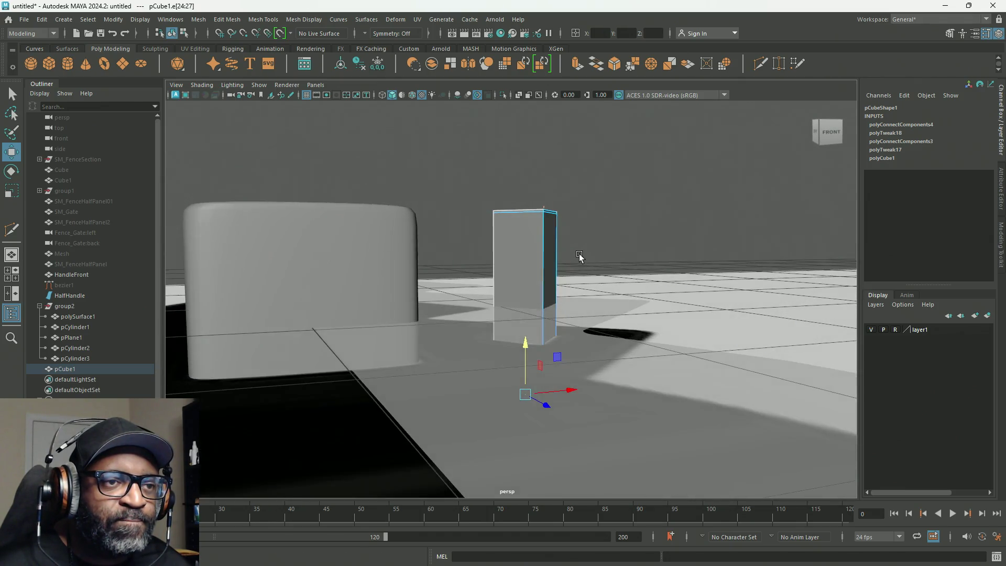
key("F8")
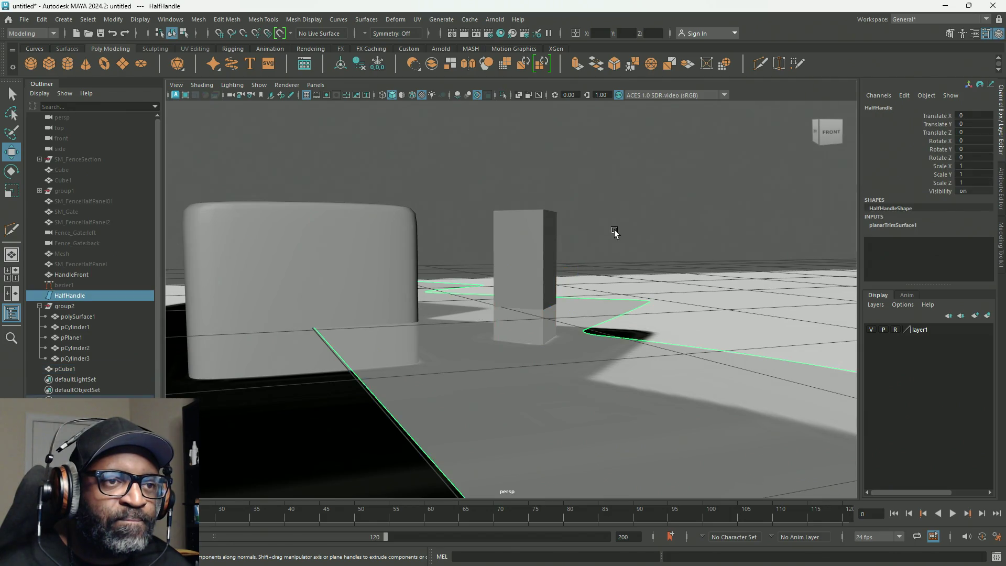
left_click(590, 249)
left_click(539, 239)
right_click_drag(592, 208, 596, 186)
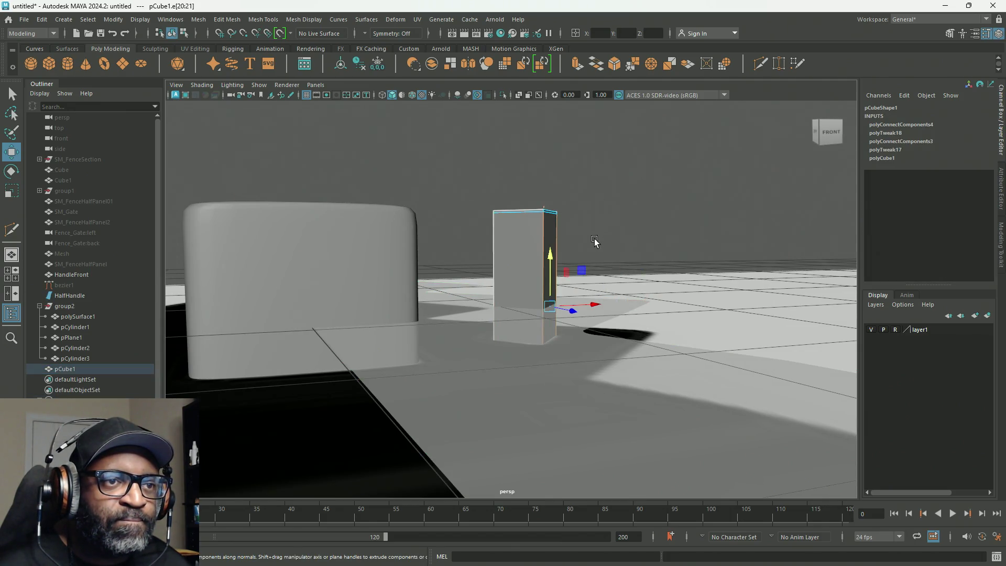
mouse_move(585, 220)
left_mouse_down("alt")
mouse_move(577, 265)
mouse_move(574, 232)
left_mouse_up("alt")
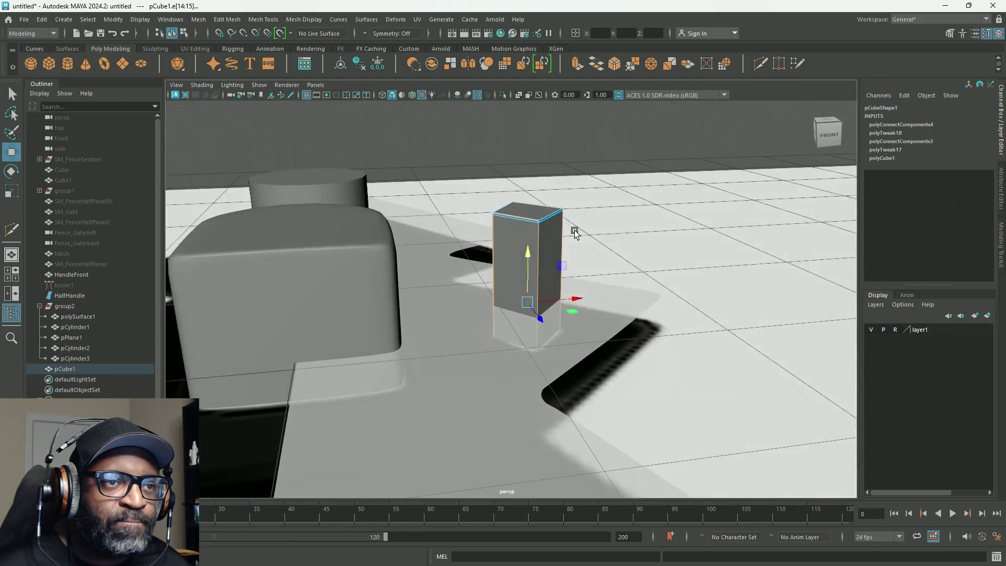
left_click_drag(581, 168, 582, 168, "alt")
left_click(589, 175)
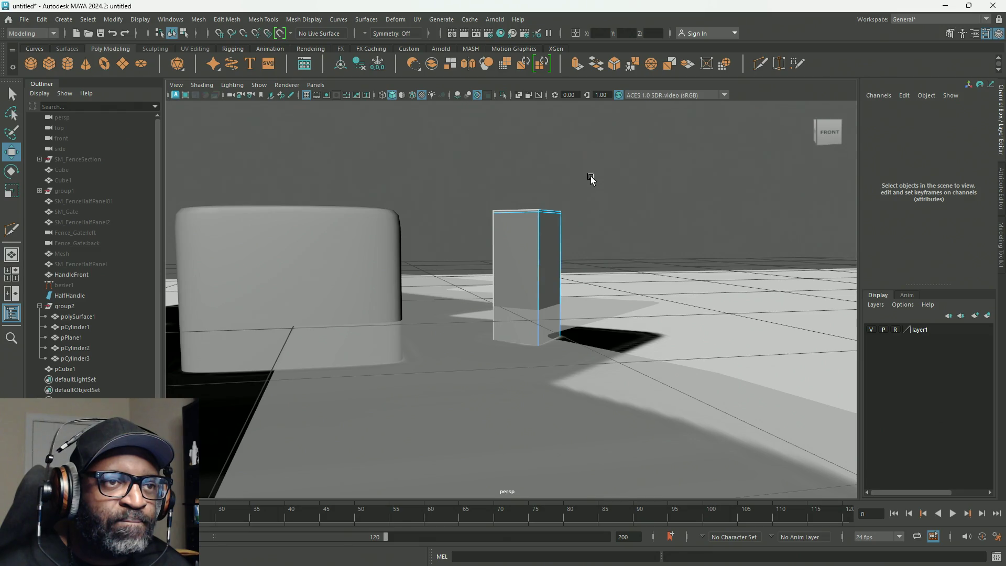
left_click_drag(474, 290, 476, 289)
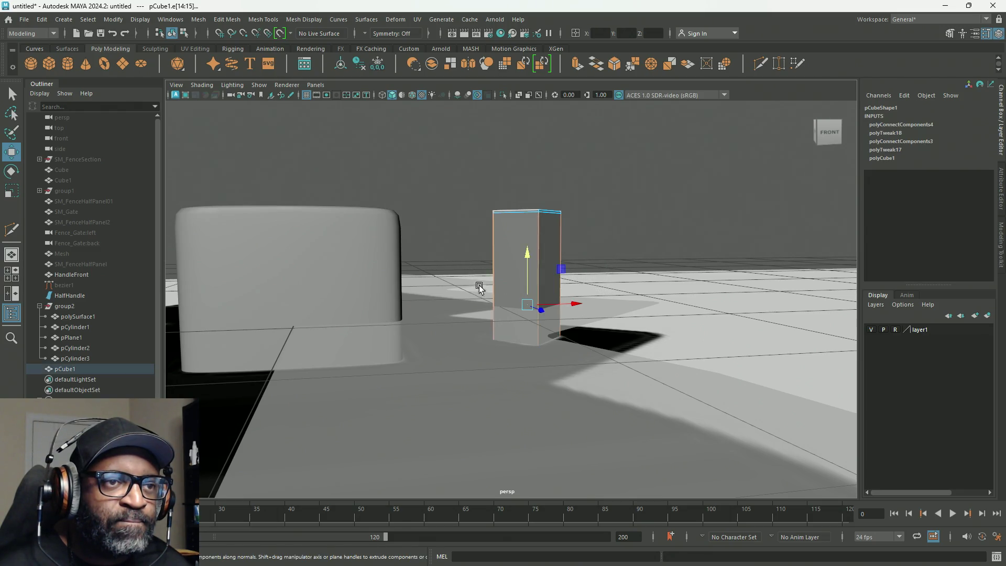
mouse_move(603, 253)
left_mouse_down("alt")
mouse_move(622, 168)
mouse_move(456, 438)
left_mouse_up("alt")
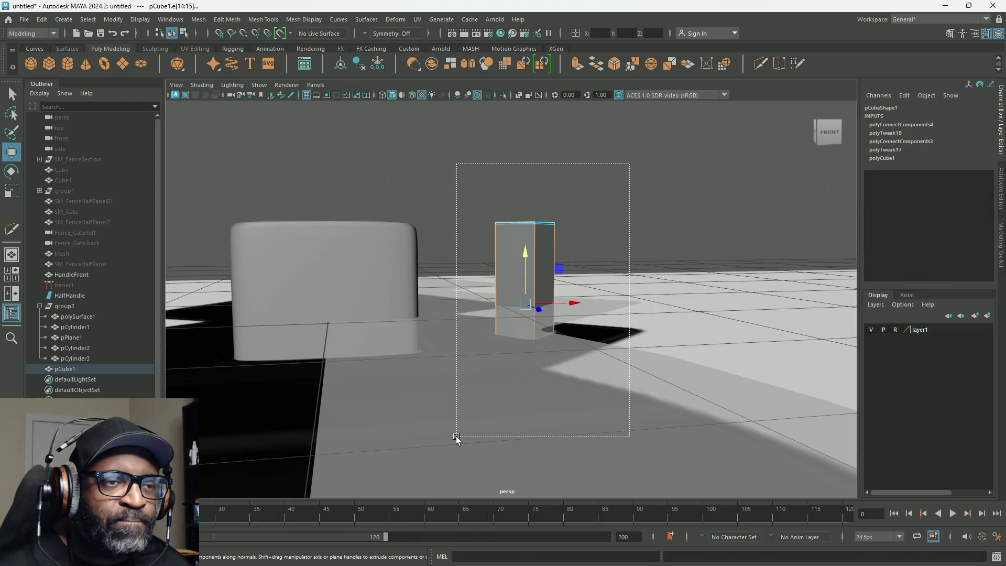
left_click_drag(455, 438, 459, 438)
mouse_move(508, 388)
left_mouse_down("alt")
mouse_move(527, 395)
mouse_move(523, 418)
mouse_move(461, 421)
left_mouse_up("alt")
key("space")
key("space")
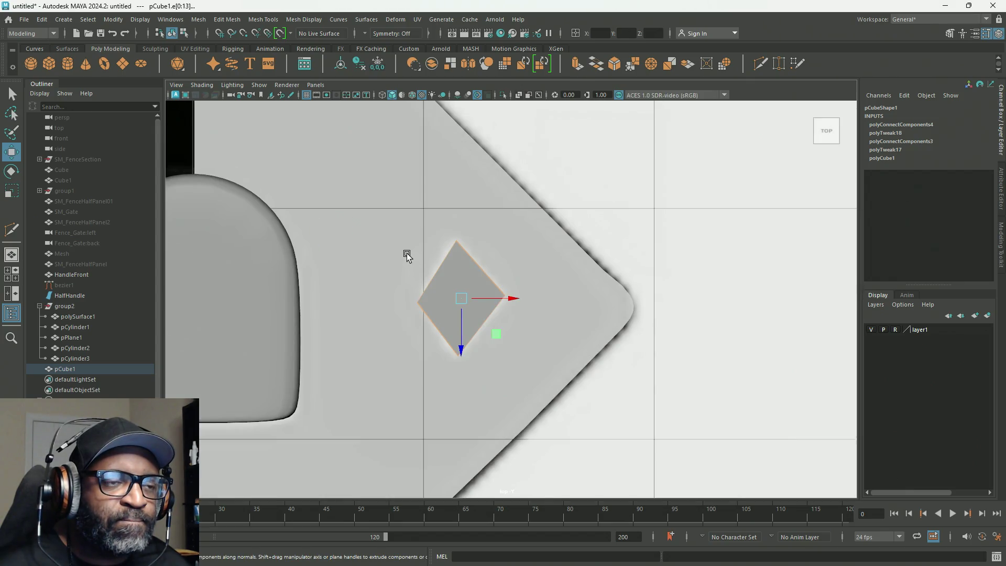
left_click_drag(406, 253, 436, 287)
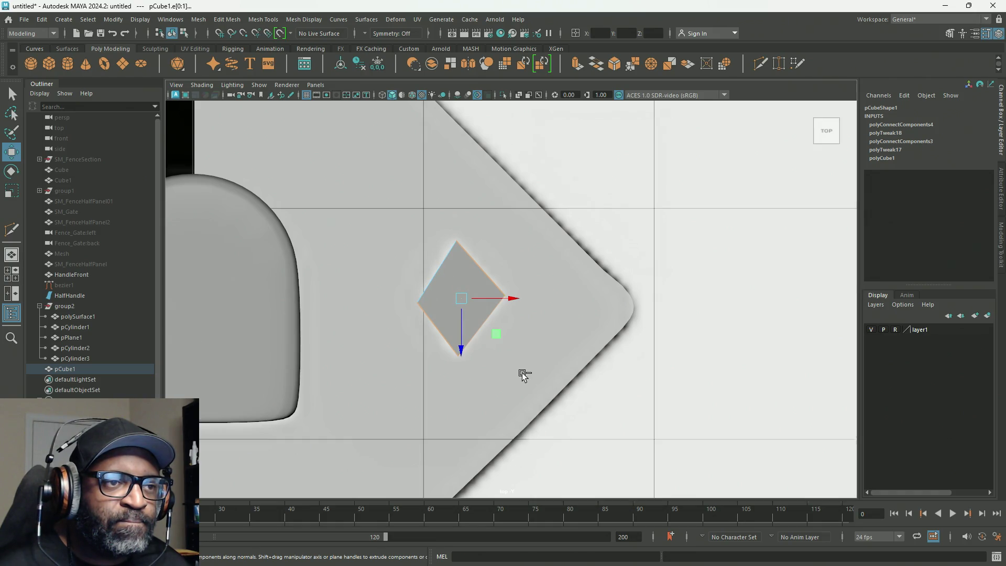
left_click_drag(469, 316, 467, 314)
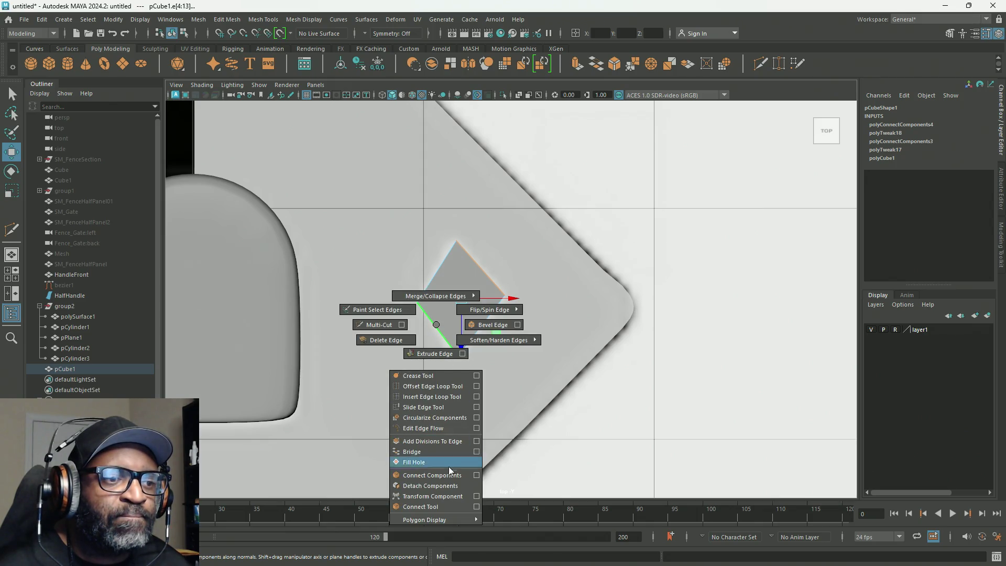
right_click_drag(438, 324, 448, 464, "shift")
left_click(451, 316)
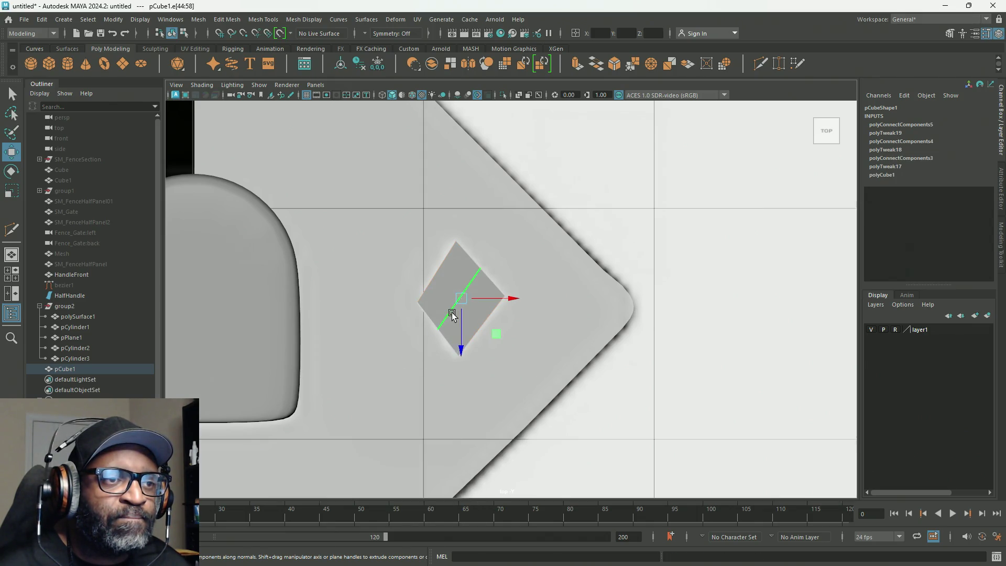
left_click_drag(498, 338, 502, 343, "shift")
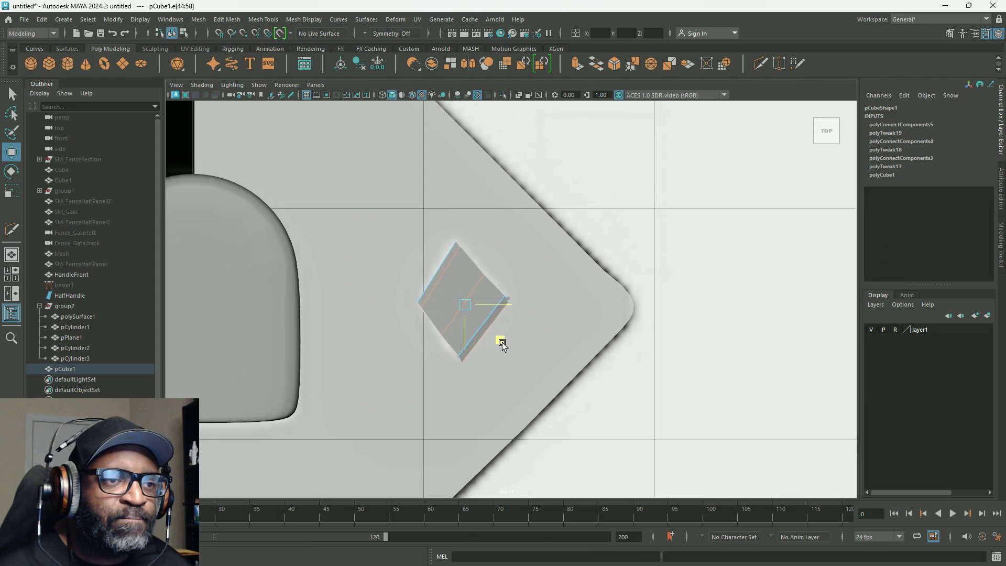
key("ctrl+z")
left_click_drag(375, 197, 447, 296)
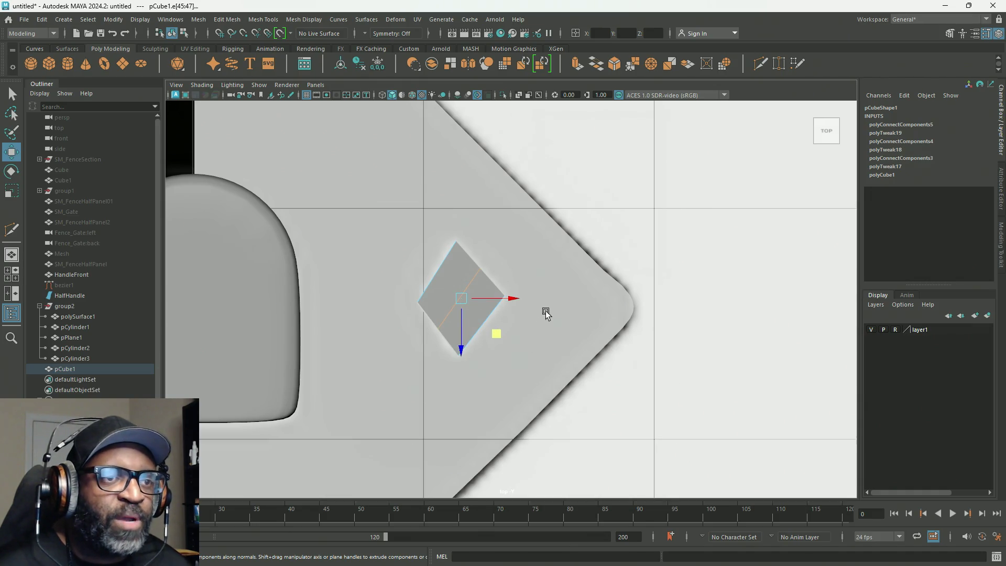
key("space")
key("space")
mouse_move(588, 300)
left_mouse_down("alt")
mouse_move(652, 264)
mouse_move(669, 286)
left_mouse_up("alt")
right_click_drag(669, 286, 795, 330, "alt")
mouse_move(795, 330)
left_mouse_down("alt")
mouse_move(647, 284)
mouse_move(644, 257)
left_mouse_up("alt")
right_click_drag(645, 257, 621, 298, "alt")
key("ctrl+z")
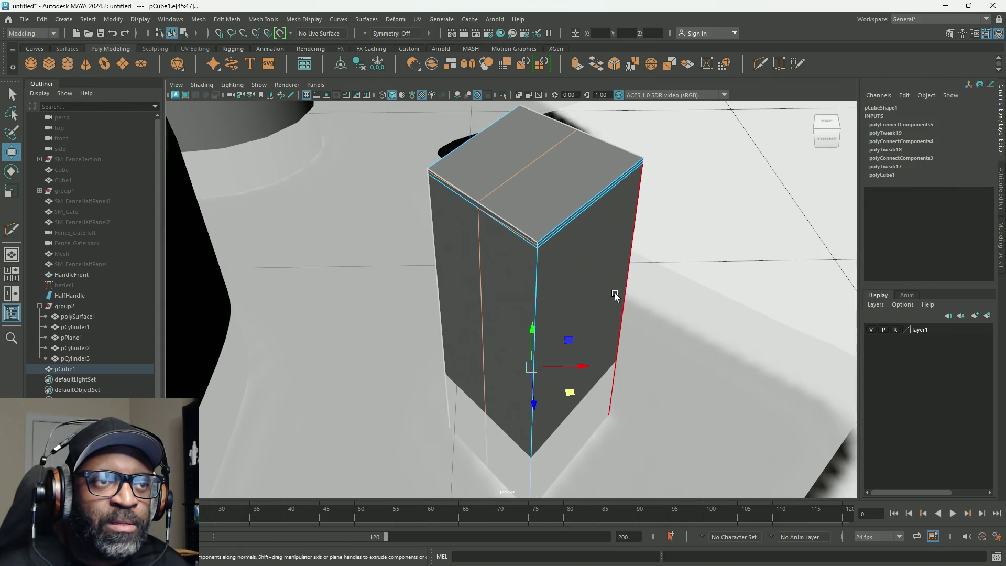
key("ctrl+z")
key("ctrl+z")
key("ctrl+z")
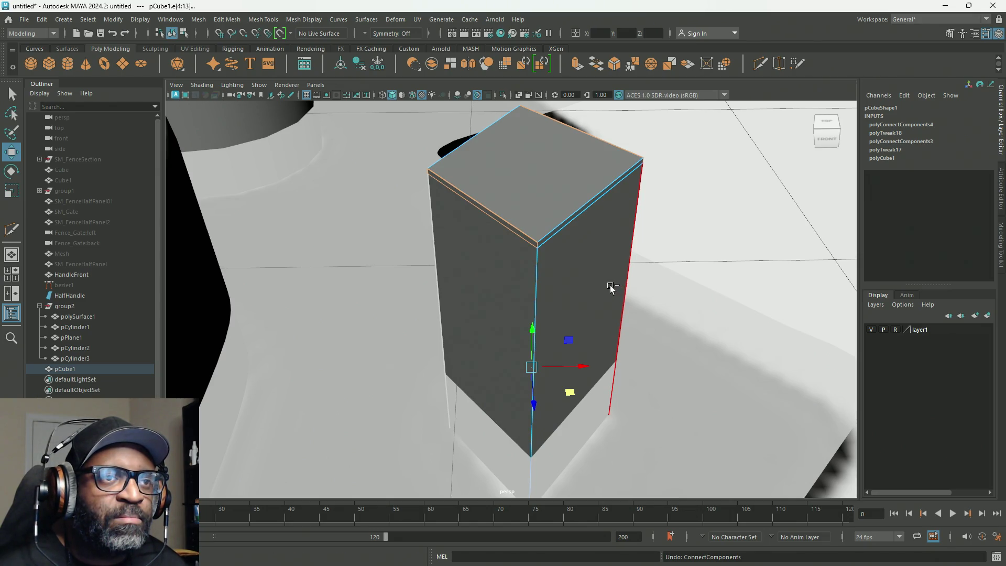
left_click_drag(513, 314, 555, 293, "alt")
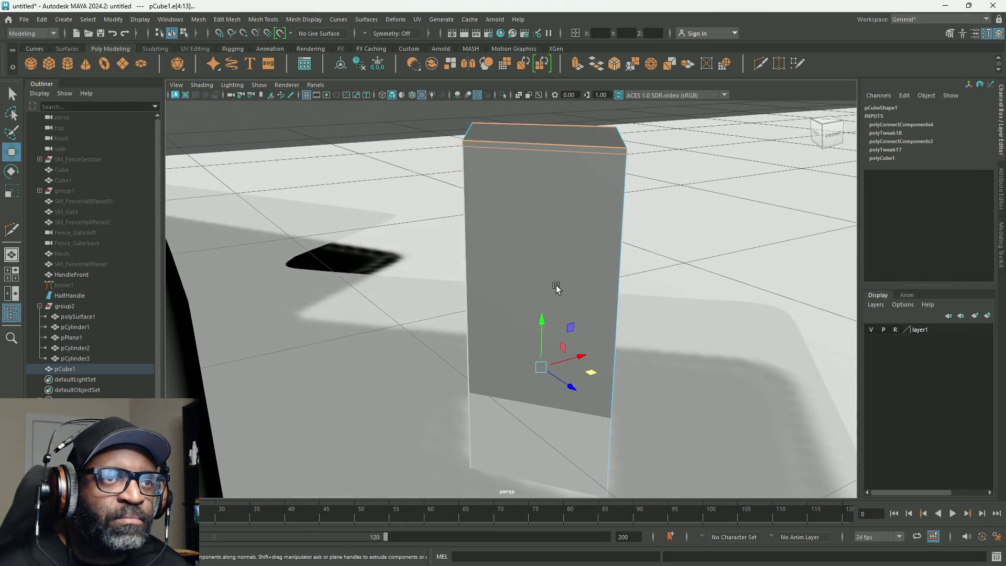
Add a vertical centre edge loop down the block from its right edge with Connect Components and select it.
left_click(682, 150)
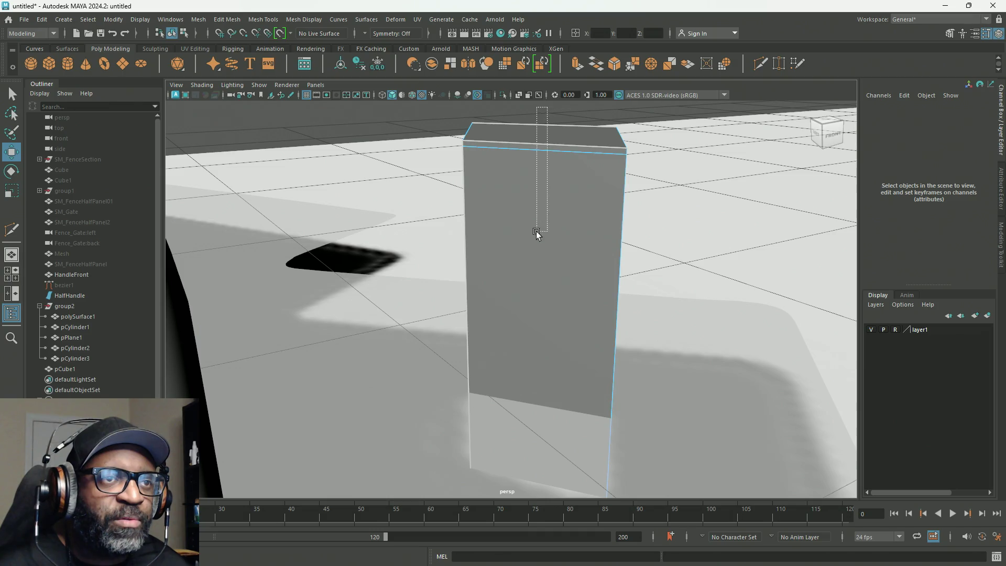
left_click(565, 299)
mouse_move(579, 337)
left_mouse_down("alt")
mouse_move(571, 285)
mouse_move(567, 315)
mouse_move(536, 290)
mouse_move(522, 345)
left_mouse_up("alt")
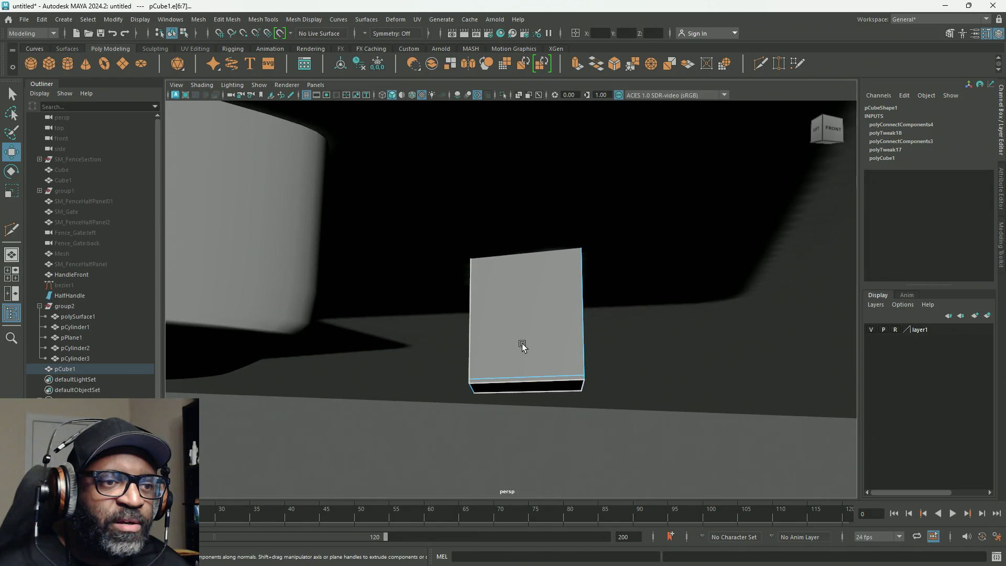
left_click_drag(579, 321, 574, 369, "alt")
right_click_drag(565, 192, 568, 355, "shift")
left_click_drag(558, 265, 474, 332, "alt")
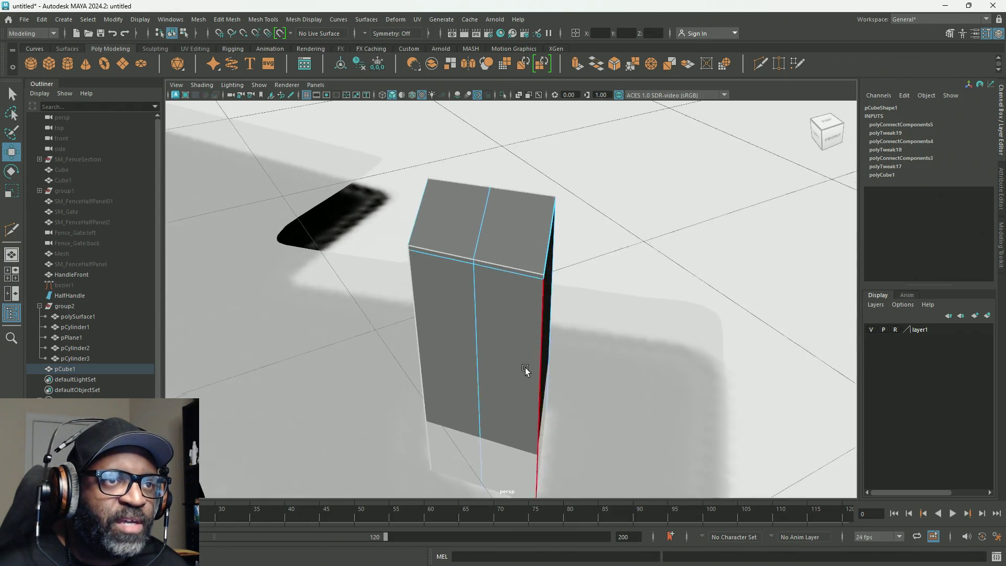
double_click(475, 332)
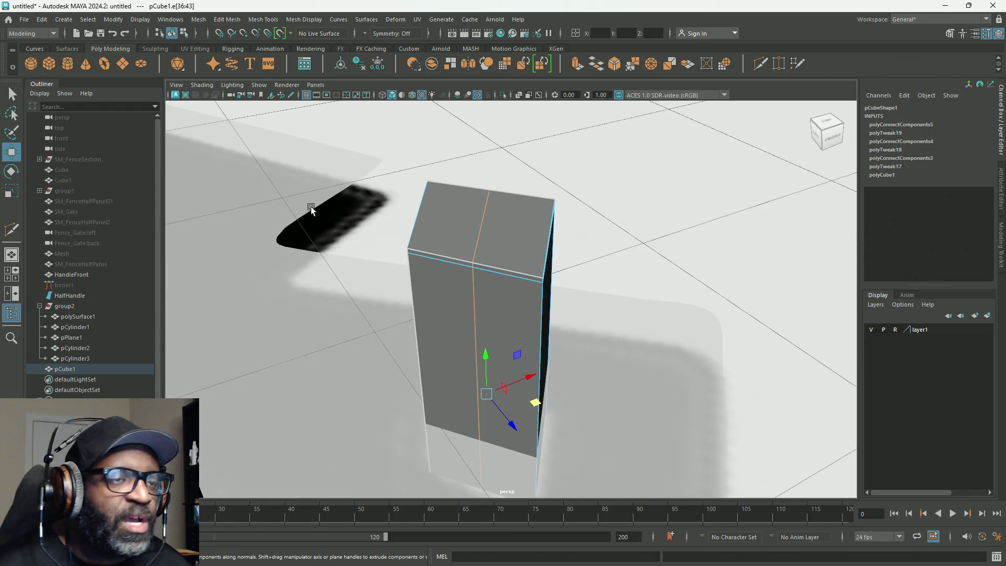
Try shifting the centre loop right, undo it, and start the Slide Edge tool from Mesh Tools.
key("d")
middle_click_drag(476, 248, 486, 250)
key("ctrl+z")
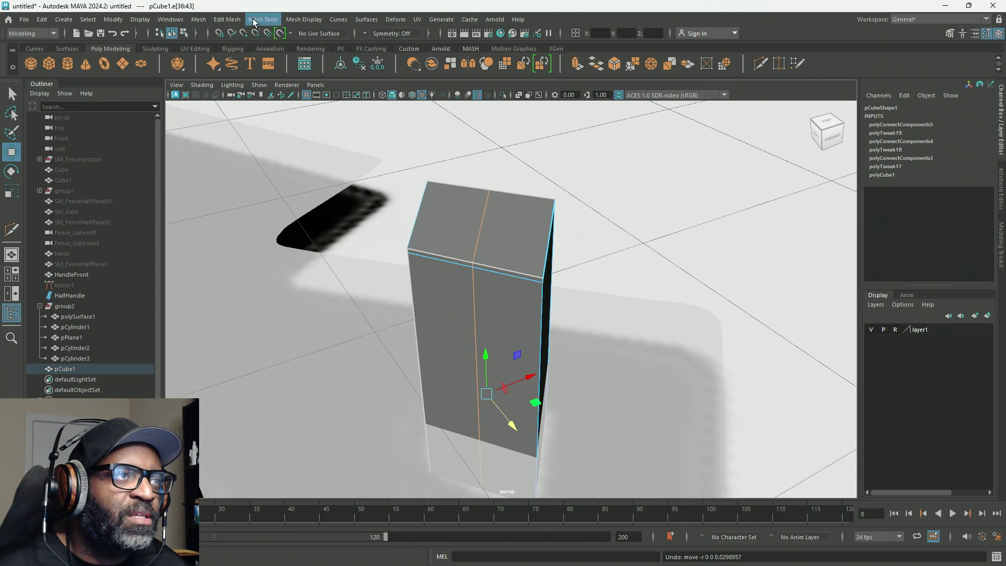
left_click(273, 22)
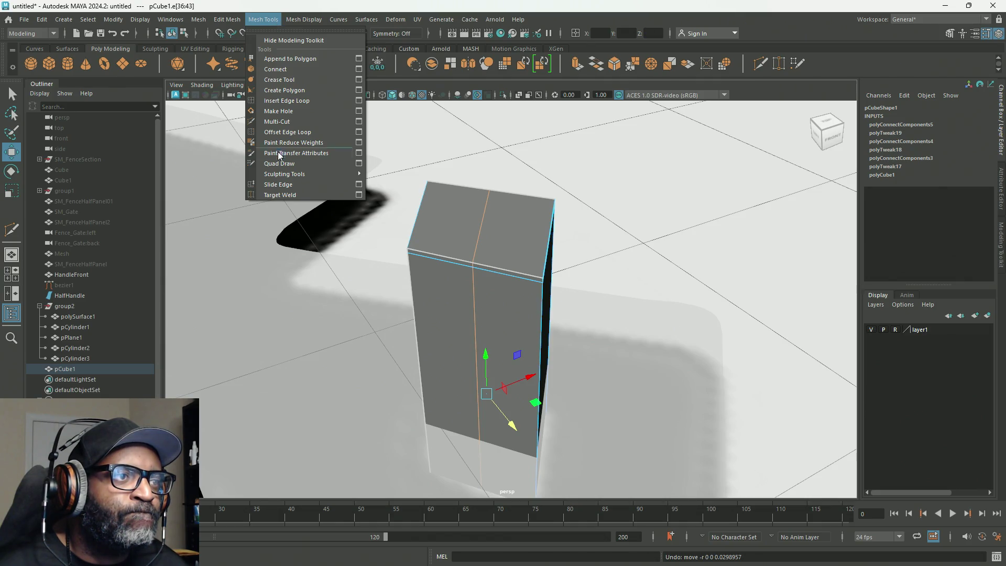
left_click(278, 183)
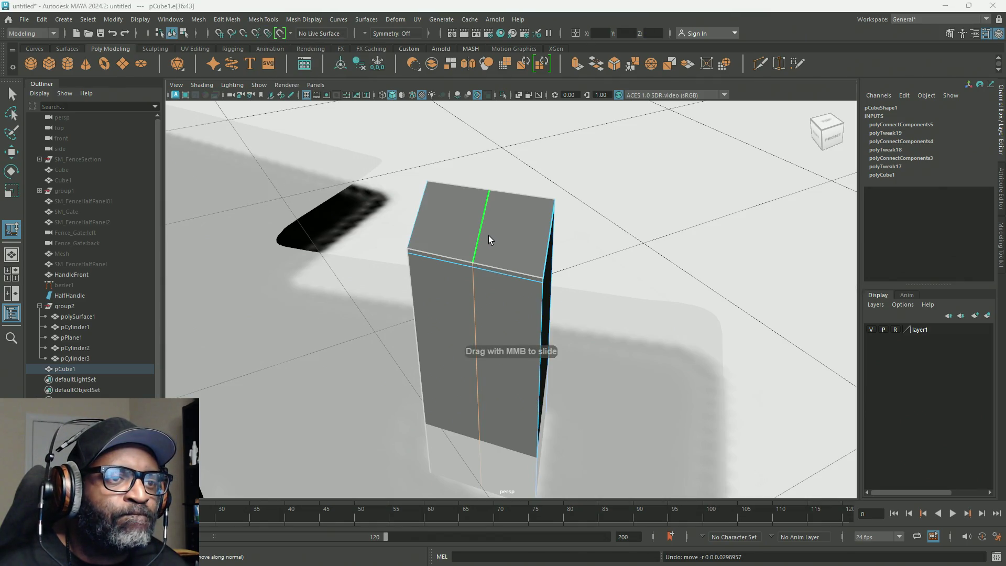
Slide the edge loop toward the right side as a support loop, checking it with smooth preview on and off.
middle_click_drag(483, 232, 528, 248)
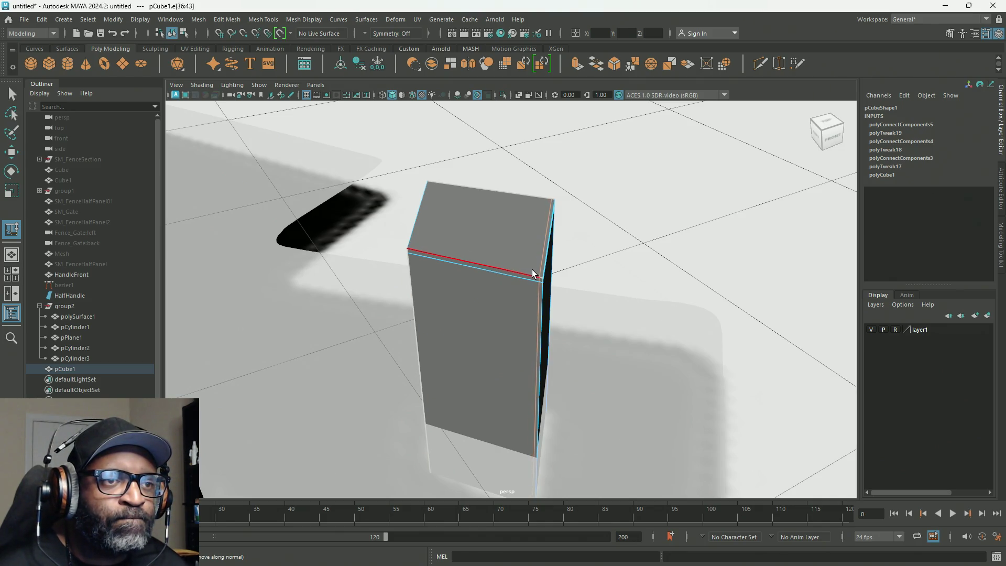
key("2")
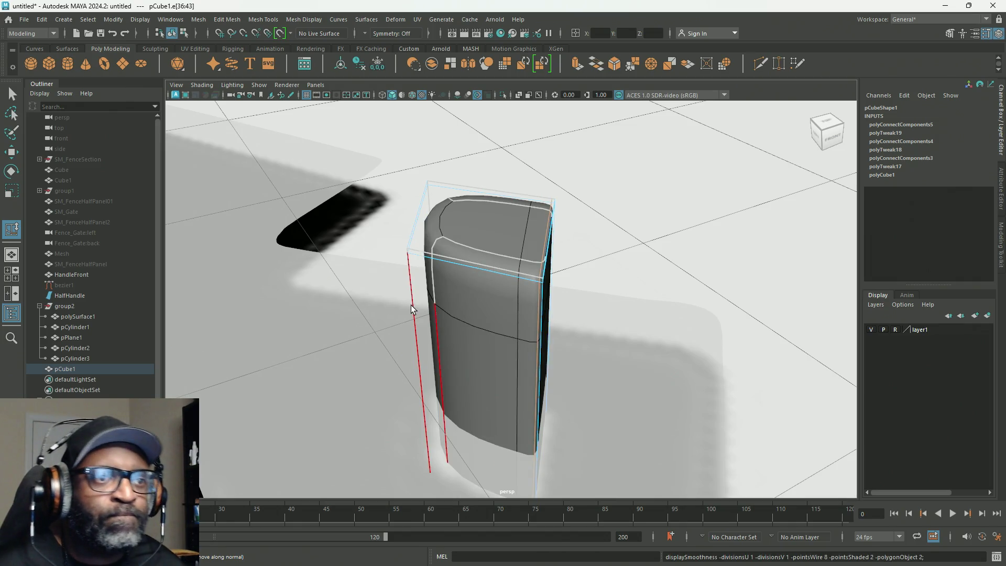
scroll(691, 310, "up", 5)
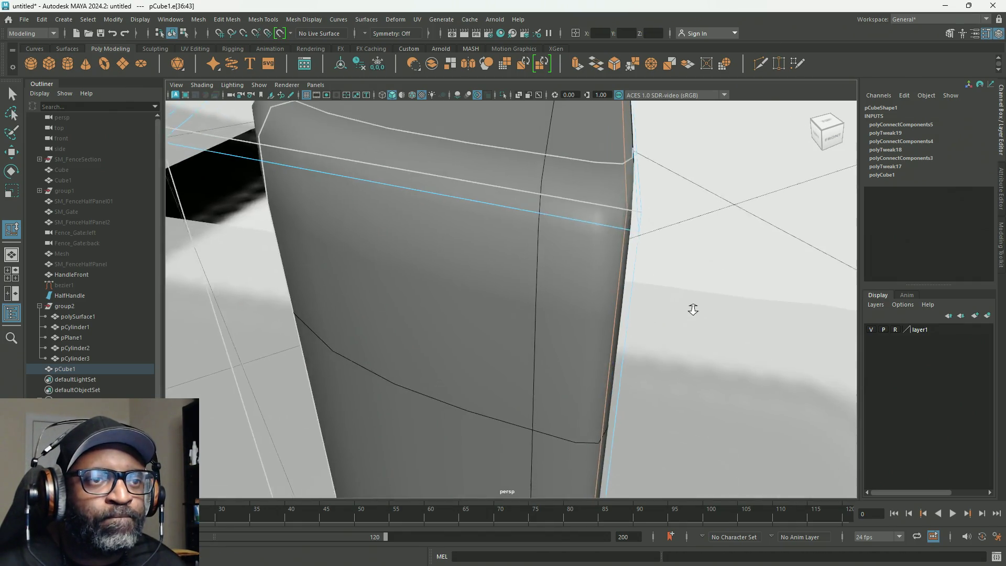
middle_click_drag(606, 193, 600, 203)
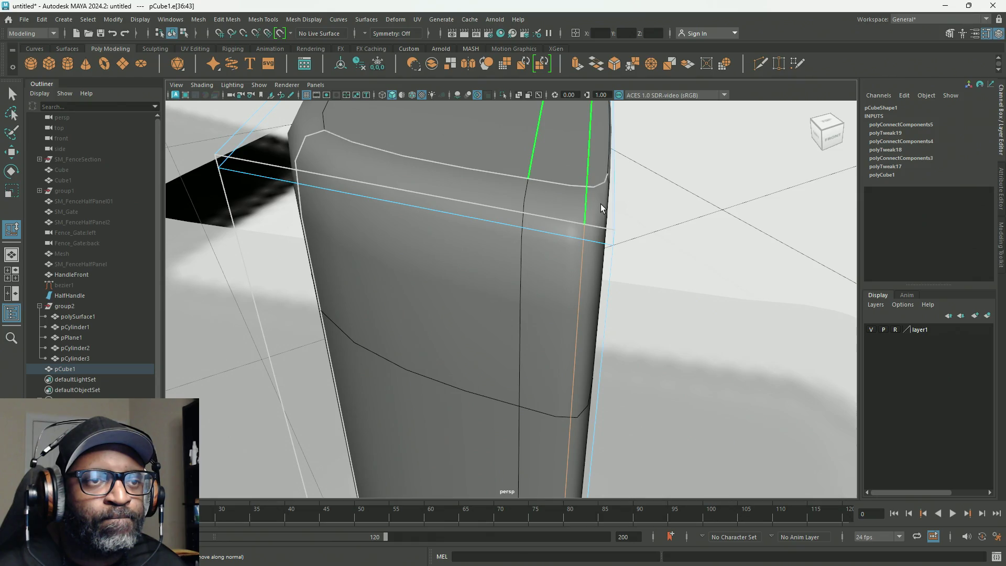
key("1")
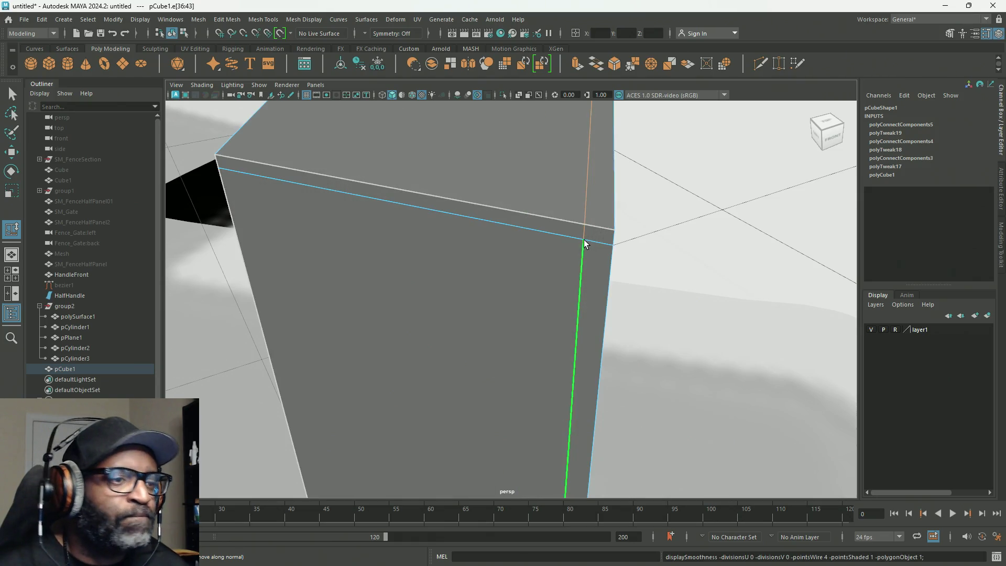
View the tall box from below, select its bottom edges and bring up the edge marking menu.
right_click_drag(607, 270, 459, 209, "alt")
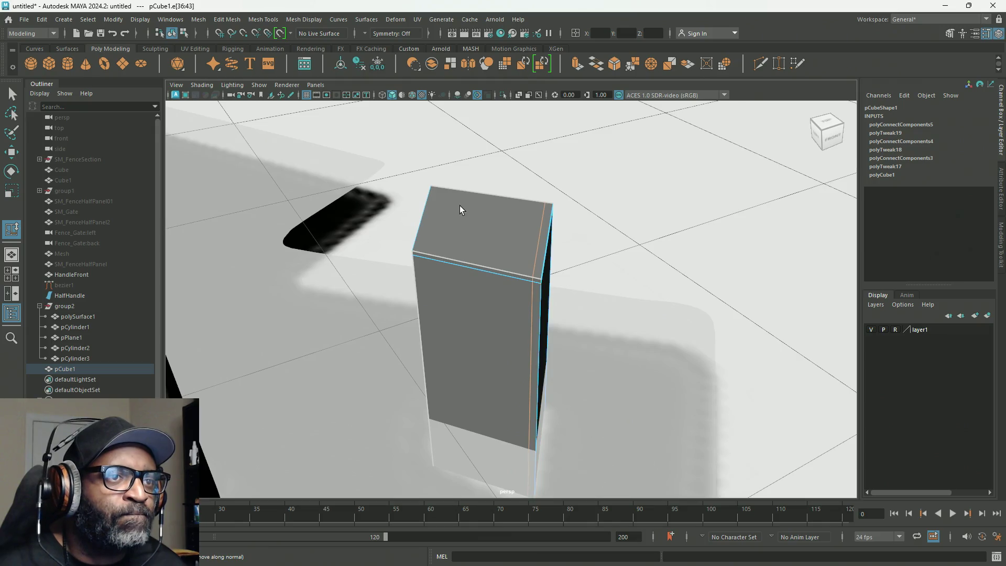
left_click_drag(462, 274, 477, 269, "alt")
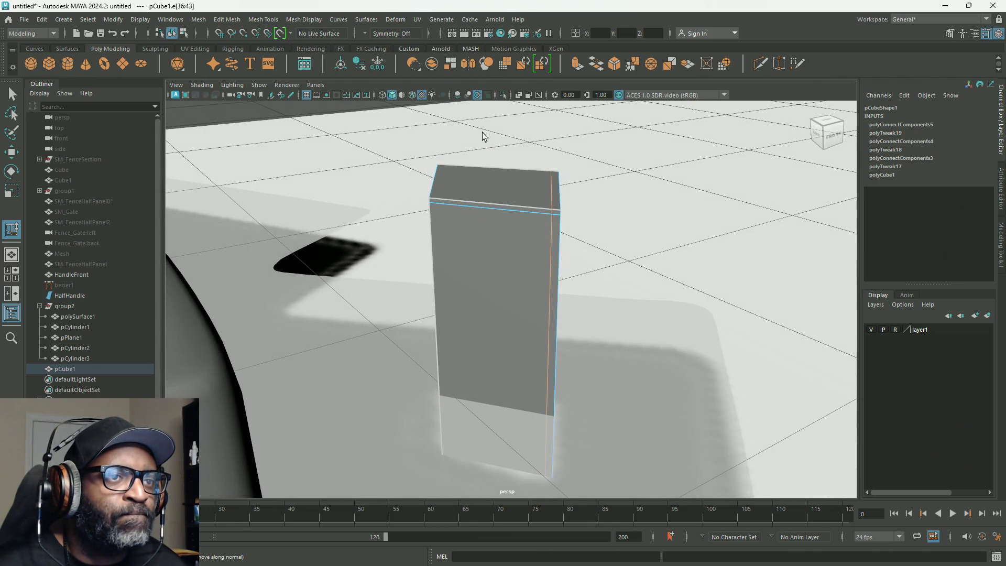
left_click_drag(487, 185, 498, 160, "alt")
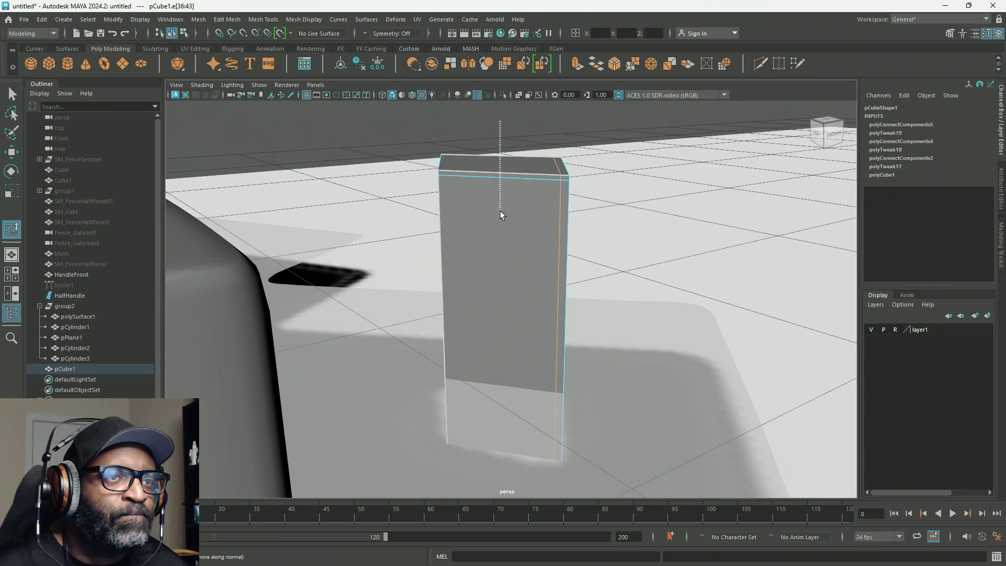
mouse_move(539, 354)
middle_mouse_down("alt")
mouse_move(512, 353)
mouse_move(521, 141)
mouse_move(529, 244)
middle_mouse_up("alt")
mouse_move(528, 244)
left_mouse_down("alt")
mouse_move(516, 276)
mouse_move(511, 254)
mouse_move(514, 267)
left_mouse_up("alt")
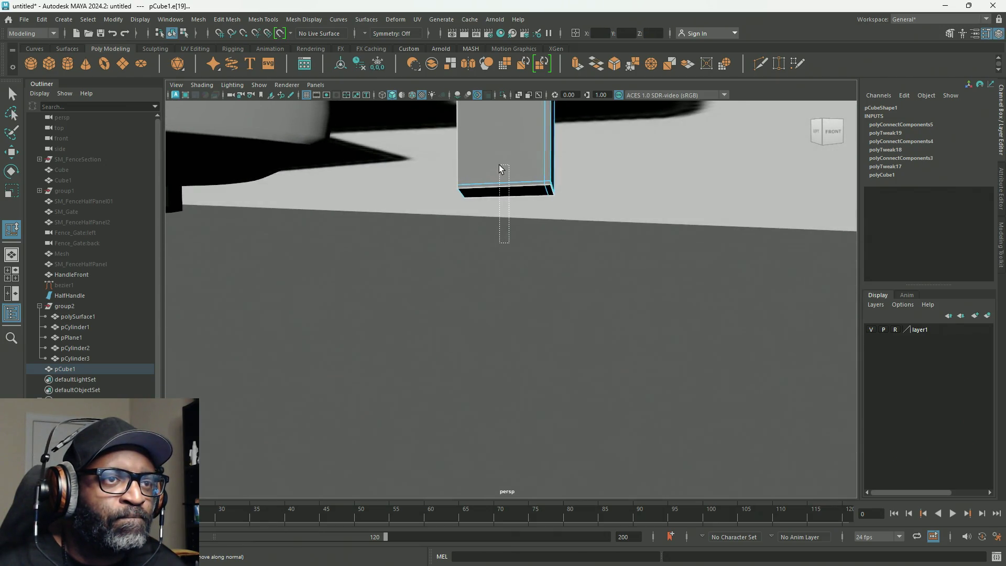
left_click_drag(503, 175, 504, 176)
right_click(463, 248, "shift")
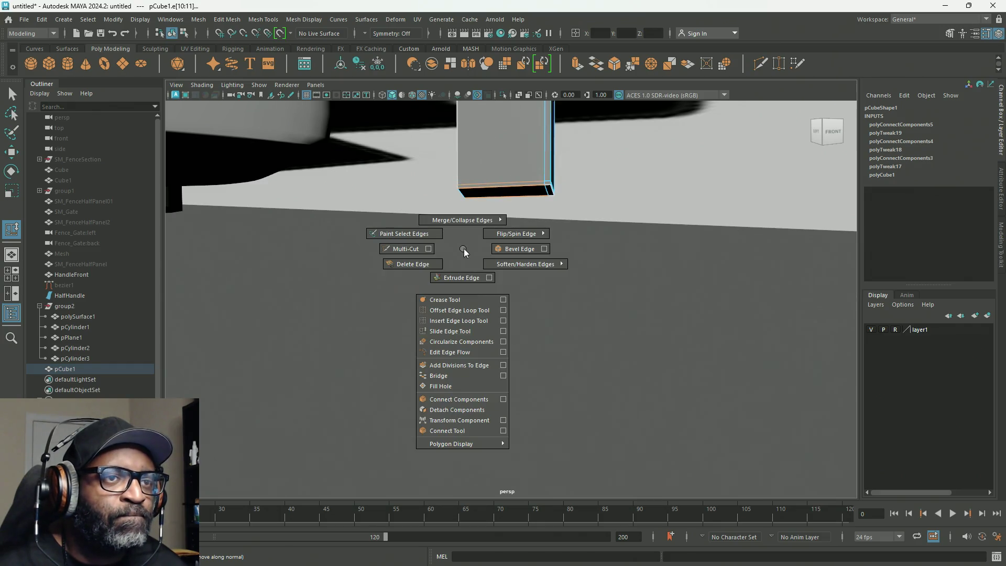
Connect the bottom edges with a new loop slid close to the left side, and insert a horizontal loop across the box.
left_click(465, 400)
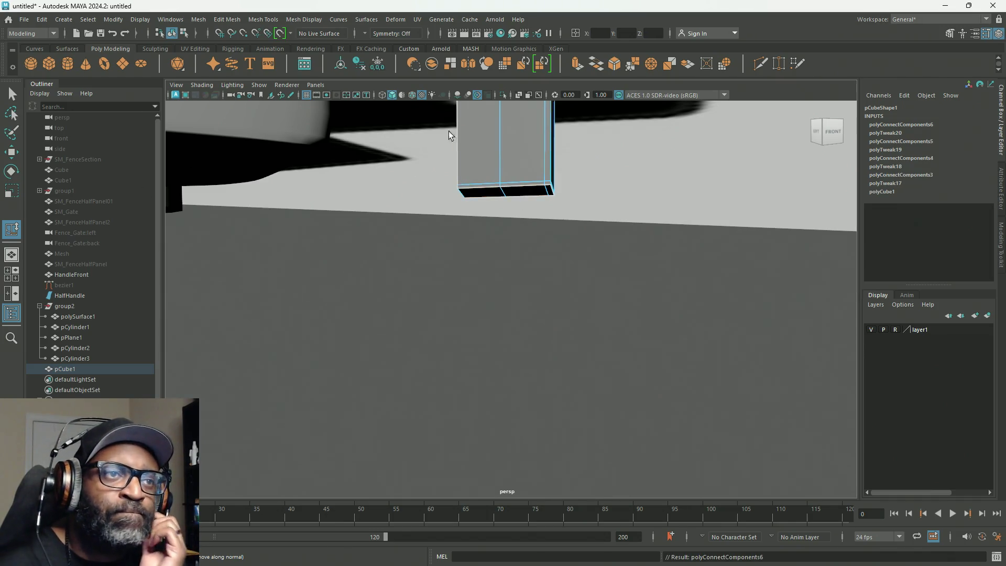
left_click_drag(499, 147, 501, 155)
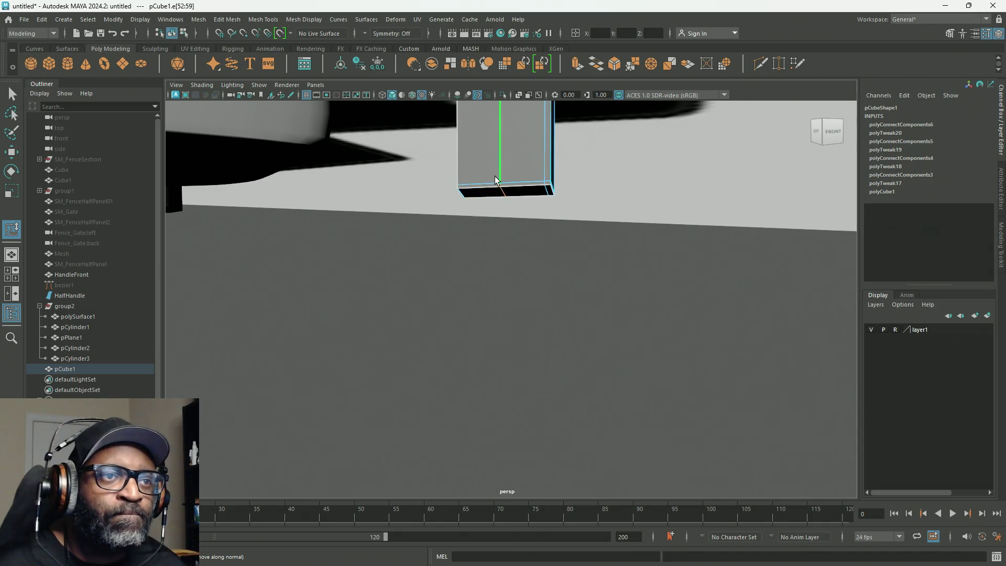
left_click_drag(472, 177, 448, 178)
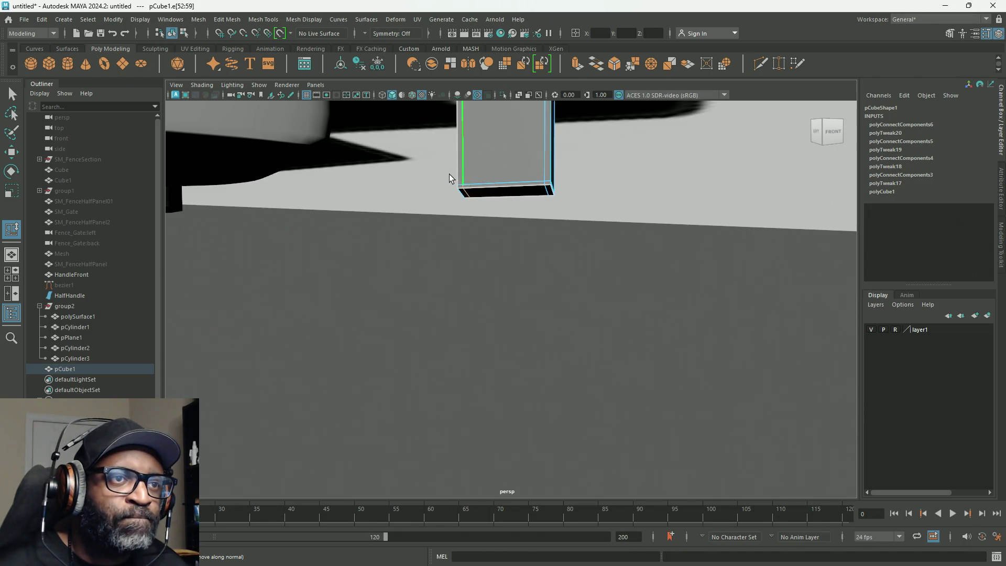
left_click(516, 143)
Check the new loops on the unsmoothed cage from above and from the box's dark side.
left_click_drag(504, 142, 494, 217, "alt")
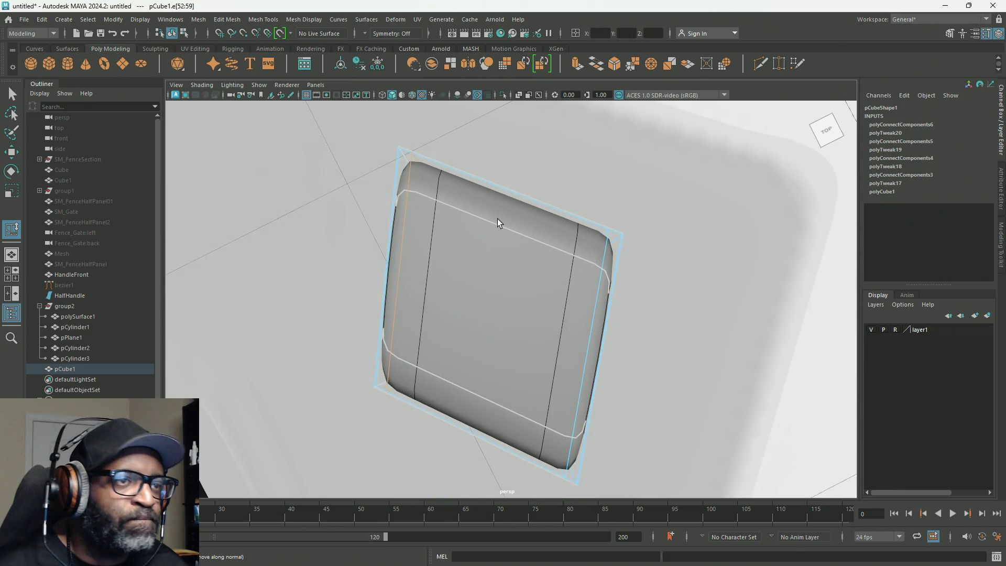
key("1")
right_click_drag(511, 245, 442, 208, "alt")
left_click_drag(461, 213, 535, 231, "alt")
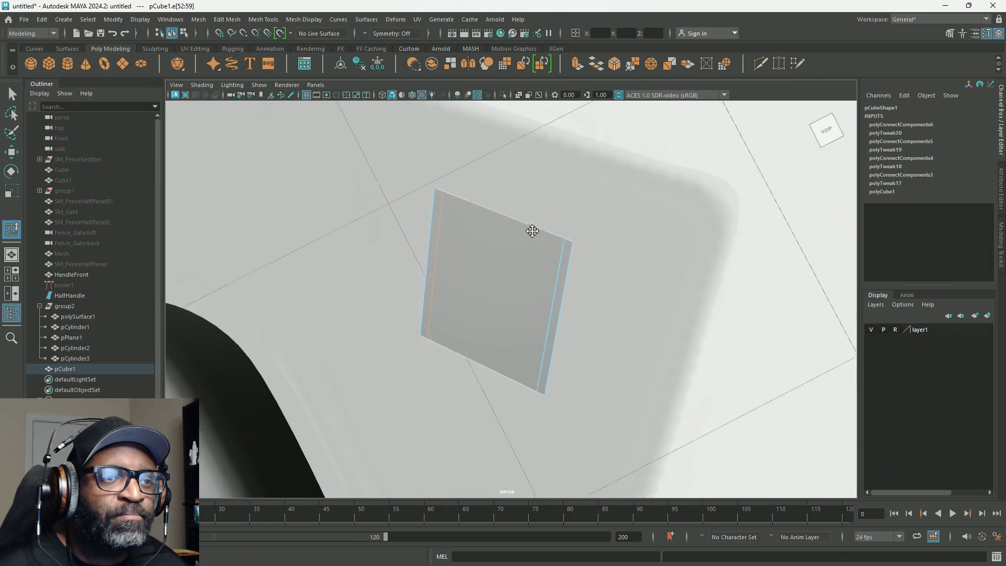
right_click_drag(534, 231, 431, 170, "alt")
middle_click_drag(431, 170, 463, 195, "alt")
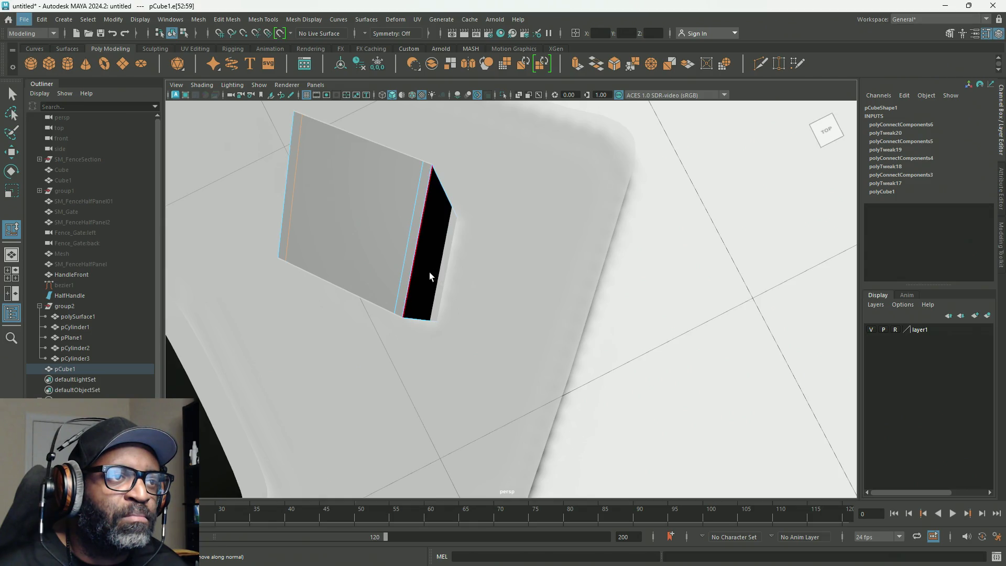
Reselect the box in edge mode and select the edges along both sides of its panel.
left_click(578, 189)
left_click(394, 257)
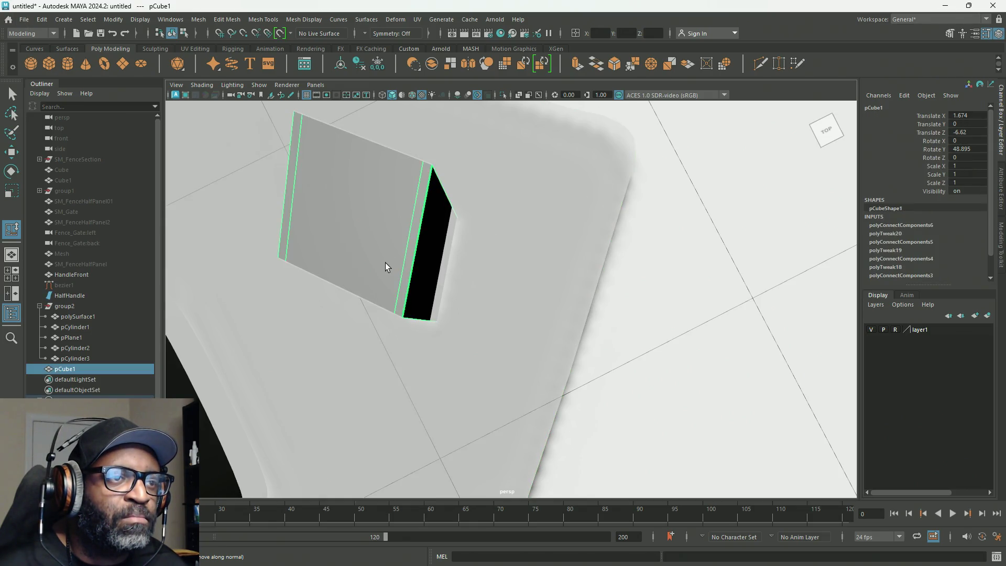
left_click_drag(385, 262, 395, 265, "alt")
right_click_drag(394, 242, 378, 214)
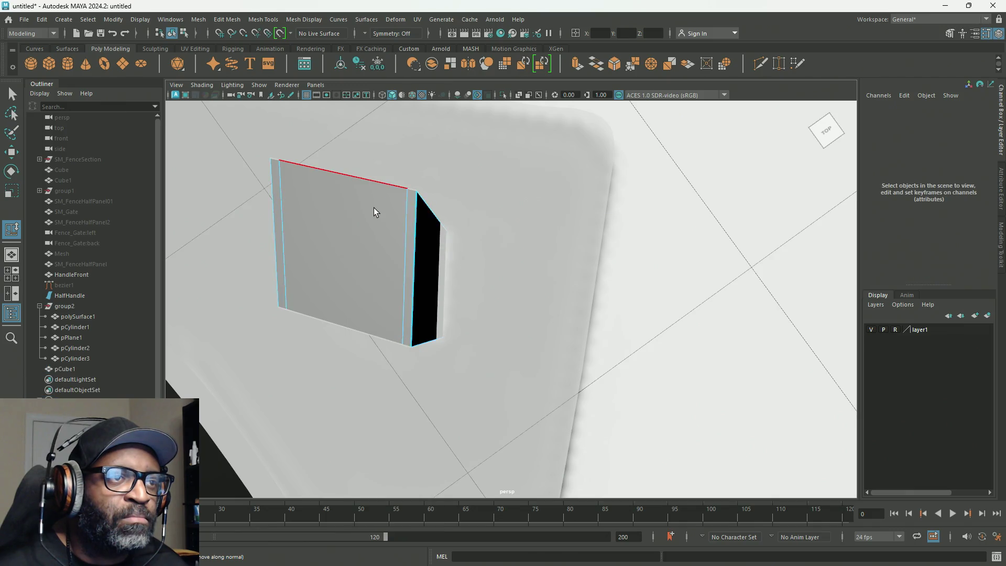
scroll(373, 207, "up", 3)
middle_click_drag(393, 218, 437, 224, "alt")
left_click_drag(438, 223, 447, 236, "alt")
left_click_drag(535, 290, 470, 294)
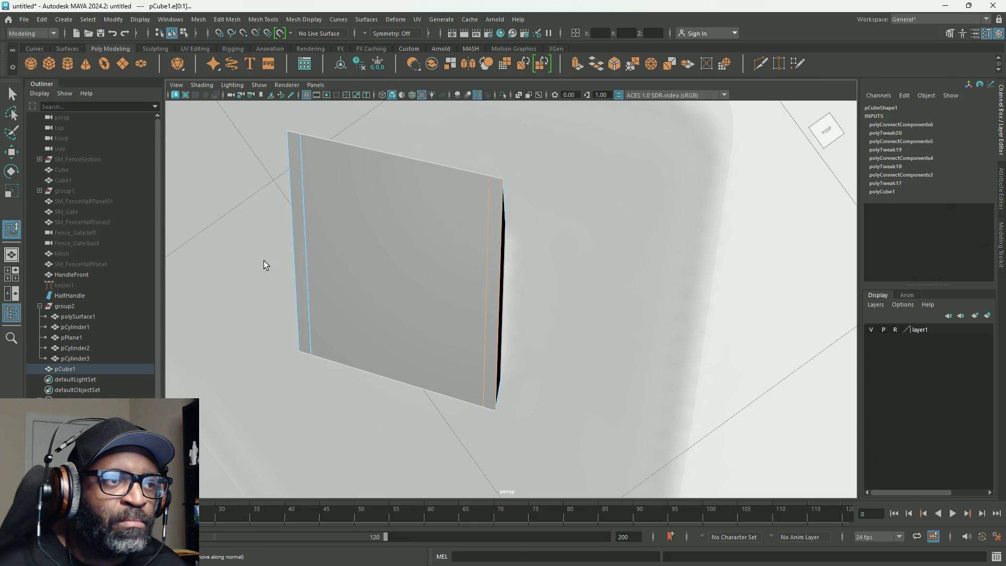
left_click_drag(317, 269, 318, 270, "shift")
mouse_move(500, 276)
left_mouse_down("alt")
mouse_move(476, 229)
mouse_move(605, 179)
mouse_move(653, 190)
left_mouse_up("alt")
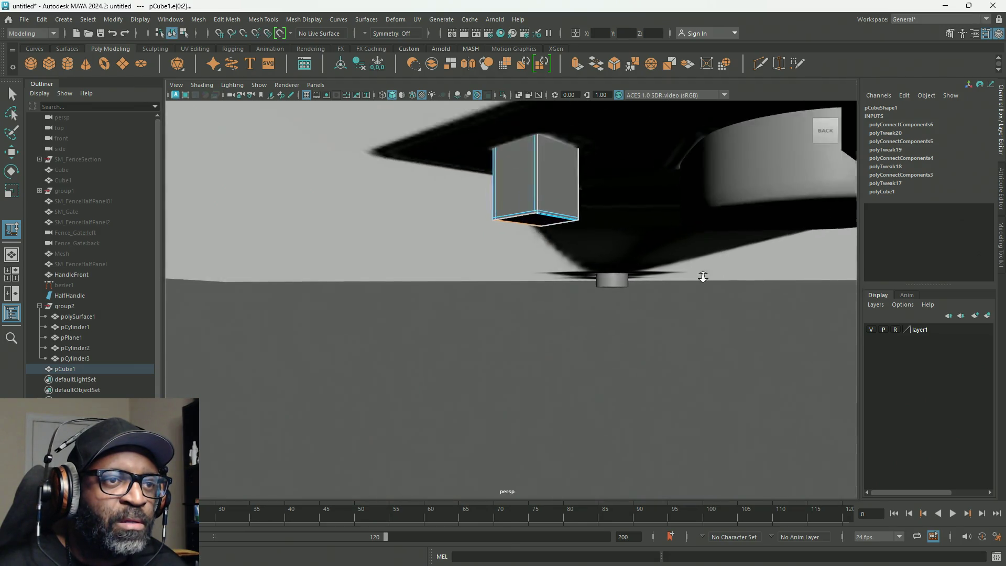
From under the box, connect its top edge with a new vertical loop and slide it tight against the left side.
left_click_drag(653, 190, 600, 235, "alt")
middle_click_drag(601, 234, 564, 322, "alt")
mouse_move(563, 321)
left_mouse_down("alt")
mouse_move(606, 216)
mouse_move(714, 213)
left_mouse_up("alt")
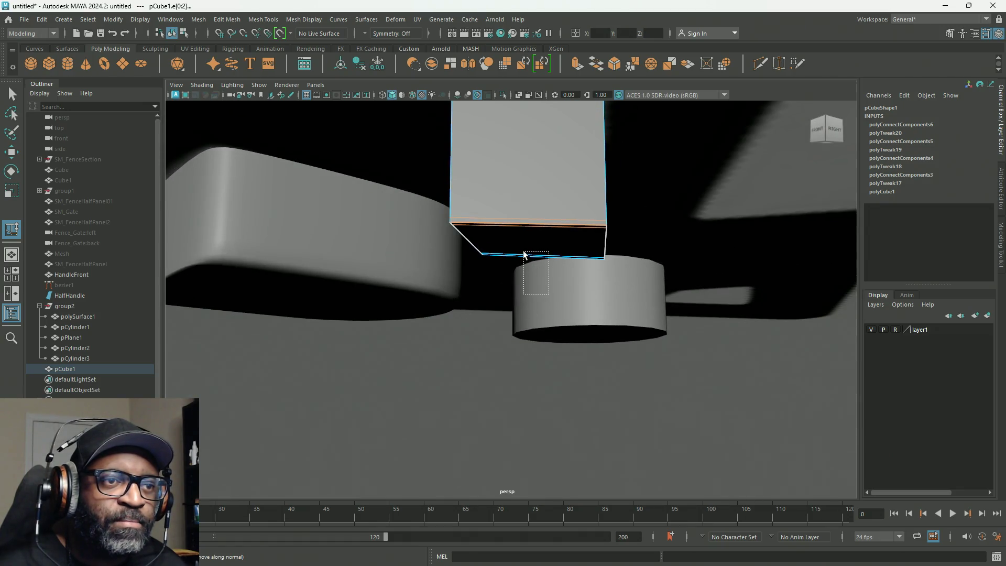
mouse_move(568, 315)
left_mouse_down("alt")
mouse_move(341, 333)
mouse_move(220, 322)
mouse_move(215, 306)
mouse_move(227, 273)
mouse_move(260, 341)
mouse_move(370, 292)
left_mouse_up("alt")
mouse_move(488, 154)
right_mouse_down("shift")
mouse_move(500, 204)
mouse_move(497, 302)
right_mouse_up("shift")
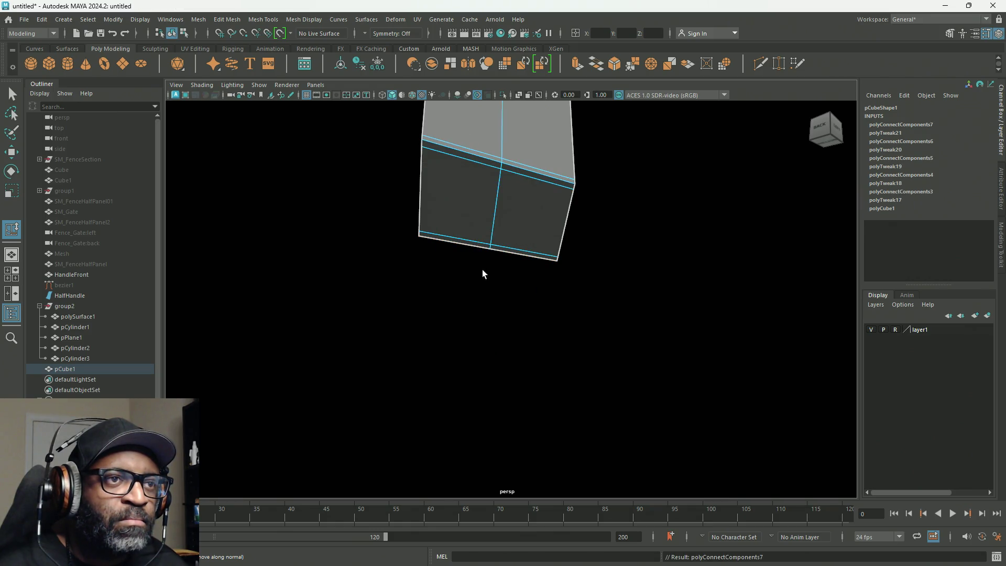
middle_click_drag(495, 204, 436, 197, "shift")
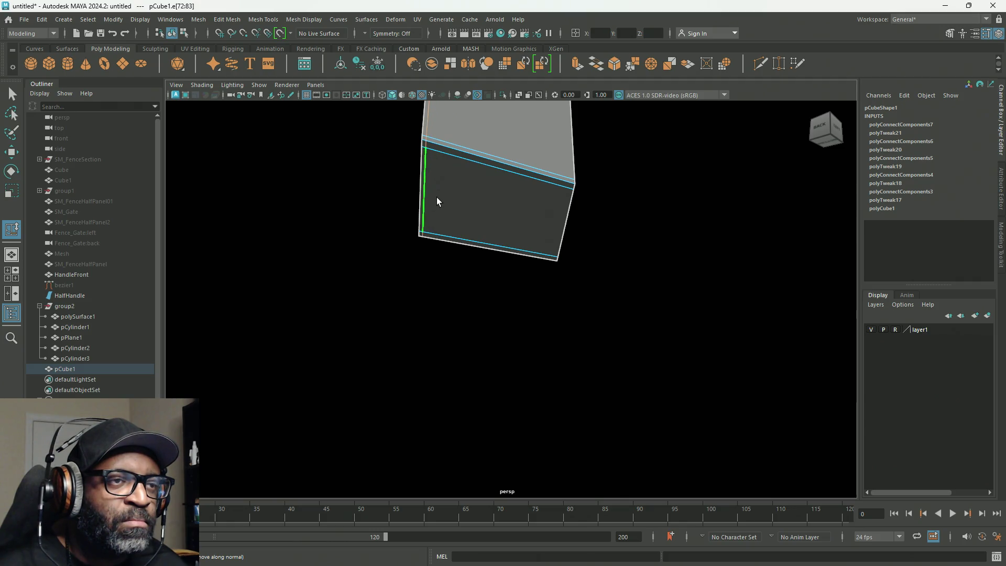
mouse_move(491, 257)
left_mouse_down("alt")
mouse_move(489, 292)
mouse_move(488, 281)
left_mouse_up("alt")
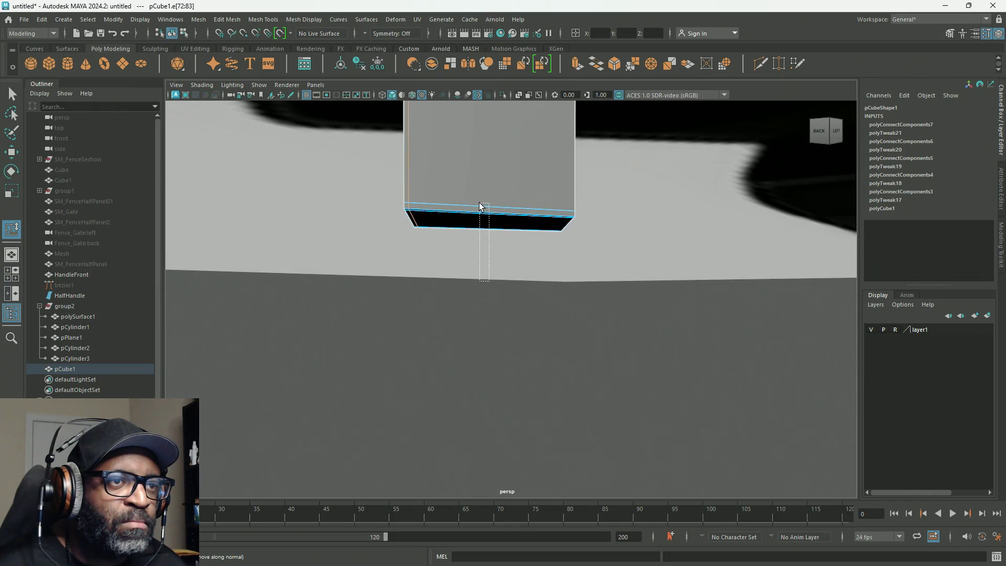
Look around the cylinders beside the box and select the box's top edge loop.
left_click_drag(479, 207, 498, 285, "alt")
right_click_drag(498, 285, 423, 151, "alt")
left_click_drag(421, 150, 433, 108, "alt")
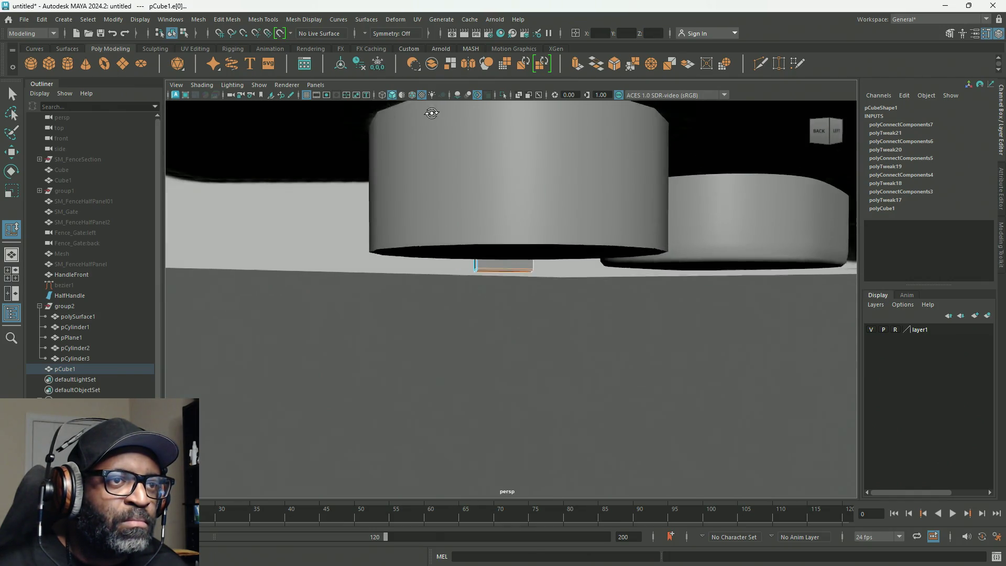
scroll(434, 122, "up", 5)
right_click_drag(434, 123, 438, 287, "alt")
mouse_move(437, 287)
left_mouse_down("alt")
mouse_move(401, 272)
mouse_move(413, 259)
mouse_move(454, 256)
left_mouse_up("alt")
scroll(400, 273, "up", 5)
double_click(457, 237)
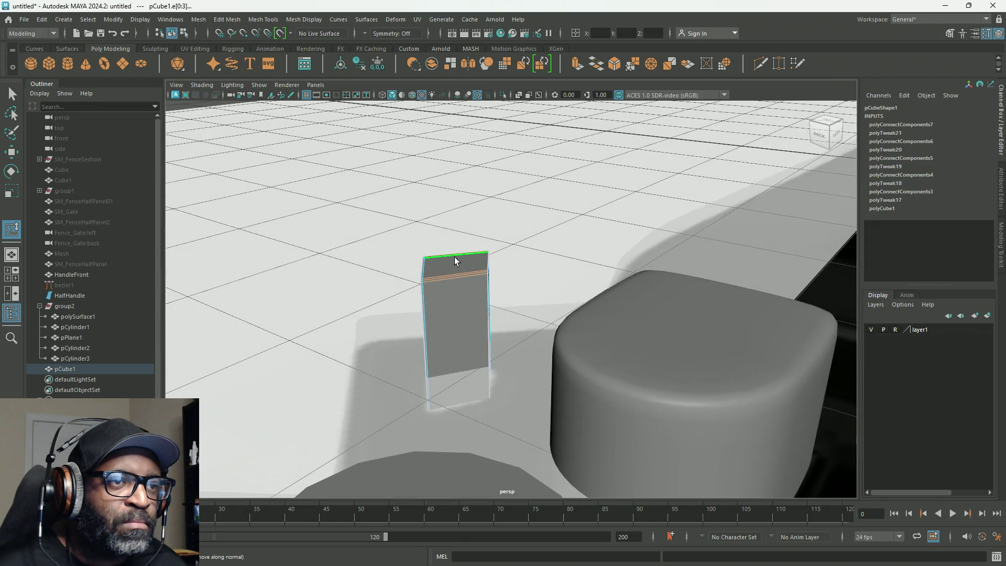
Split the face with a new vertical edge from the top loop and slide it close to the right side.
right_click_drag(455, 256, 459, 372, "shift")
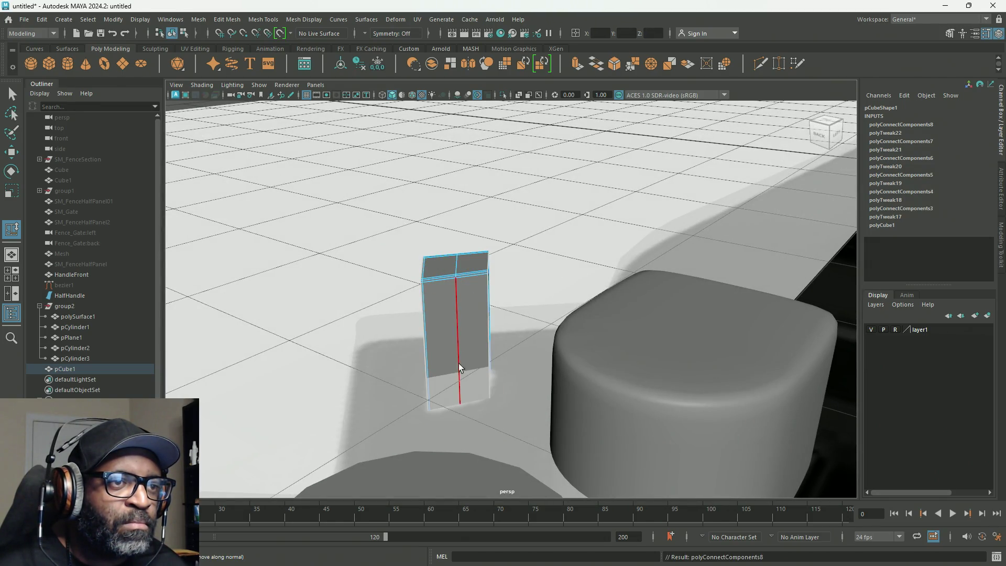
middle_click_drag(454, 270, 499, 270)
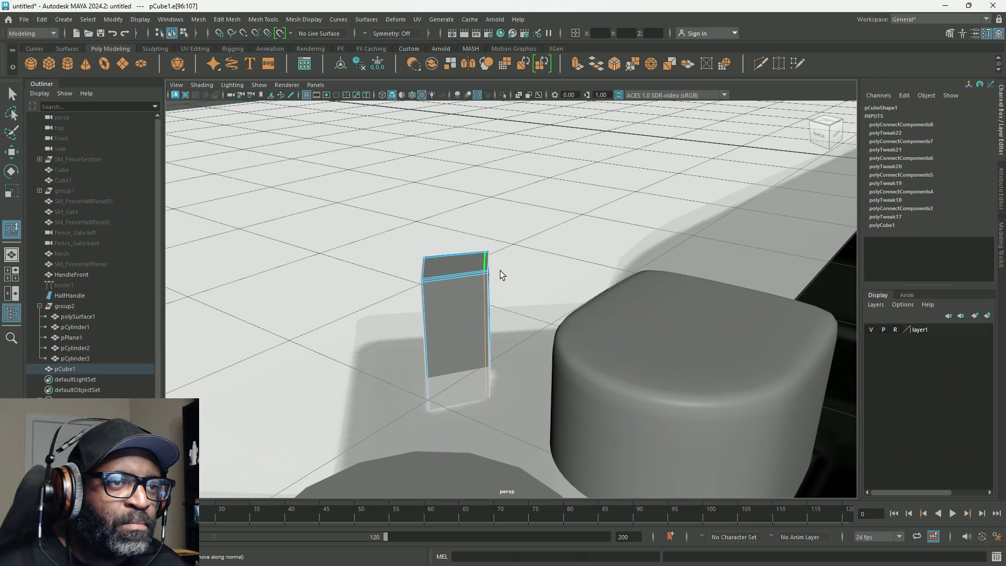
left_click_drag(499, 270, 442, 265, "alt")
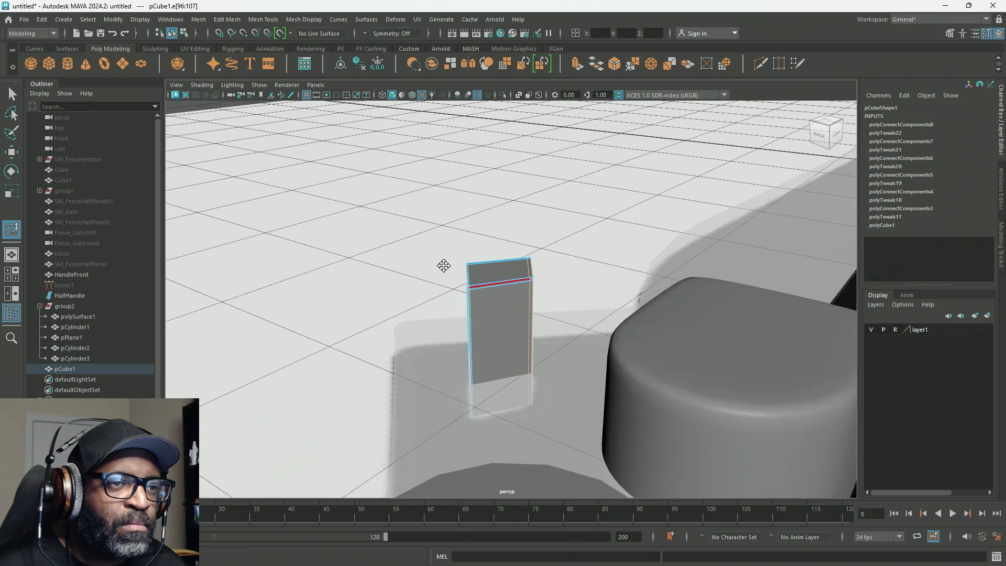
right_click_drag(443, 265, 706, 369, "alt")
Push the loop further right, commit another edge near the right border and turn smooth preview back on.
left_click_drag(541, 299, 538, 317, "alt")
middle_click_drag(591, 249, 611, 250, "shift")
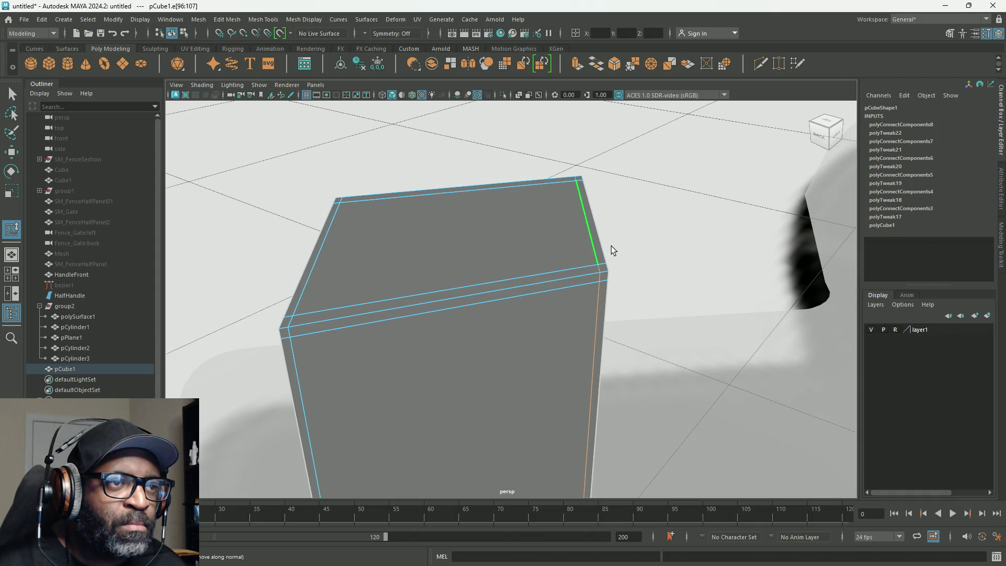
mouse_move(602, 270)
left_mouse_down("alt")
mouse_move(427, 169)
mouse_move(439, 272)
mouse_move(510, 242)
mouse_move(535, 247)
mouse_move(564, 289)
mouse_move(554, 286)
left_mouse_up("alt")
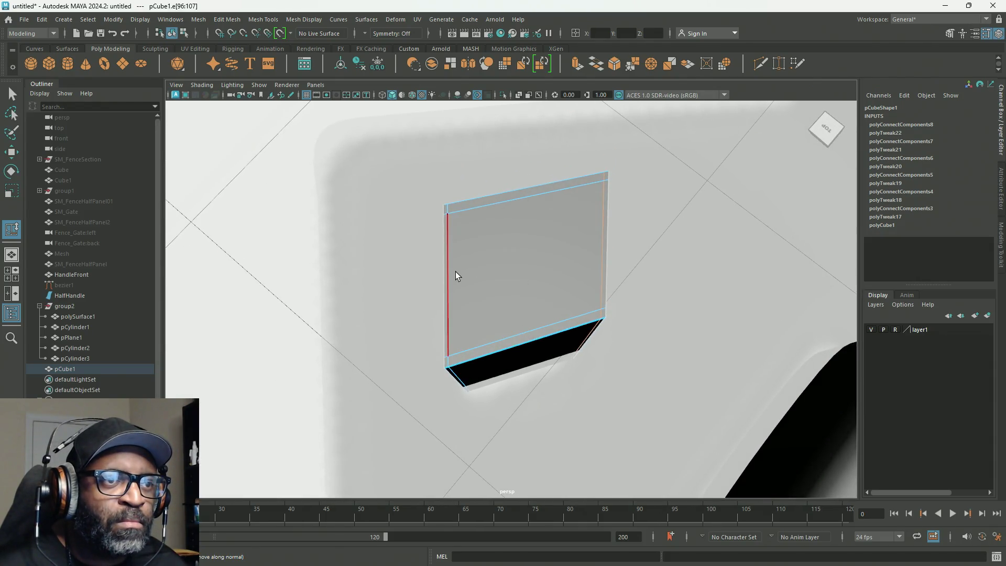
left_click(586, 255, "ctrl")
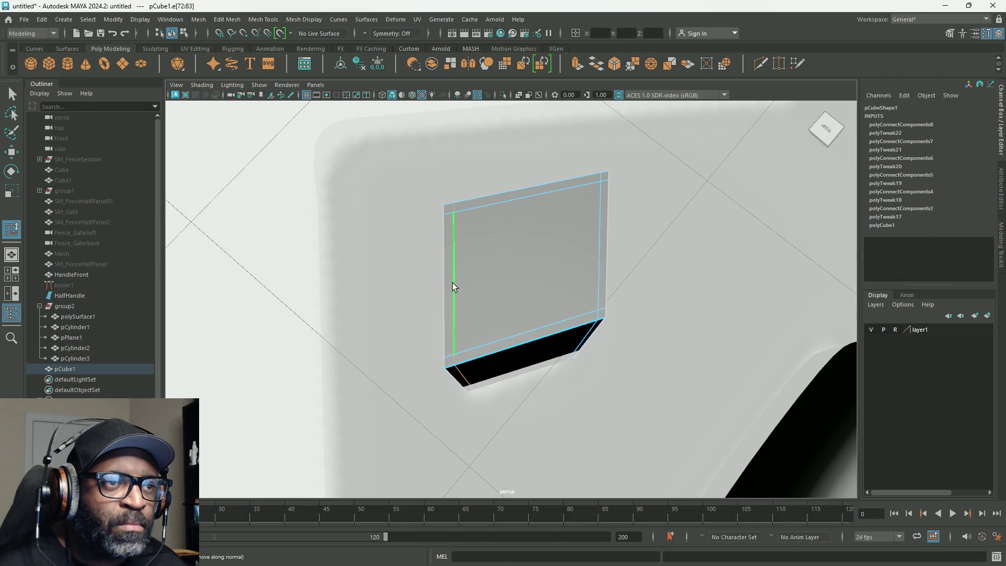
key("2")
Add a support loop near the left border and check the block's corners in smooth preview (3 vs 1).
left_click(450, 287, "ctrl")
mouse_move(555, 265)
left_mouse_down("alt")
mouse_move(601, 283)
mouse_move(582, 260)
mouse_move(500, 288)
left_mouse_up("alt")
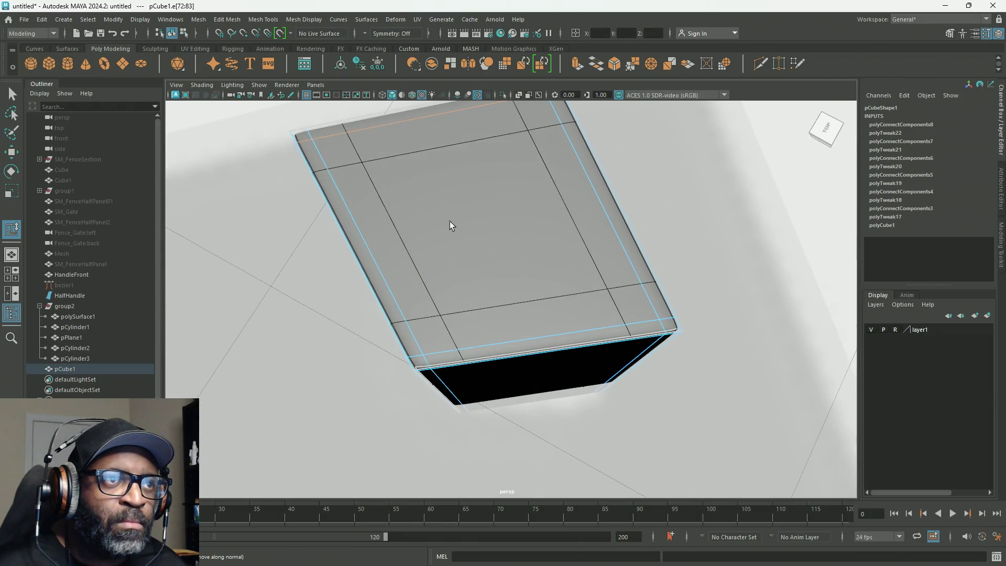
mouse_move(469, 162)
left_mouse_down("alt")
mouse_move(408, 184)
mouse_move(416, 192)
left_mouse_up("alt")
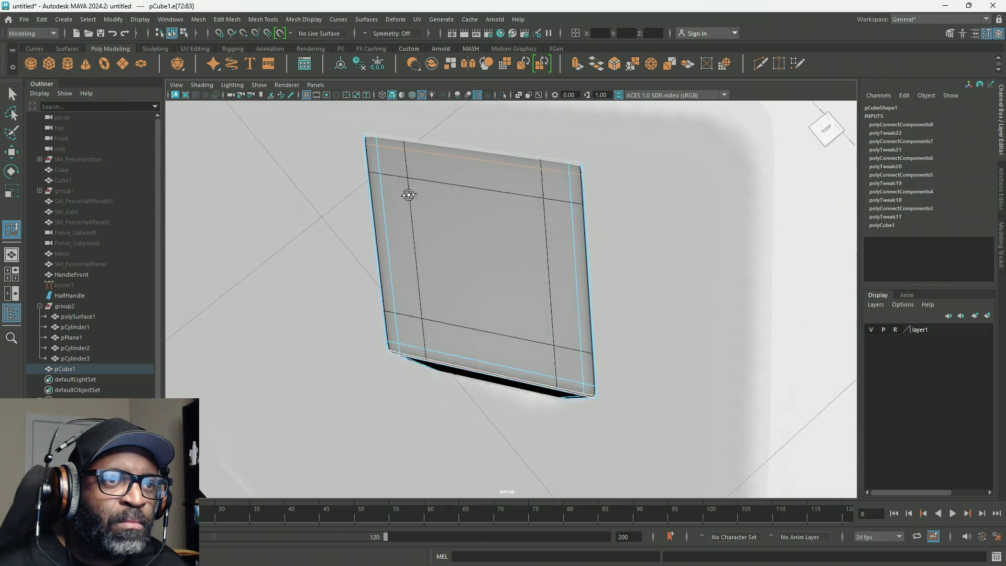
right_click_drag(416, 191, 518, 213, "alt")
middle_click_drag(518, 212, 494, 214, "alt")
mouse_move(493, 214)
right_mouse_down("alt")
mouse_move(485, 225)
mouse_move(495, 220)
right_mouse_up("alt")
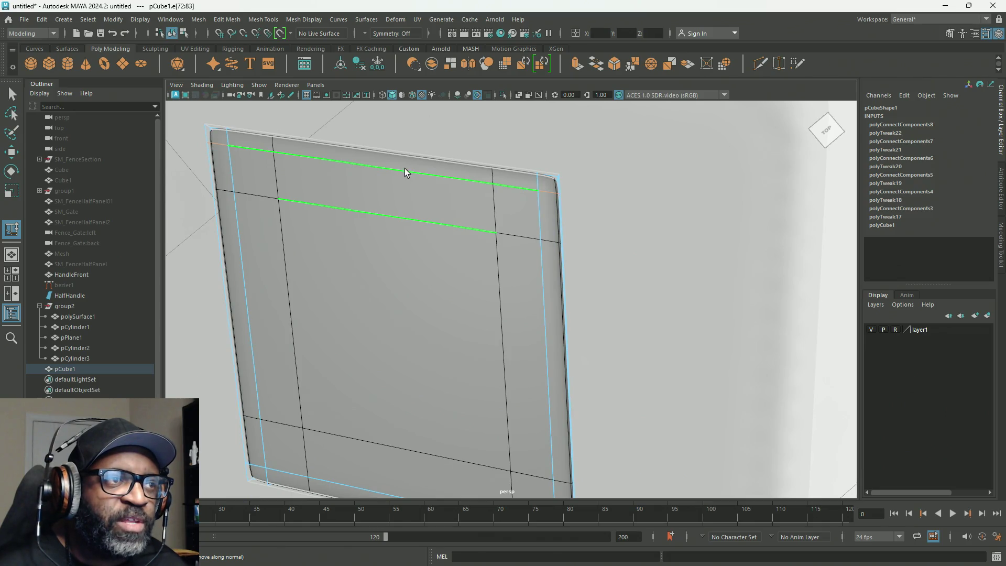
key("3")
key("1")
key("3")
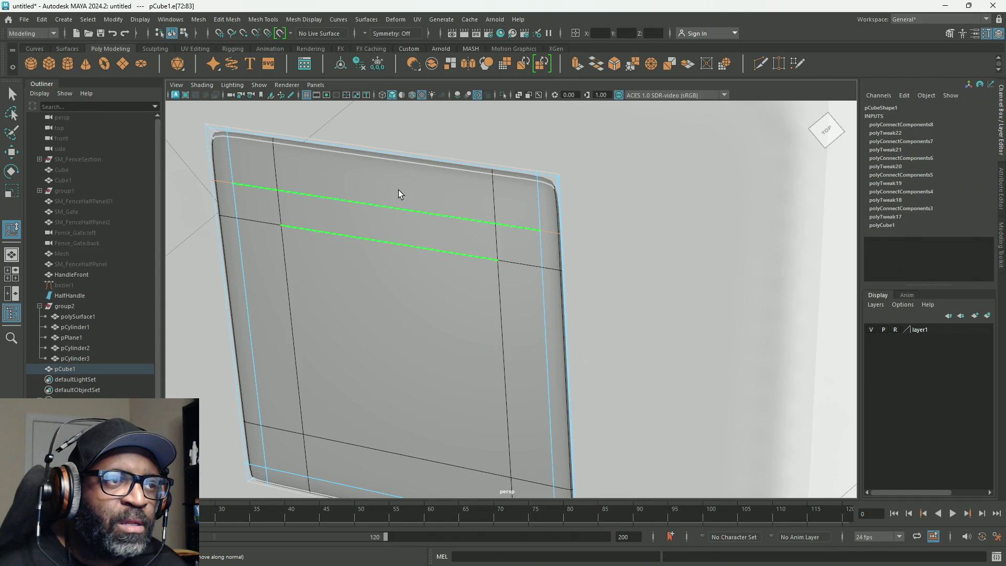
left_click(538, 241)
left_click_drag(525, 262, 514, 240, "alt")
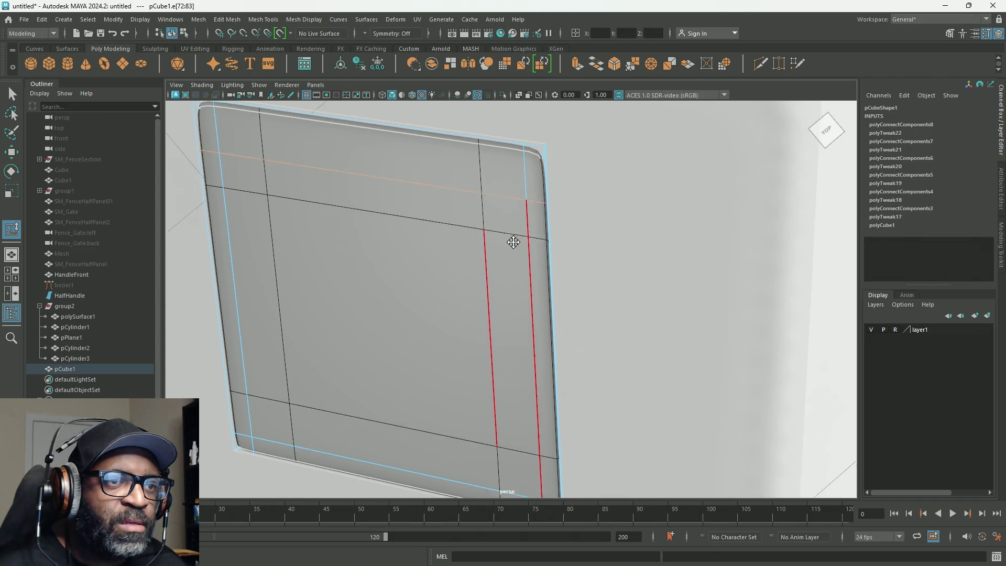
scroll(511, 261, "down", 2)
scroll(450, 243, "up", 3)
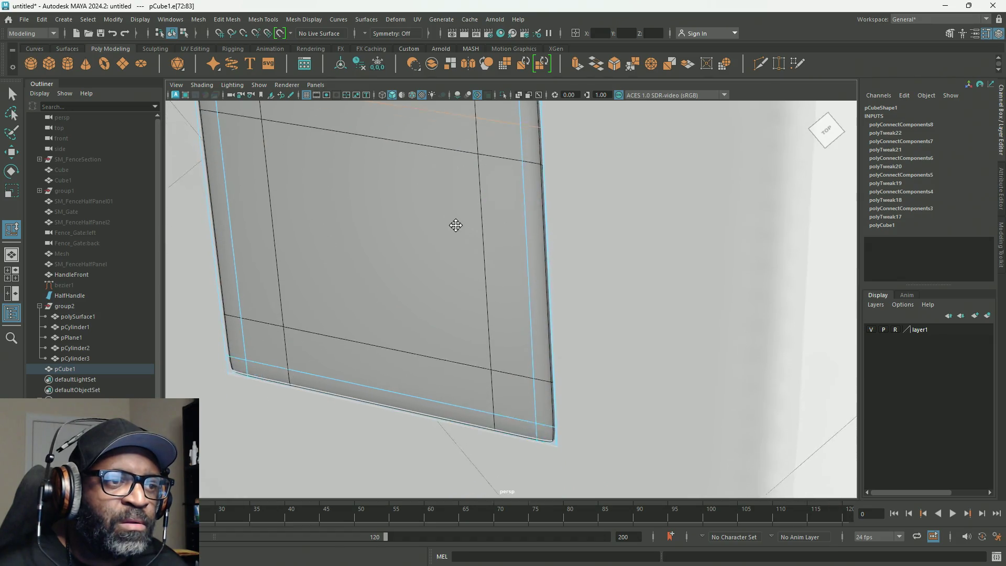
Slide the horizontal, left and right vertical support loops toward the borders, then return to object mode.
left_click(432, 336)
middle_click_drag(430, 328, 439, 320)
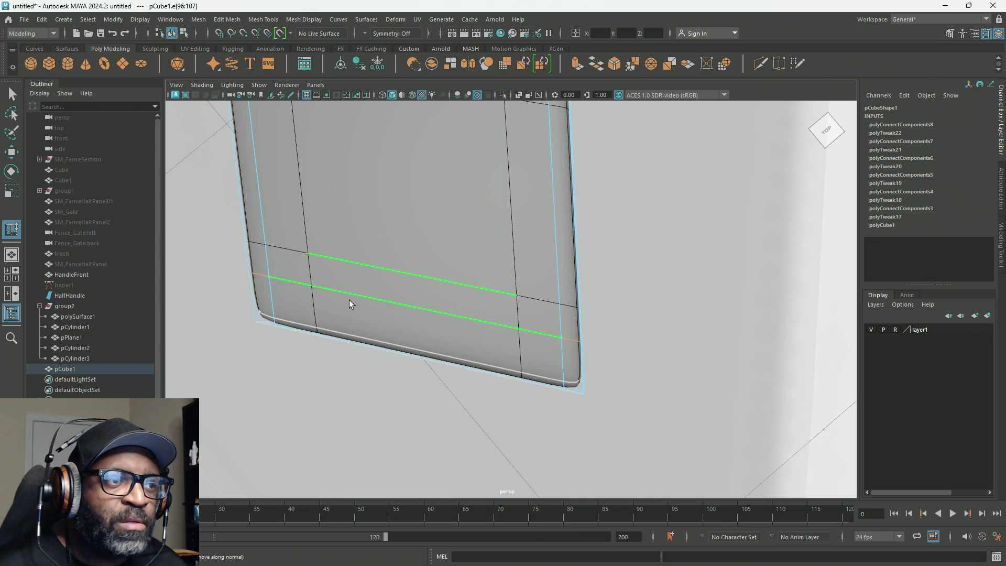
middle_click_drag(271, 268, 280, 270, "shift")
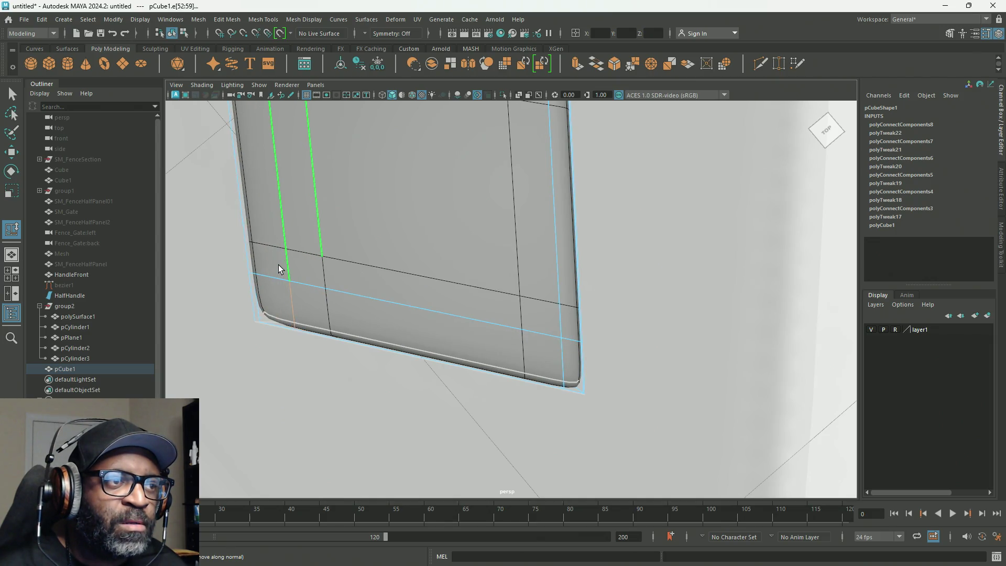
scroll(458, 290, "down", 1)
left_click(534, 287)
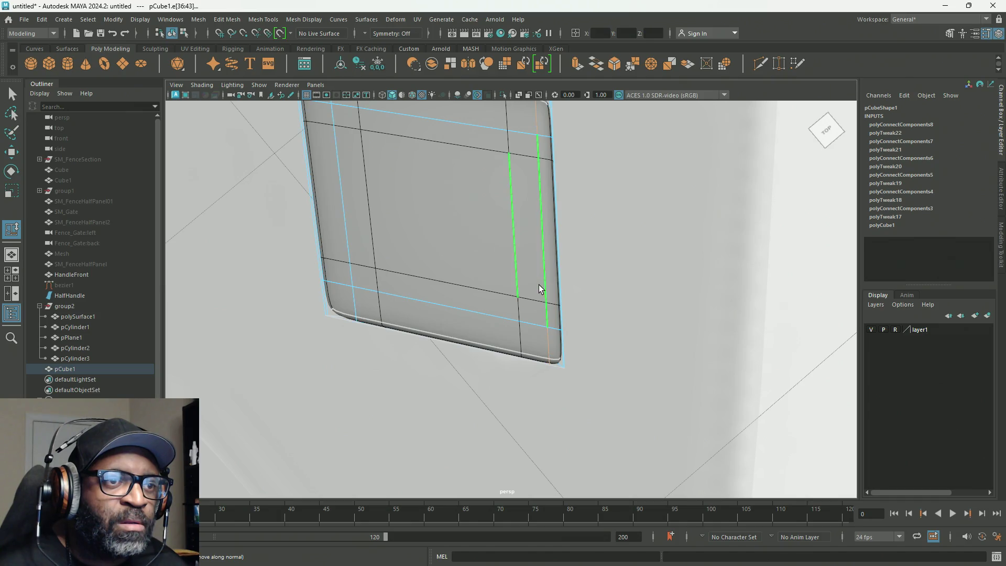
middle_click_drag(532, 289, 528, 293, "shift")
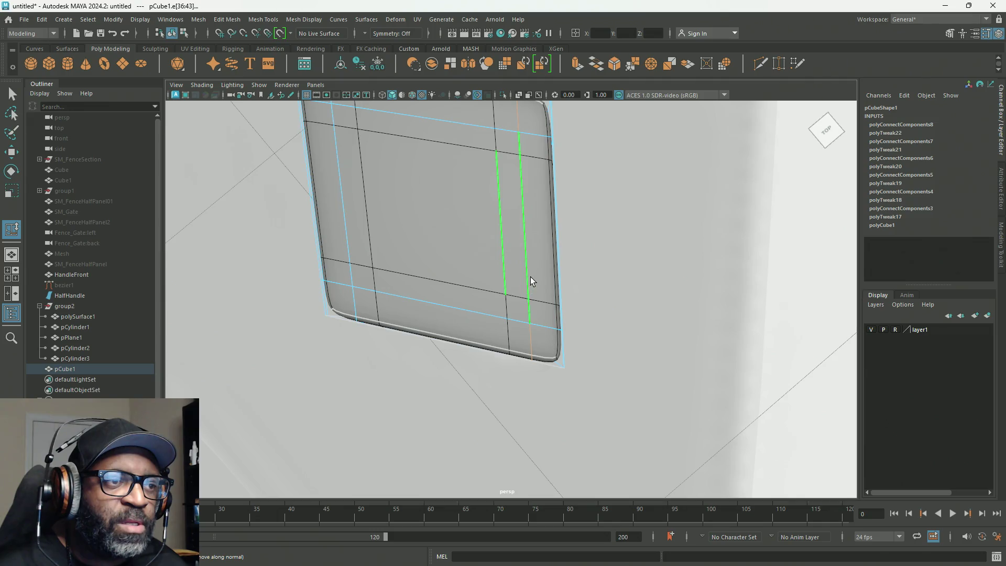
scroll(530, 283, "down", 3)
mouse_move(492, 231)
left_mouse_down("alt")
mouse_move(499, 184)
mouse_move(595, 157)
mouse_move(550, 162)
left_mouse_up("alt")
scroll(550, 162, "down", 3)
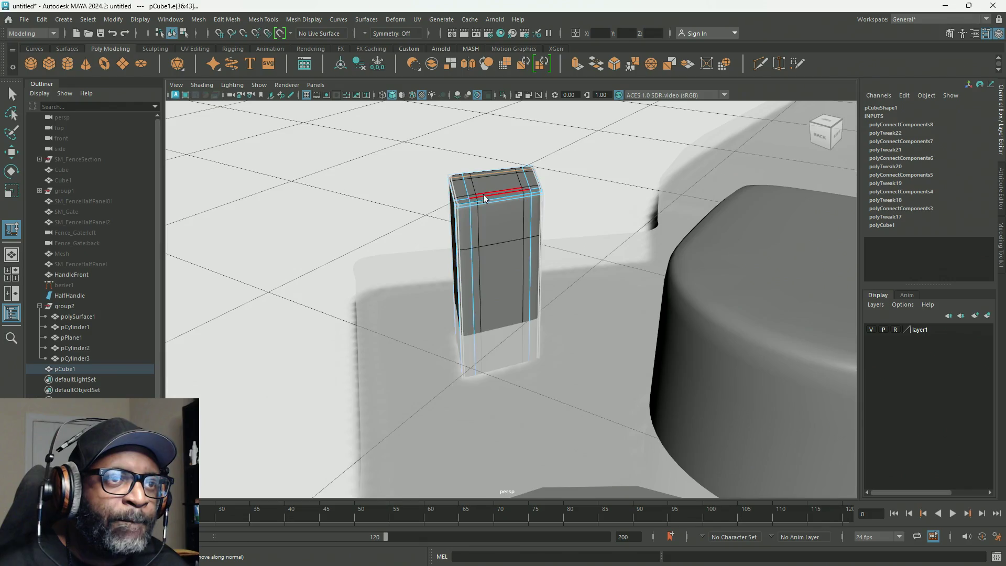
key("F8")
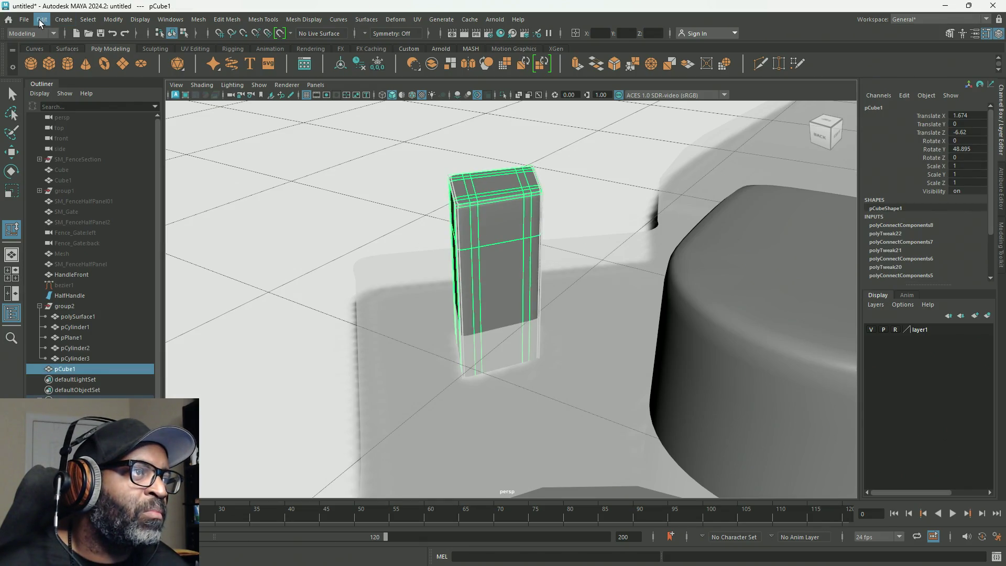
Bake the block with Modify > Convert > Smooth Mesh Preview to Polygons and view it from above.
left_click(41, 22)
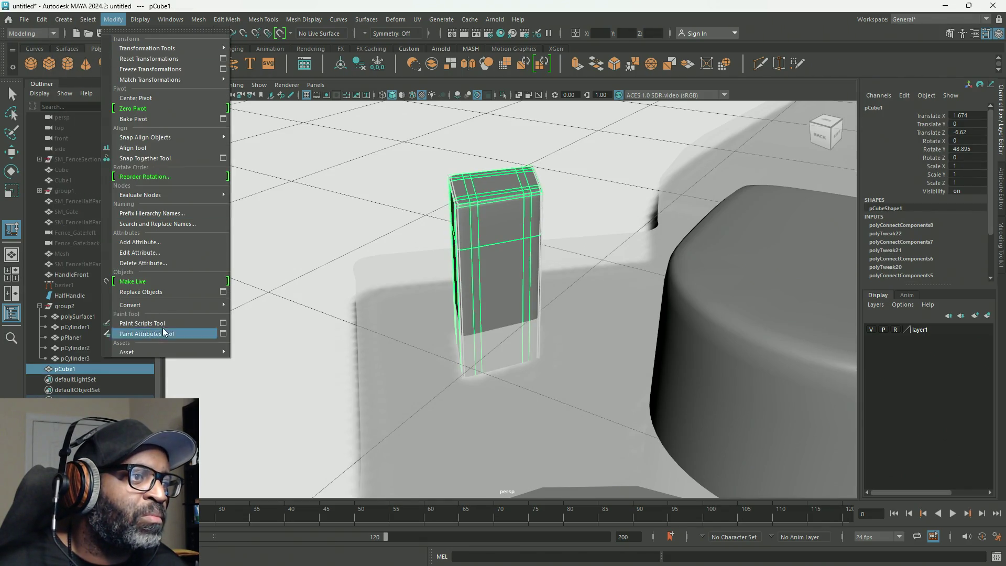
mouse_move(130, 304)
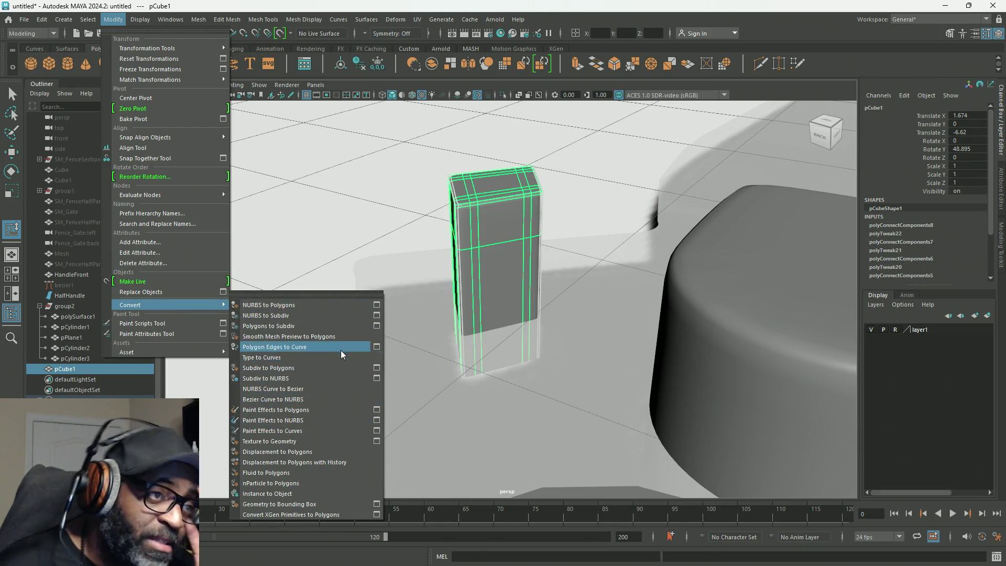
left_click(341, 338)
right_click_drag(502, 212, 562, 188)
left_click(513, 292)
mouse_move(513, 292)
left_mouse_down("alt")
mouse_move(396, 268)
mouse_move(564, 184)
mouse_move(424, 259)
mouse_move(420, 335)
mouse_move(483, 343)
mouse_move(843, 228)
left_mouse_up("alt")
scroll(397, 267, "down", 5)
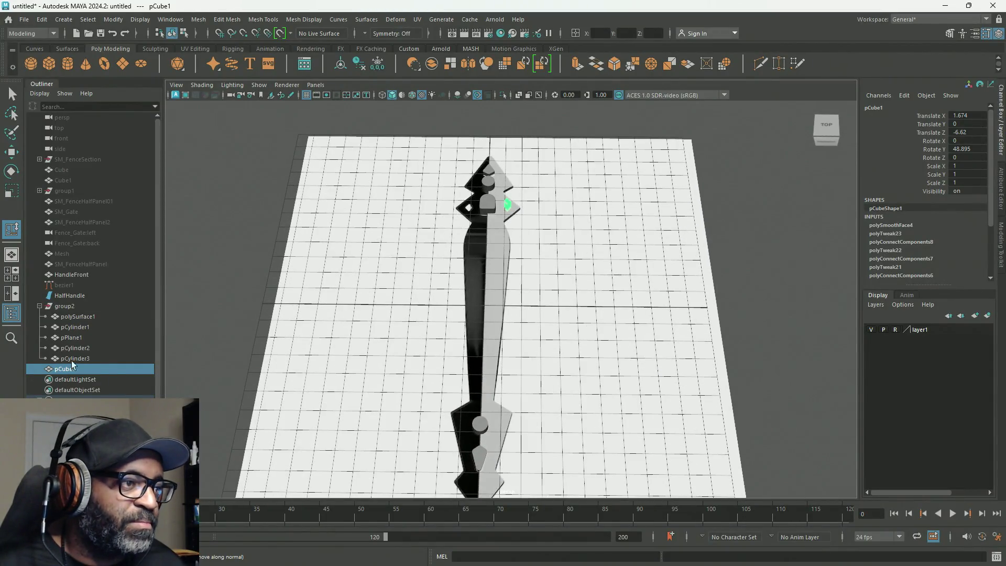
Parent pCube1 into group2 and freeze all transforms on the group's meshes via the Channel Box.
left_click_drag(63, 369, 72, 309)
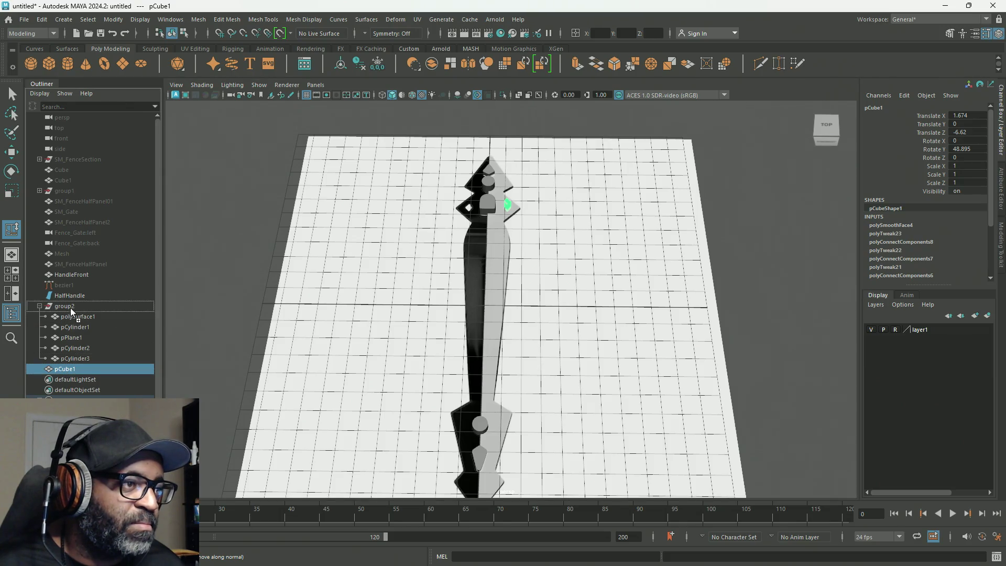
left_click(71, 316)
left_click(66, 369, "shift")
key("r")
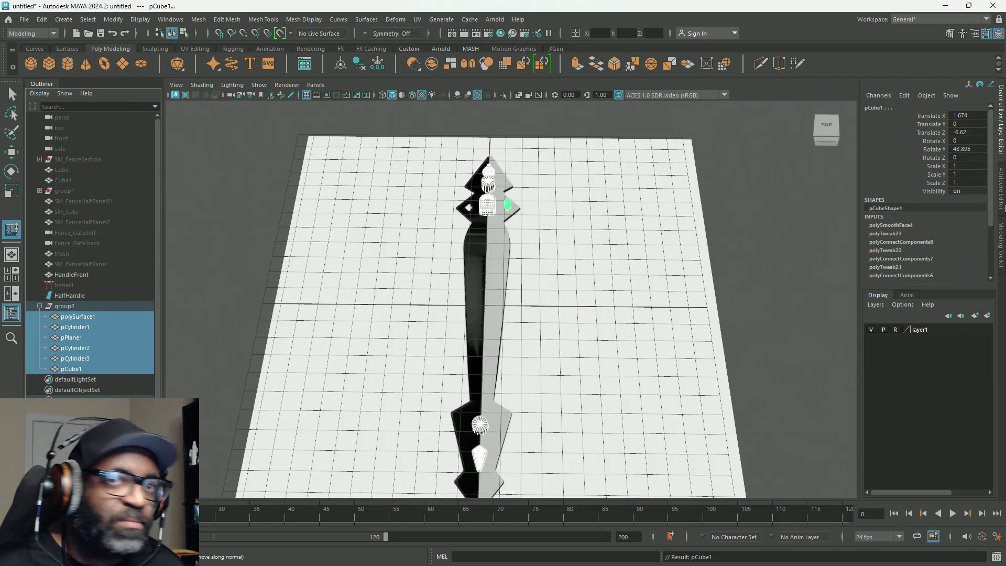
right_click(923, 168)
mouse_move(935, 378)
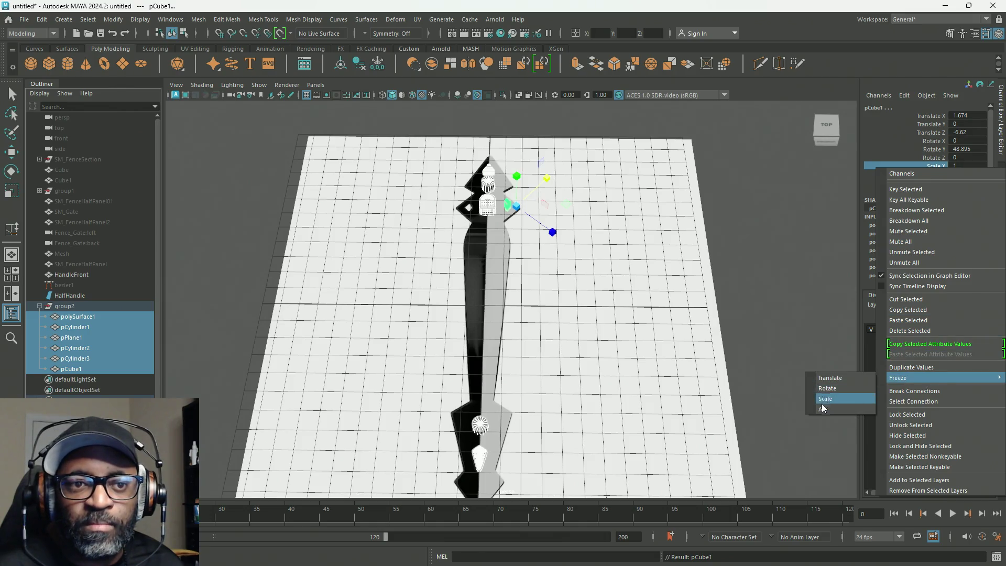
left_click(821, 408)
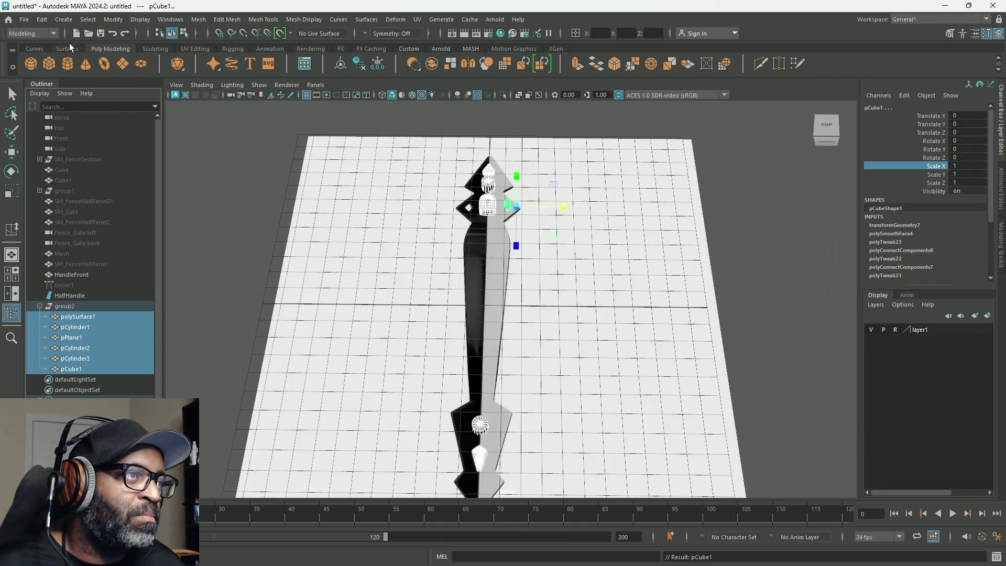
Delete construction history on group2's meshes and on HalfHandle, leaving clean standalone meshes.
left_click(42, 20)
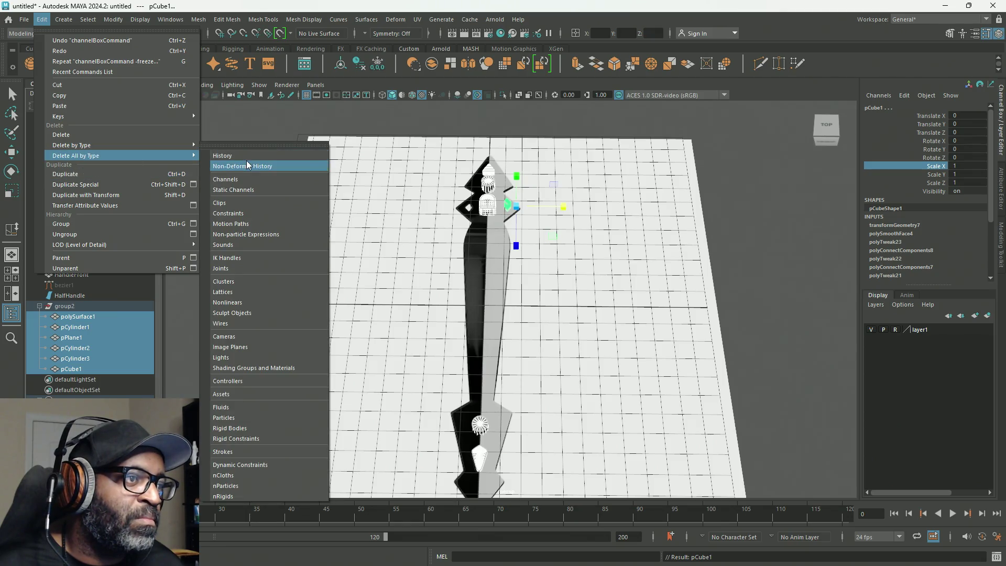
left_click(246, 166)
left_click(70, 295)
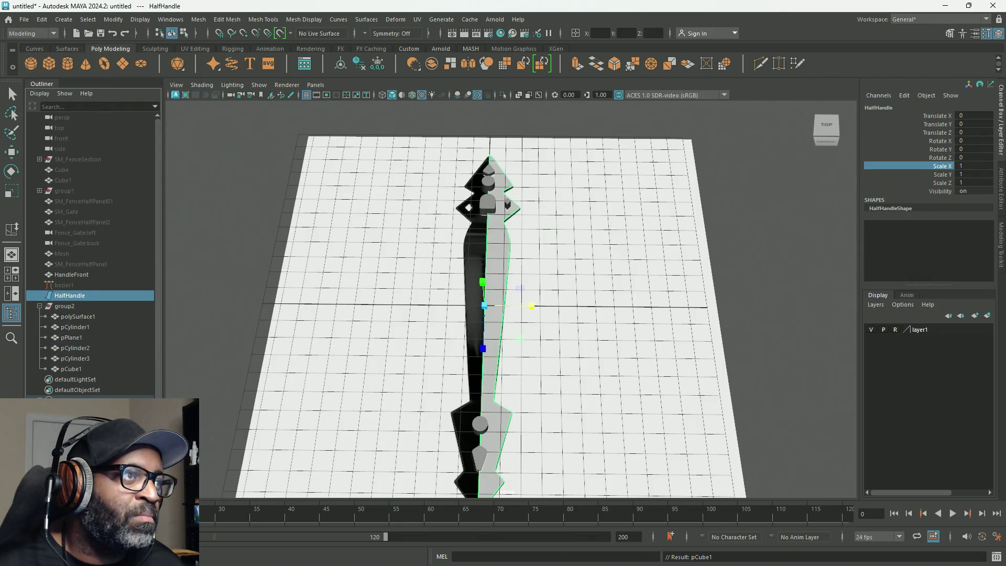
left_click(41, 19)
mouse_move(76, 156)
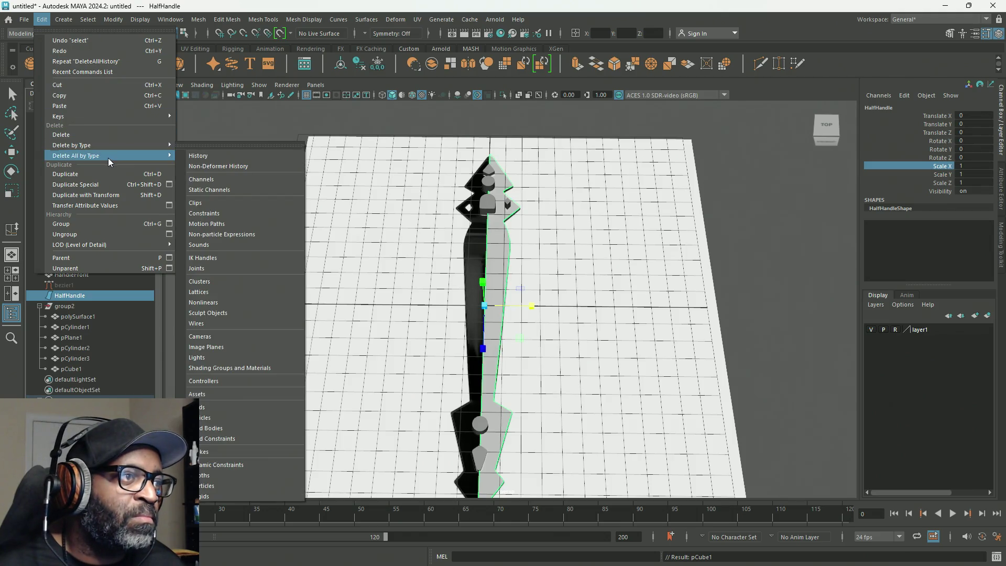
left_click(233, 158)
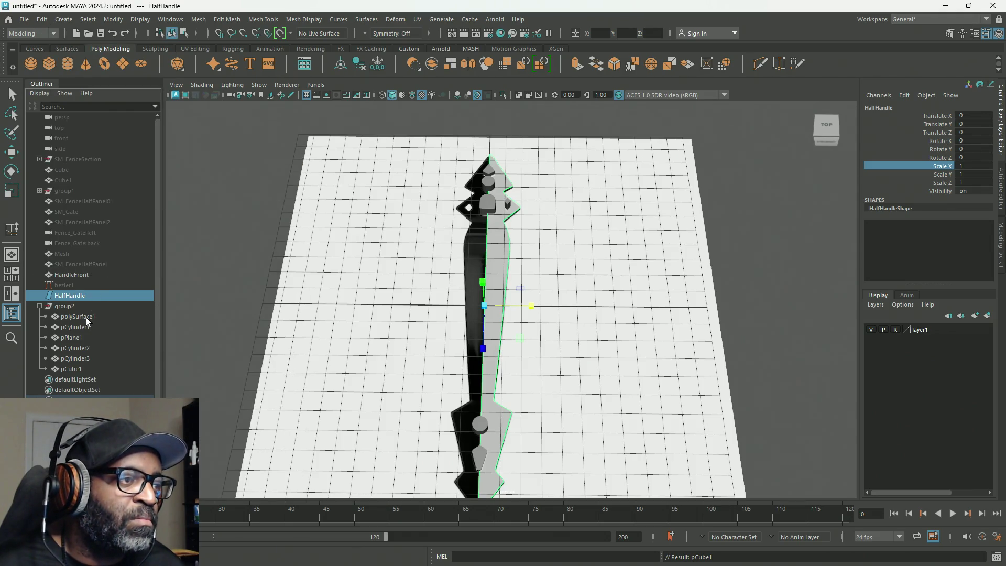
left_click(63, 306)
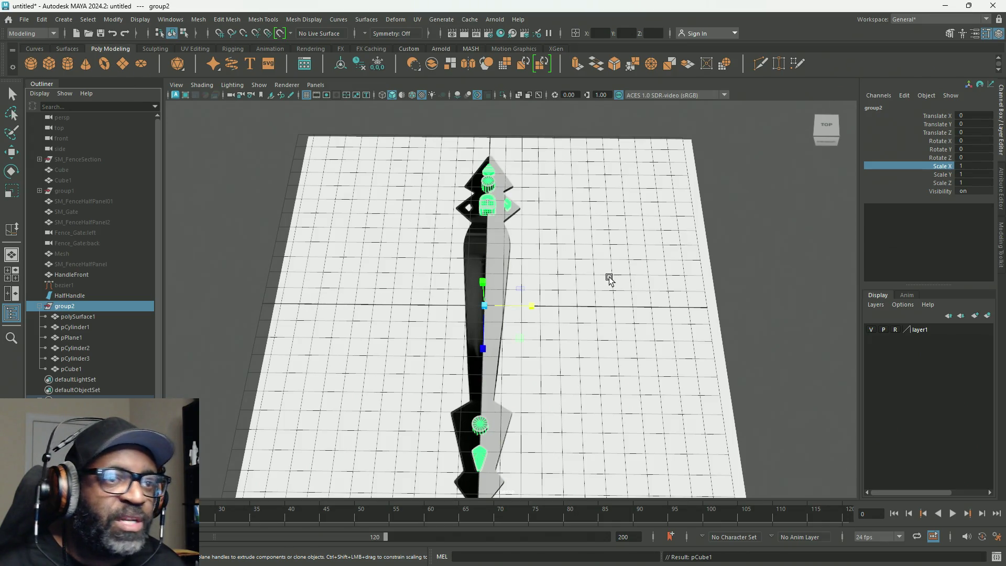
right_click(750, 145)
left_click(741, 130)
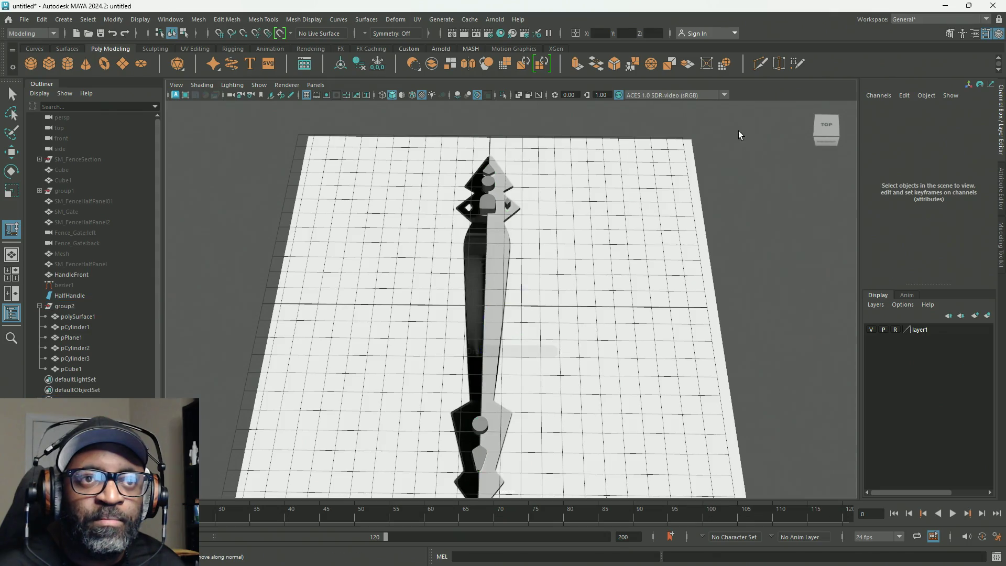
left_click(24, 19)
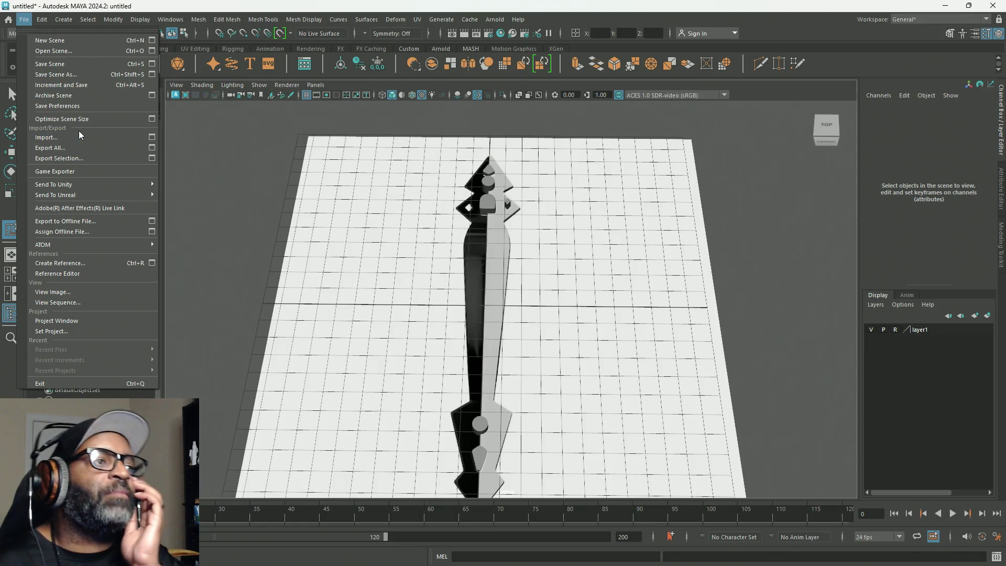
left_click(67, 61)
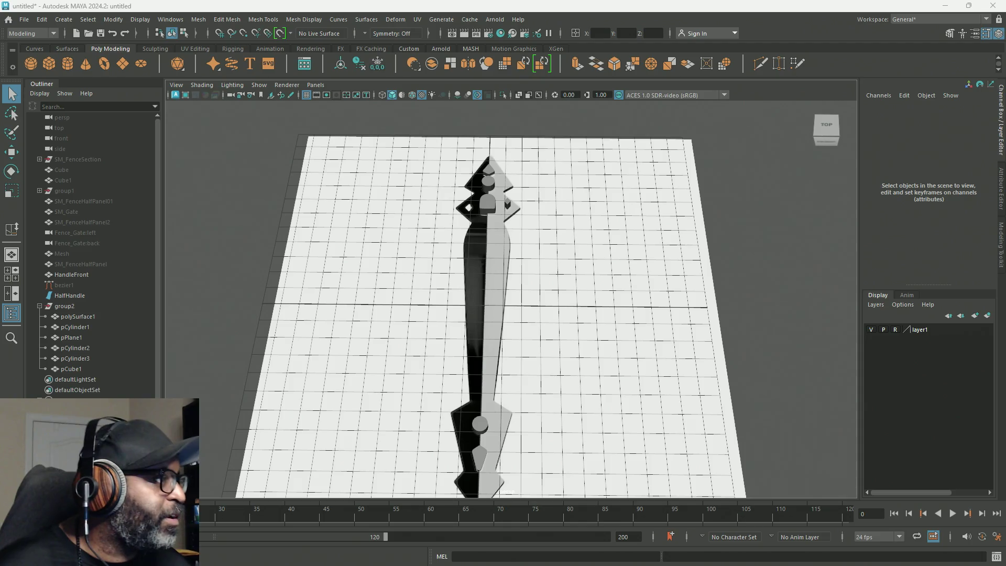
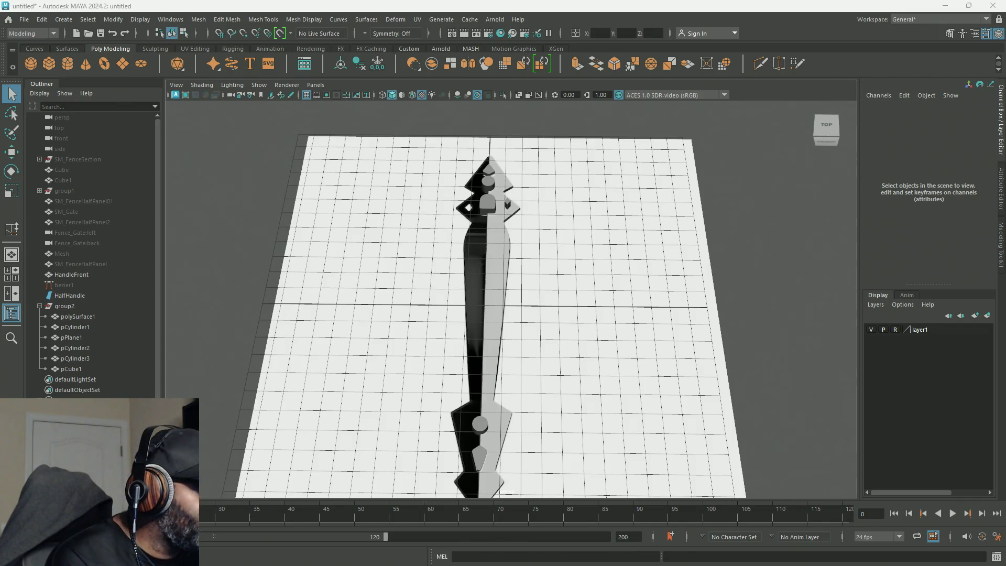
Save the scene as HandleCreation.mb and select the bezier1 guide curve.
key("ctrl+s")
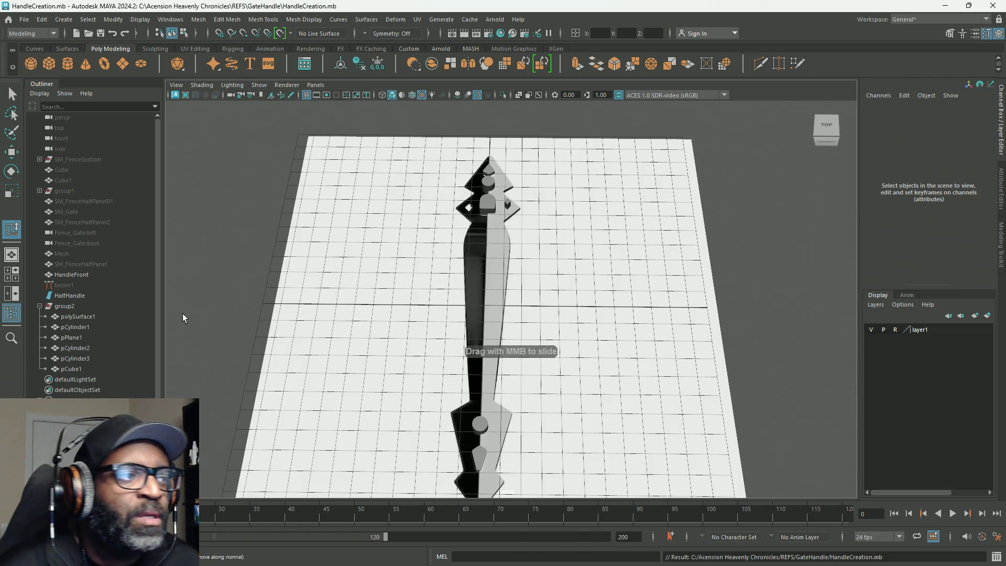
left_click(67, 285)
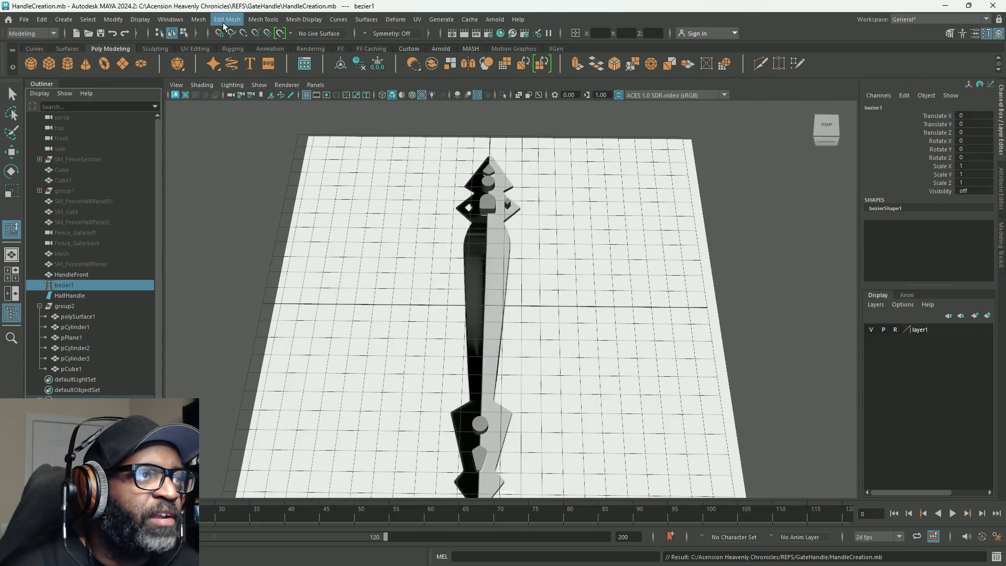
left_click(200, 19)
mouse_move(228, 48)
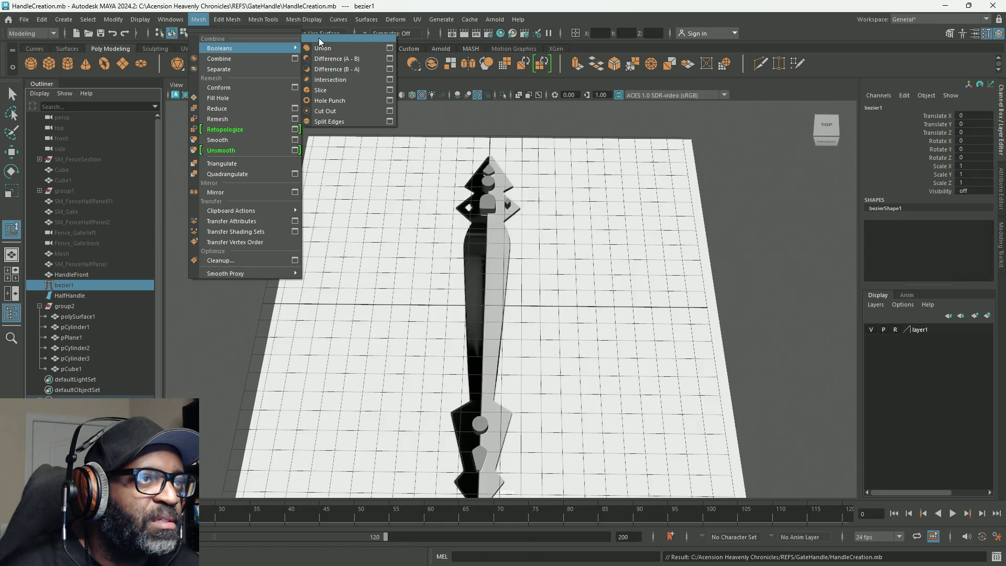
Tear off the Mesh > Booleans list into a floating panel on the right and select HalfHandle.
left_click(347, 41)
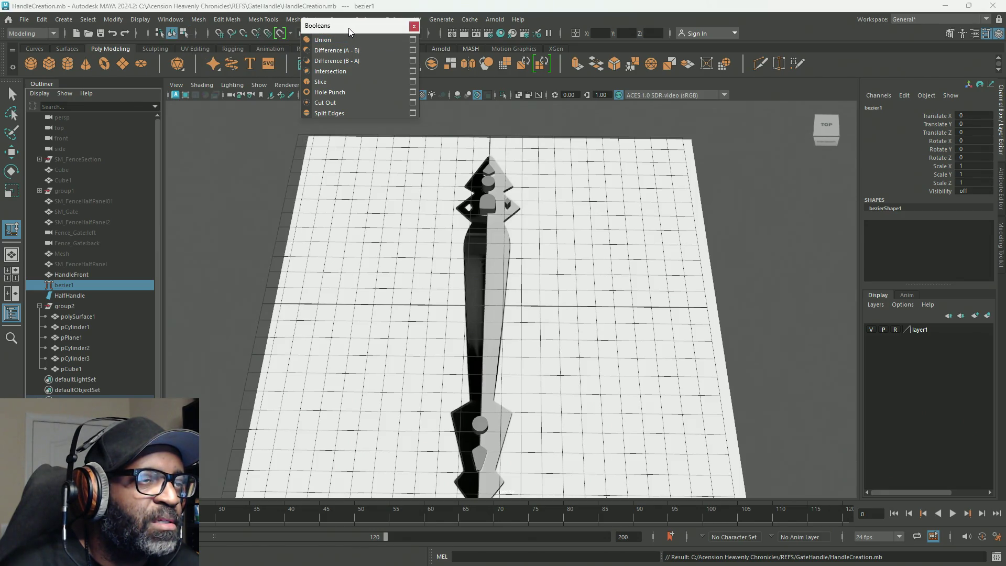
left_click_drag(348, 28, 802, 162)
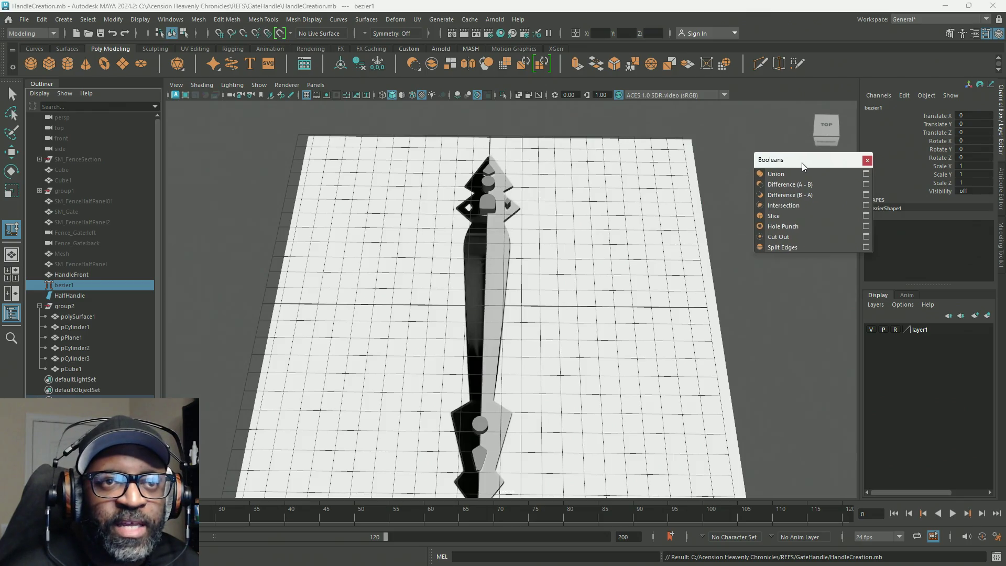
mouse_move(692, 209)
left_mouse_down("alt")
mouse_move(696, 218)
mouse_move(653, 212)
mouse_move(642, 222)
left_mouse_up("alt")
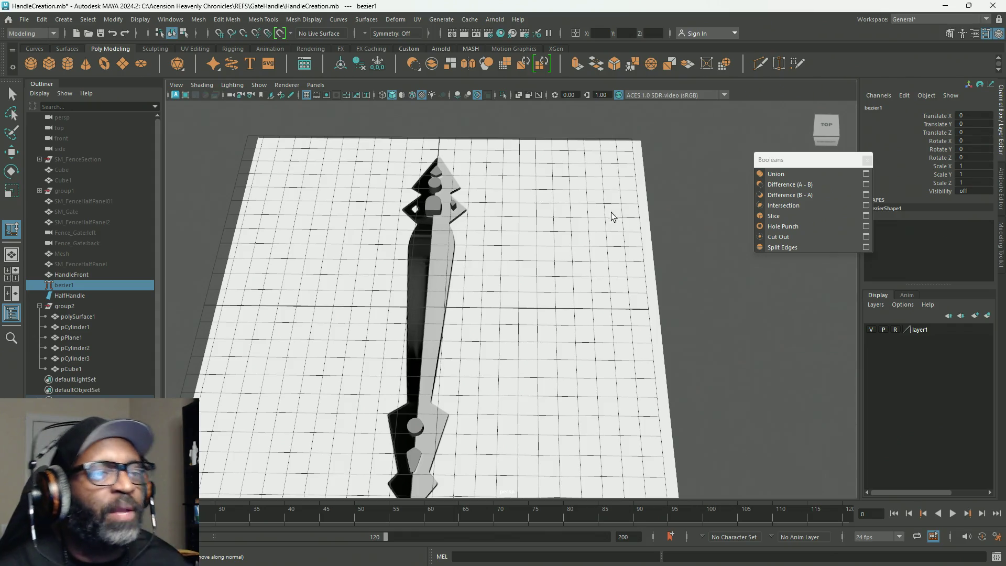
left_click(442, 255)
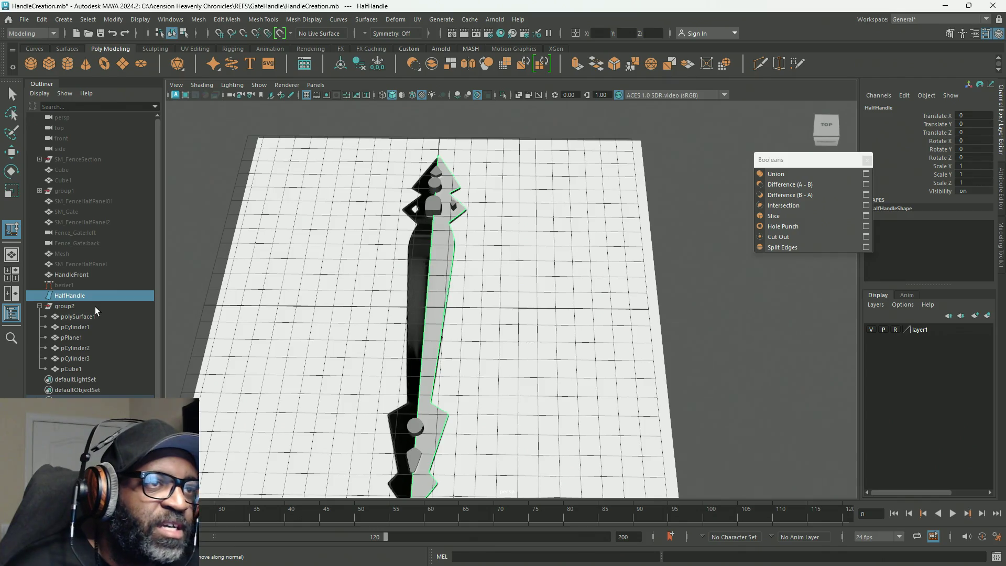
Select the wedge cutter pPlane1 and soften its edges with Soften/Harden Edges.
mouse_move(448, 352)
left_mouse_down("alt")
mouse_move(592, 299)
mouse_move(508, 304)
left_mouse_up("alt")
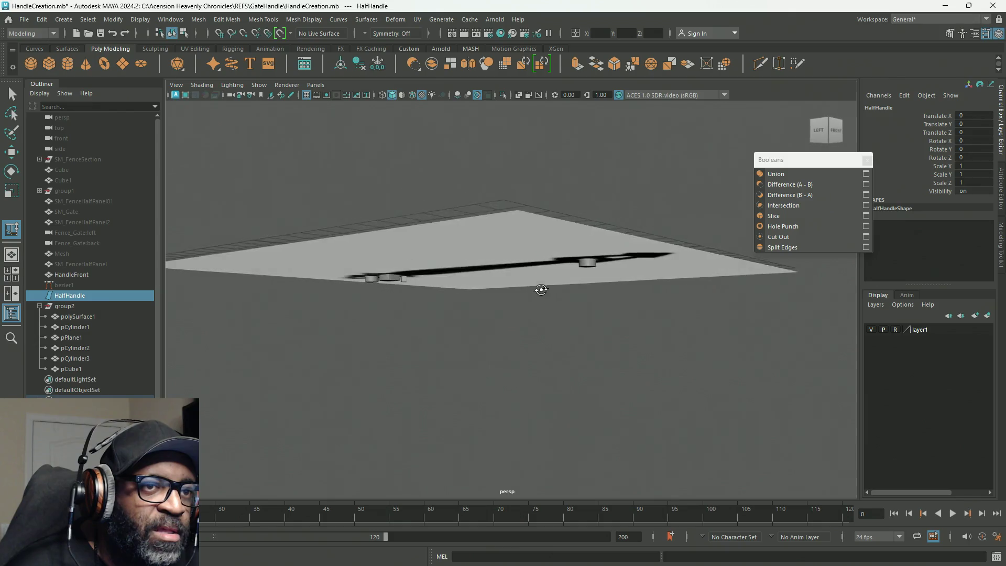
mouse_move(508, 303)
right_mouse_down("alt")
mouse_move(653, 394)
mouse_move(581, 314)
right_mouse_up("alt")
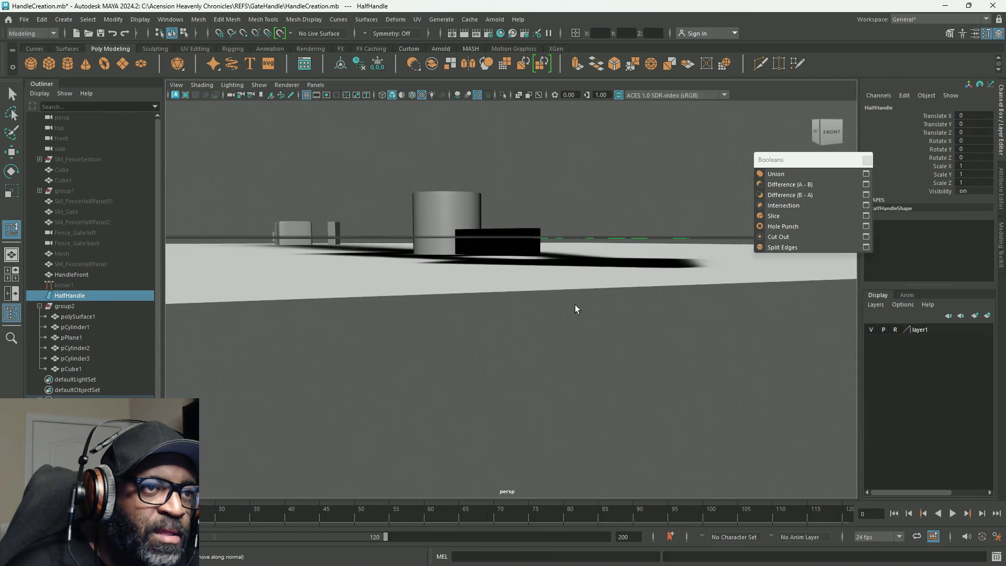
left_click(529, 238)
left_click_drag(528, 244, 521, 248, "alt")
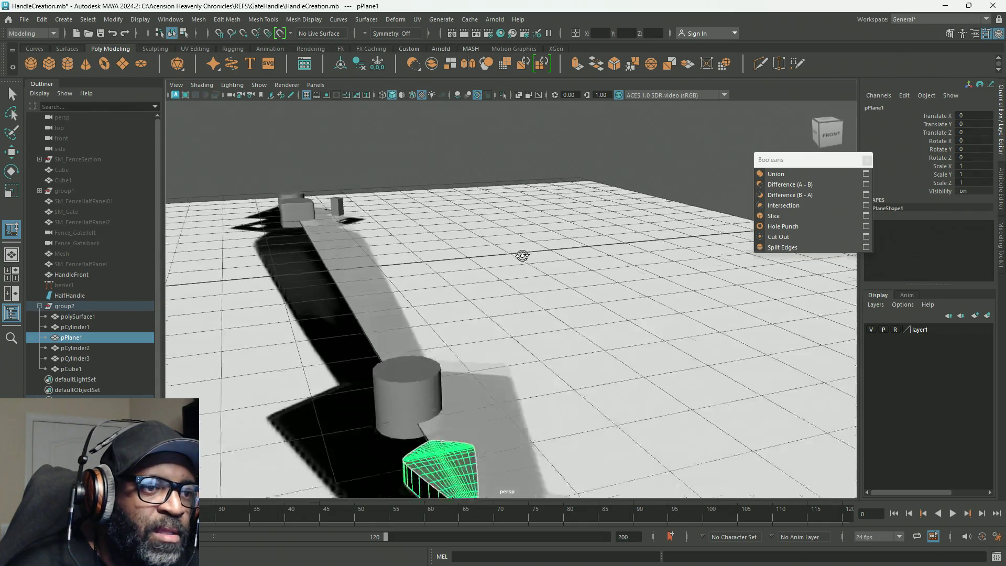
left_click(310, 22)
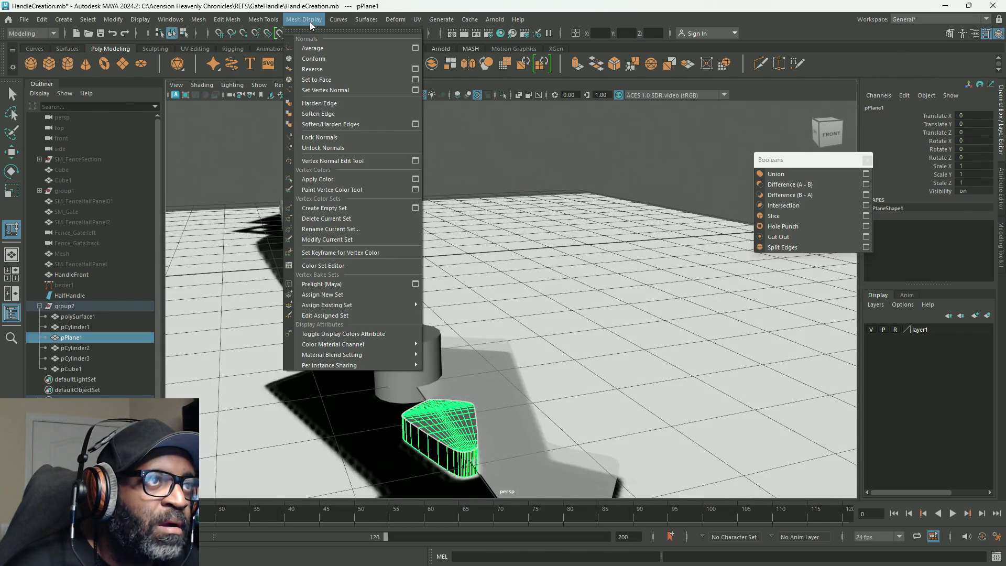
left_click(348, 127)
Stretch the cutter taller along Y with the transform manipulator.
left_click_drag(524, 263, 544, 204, "alt")
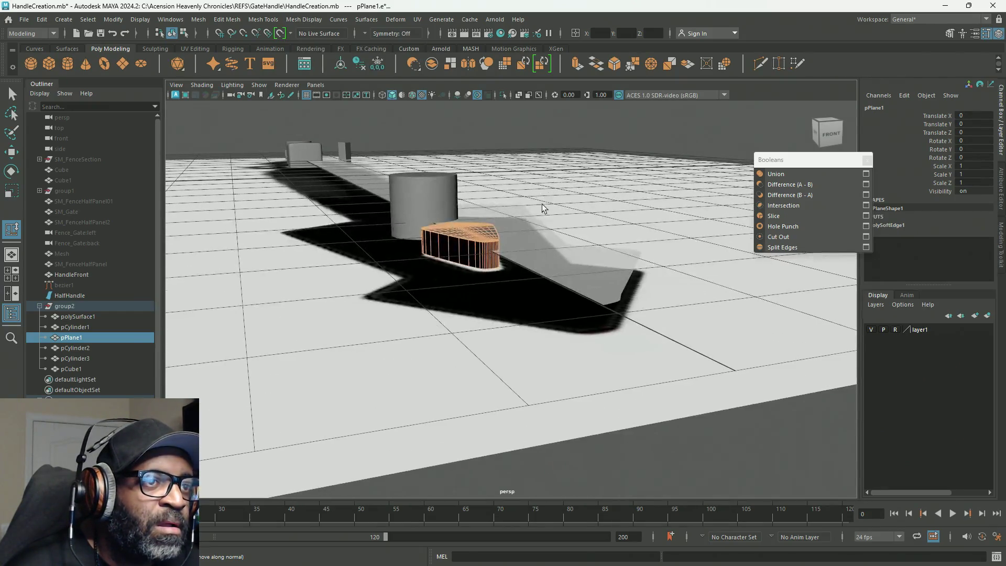
right_click(478, 234)
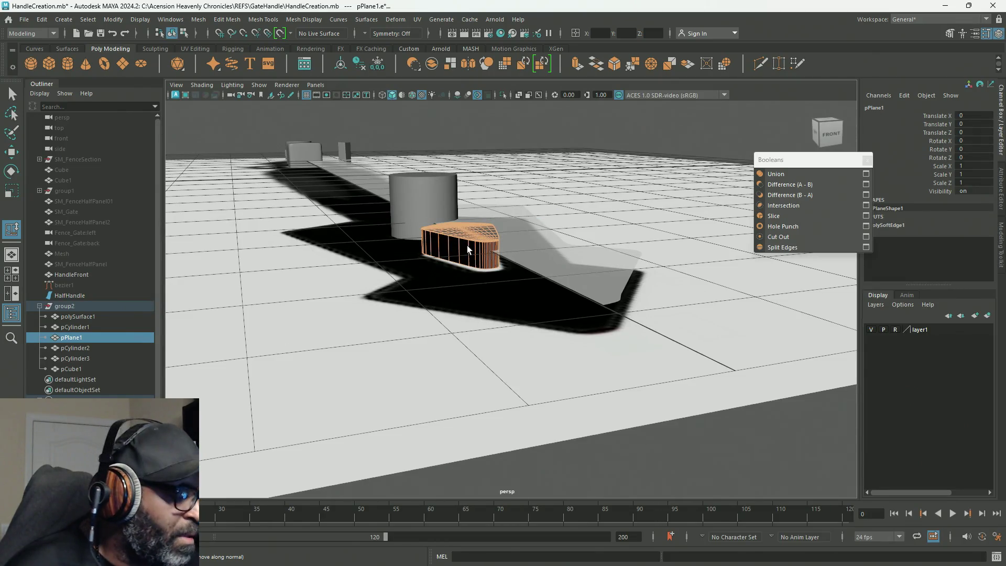
key("w")
left_click_drag(467, 205, 469, 199)
key("w")
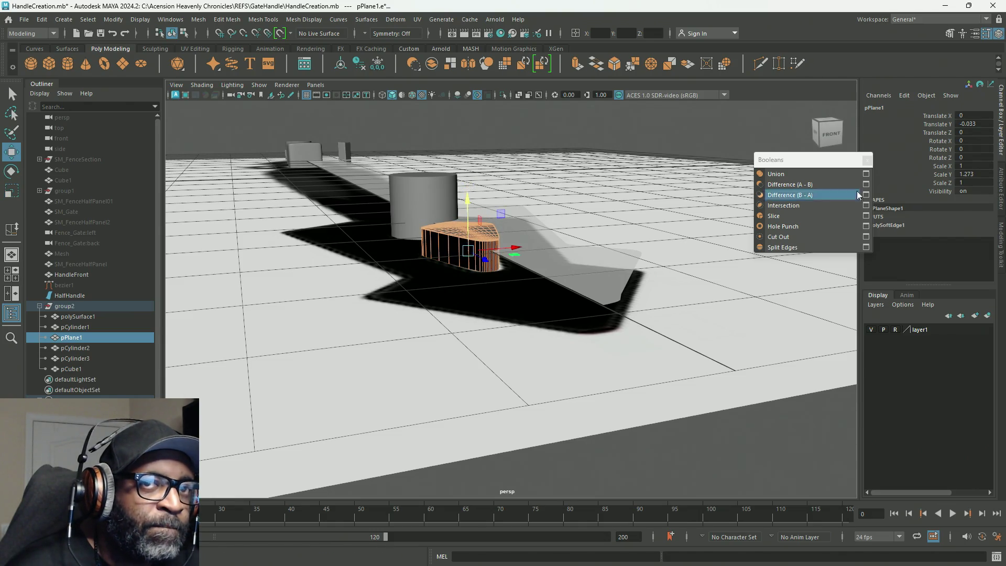
Freeze the cutter's scale back to 1 via the Channel Box and select polySurface1.
right_click(877, 149)
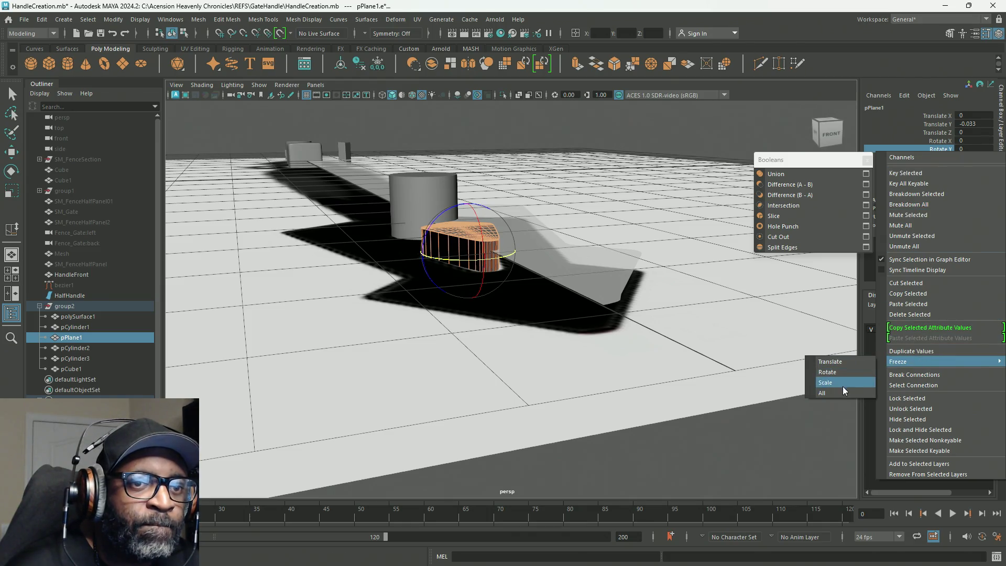
left_click(842, 385)
mouse_move(771, 395)
left_mouse_down("alt")
mouse_move(531, 363)
mouse_move(671, 374)
mouse_move(704, 359)
mouse_move(678, 370)
left_mouse_up("alt")
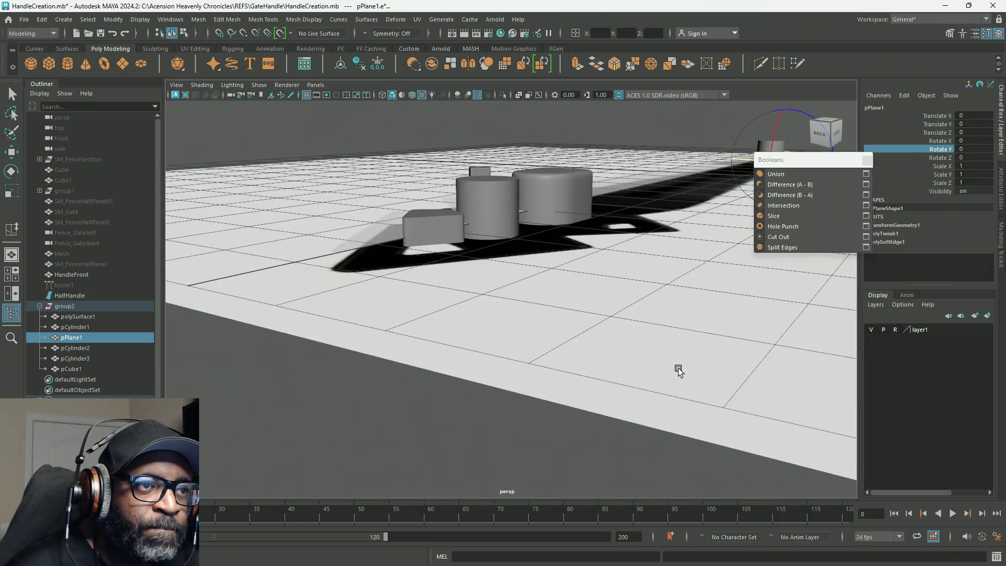
left_click(437, 224)
From a top-down view select HalfHandle, then add polySurface1 as the boolean pair.
mouse_move(558, 320)
left_mouse_down("alt")
mouse_move(572, 312)
mouse_move(523, 317)
left_mouse_up("alt")
right_click_drag(523, 316, 517, 292, "alt")
left_click_drag(516, 292, 395, 352, "alt")
mouse_move(395, 353)
right_mouse_down("alt")
mouse_move(404, 359)
mouse_move(337, 218)
right_mouse_up("alt")
mouse_move(337, 217)
left_mouse_down("alt")
mouse_move(519, 280)
mouse_move(461, 228)
left_mouse_up("alt")
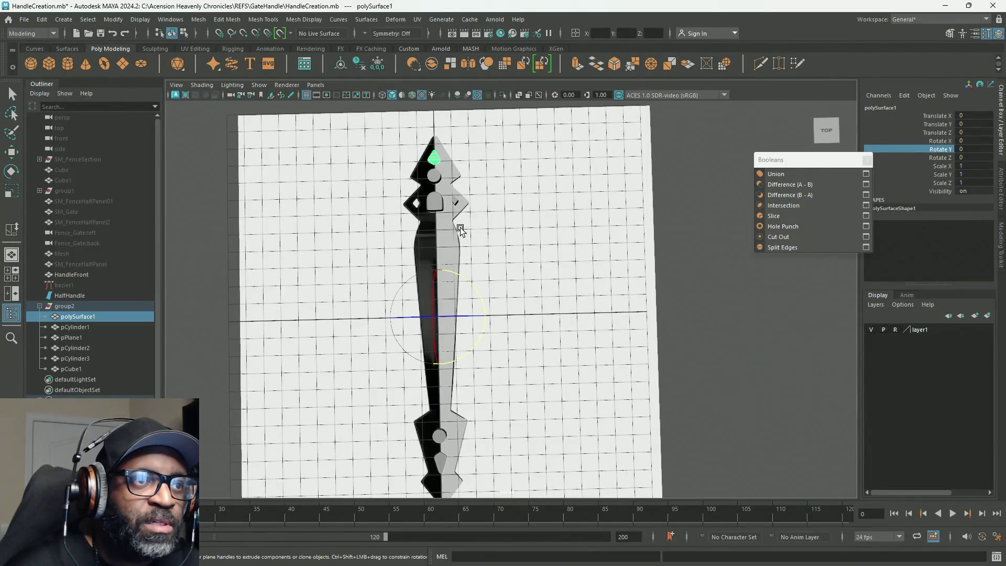
left_click(449, 230)
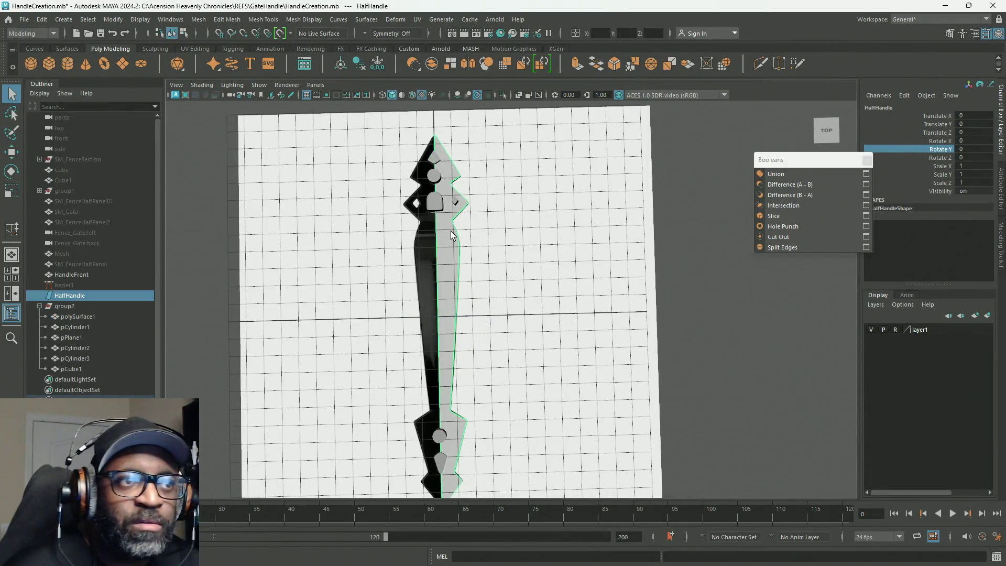
left_click(434, 162, "shift")
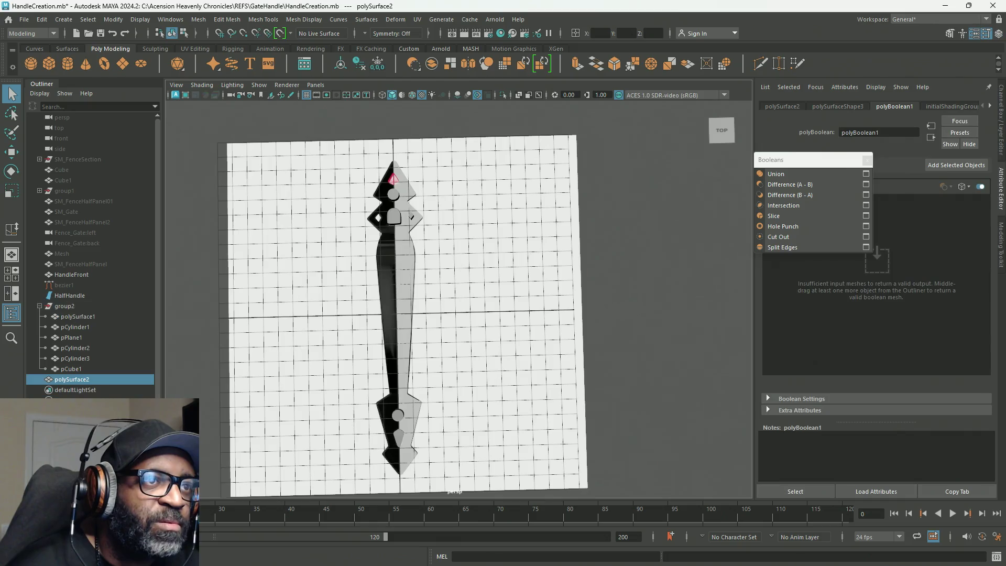
scroll(438, 191, "up", 3)
scroll(539, 225, "up", 3)
scroll(586, 252, "down", 1)
scroll(613, 220, "up", 2)
scroll(613, 216, "up", 2)
Drag the Booleans panel off the Attribute Editor to reveal polyBoolean1's inputs, then select pCylinder2 and HalfHandle.
middle_click_drag(670, 270, 513, 337, "alt")
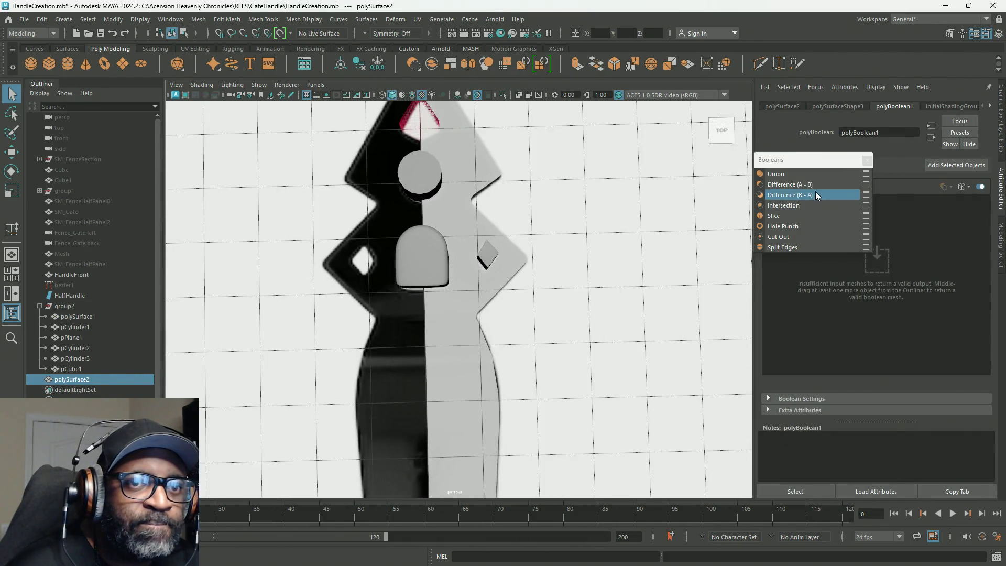
left_click_drag(817, 162, 662, 152)
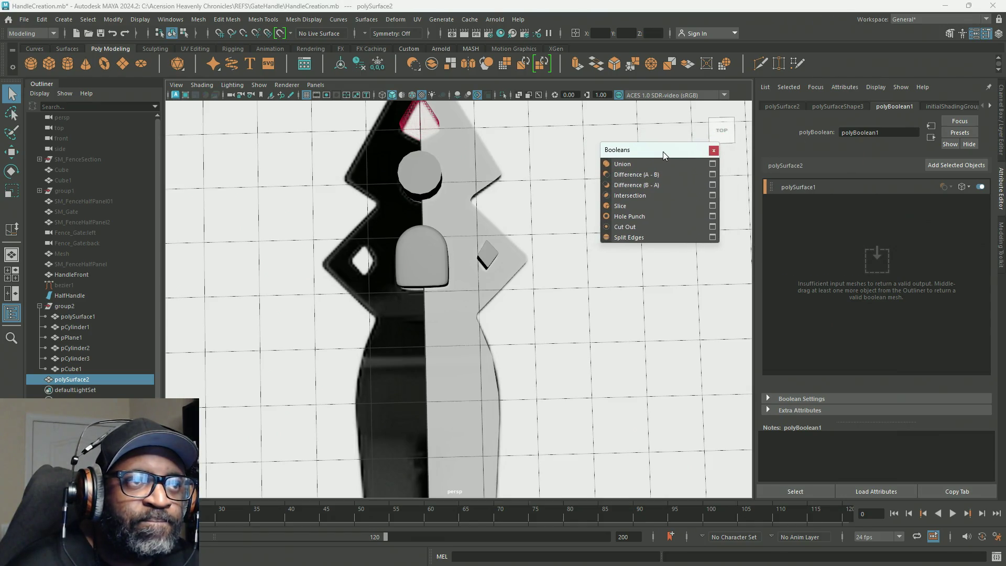
mouse_move(461, 189)
left_mouse_down("alt")
mouse_move(658, 160)
mouse_move(447, 192)
mouse_move(468, 188)
mouse_move(426, 239)
left_mouse_up("alt")
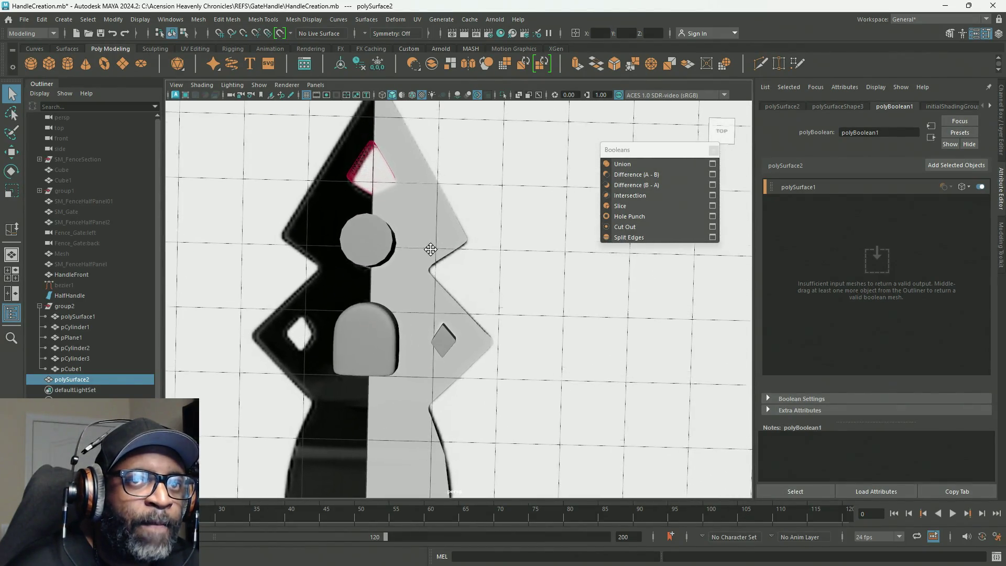
left_click(363, 250)
left_click(424, 195)
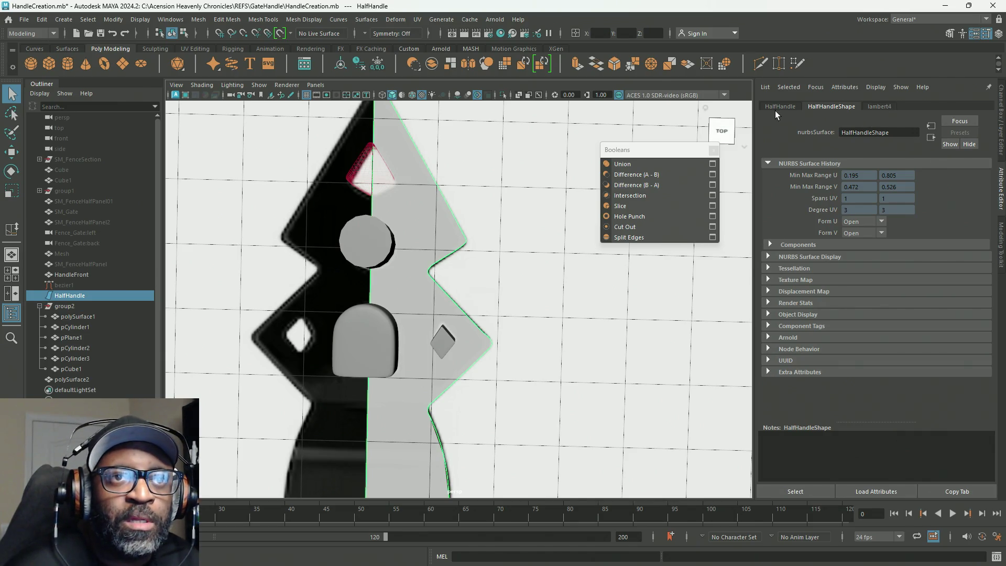
Reselect HalfHandle and browse its material, transform and HalfHandleShape NURBS attribute tabs.
left_click(879, 106)
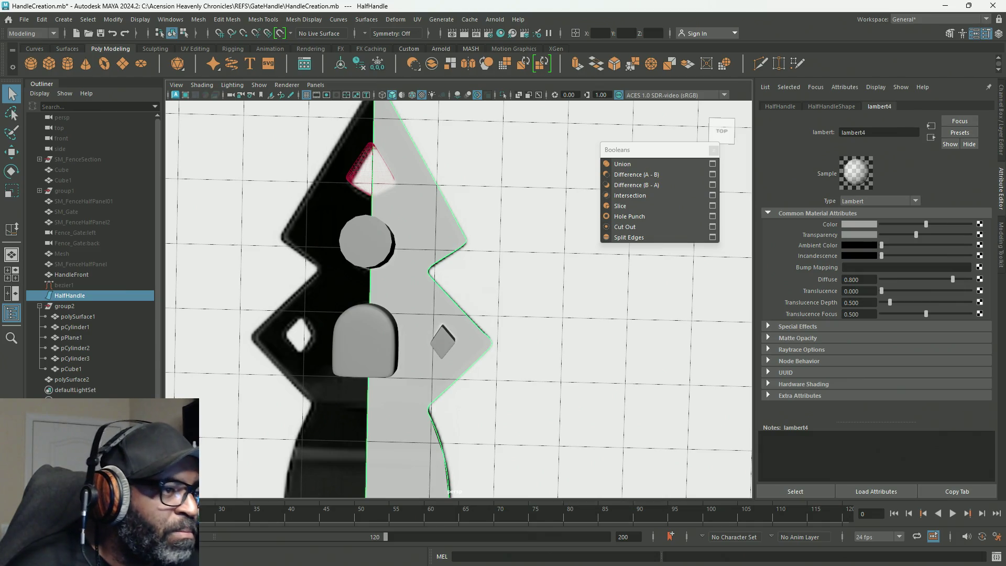
left_click(451, 493)
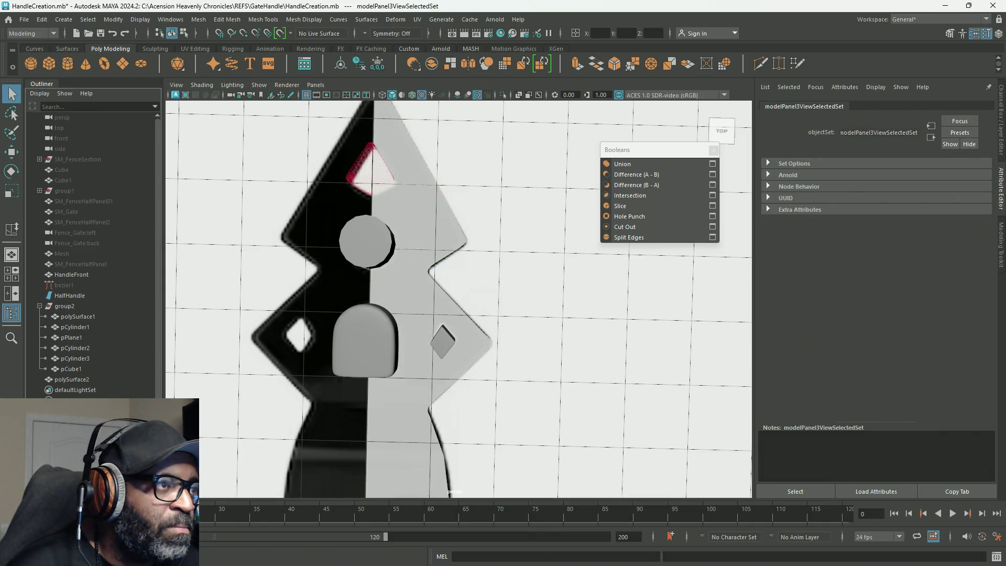
left_click(74, 296)
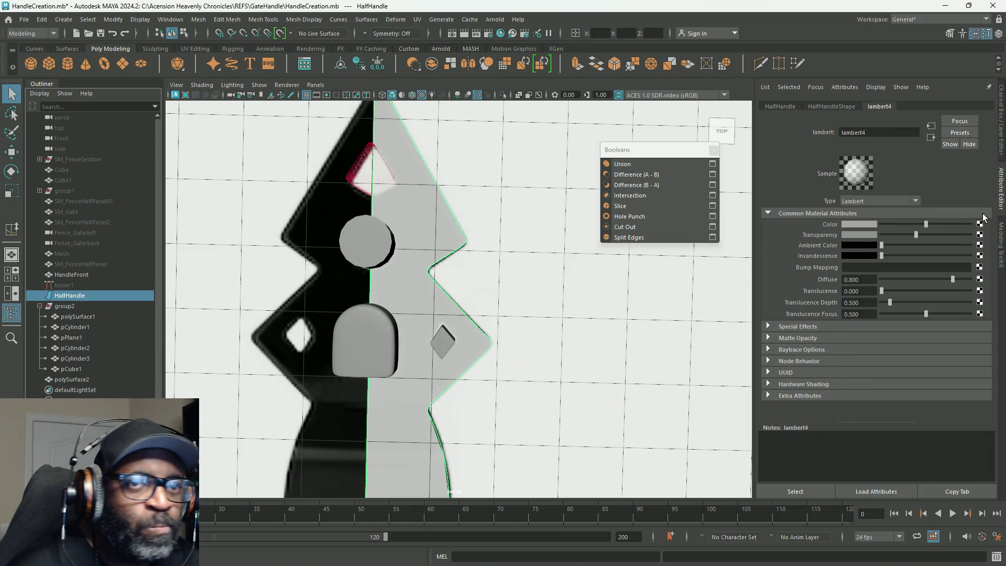
left_click(832, 105)
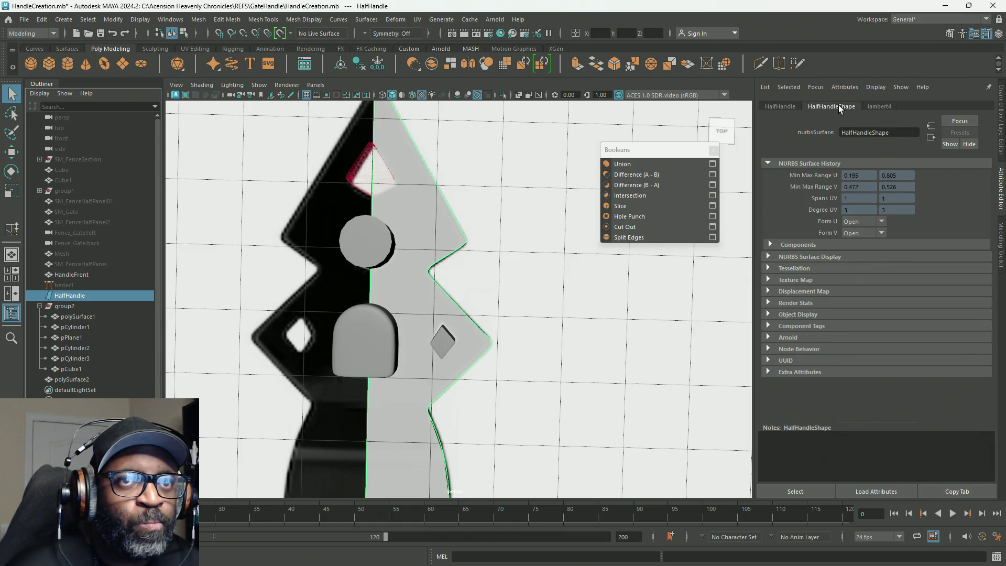
left_click(789, 106)
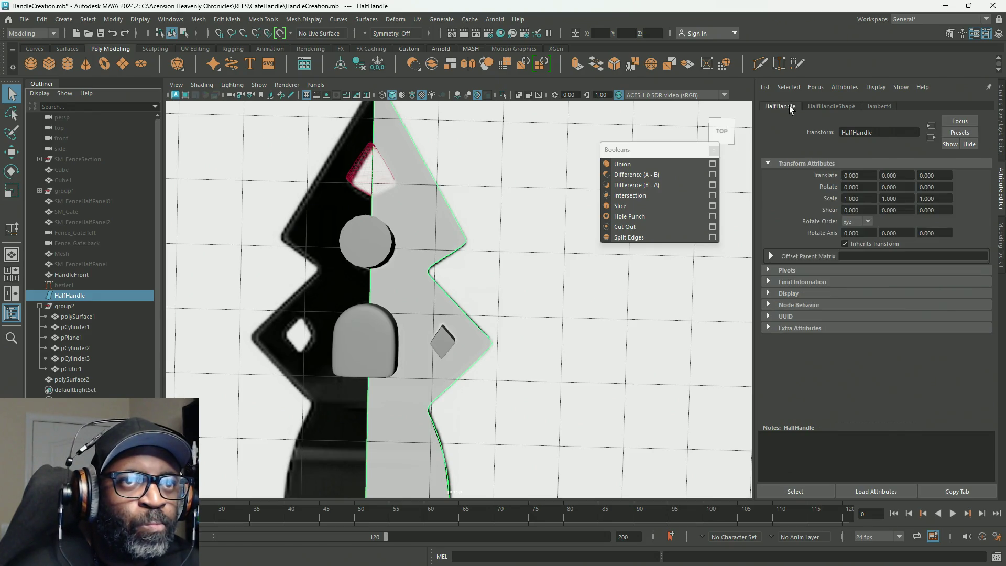
left_click(829, 105)
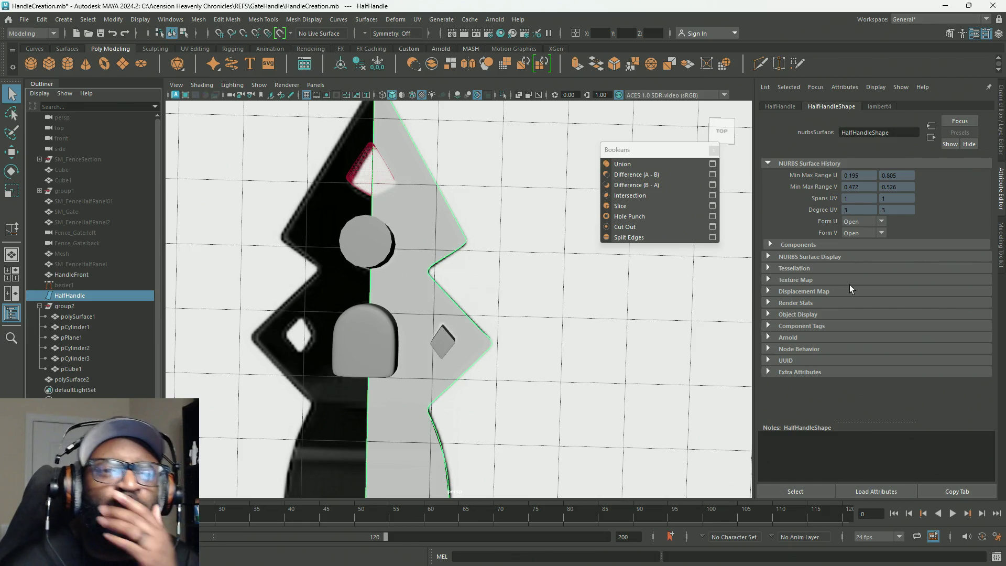
Glance at the Components and Object Display sections, then switch to the Channel Box/Layer Editor.
left_click(769, 245)
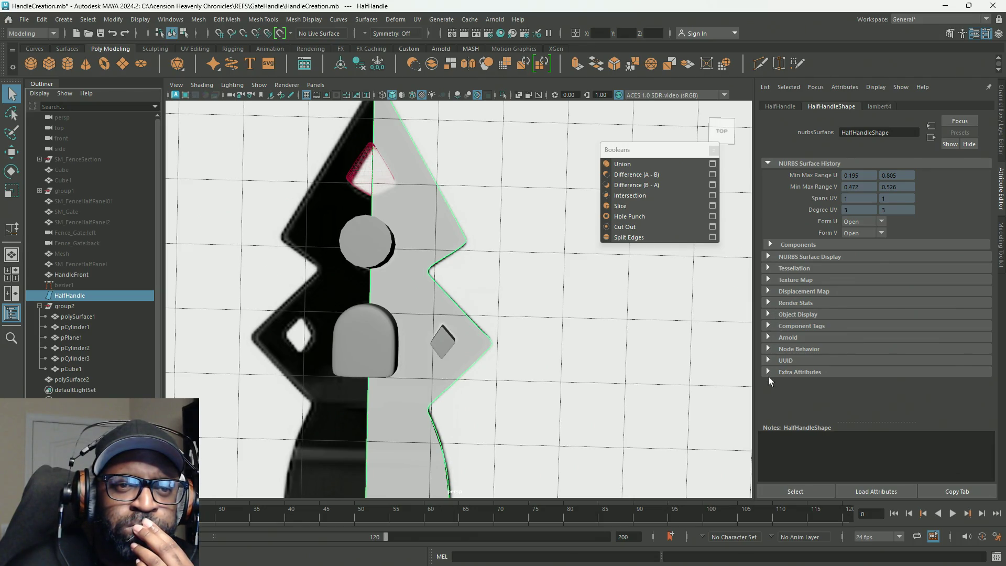
left_click(768, 315)
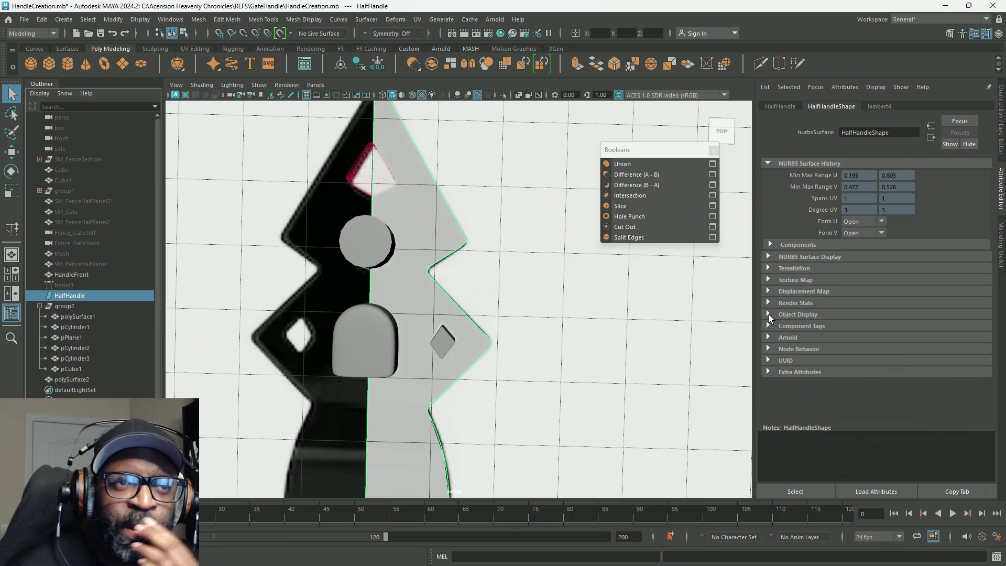
left_click(1001, 118)
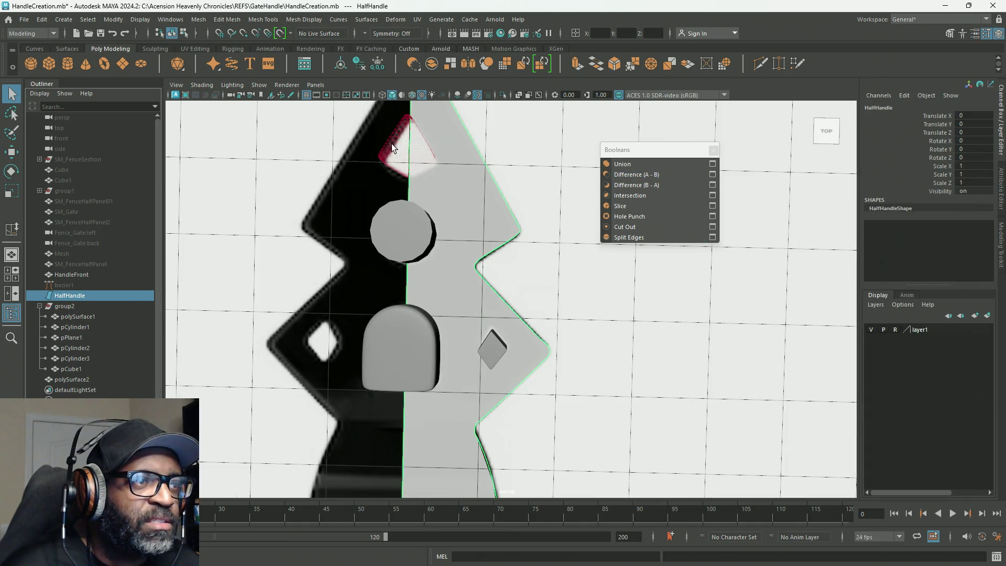
Select polySurface1 in the Outliner and show its polyBoolean1 operand list.
left_click(63, 318)
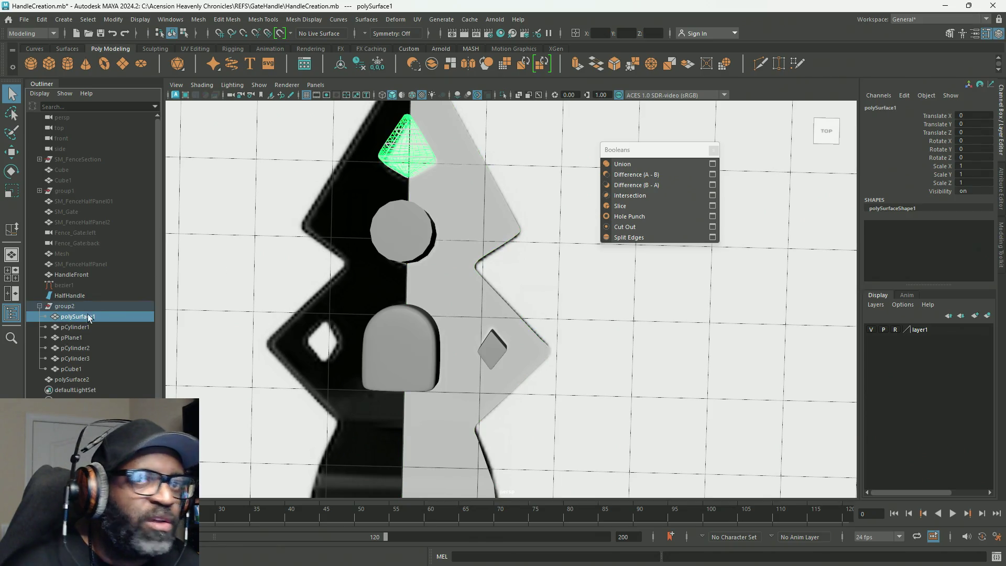
left_click(1002, 180)
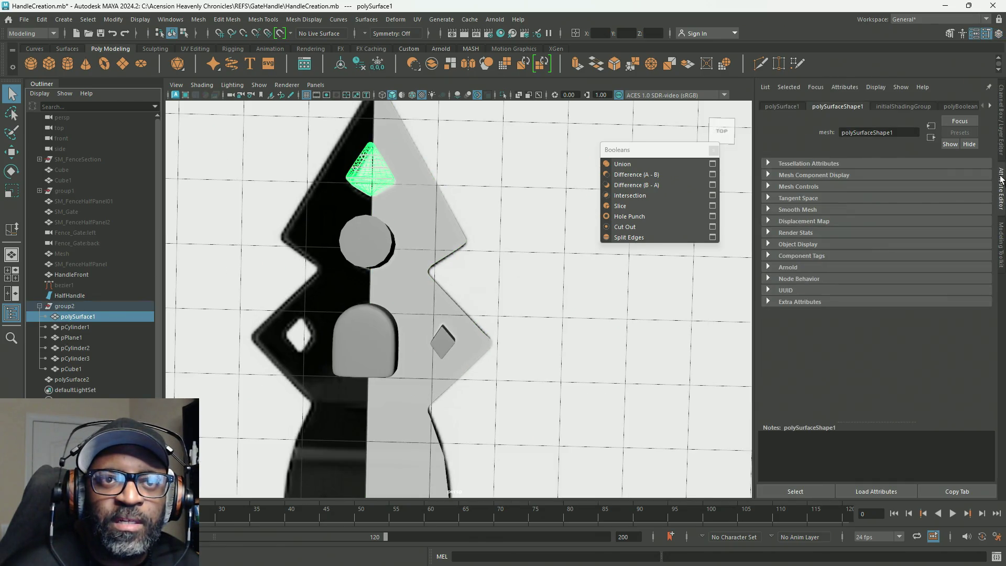
left_click(801, 107)
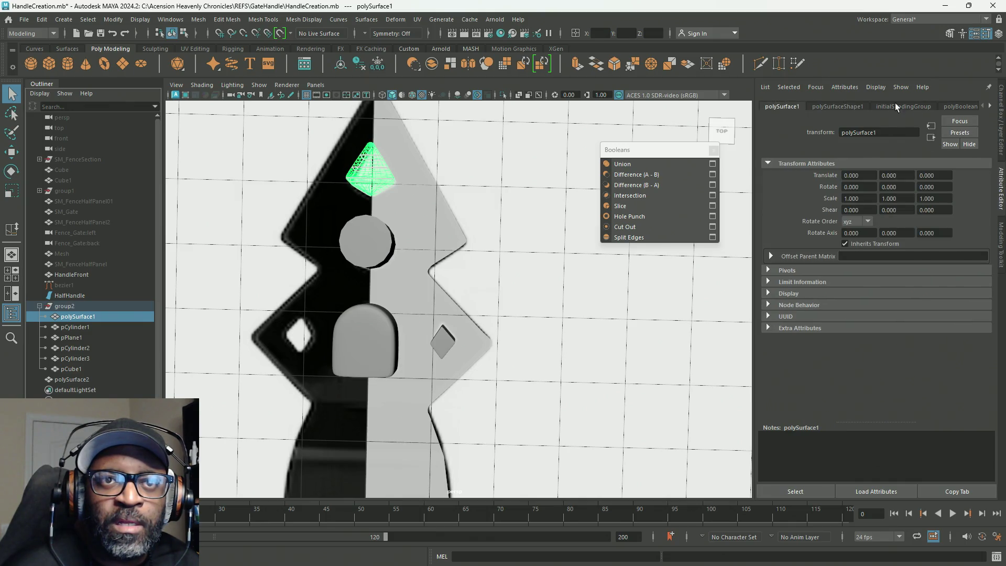
left_click(959, 106)
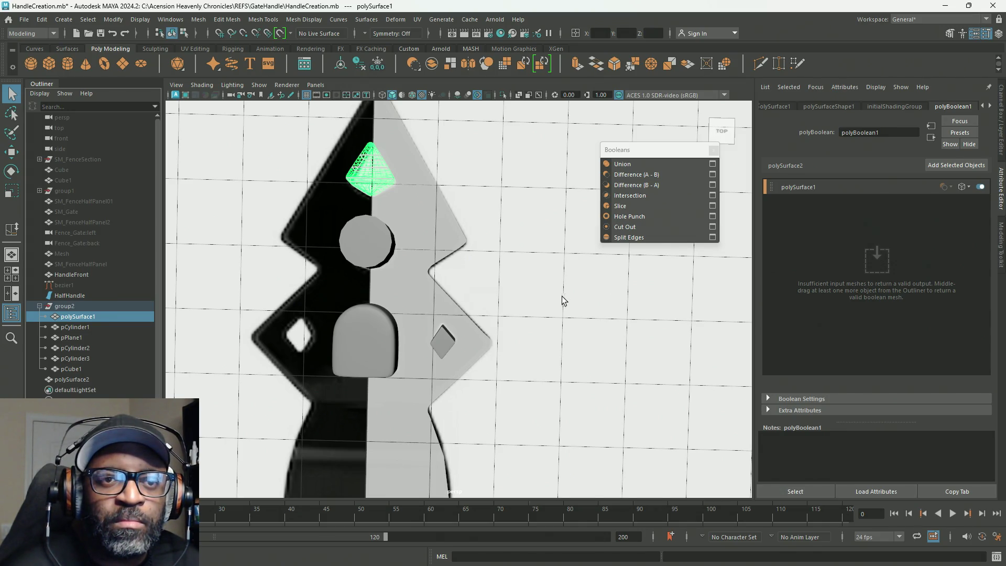
Tumble to a low perspective angle and select HalfHandle to show its surface attributes.
right_click_drag(561, 296, 516, 274, "alt")
mouse_move(508, 317)
left_mouse_down("alt")
mouse_move(422, 262)
mouse_move(419, 274)
mouse_move(487, 276)
mouse_move(464, 239)
left_mouse_up("alt")
left_click(424, 155)
mouse_move(425, 154)
left_mouse_down("alt")
mouse_move(443, 270)
mouse_move(514, 285)
mouse_move(625, 267)
mouse_move(639, 263)
mouse_move(640, 247)
mouse_move(640, 263)
left_mouse_up("alt")
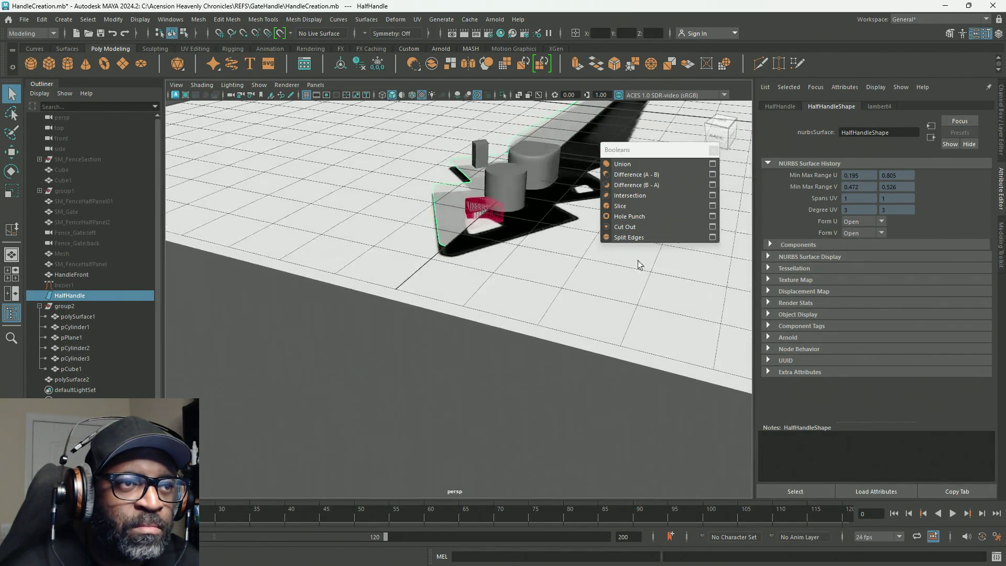
Select the wireframe cutter polySurface1 and show its polyBoolean1 operands, still only one.
left_click_drag(551, 269, 621, 305, "alt")
right_click_drag(621, 305, 573, 343, "alt")
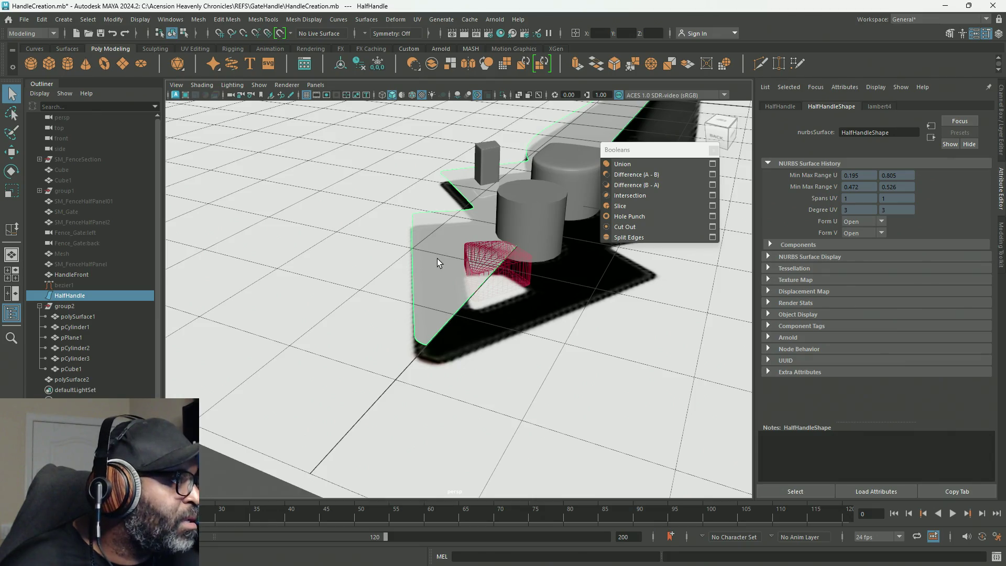
left_click(487, 265)
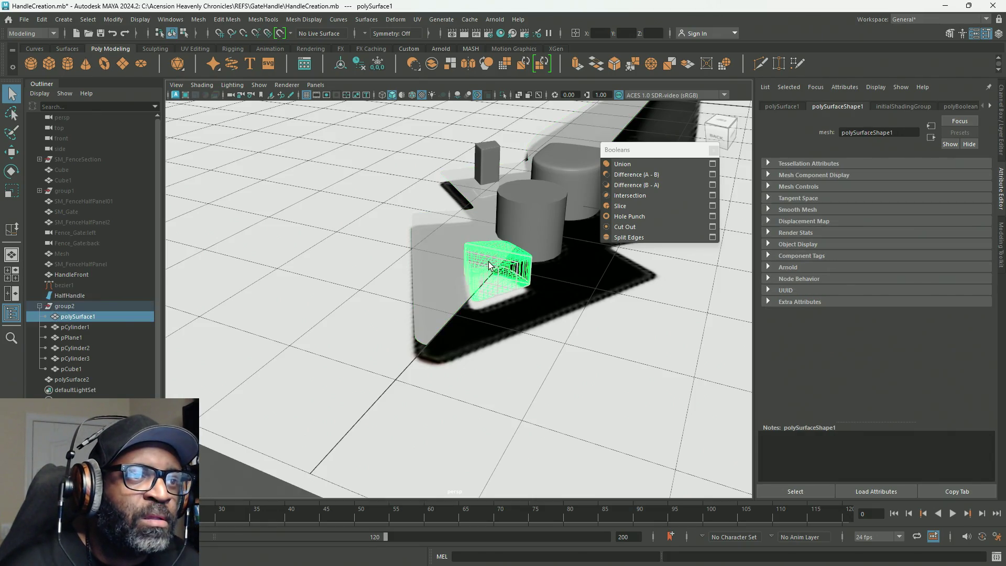
left_click(783, 104)
left_click(840, 105)
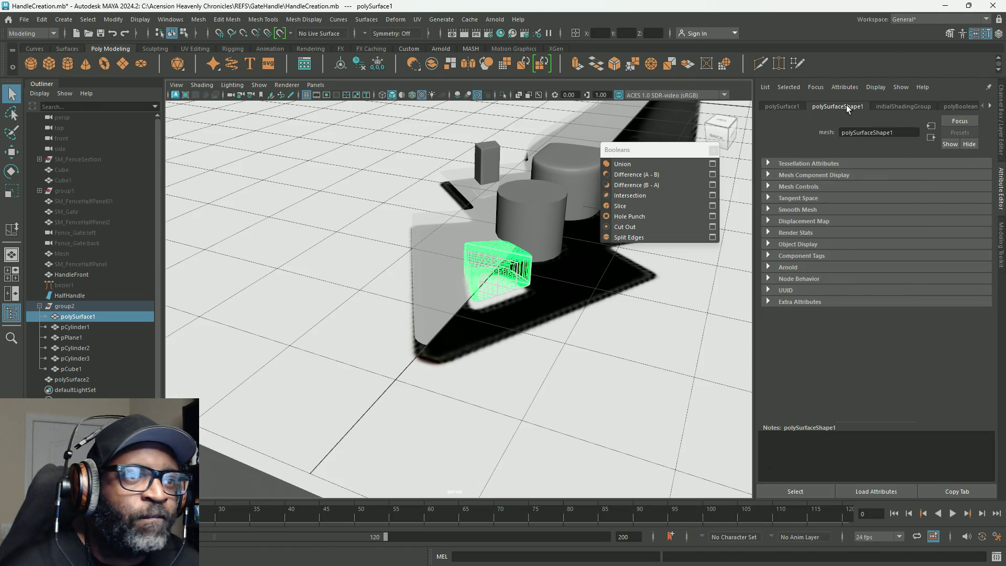
left_click(949, 106)
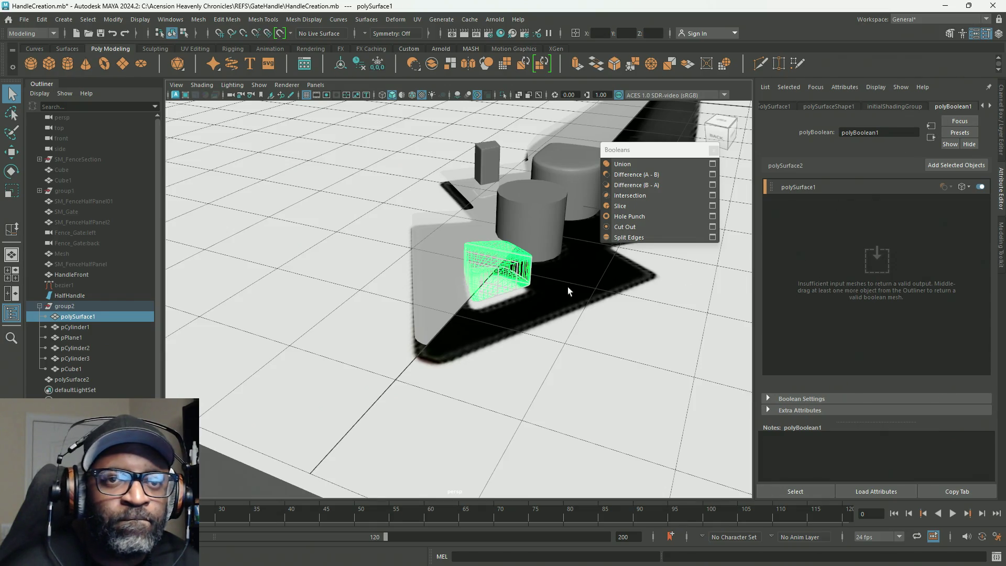
Try middle-dragging HalfHandle from the Outliner into the operand list, which is refused.
middle_click_drag(67, 295, 829, 276)
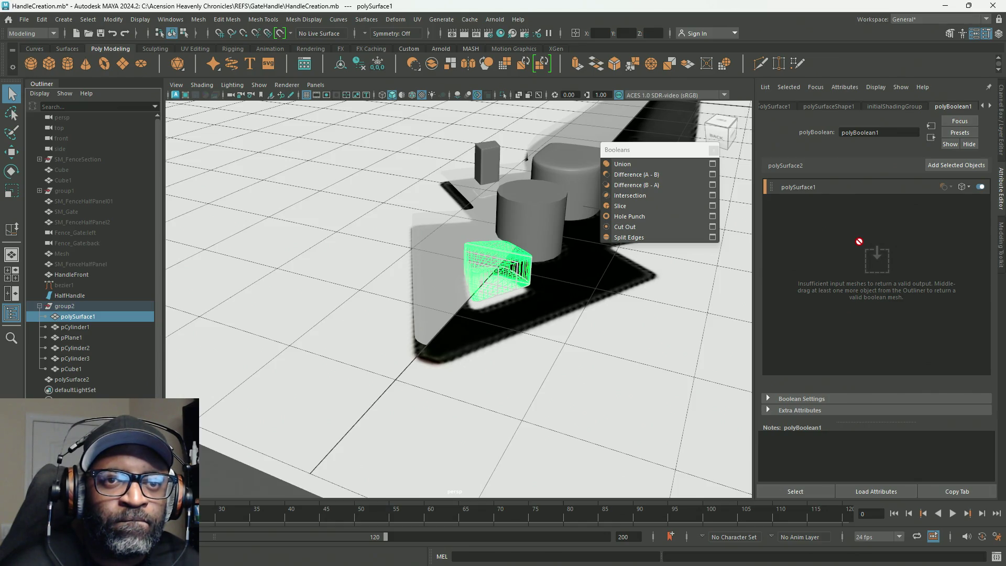
middle_click_drag(813, 308, 86, 296)
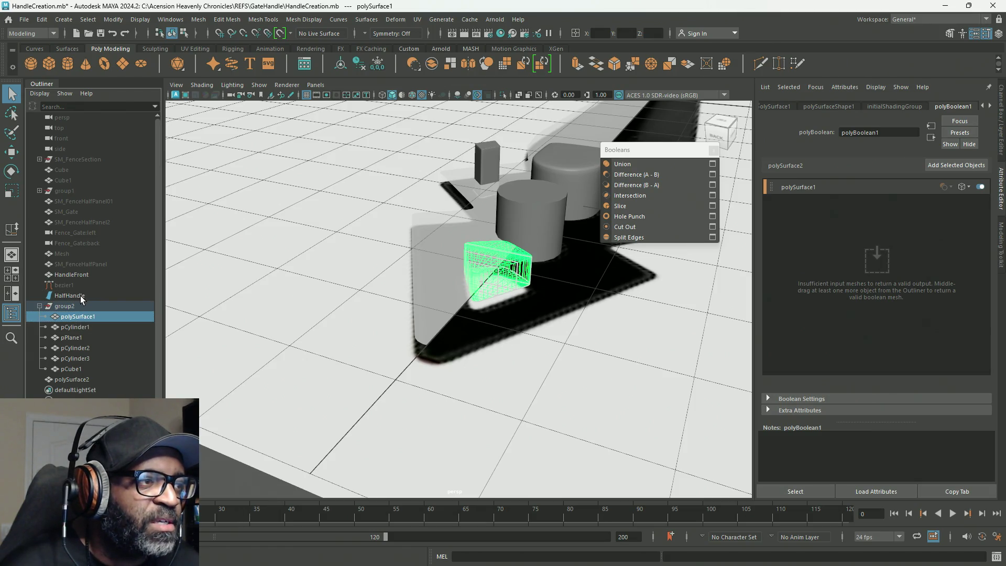
Convert HalfHandle to the polygon mesh nurbsToPoly1 with Modify > Convert > NURBS to Polygons.
left_click(70, 295)
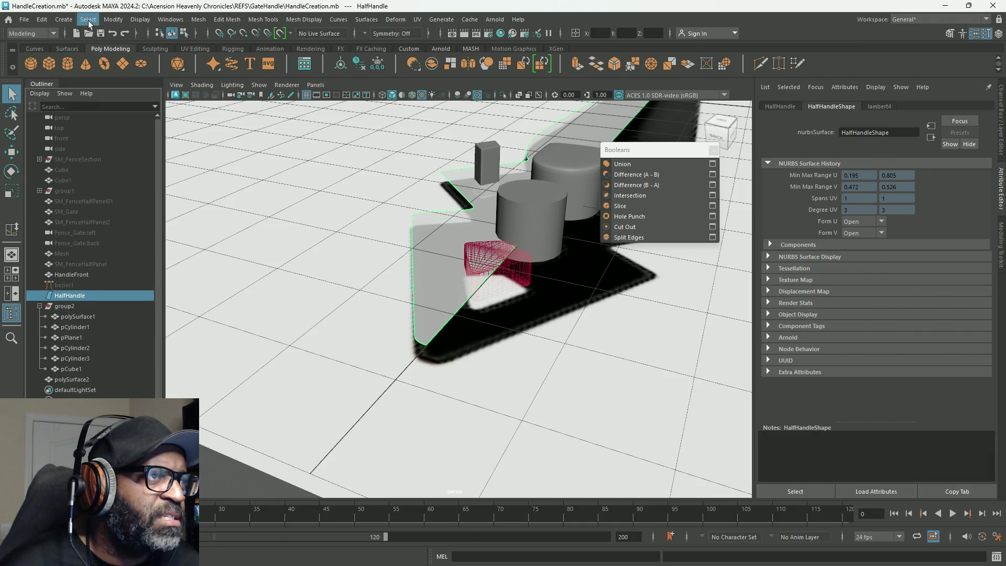
left_click(114, 22)
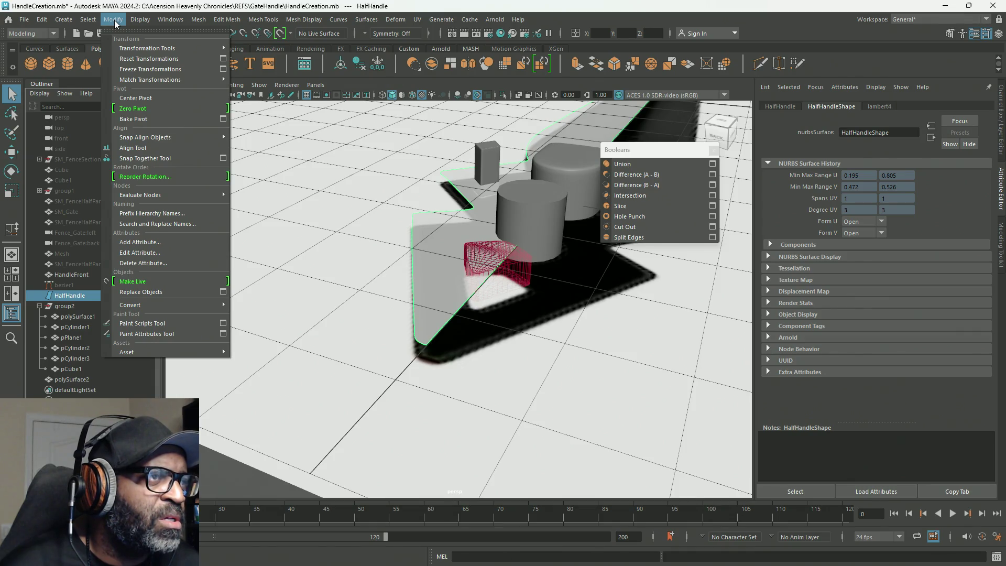
mouse_move(131, 304)
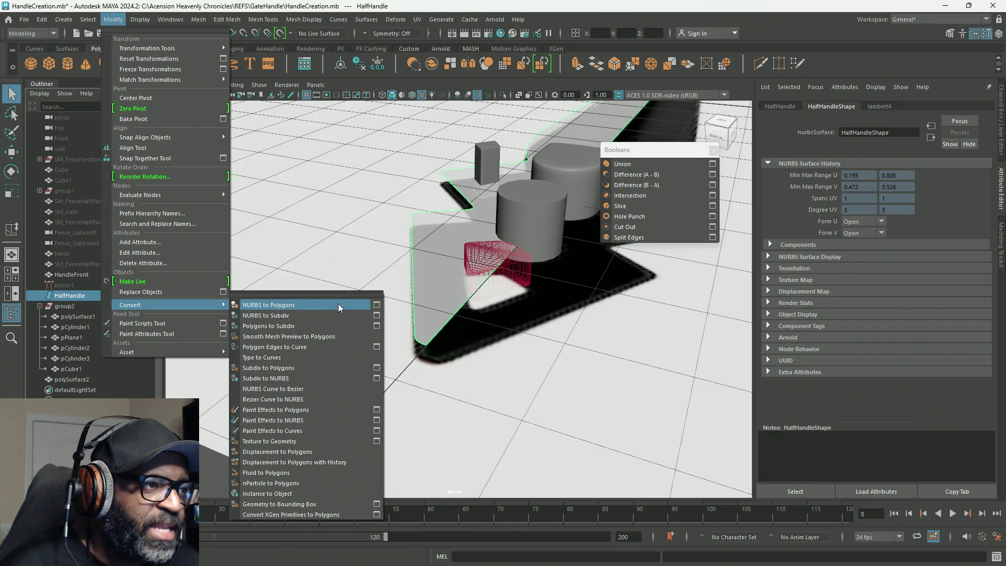
left_click(335, 305)
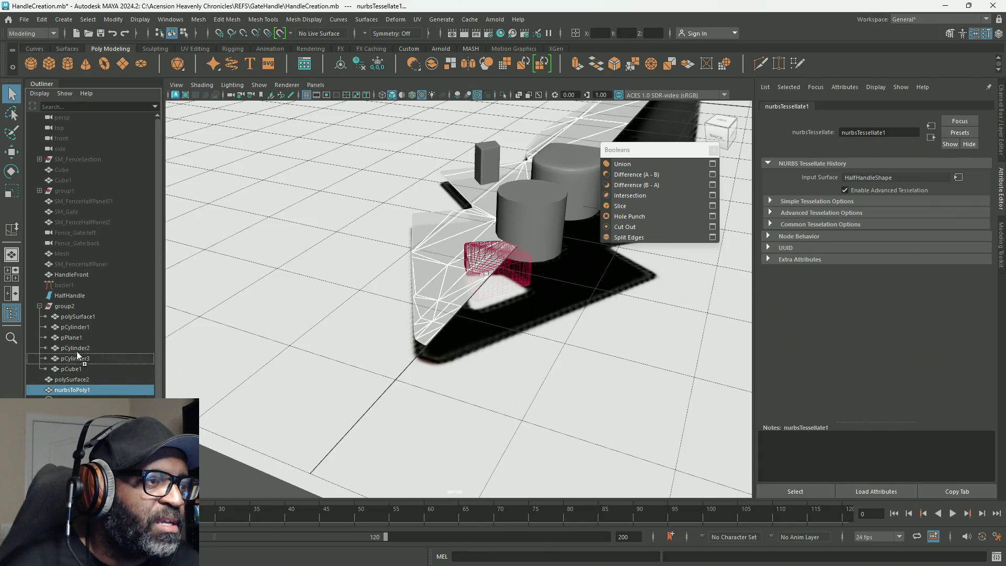
Reorder nurbsToPoly1 beside HalfHandle in the Outliner and hide the original NURBS HalfHandle.
left_click_drag(70, 391, 80, 298)
left_click(79, 306)
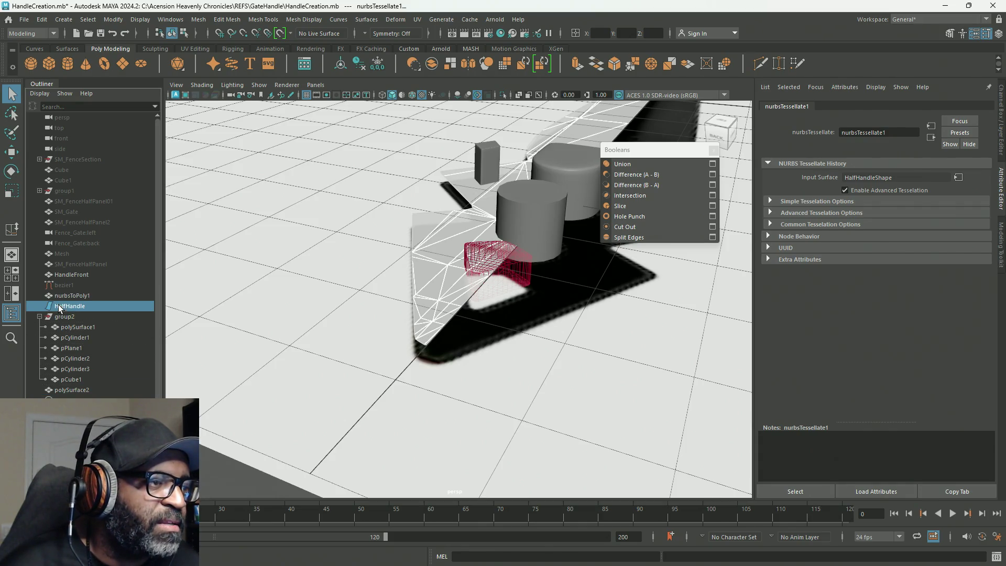
key("ctrl+h")
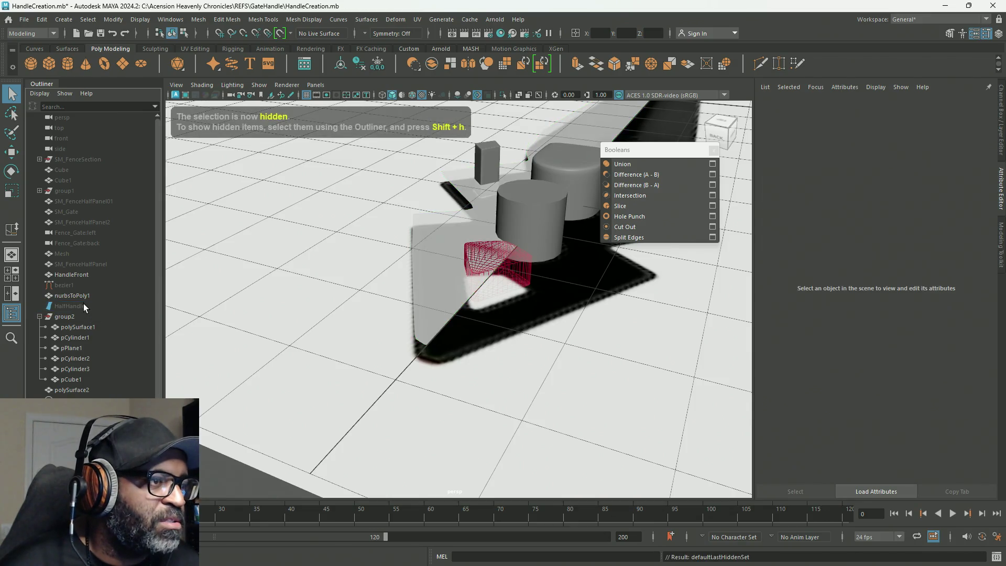
Inspect nurbsToPoly1, then select polySurface1 and show its polyBoolean1 operands.
left_click(78, 296)
right_click_drag(502, 322, 535, 330, "alt")
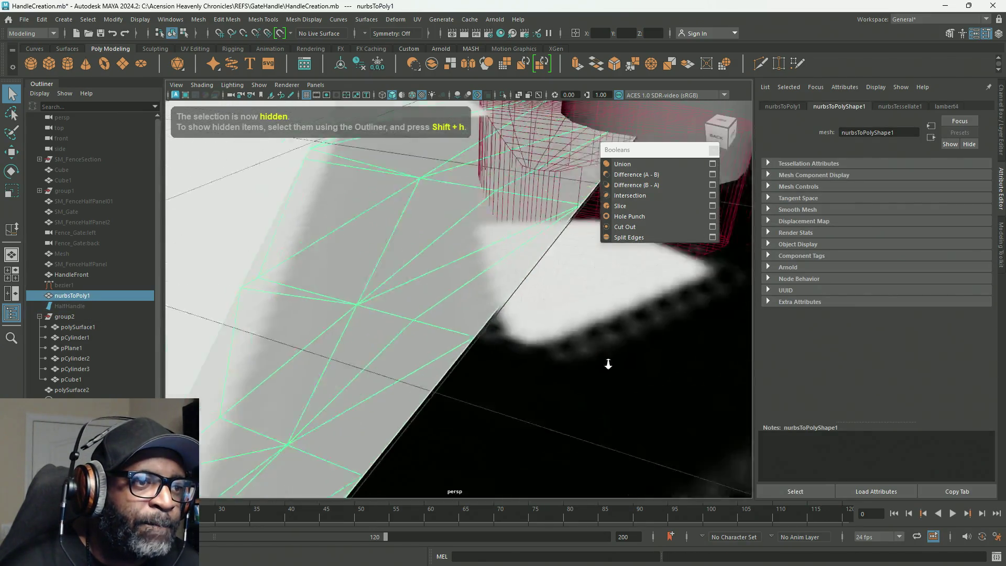
mouse_move(534, 330)
left_mouse_down("alt")
mouse_move(550, 369)
mouse_move(515, 353)
left_mouse_up("alt")
left_click(430, 284)
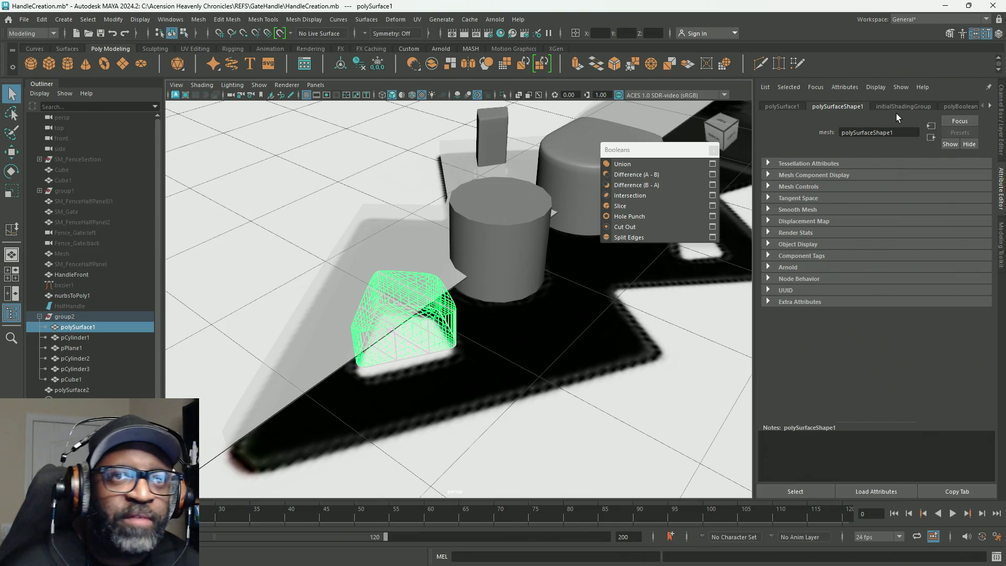
left_click(953, 106)
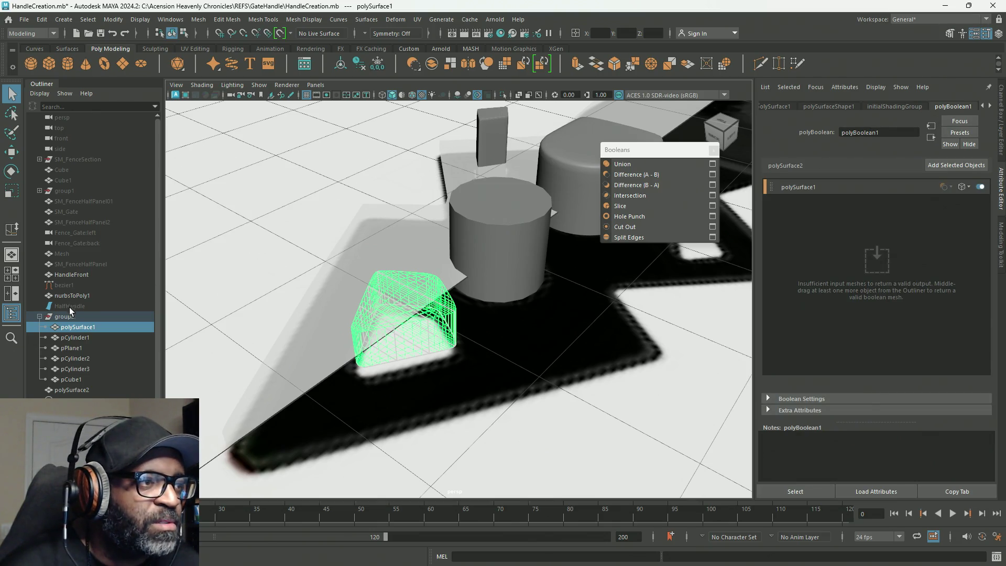
Middle-drag nurbsToPoly1 into the input list as the second operand and zoom on the result.
middle_click_drag(78, 296, 852, 226)
left_click_drag(466, 337, 483, 332, "alt")
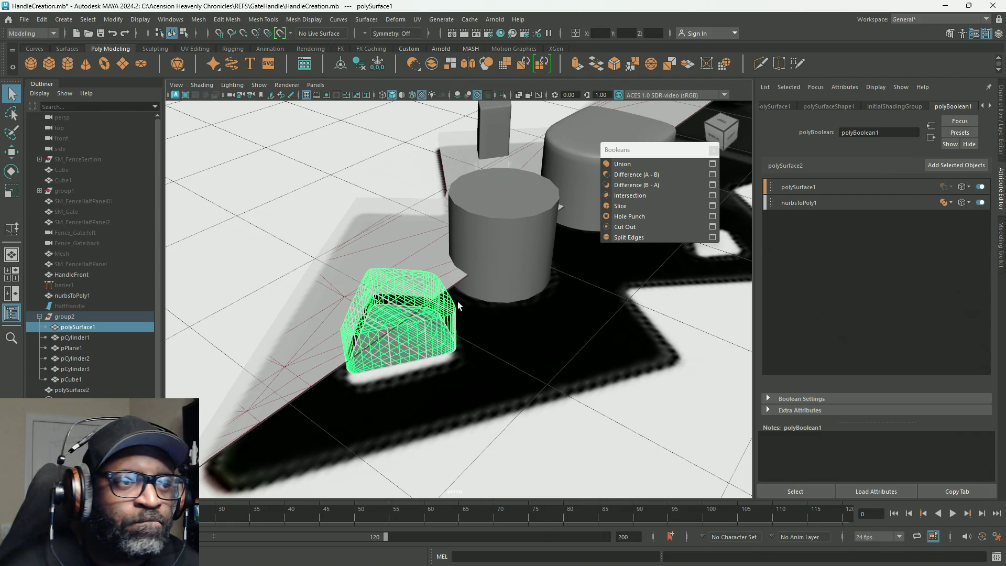
left_click_drag(470, 302, 503, 297, "alt")
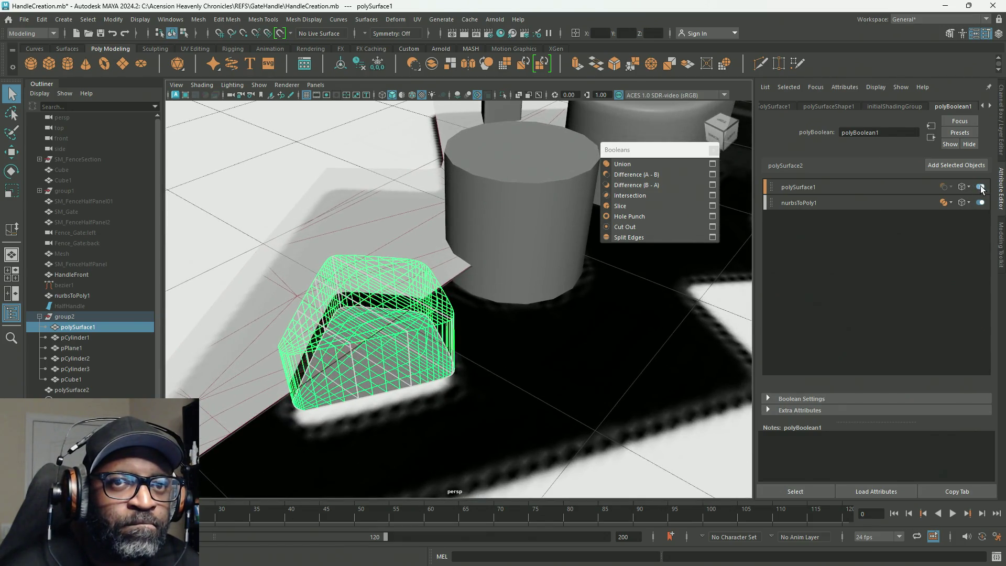
Toggle each operand off and on to preview the result, then make nurbsToPoly1 the first operand.
left_click(980, 187)
left_click(979, 187)
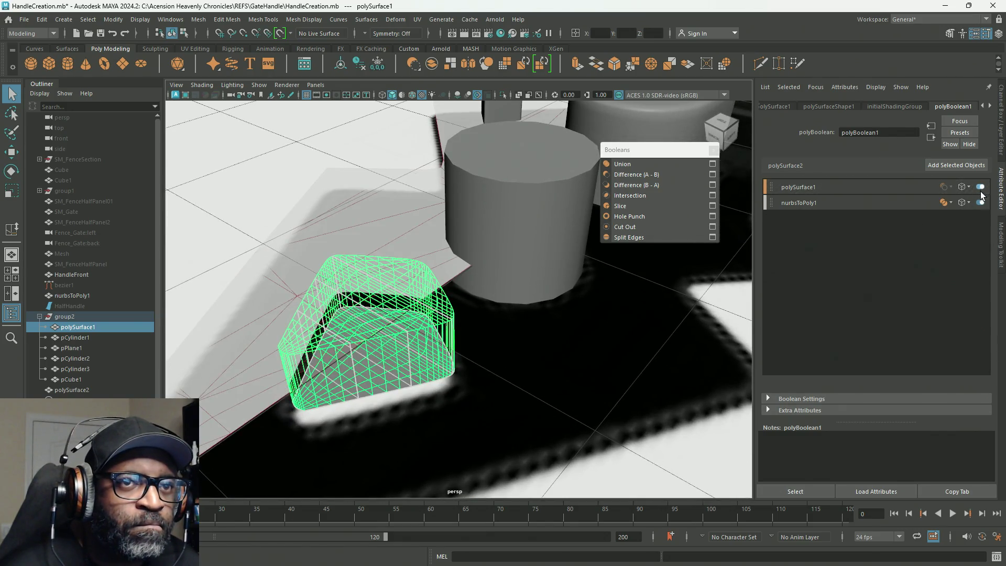
left_click(980, 202)
left_click(980, 203)
left_click(979, 203)
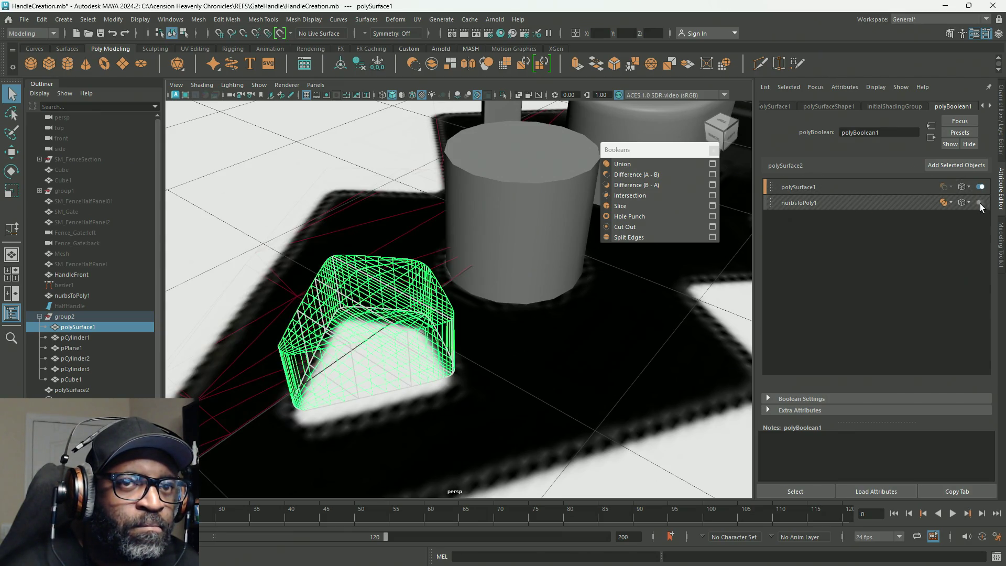
left_click(980, 203)
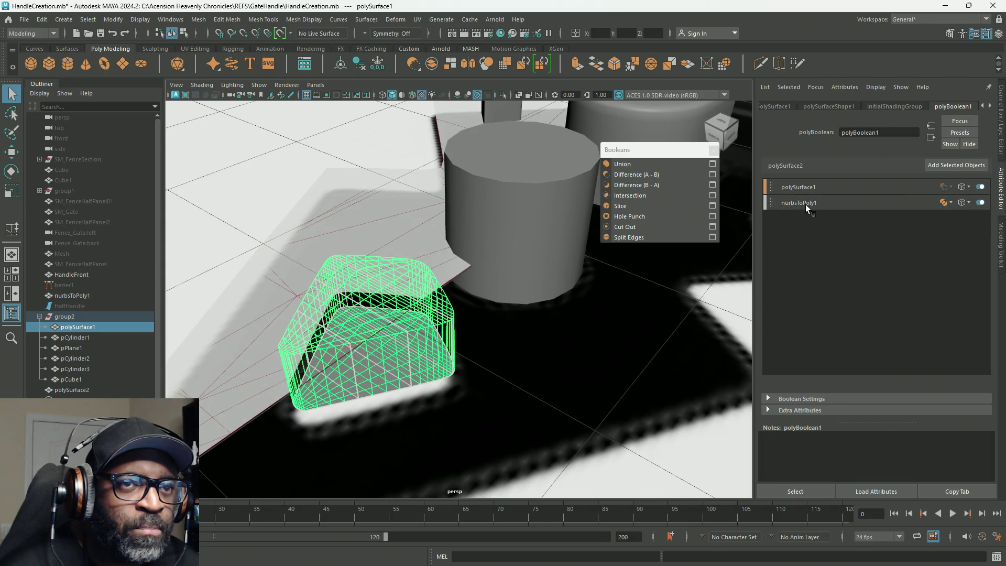
left_click_drag(774, 204, 773, 190)
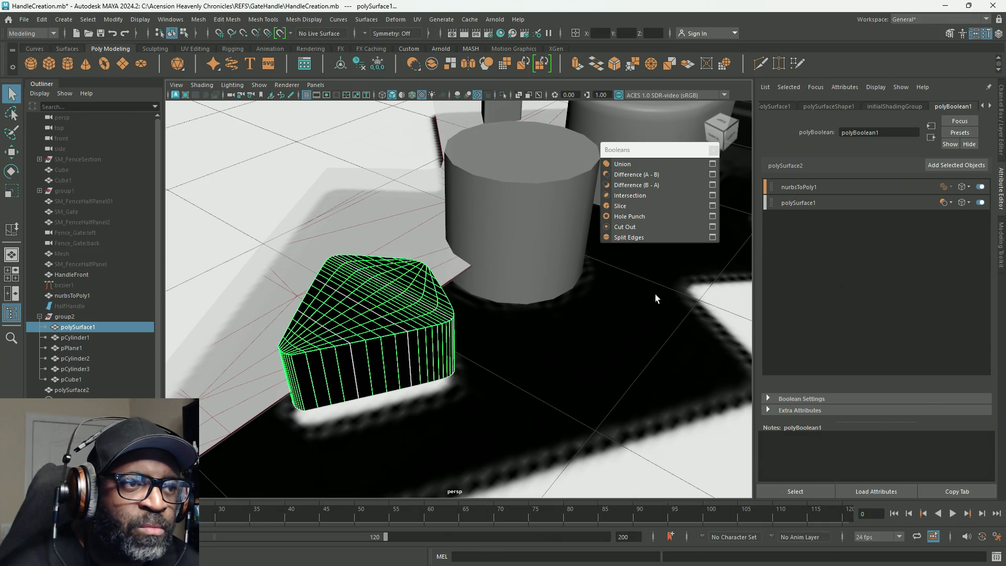
Set the polySurface1 operand's display mode to Hidden so only the shaded cut result shows.
left_click(983, 206)
left_click(983, 188)
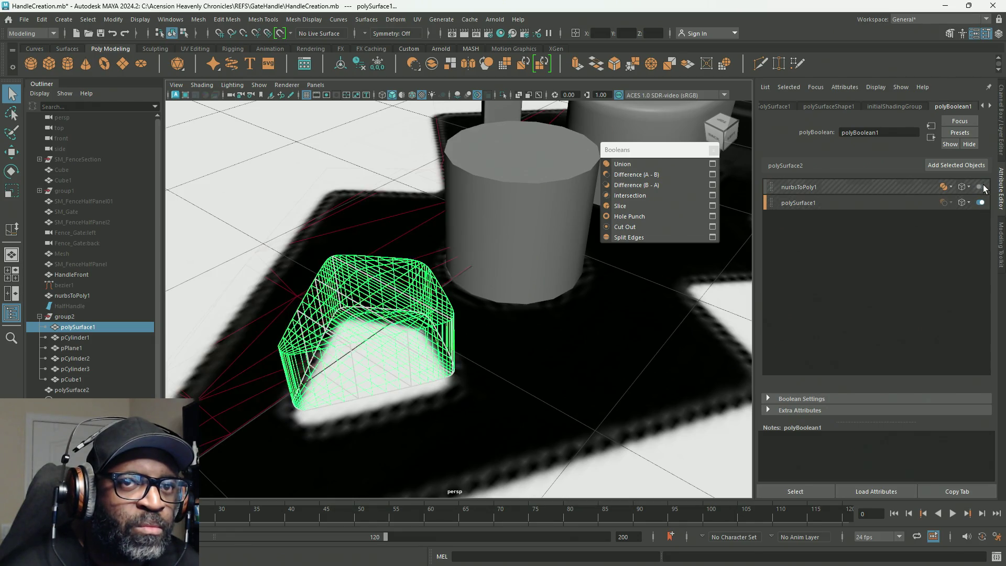
left_click(980, 187)
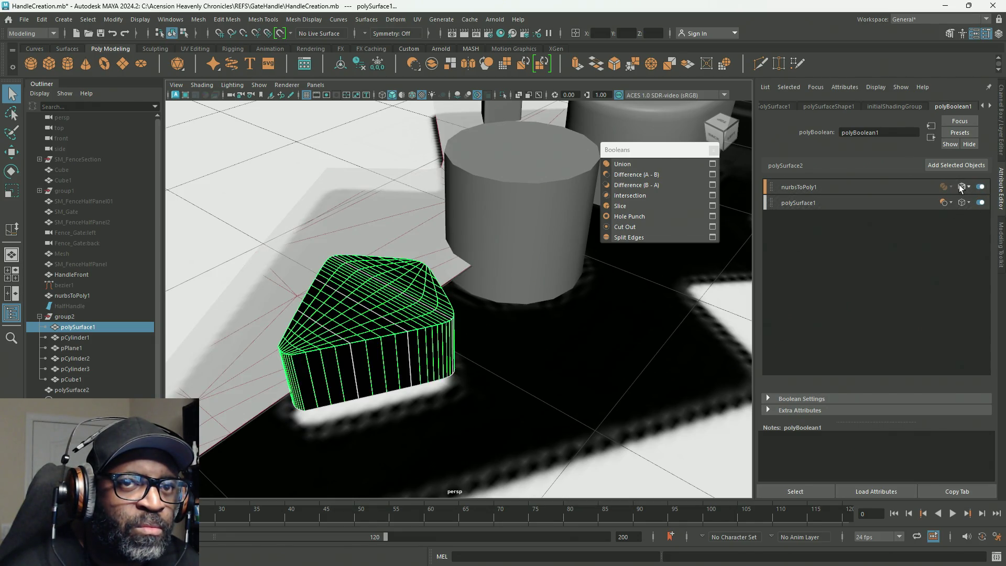
left_click(967, 203)
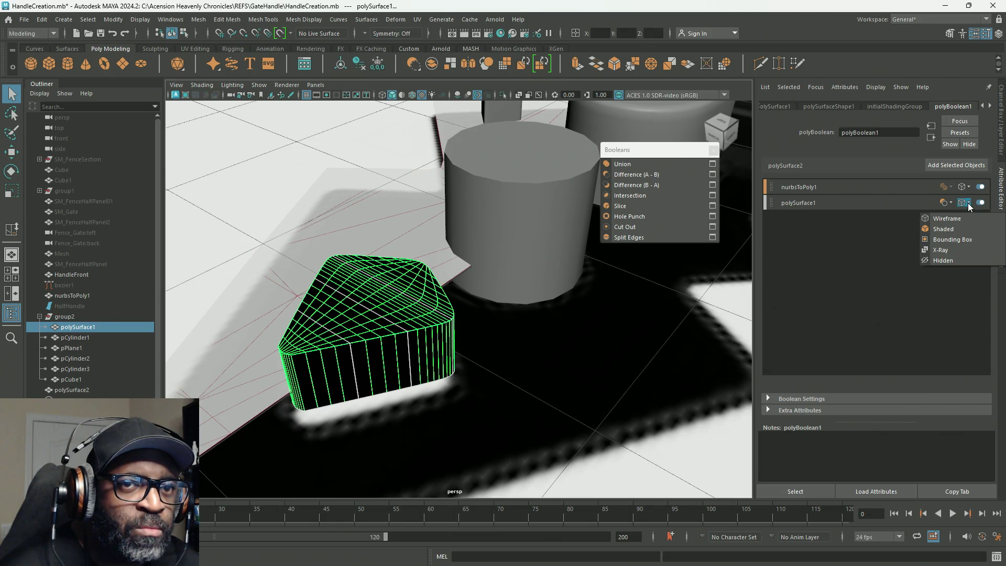
left_click(941, 261)
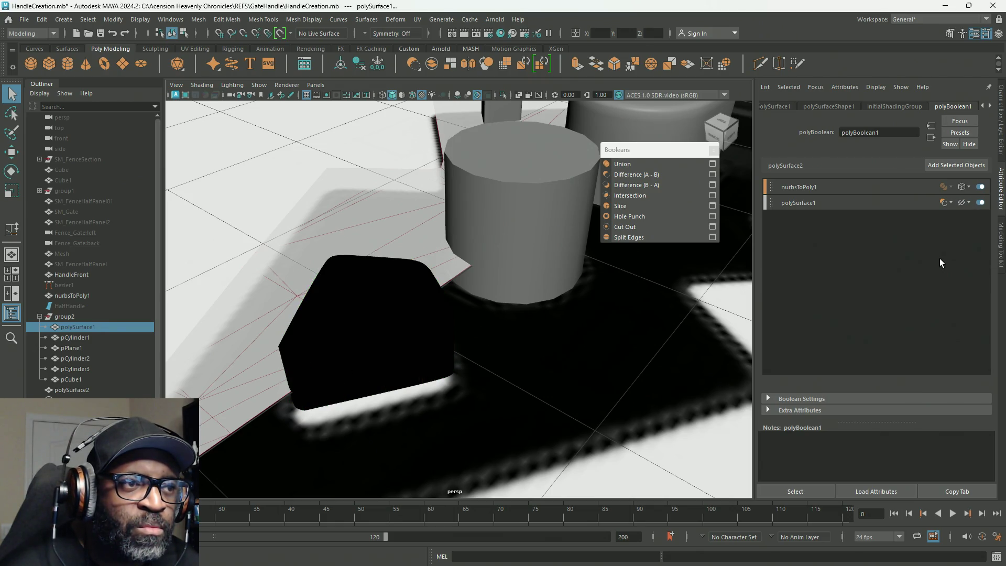
Tumble around the base and briefly disable polySurface1 to compare the cut result.
left_click_drag(507, 315, 431, 291, "alt")
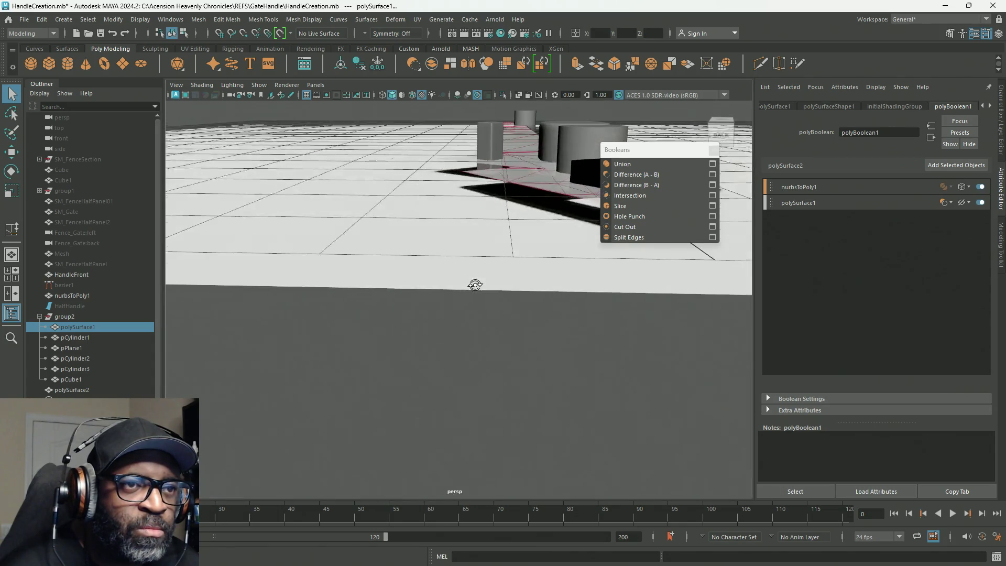
right_click_drag(431, 290, 659, 255, "alt")
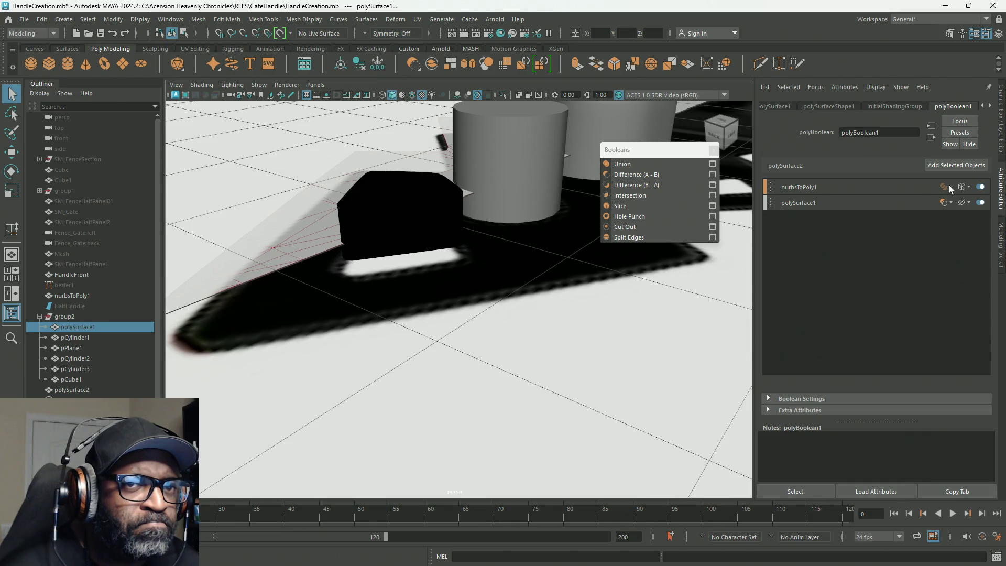
left_click(980, 203)
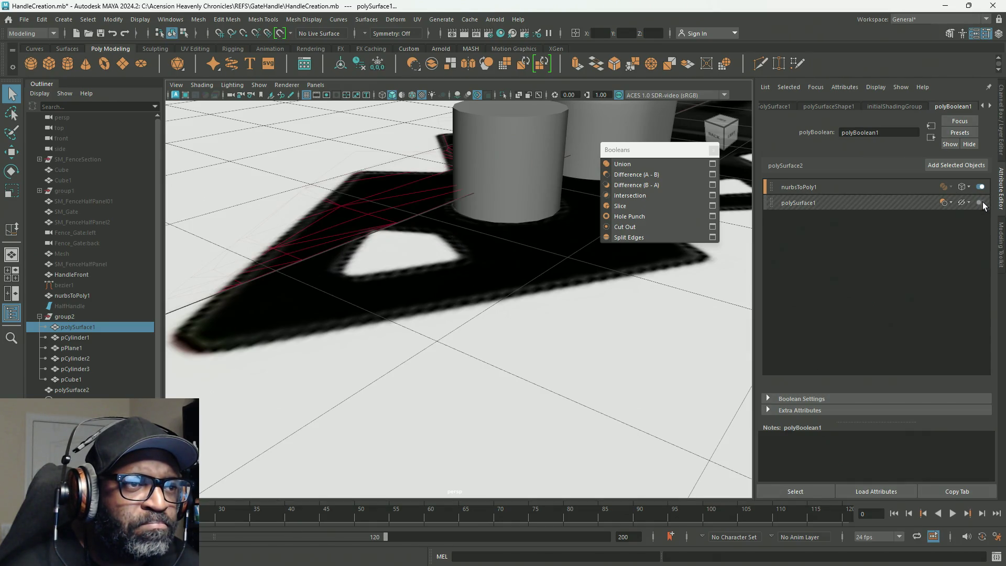
left_click(980, 203)
left_click_drag(490, 210, 245, 254, "alt")
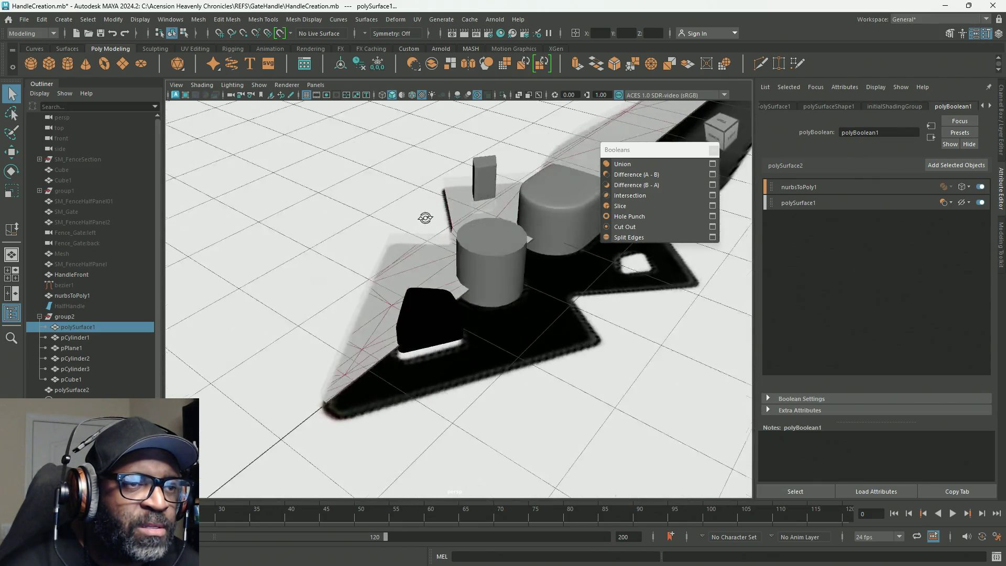
Select nurbsToPoly1 in the Outliner and add the top cylinder pCylinder2 to the selection.
left_click_drag(245, 254, 316, 236, "alt")
middle_click_drag(317, 235, 398, 277, "alt")
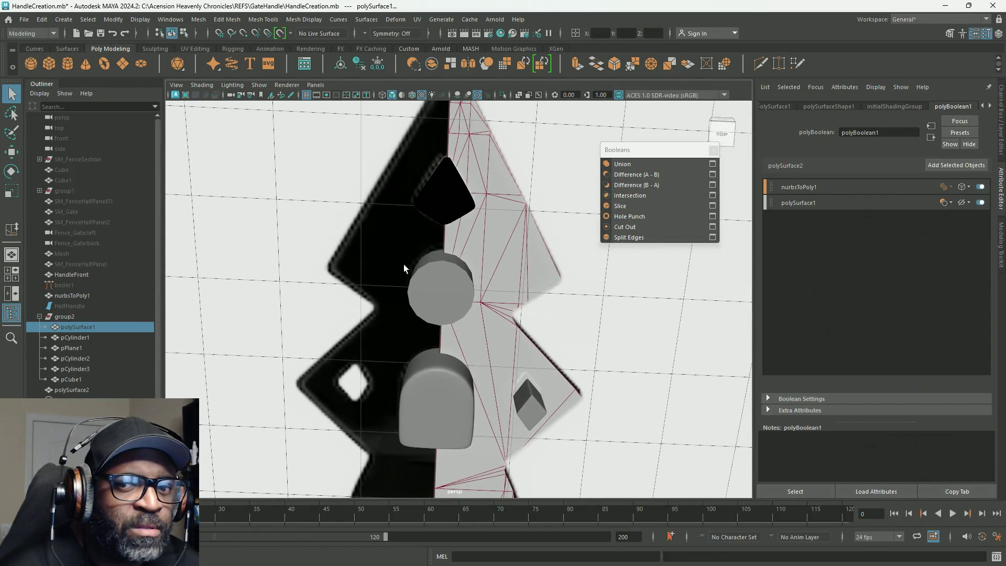
mouse_move(440, 274)
right_mouse_down("alt")
mouse_move(449, 268)
mouse_move(494, 314)
right_mouse_up("alt")
left_click_drag(495, 315, 477, 271, "alt")
right_click(447, 177)
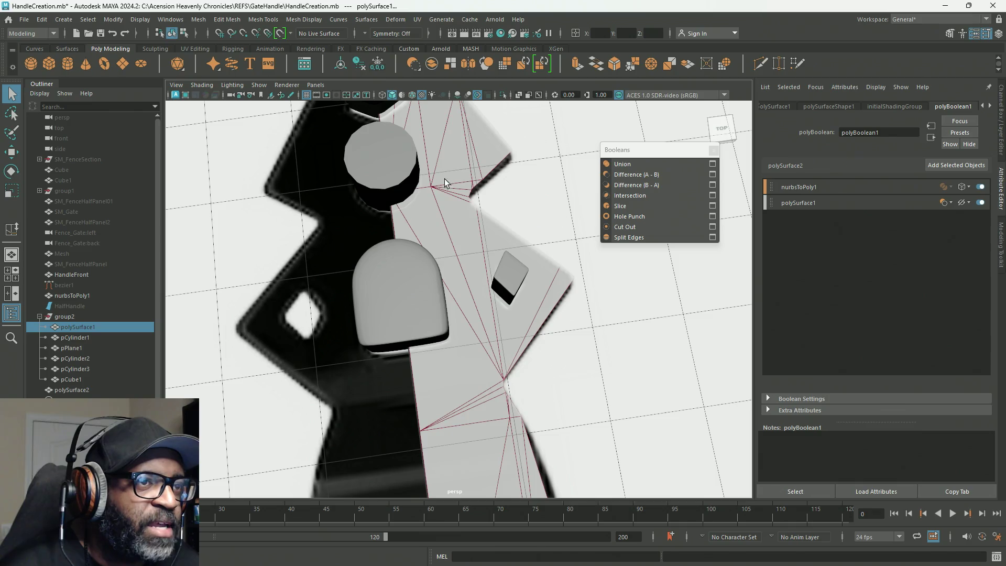
left_click(71, 296)
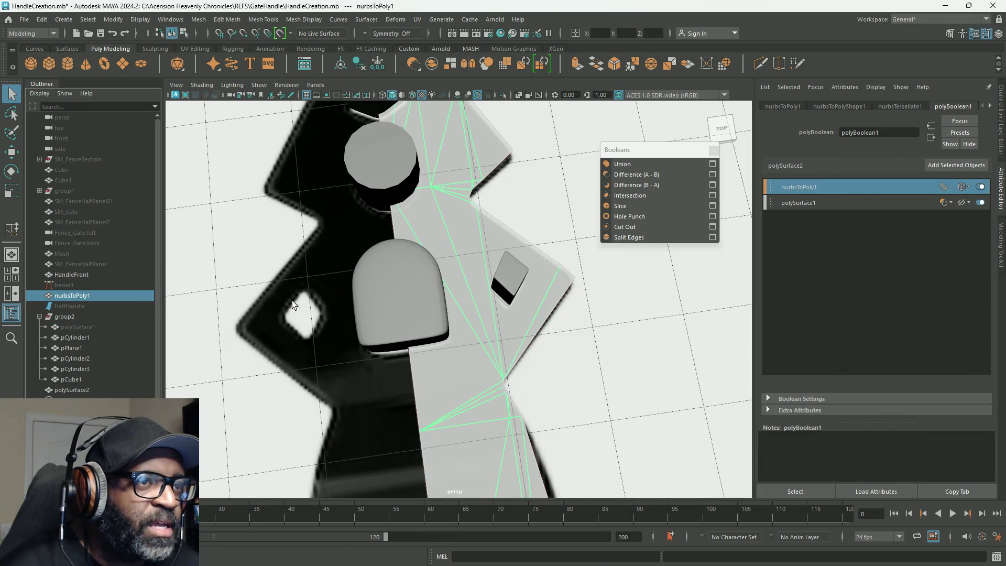
left_click(377, 166, "shift")
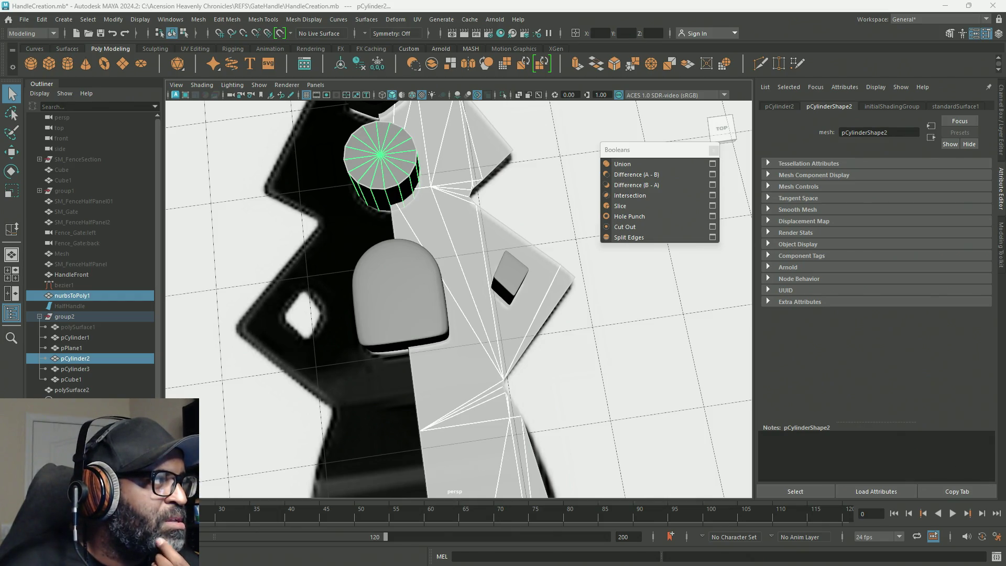
Subtract pCylinder2 from the handle surface with Difference, then add pCylinder3 to the same cut.
left_click(636, 174)
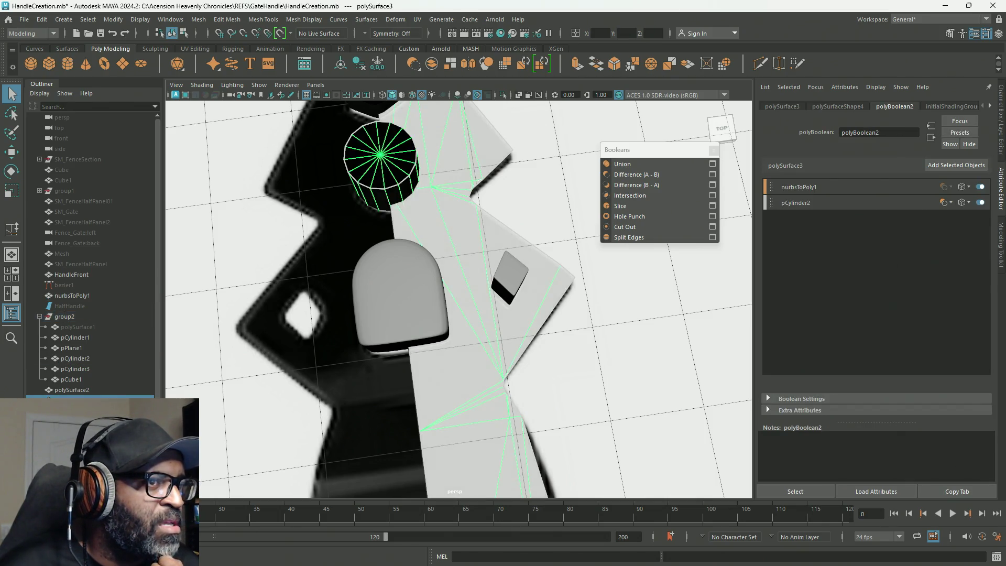
mouse_move(496, 258)
left_mouse_down("alt")
mouse_move(488, 247)
mouse_move(481, 267)
left_mouse_up("alt")
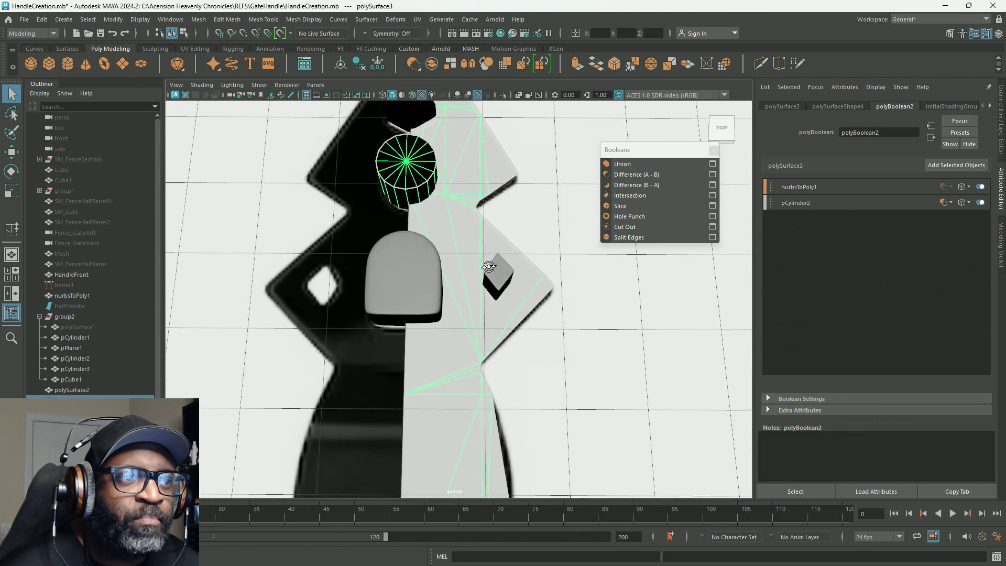
left_click(422, 271)
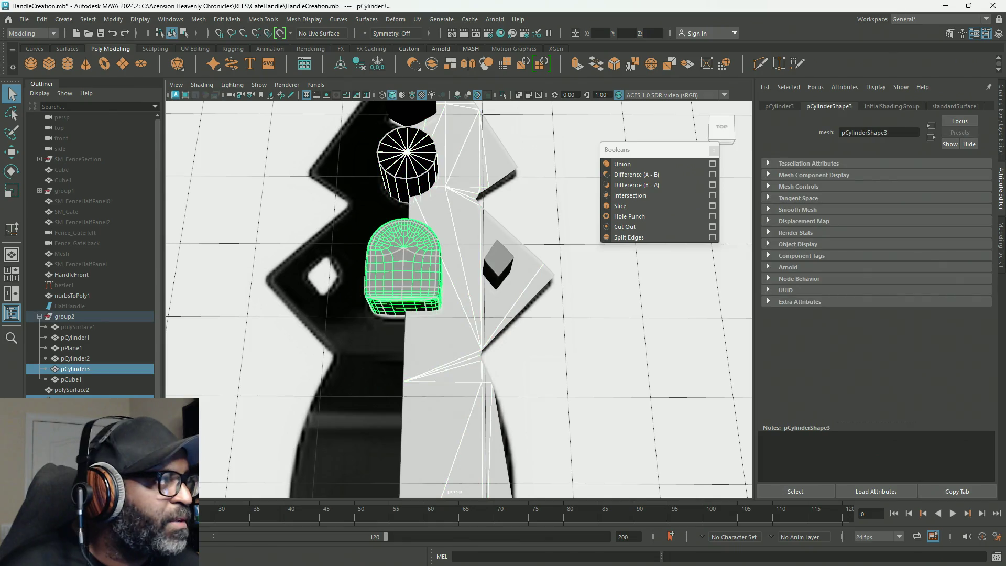
left_click(622, 163)
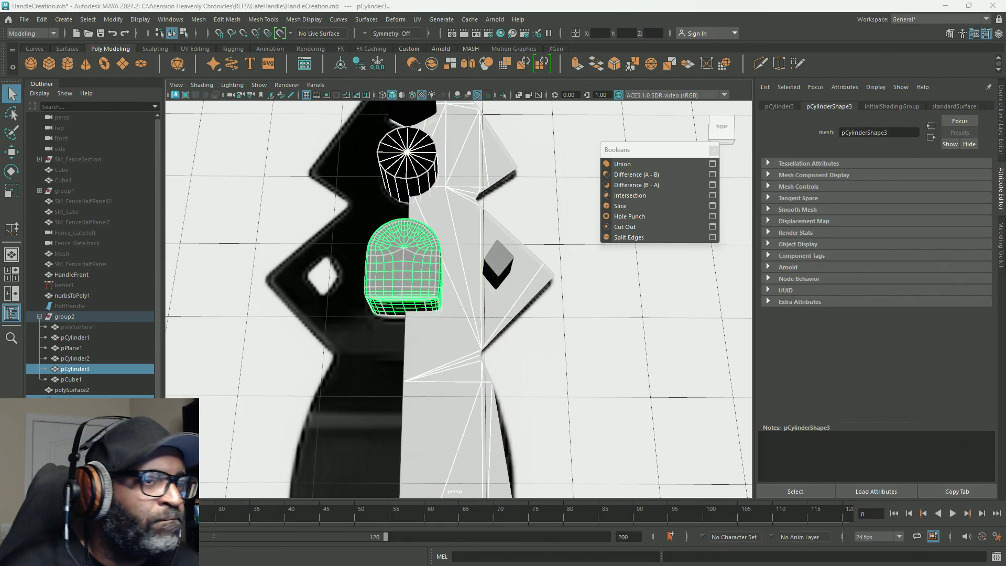
Select nurbsToPoly1 with the small cube pCube1 and cut the cube out with a Difference boolean.
left_click_drag(354, 283, 498, 254, "alt")
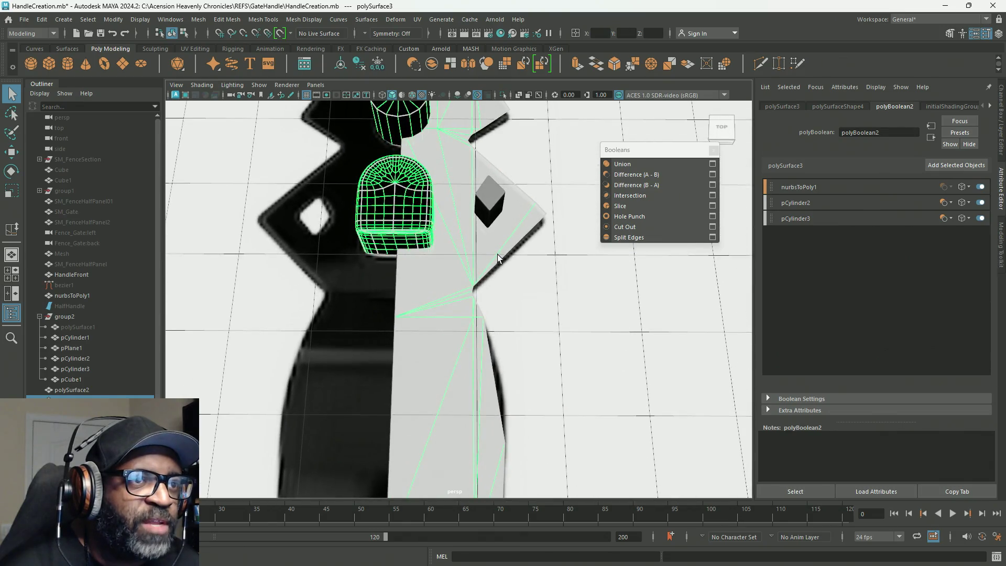
left_click(497, 212)
left_click(482, 245)
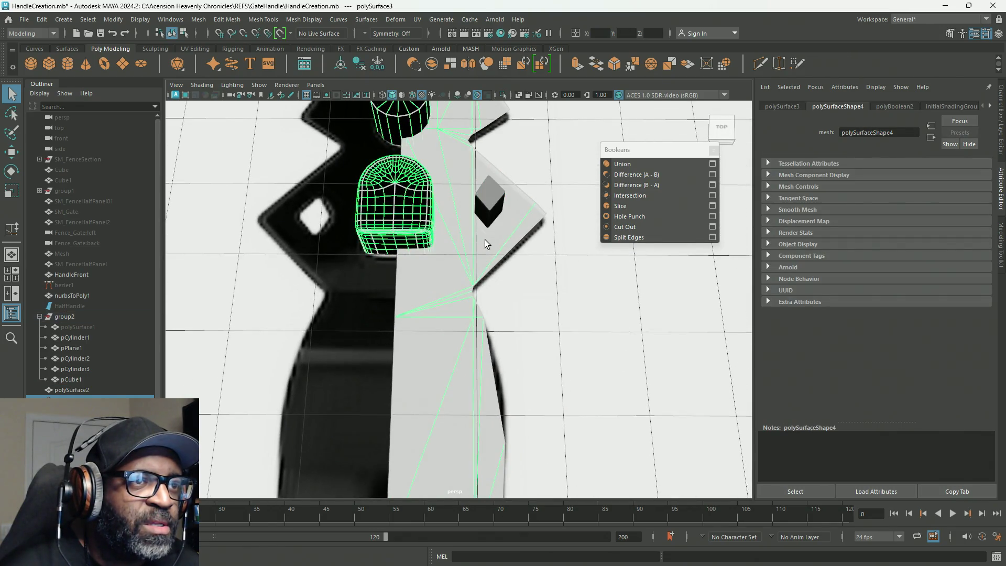
left_click(457, 262)
left_click(499, 200, "shift")
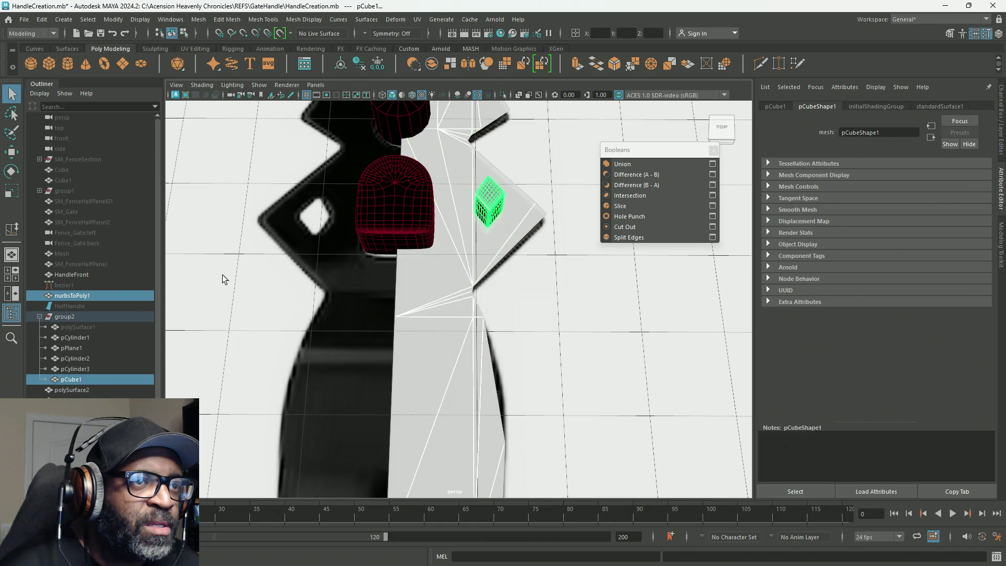
left_click(636, 173)
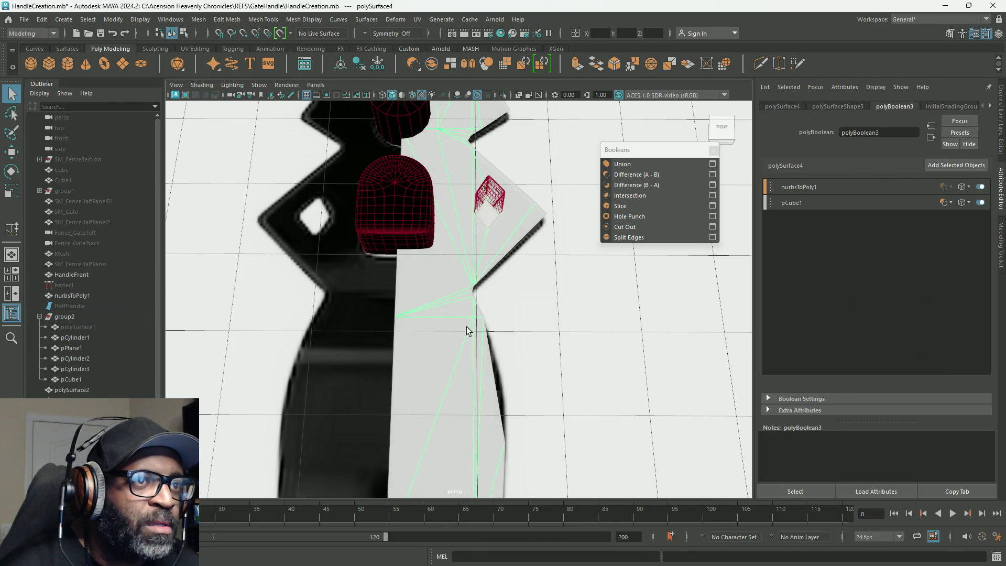
mouse_move(461, 380)
left_mouse_down("alt")
mouse_move(384, 313)
mouse_move(485, 286)
mouse_move(497, 206)
left_mouse_up("alt")
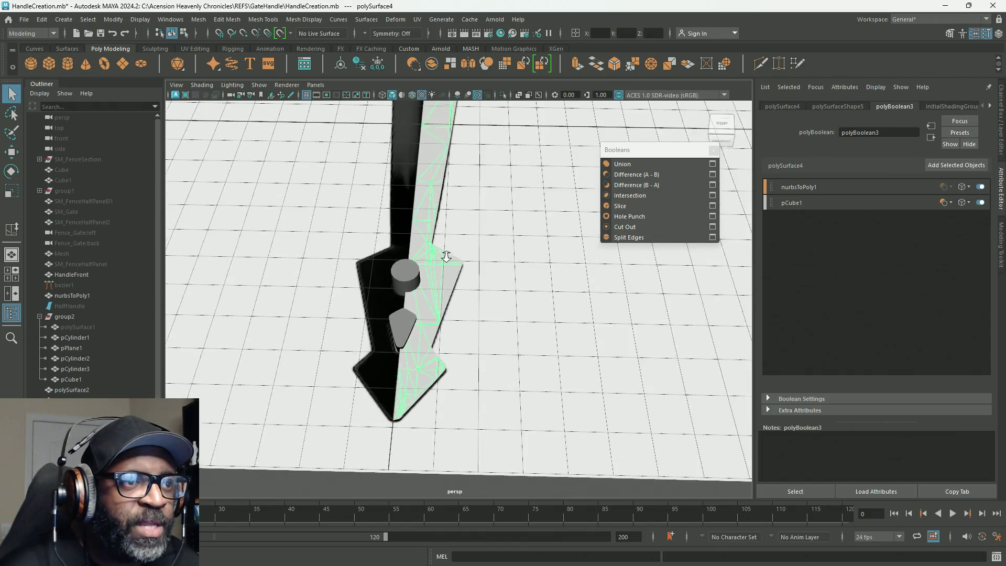
Add the selected polySurface2 mesh into its existing boolean.
left_click_drag(498, 205, 411, 280, "alt")
left_click(381, 269)
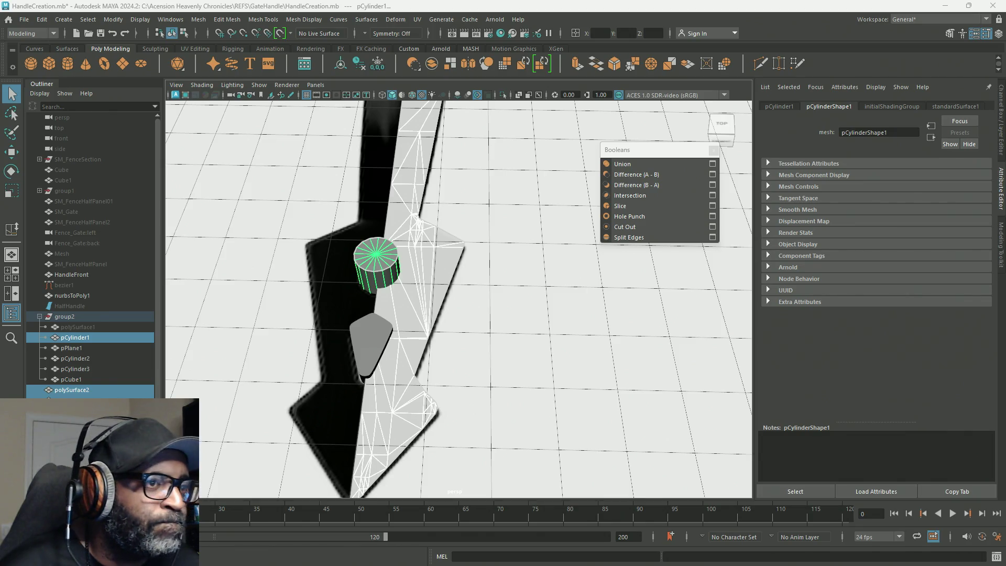
left_click(622, 164)
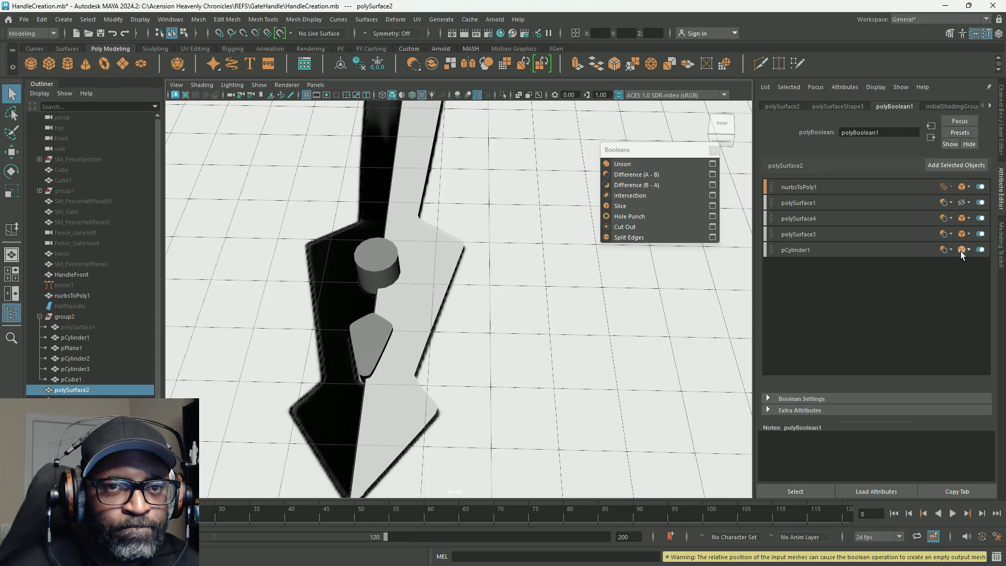
Show the polySurface4 and pCylinder1 operands as wireframe and return polySurface1 to normal display.
left_click(967, 219)
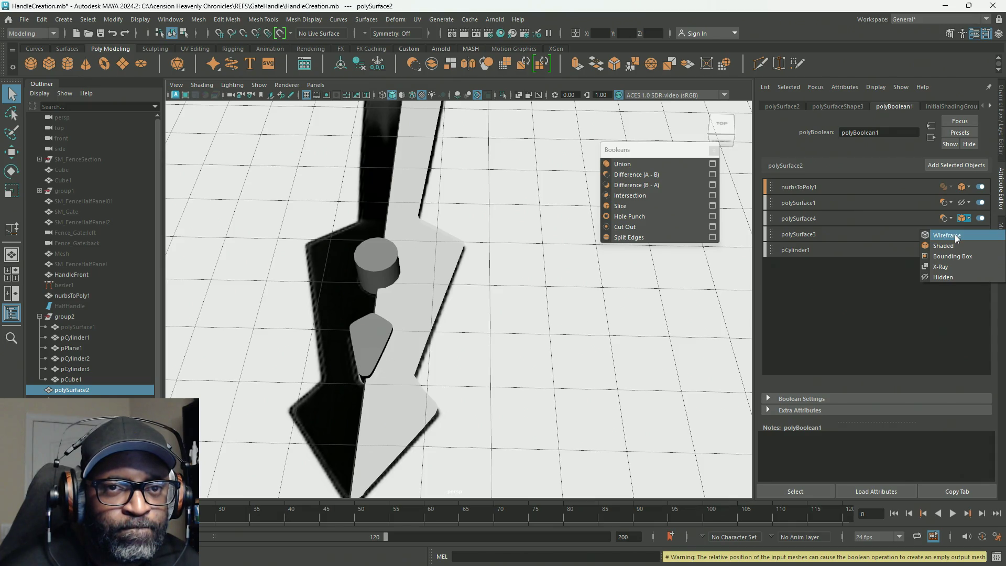
left_click(955, 234)
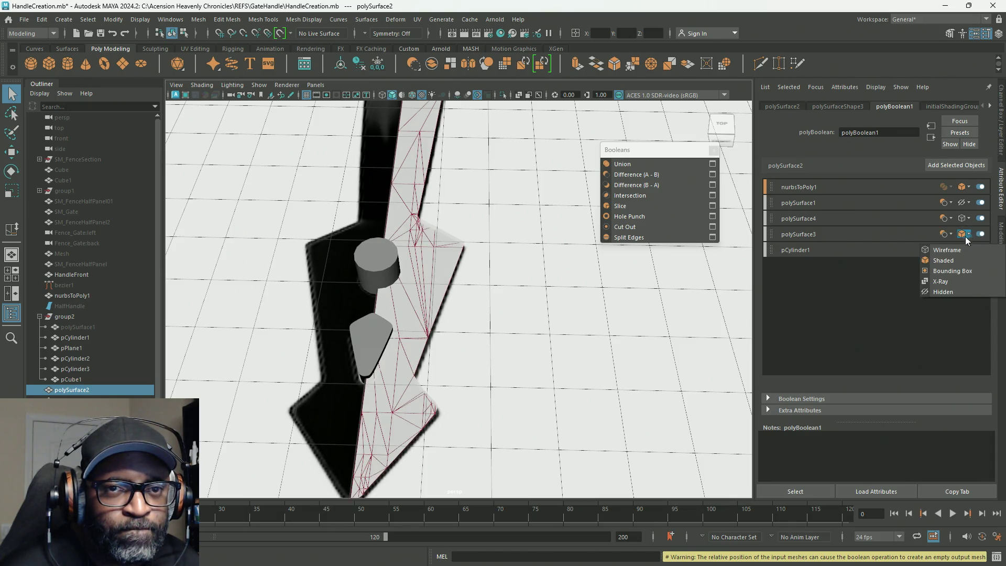
left_click(938, 257)
left_click(967, 249)
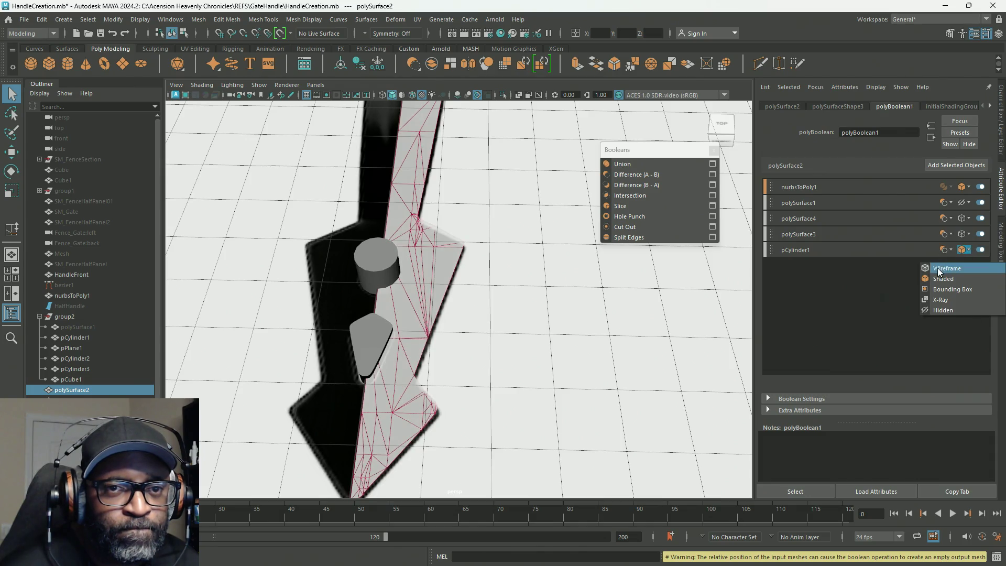
left_click(942, 263)
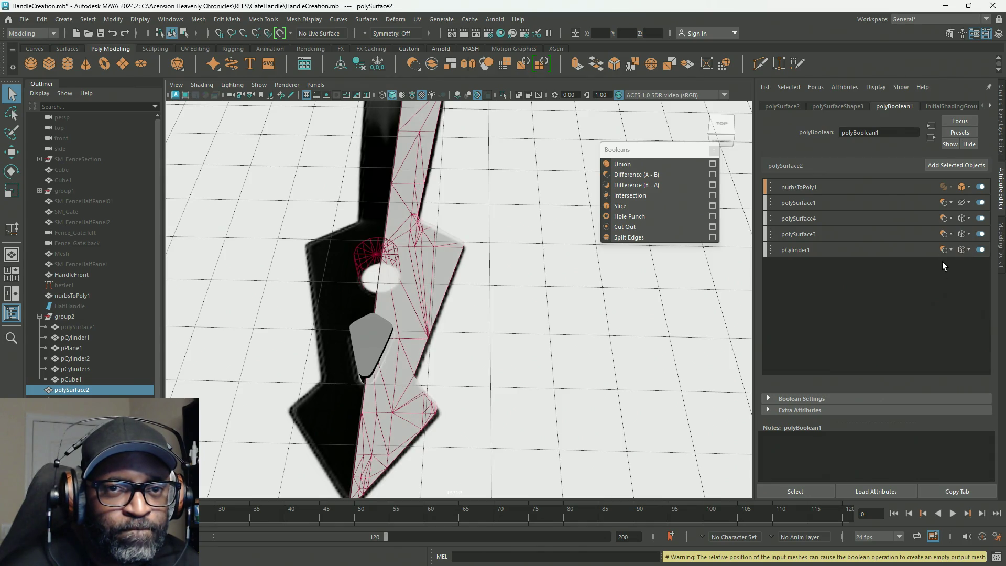
left_click(966, 205)
left_click(947, 228)
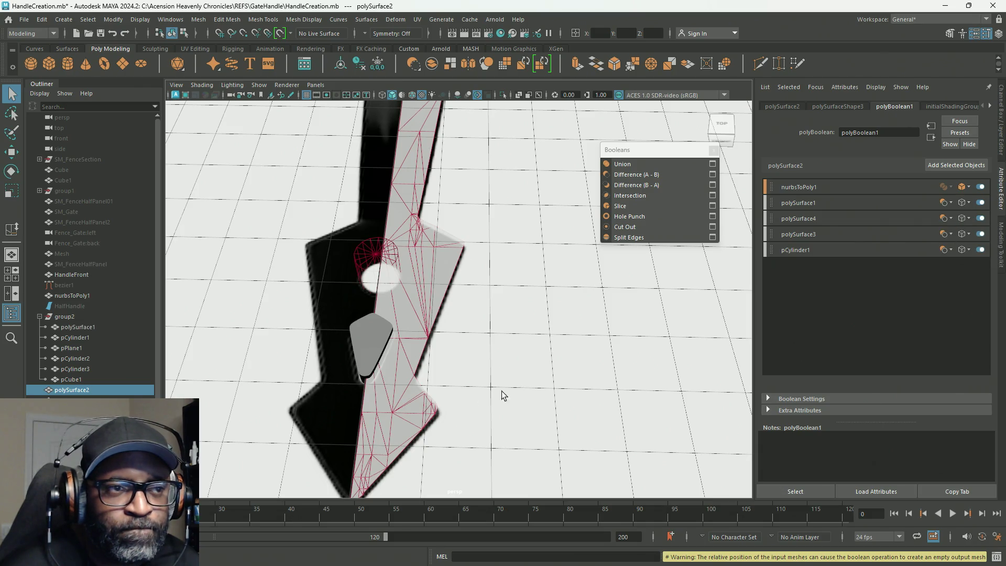
Boolean pPlane1 with the handle surface into polySurface5 by repeating the last command.
mouse_move(395, 398)
left_mouse_down("alt")
mouse_move(426, 364)
mouse_move(416, 382)
mouse_move(423, 354)
mouse_move(450, 340)
left_mouse_up("alt")
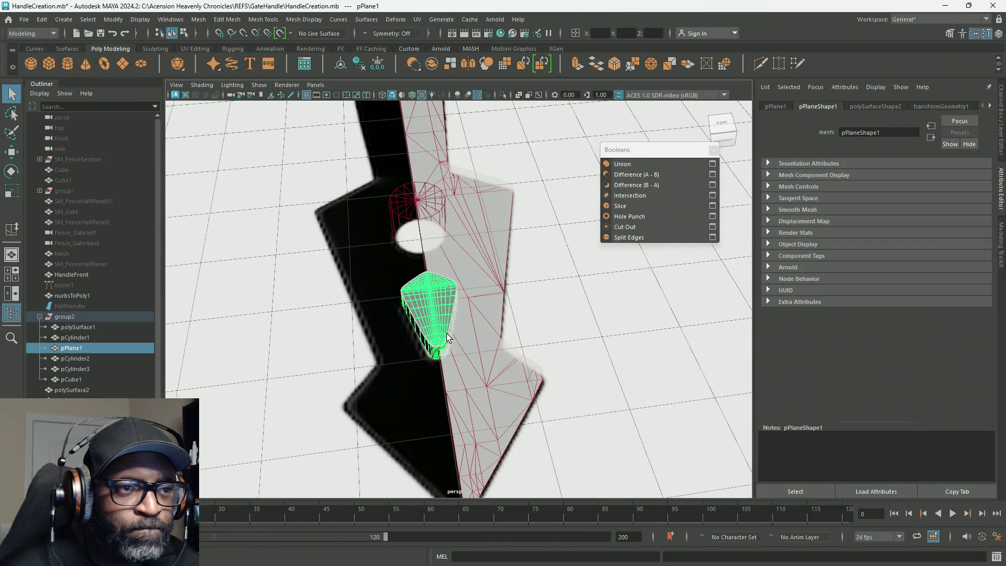
left_click(450, 339)
left_click(434, 314, "shift")
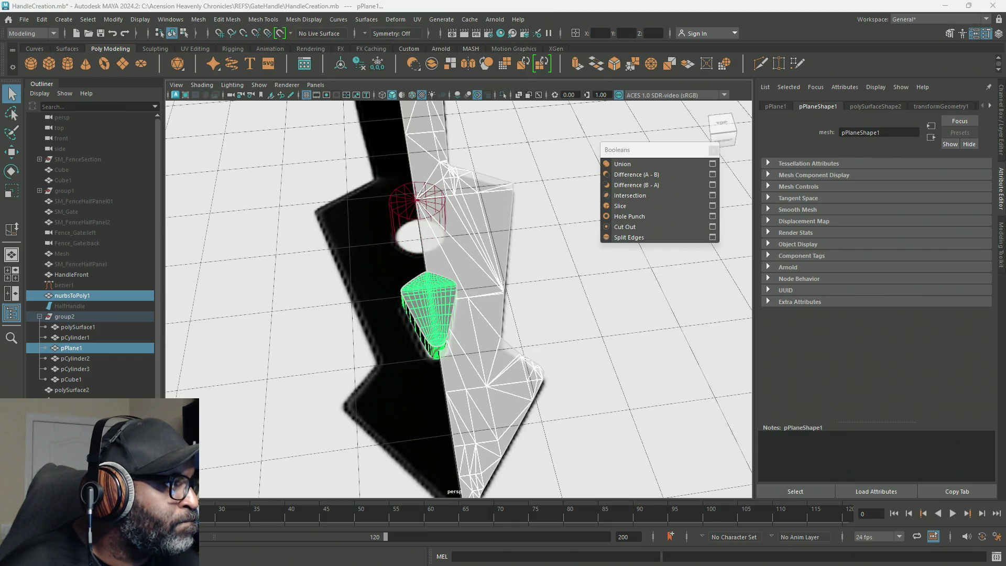
key("g")
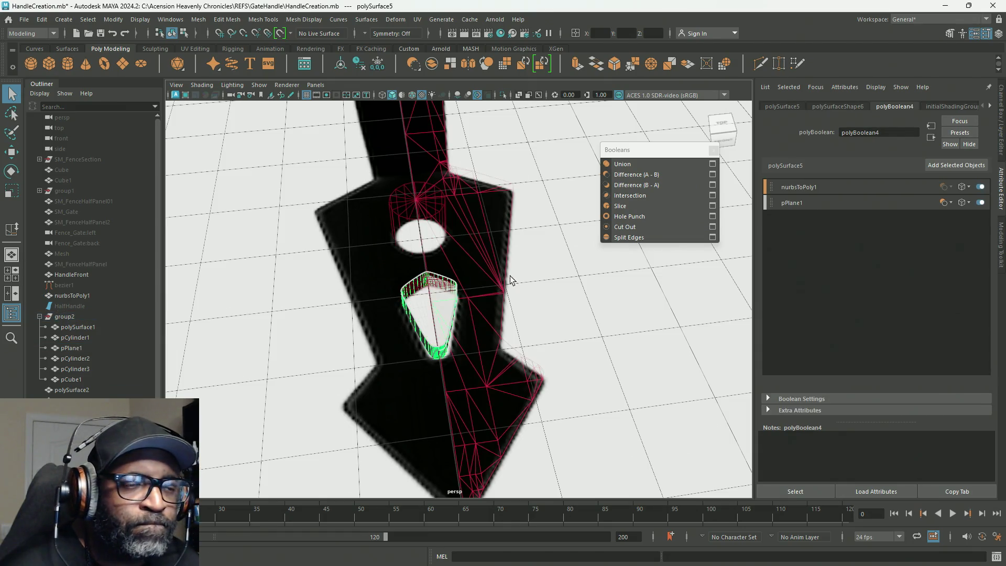
right_click_drag(526, 288, 543, 301, "alt")
left_click(498, 288)
left_click_drag(478, 312, 410, 306, "alt")
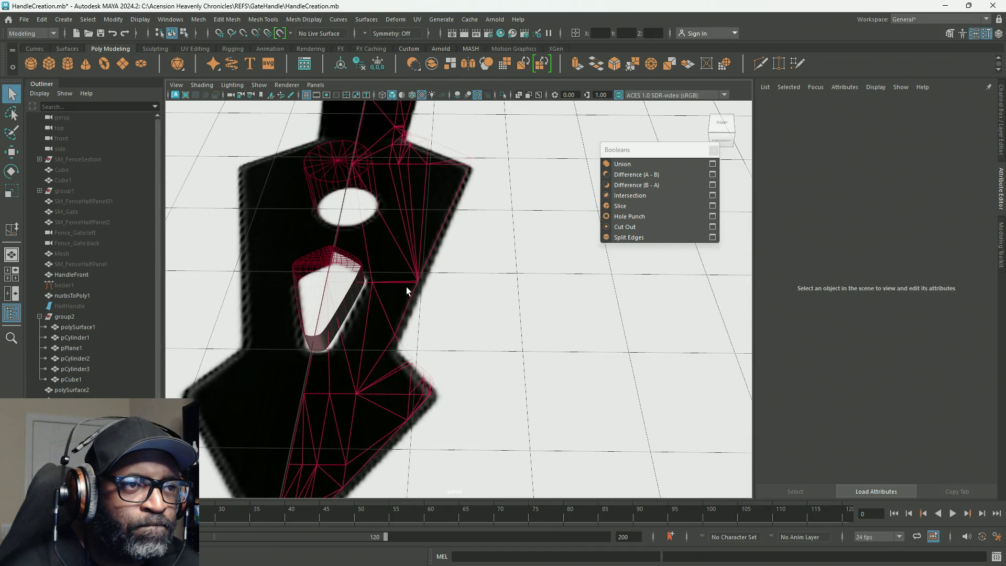
Select nurbsToPoly1, polySurface3 and polySurface4 in turn to read which meshes feed each boolean.
left_click(73, 295)
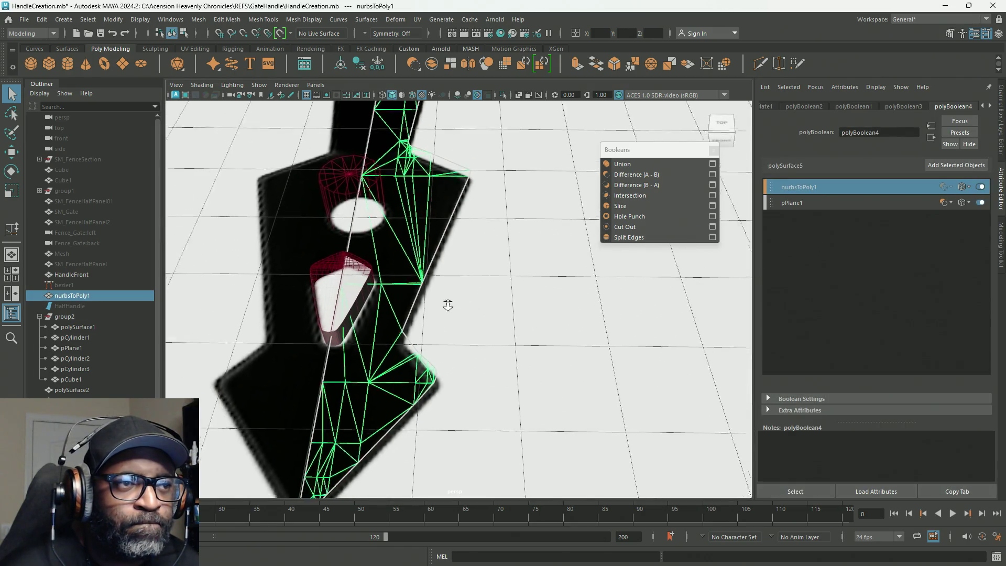
scroll(449, 303, "down", 5)
mouse_move(449, 303)
left_mouse_down("alt")
mouse_move(300, 249)
mouse_move(449, 265)
left_mouse_up("alt")
scroll(449, 265, "up", 5)
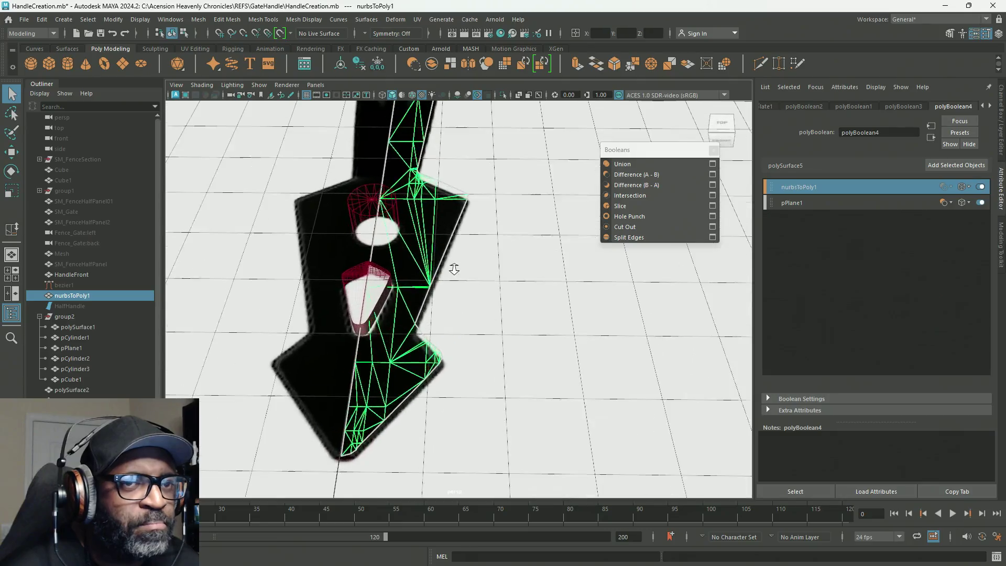
left_click(418, 246)
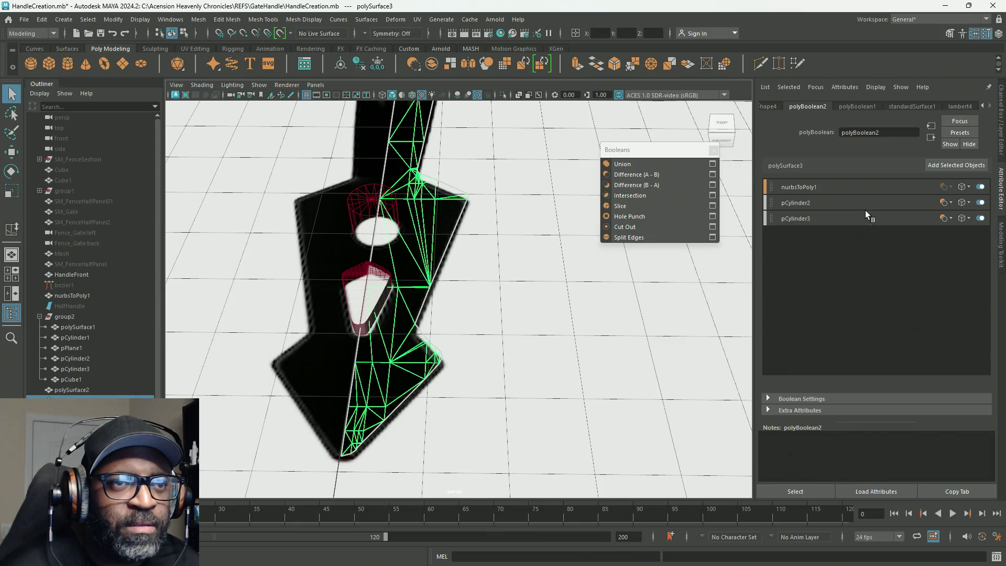
left_click(428, 267)
left_click(428, 267)
left_click(428, 267)
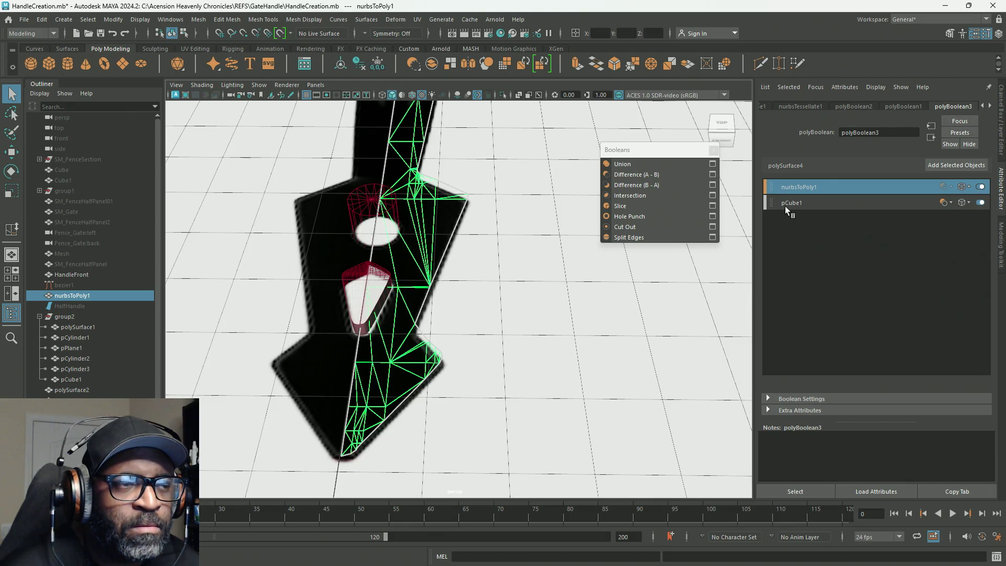
scroll(325, 242, "down", 5)
mouse_move(325, 243)
left_mouse_down("alt")
mouse_move(318, 253)
mouse_move(449, 261)
mouse_move(456, 247)
mouse_move(359, 259)
mouse_move(359, 280)
left_mouse_up("alt")
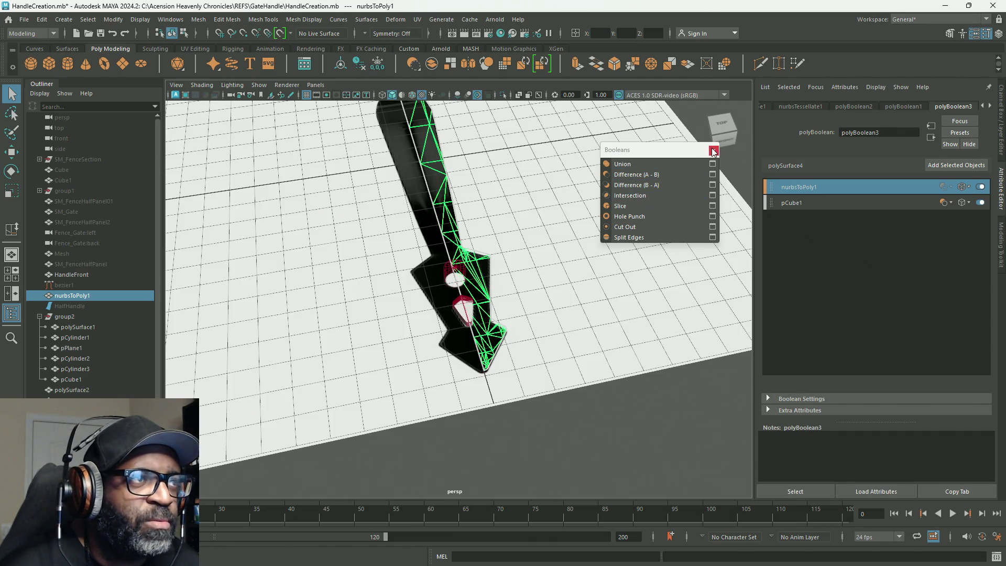
Attempt Edit > Delete All by Type > History on the scene, leaving the boolean history intact.
left_click(37, 23)
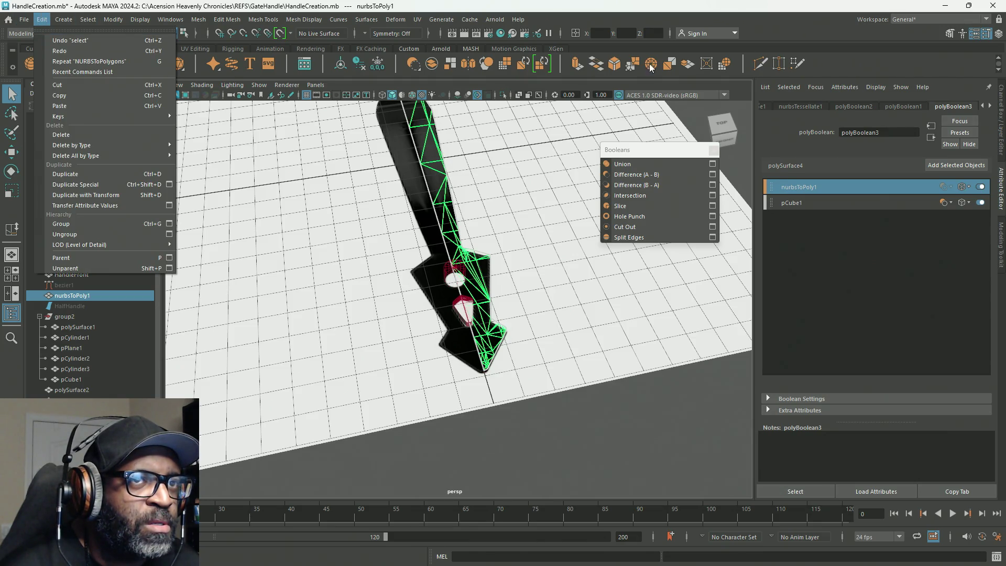
mouse_move(74, 157)
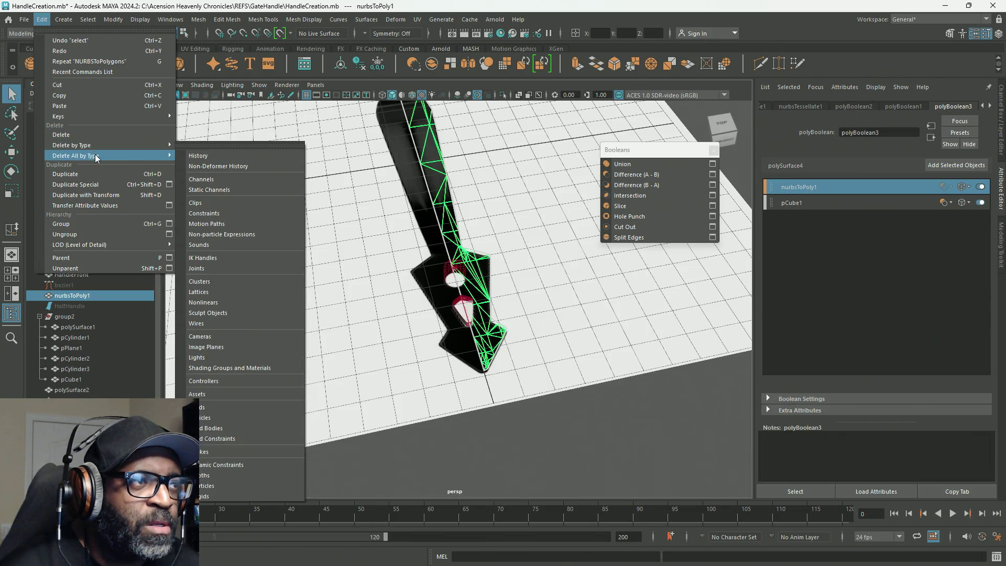
left_click(259, 155)
left_click_drag(497, 269, 484, 253, "alt")
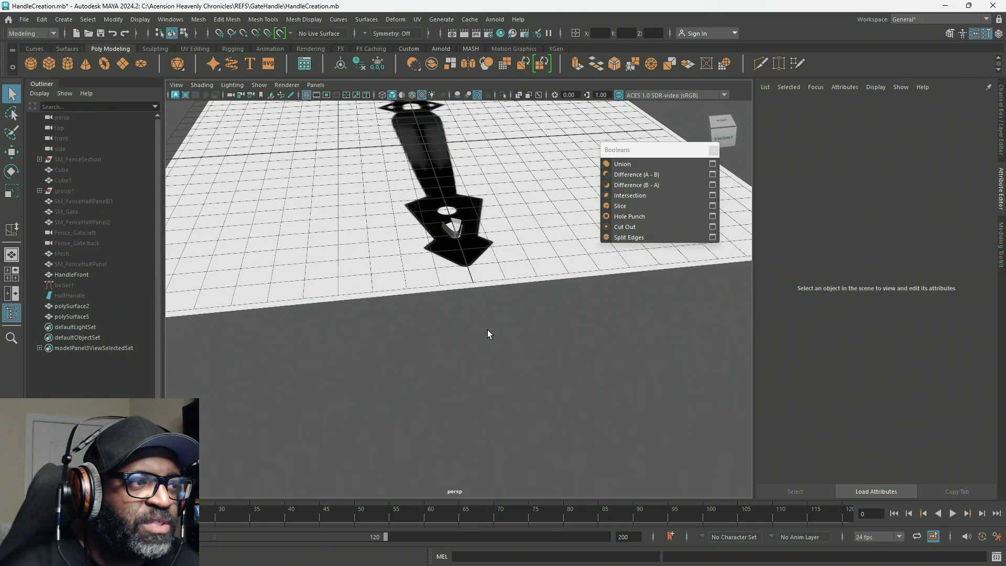
right_click_drag(487, 334, 210, 261, "alt")
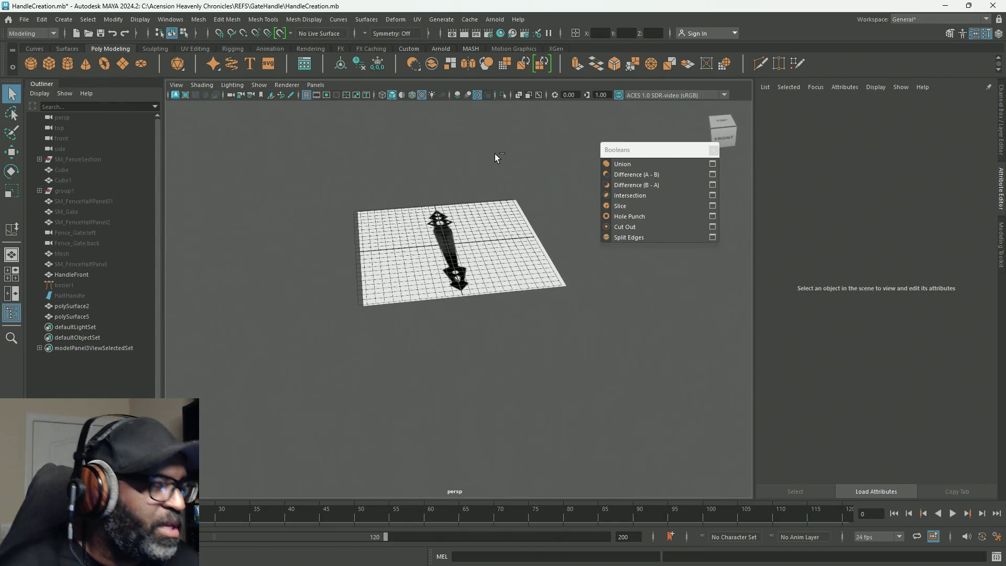
scroll(382, 163, "up", 5)
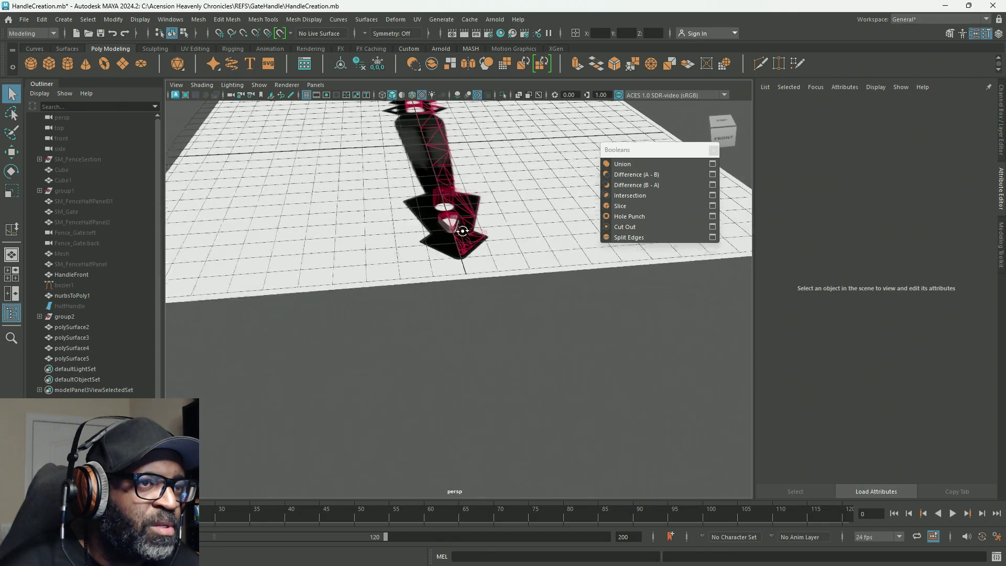
Select polySurface4 and bring up the Mesh > Booleans operations list.
left_click(435, 161)
left_click_drag(436, 163, 404, 225, "alt")
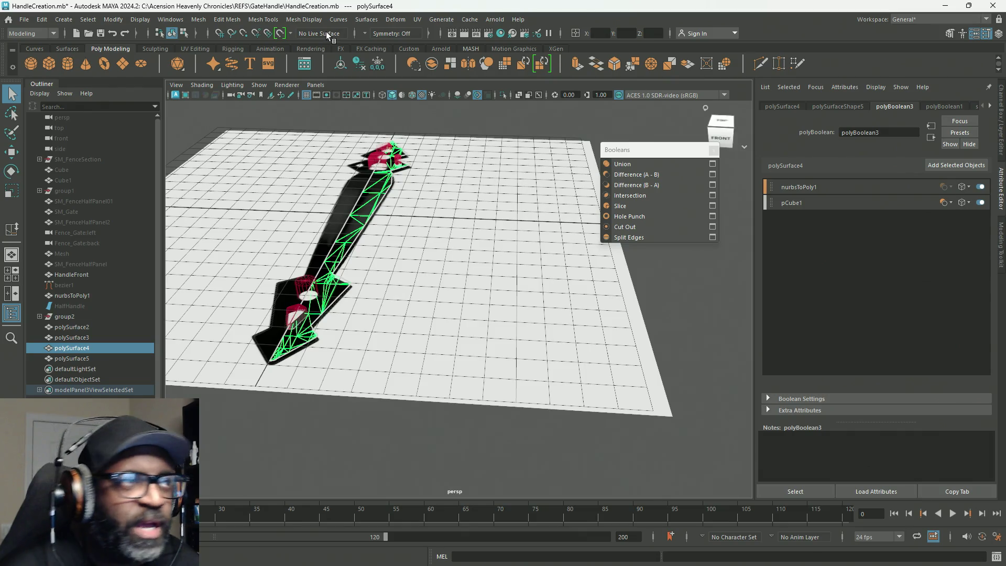
left_click(198, 21)
mouse_move(220, 48)
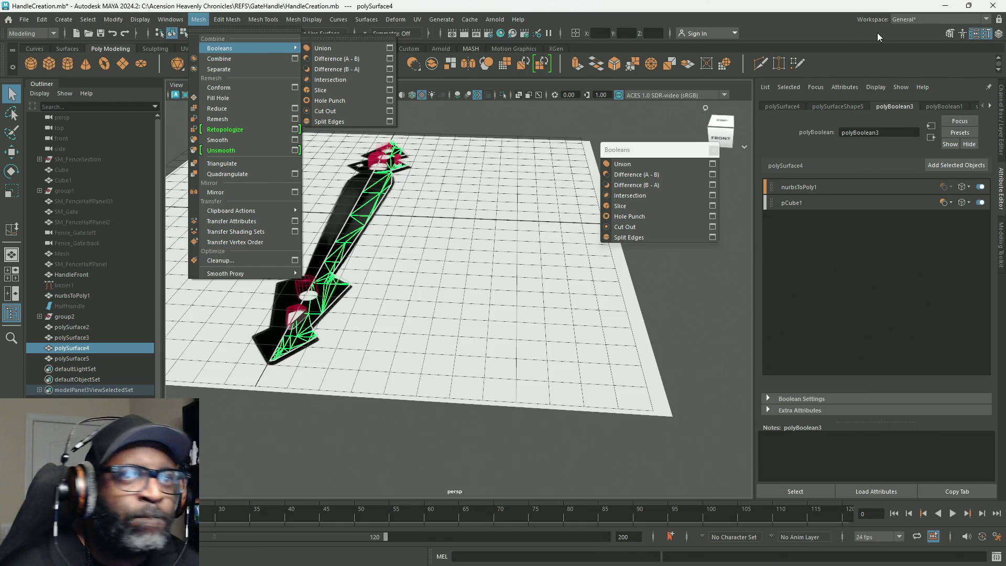
Show polyBoolean1's input meshes and change the polySurface3 operand's display mode.
left_click(947, 106)
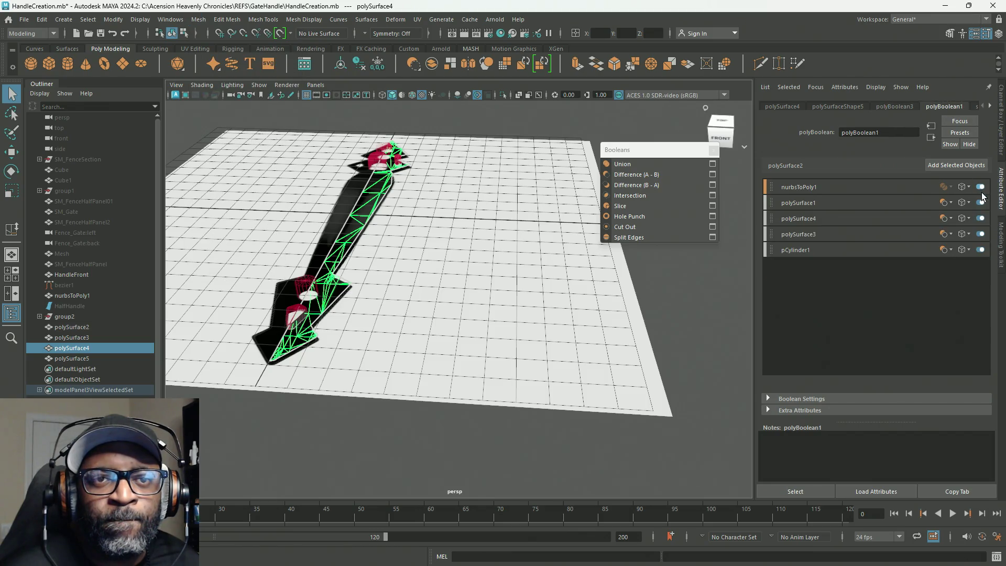
left_click(981, 236)
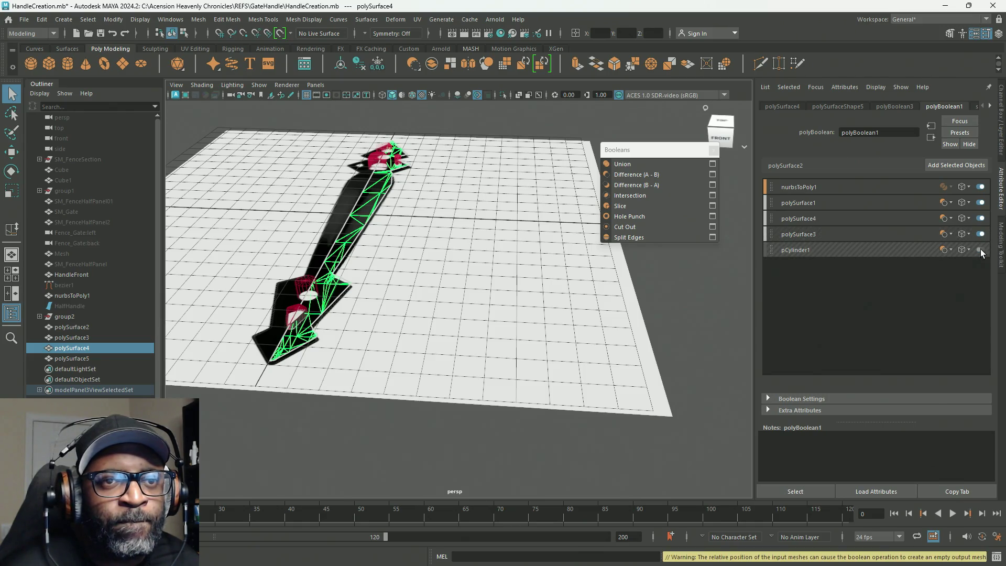
left_click_drag(707, 283, 439, 292, "alt")
scroll(498, 279, "up", 5)
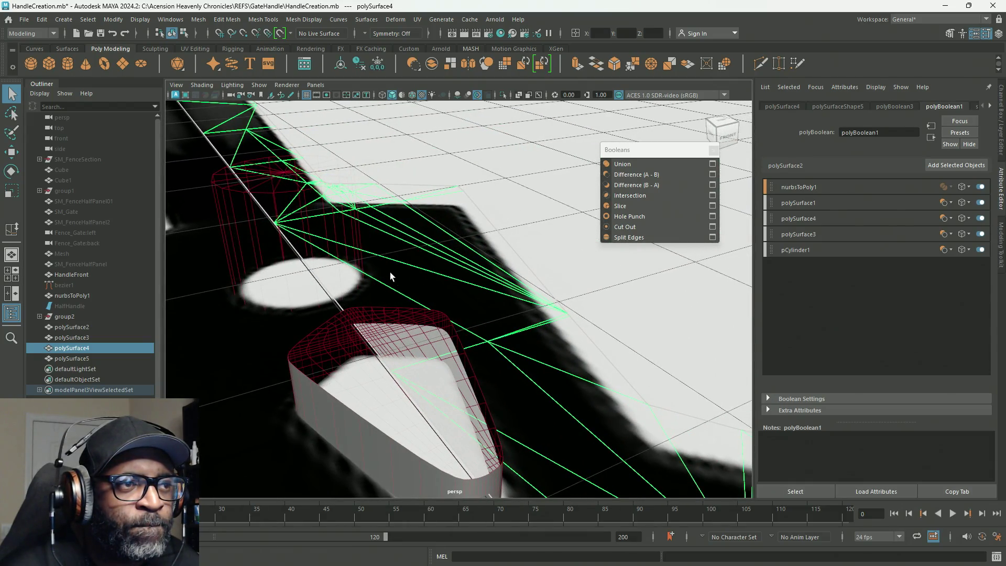
left_click(389, 272)
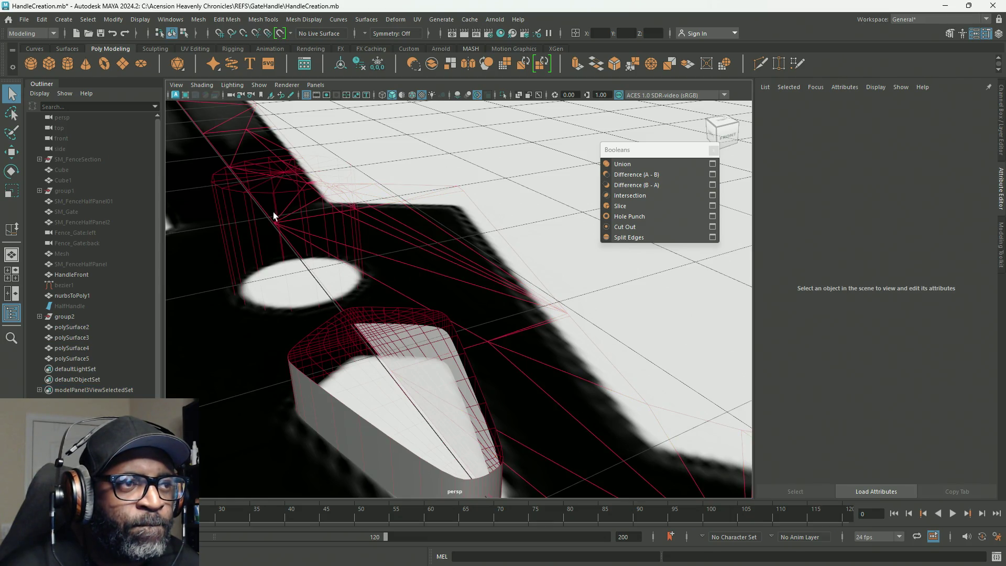
Select polySurface3 then the nurbsToPoly1 operand and view the handle from several angles.
left_click(75, 337)
left_click(72, 295)
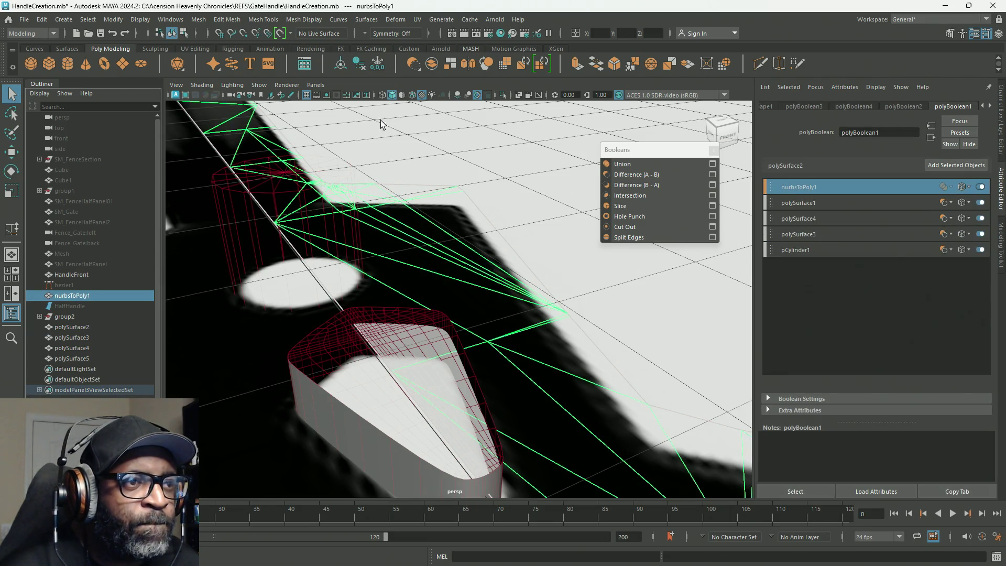
scroll(477, 218, "down", 5)
mouse_move(377, 198)
left_mouse_down("alt")
mouse_move(342, 207)
mouse_move(367, 229)
left_mouse_up("alt")
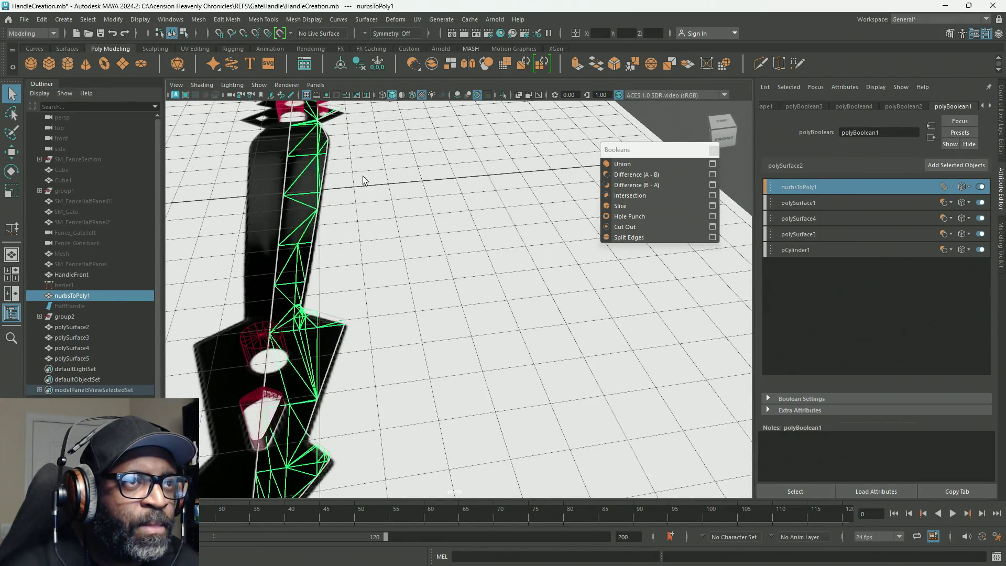
middle_click_drag(366, 228, 476, 189, "alt")
left_click_drag(477, 189, 342, 144, "alt")
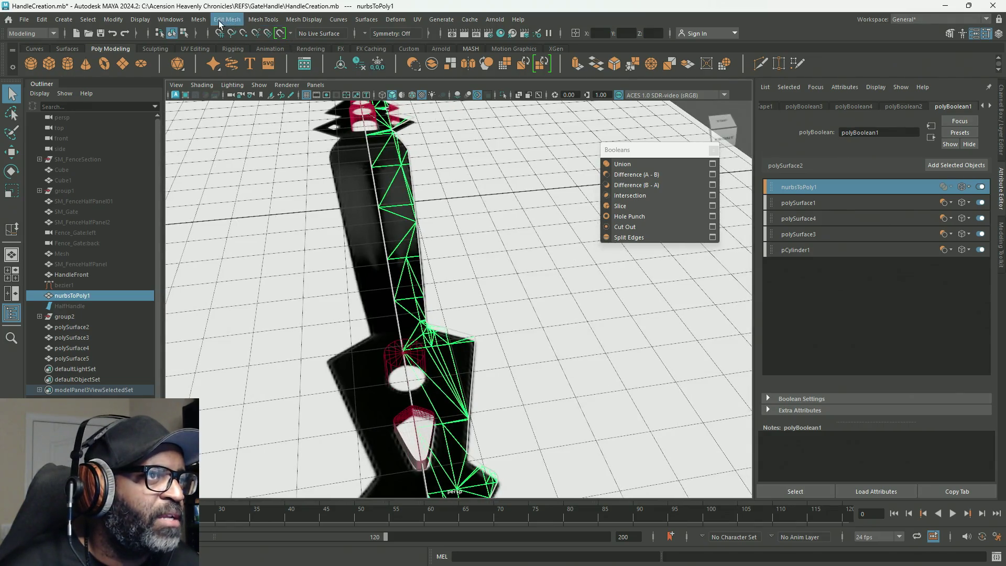
Hover the Cut Out option under Mesh > Booleans without applying it.
left_click(197, 19)
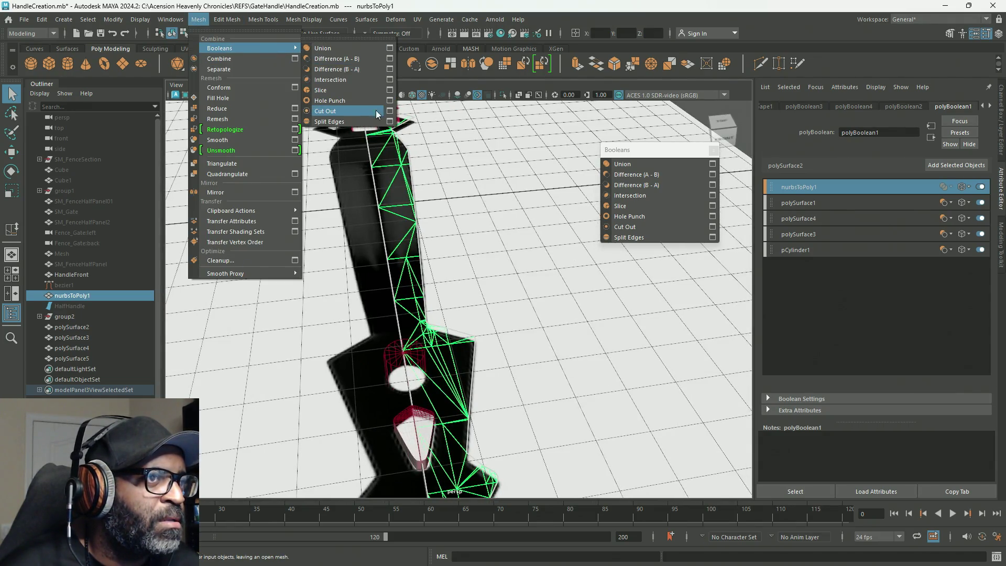
left_click(373, 111)
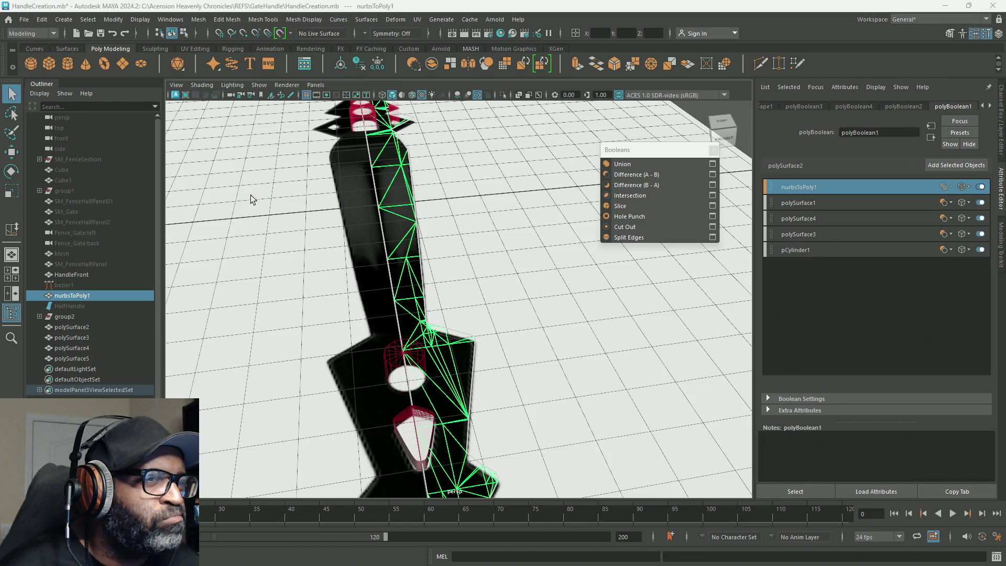
scroll(471, 217, "down", 5)
scroll(399, 203, "up", 3)
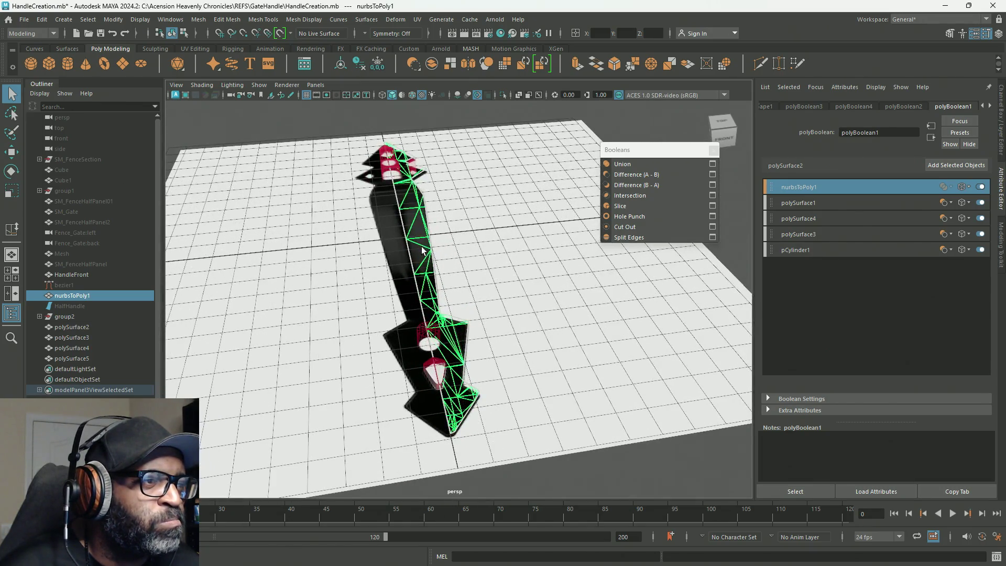
mouse_move(422, 251)
left_mouse_down("alt")
mouse_move(414, 219)
mouse_move(376, 262)
left_mouse_up("alt")
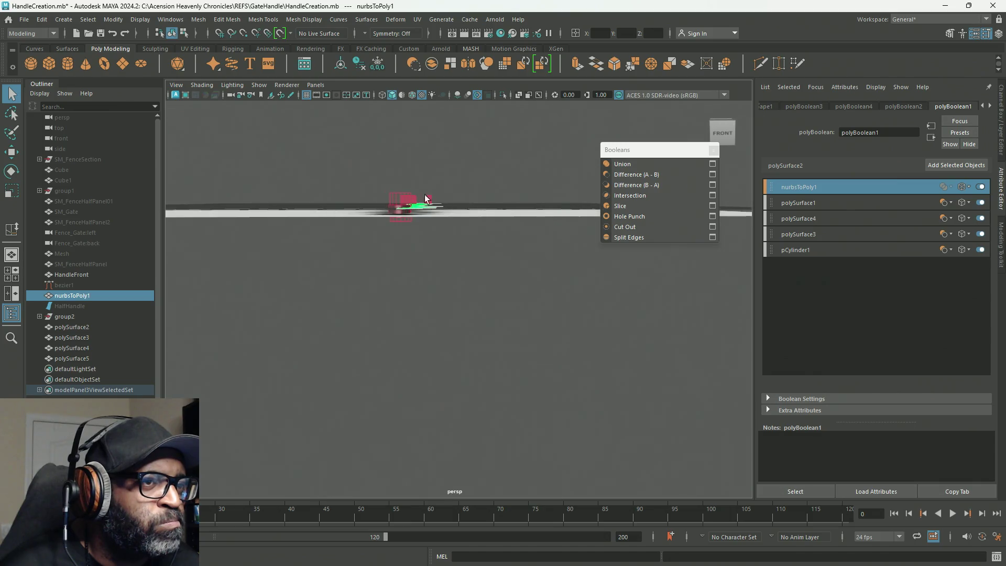
Marquee-select all handle meshes including polySurface5 and boolean them into polySurface6, then select nurbsToPoly1.
mouse_move(463, 160)
left_mouse_down("shift")
mouse_move(381, 197)
mouse_move(459, 234)
mouse_move(585, 217)
left_mouse_up("shift")
mouse_move(256, 168)
left_mouse_down()
mouse_move(309, 201)
mouse_move(410, 218)
mouse_move(216, 220)
mouse_move(228, 188)
mouse_move(211, 187)
mouse_move(259, 208)
left_mouse_up()
mouse_move(302, 235)
left_mouse_down("alt")
mouse_move(360, 235)
mouse_move(573, 292)
mouse_move(472, 278)
mouse_move(505, 262)
left_mouse_up("alt")
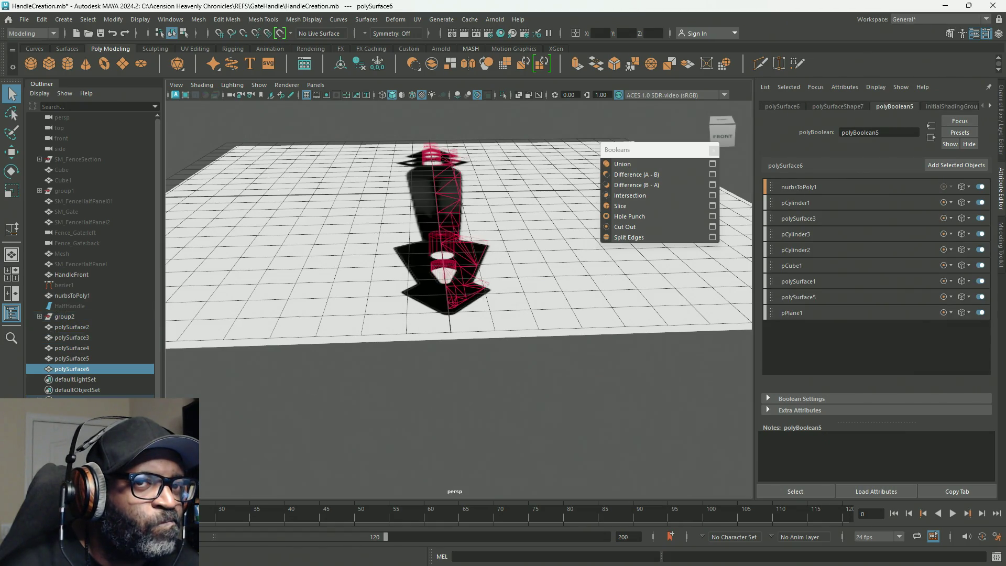
left_click_drag(540, 334, 436, 328, "alt")
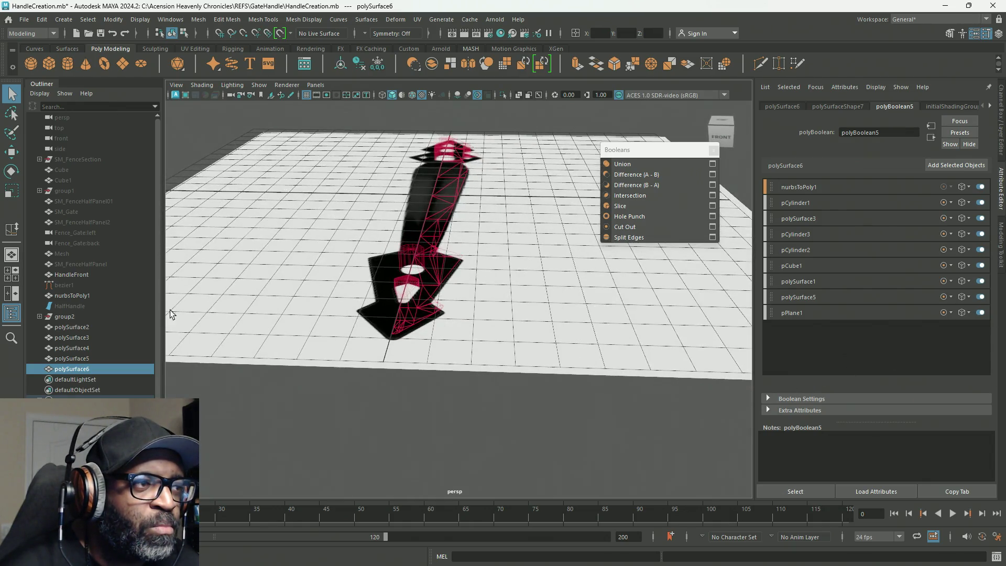
left_click(74, 295)
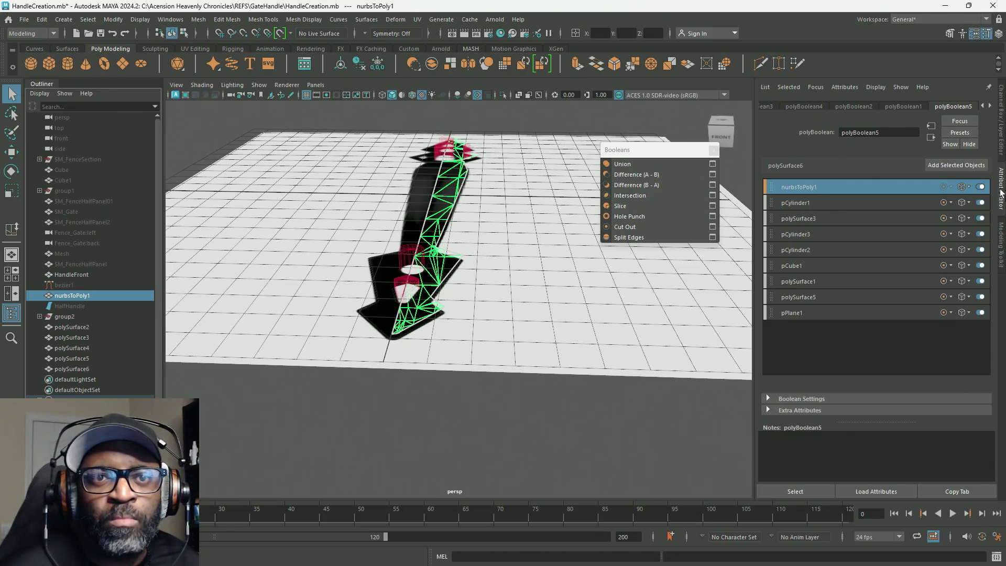
Try the lambert4 material's Transparency slider and return it to zero.
left_click(991, 106)
left_click(967, 106)
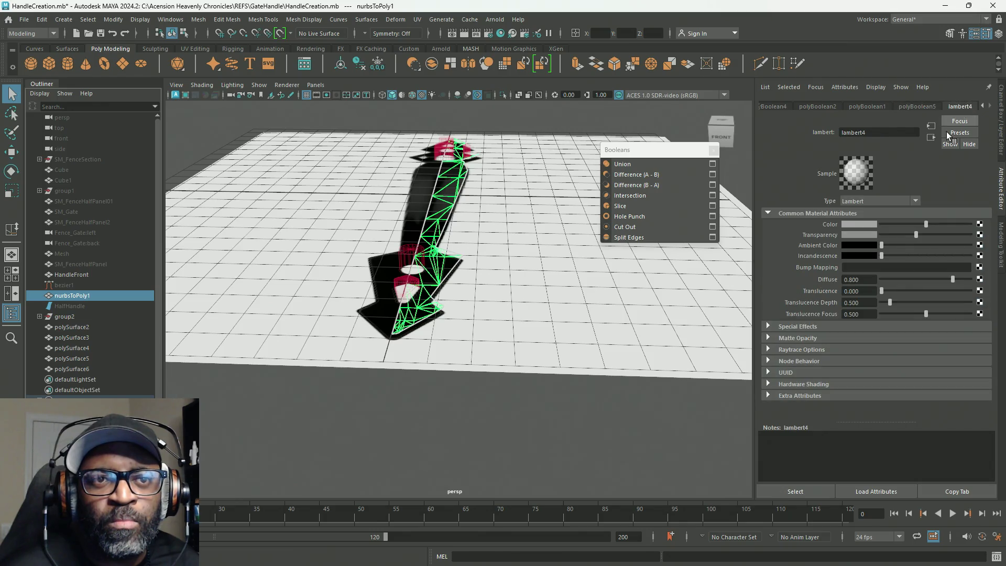
left_click_drag(916, 235, 846, 241)
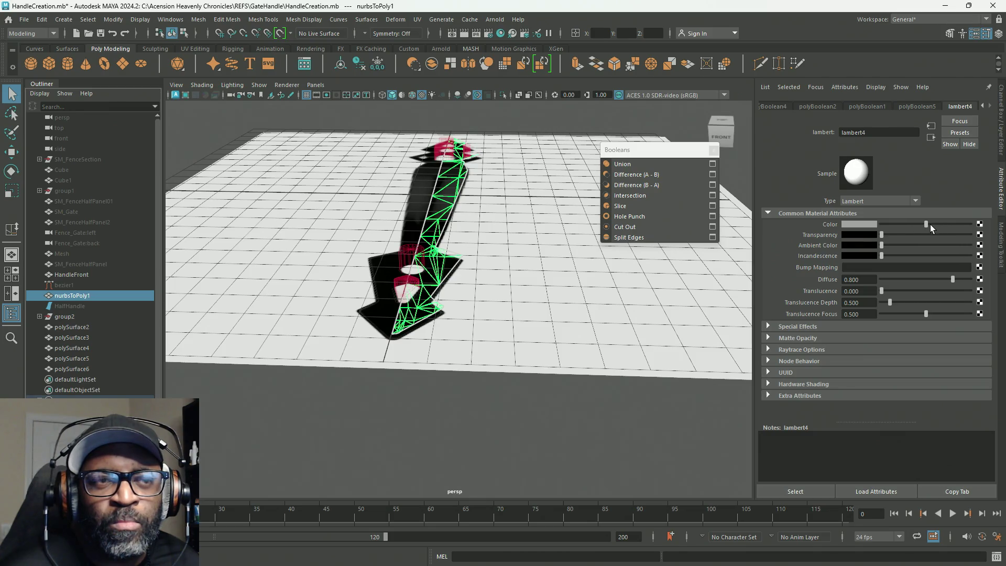
left_click_drag(528, 241, 486, 247, "alt")
mouse_move(487, 246)
right_mouse_down("alt")
mouse_move(662, 288)
mouse_move(639, 276)
right_mouse_up("alt")
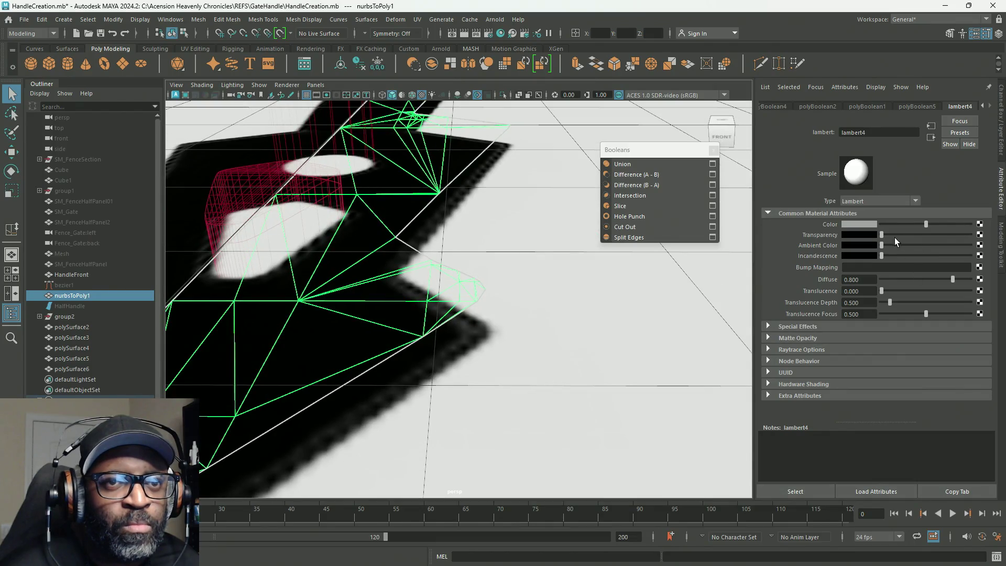
left_click_drag(882, 234, 822, 241)
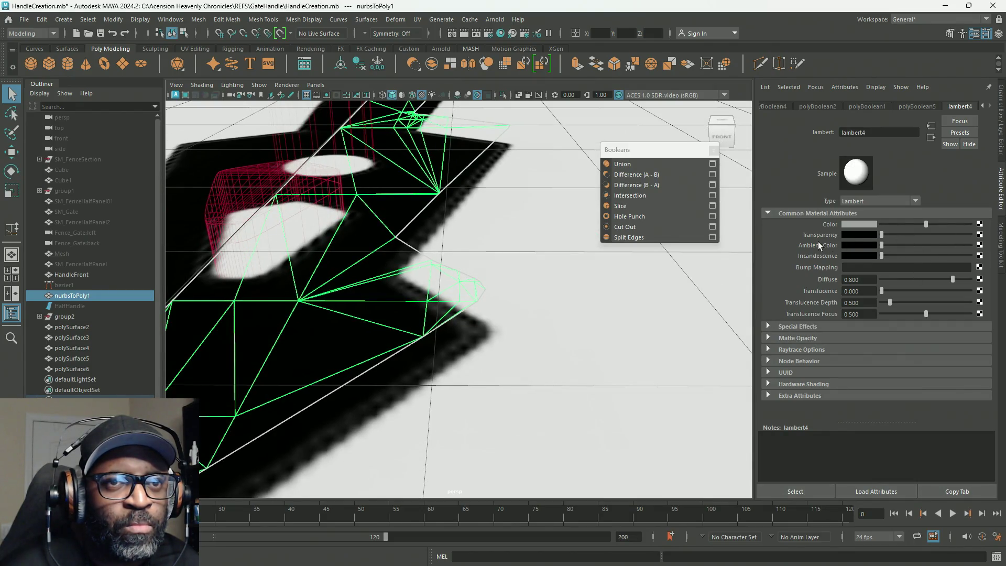
Inspect the handle from above and low angles, frame it, and bring up the Mesh > Booleans list.
right_click_drag(566, 281, 402, 268, "alt")
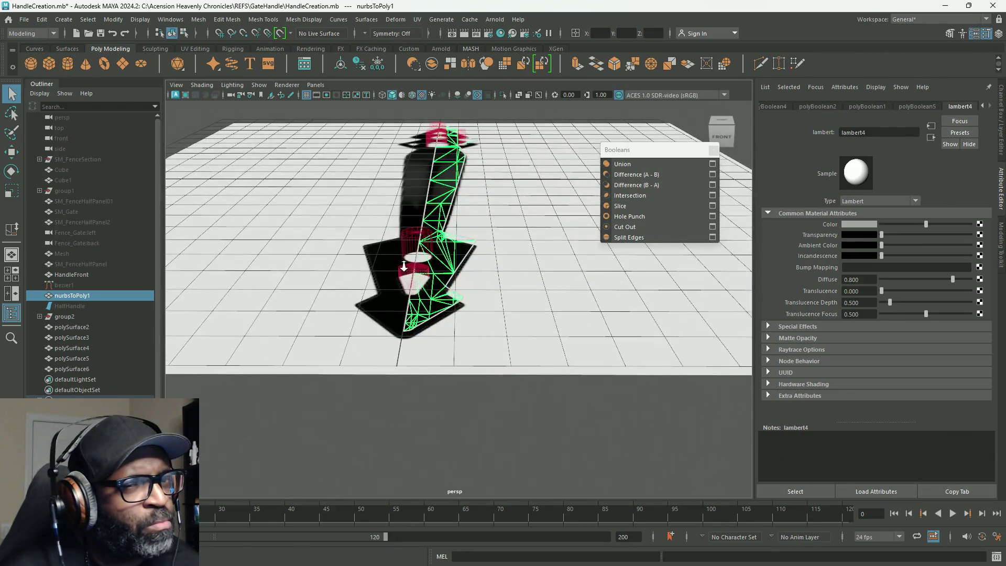
right_click_drag(403, 268, 409, 269, "alt")
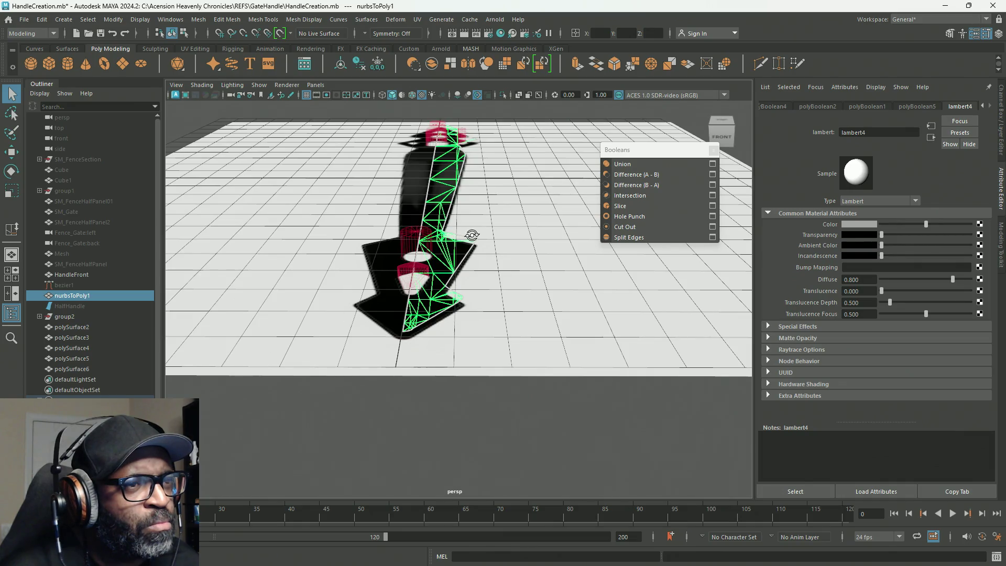
left_click_drag(471, 239, 403, 280, "alt")
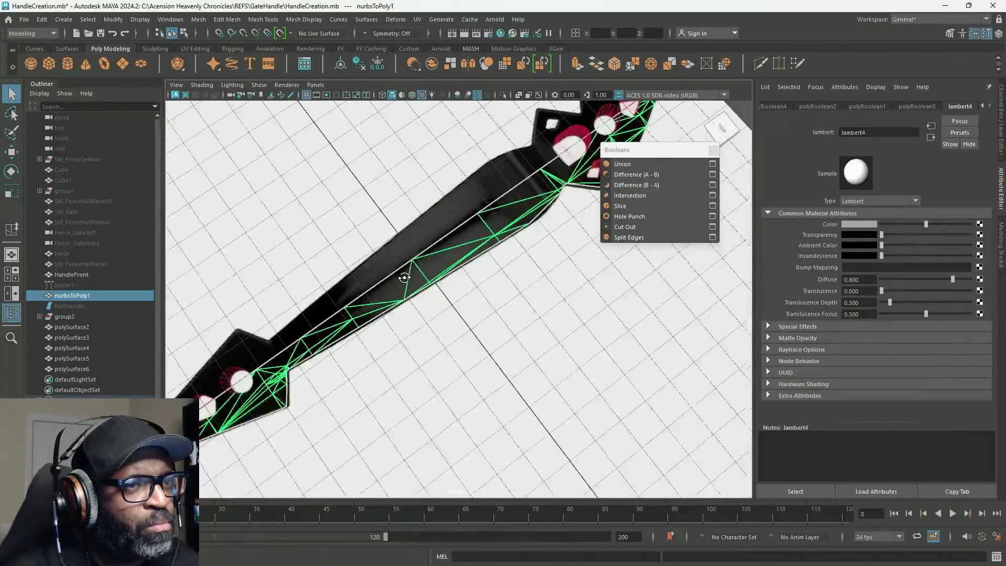
left_click_drag(403, 281, 555, 289, "alt")
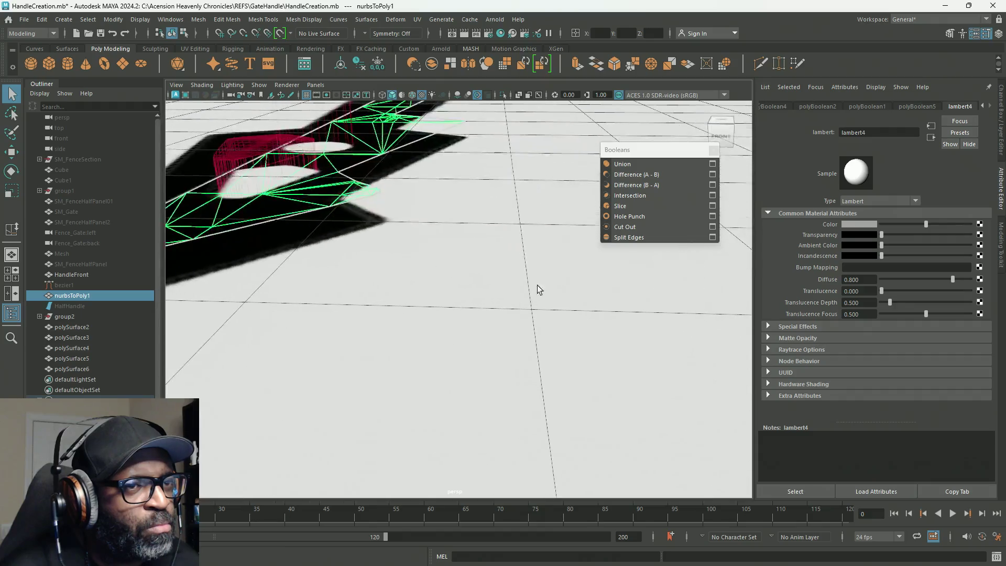
key("f")
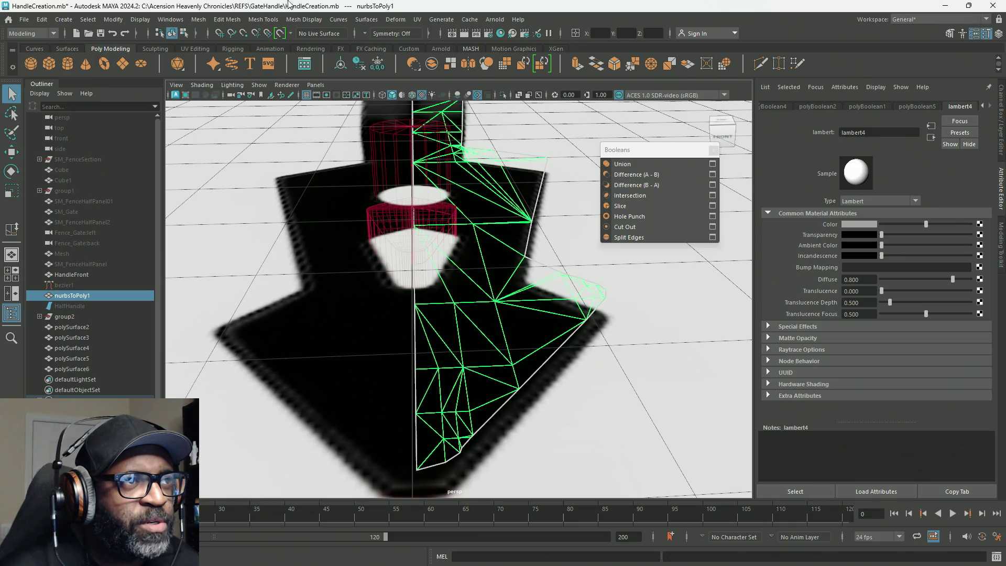
left_click(197, 19)
mouse_move(219, 48)
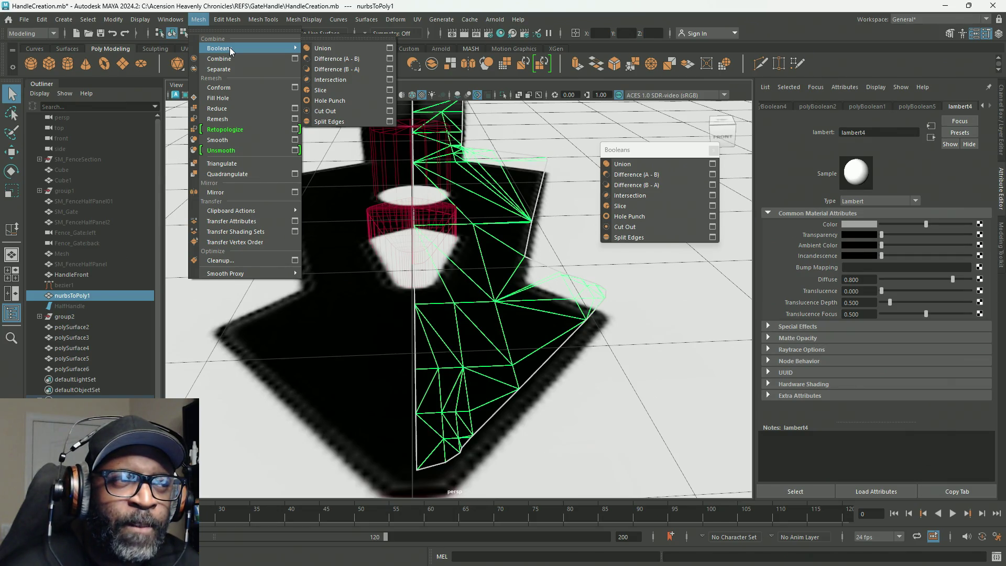
Select the cutter in the handle opening, delete all construction history, then undo the deletion.
left_click(219, 38)
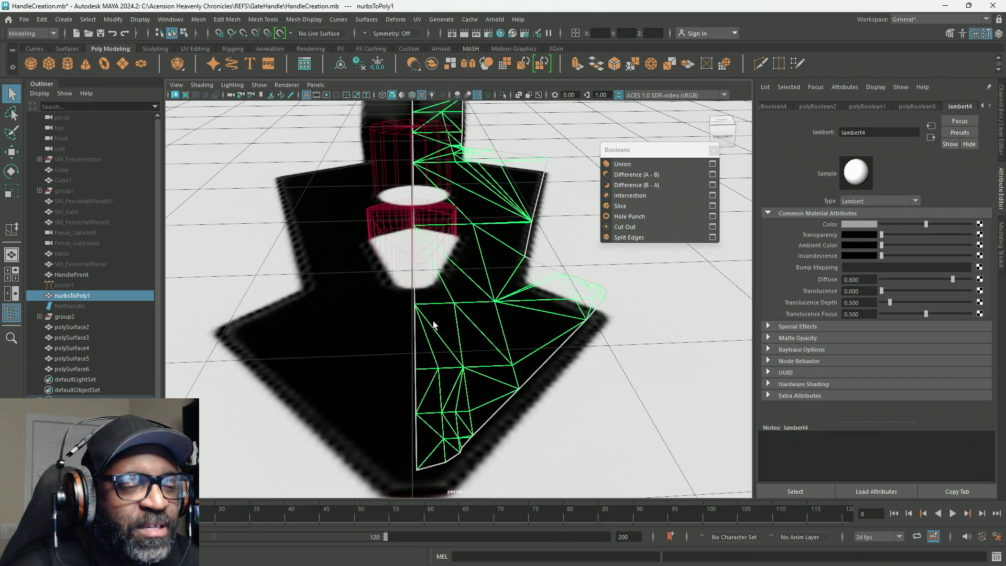
left_click_drag(651, 271, 470, 329, "alt")
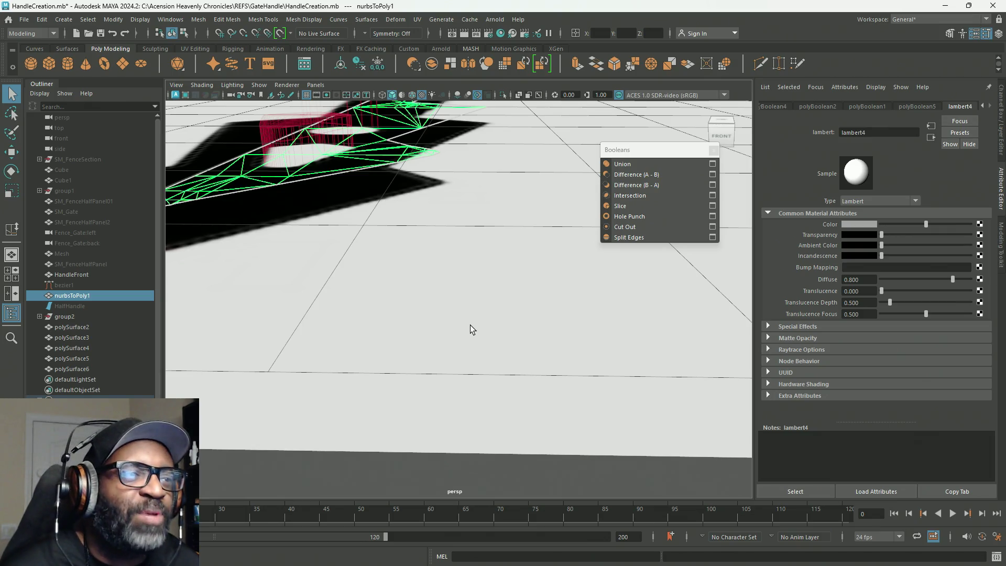
left_click_drag(433, 284, 443, 287, "alt")
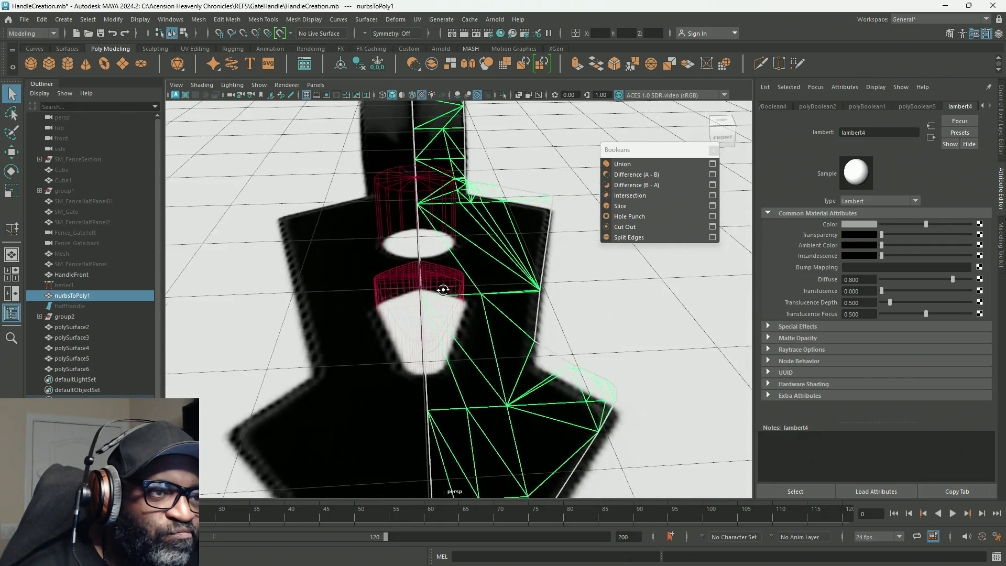
left_click(387, 298)
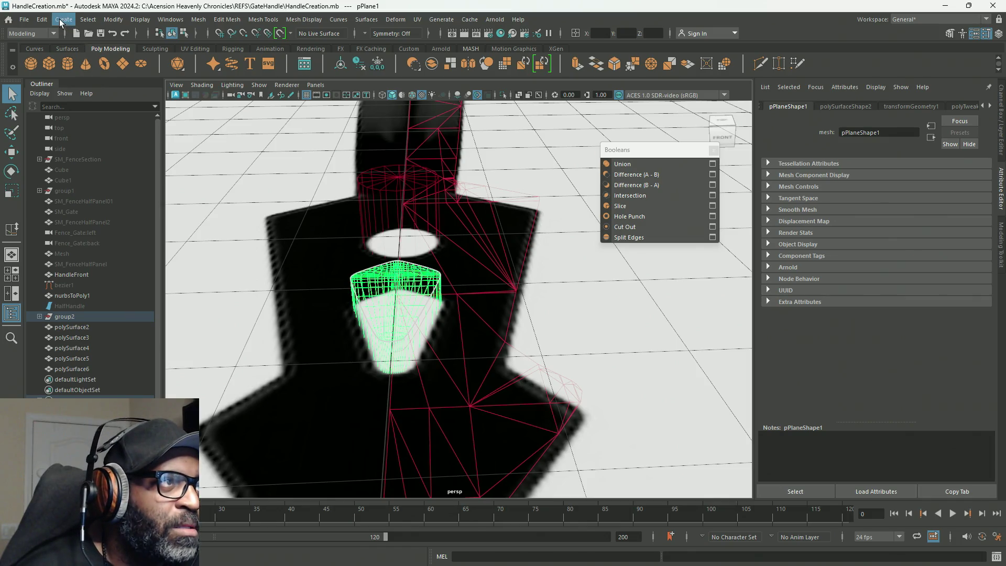
left_click(38, 21)
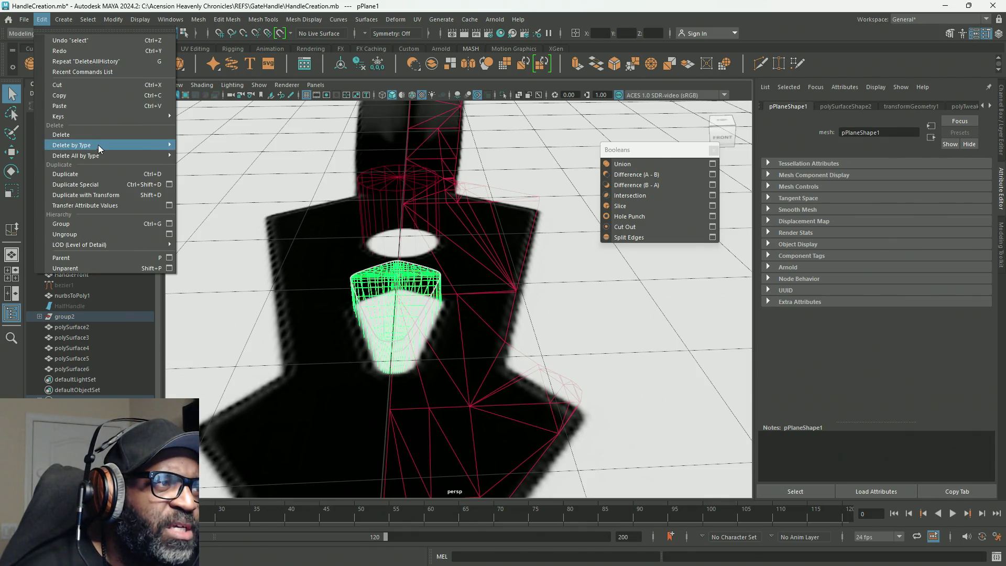
mouse_move(76, 156)
left_click(201, 157)
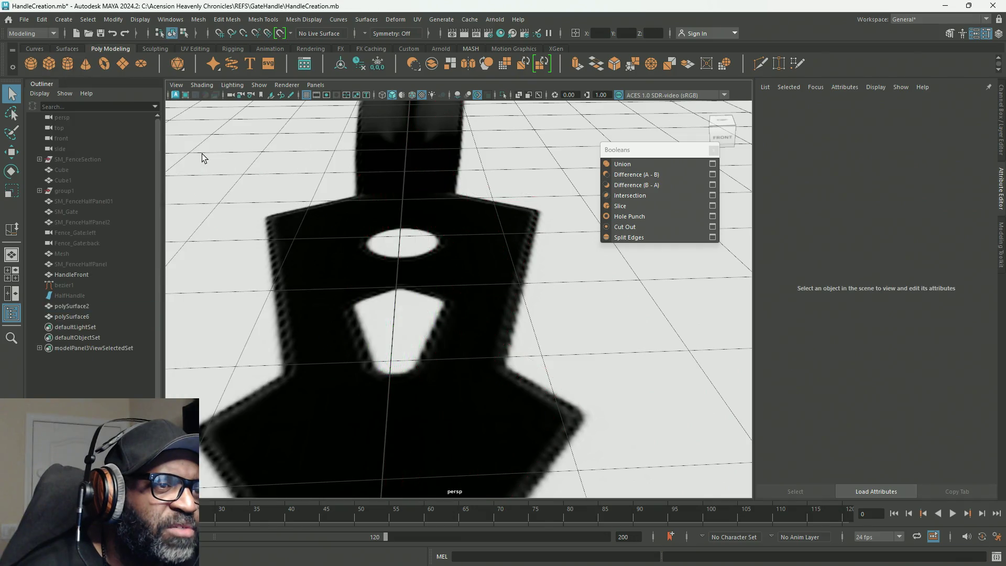
key("ctrl+z")
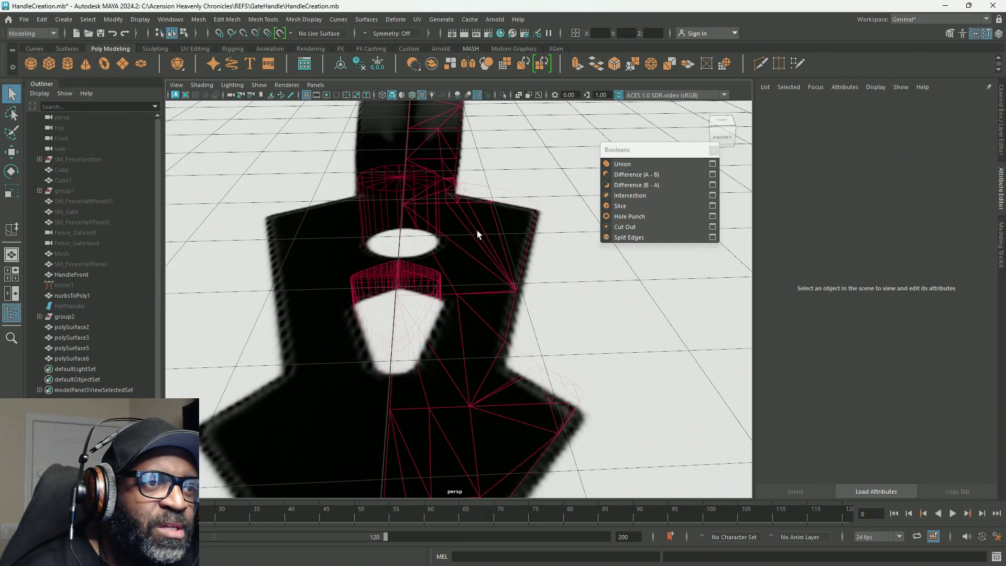
Run a boolean on nurbsToPoly1 and polySurface3, which Maya reports it cannot perform.
left_click(500, 276)
left_click(555, 189)
key("ctrl+z")
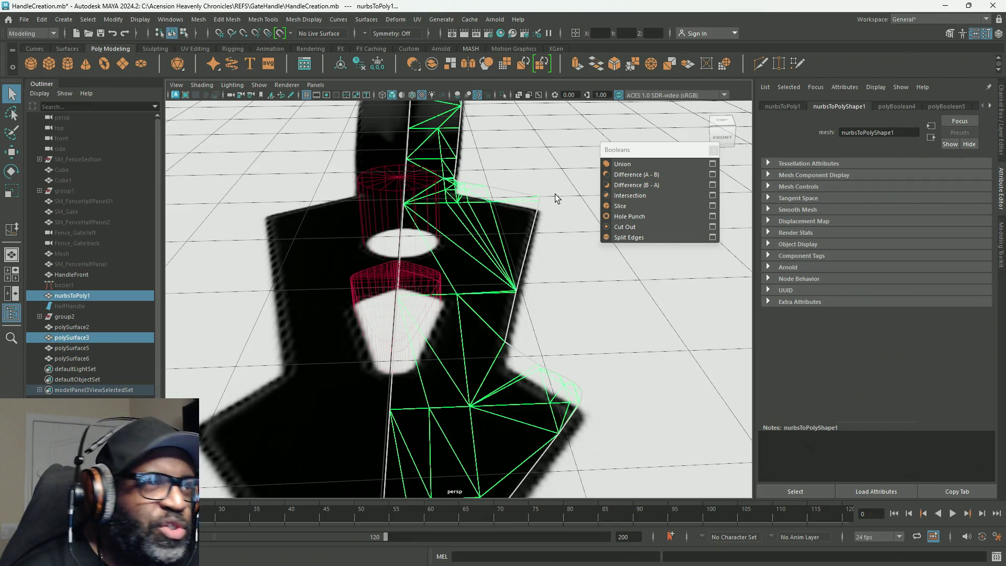
key("g")
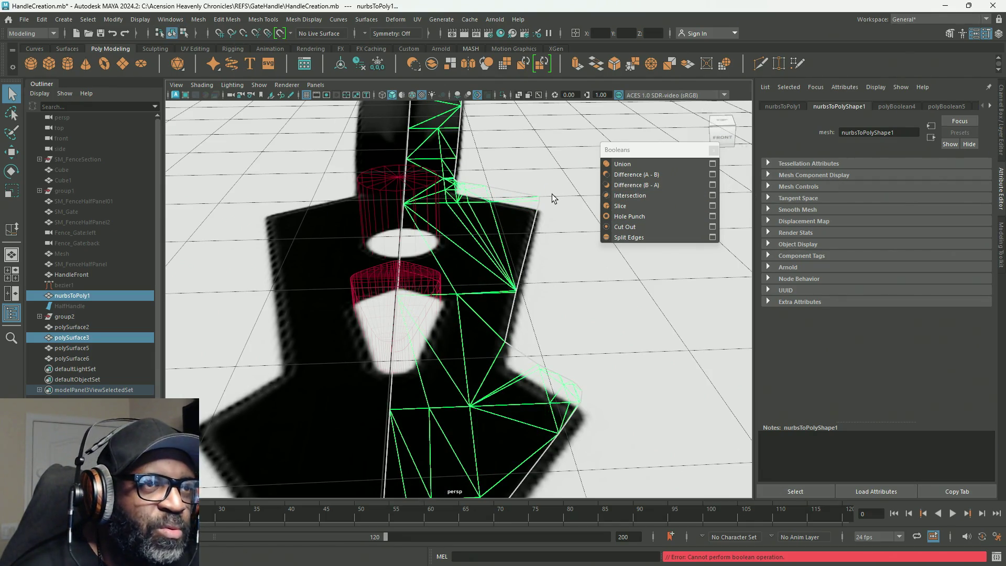
left_click_drag(553, 193, 521, 286, "alt")
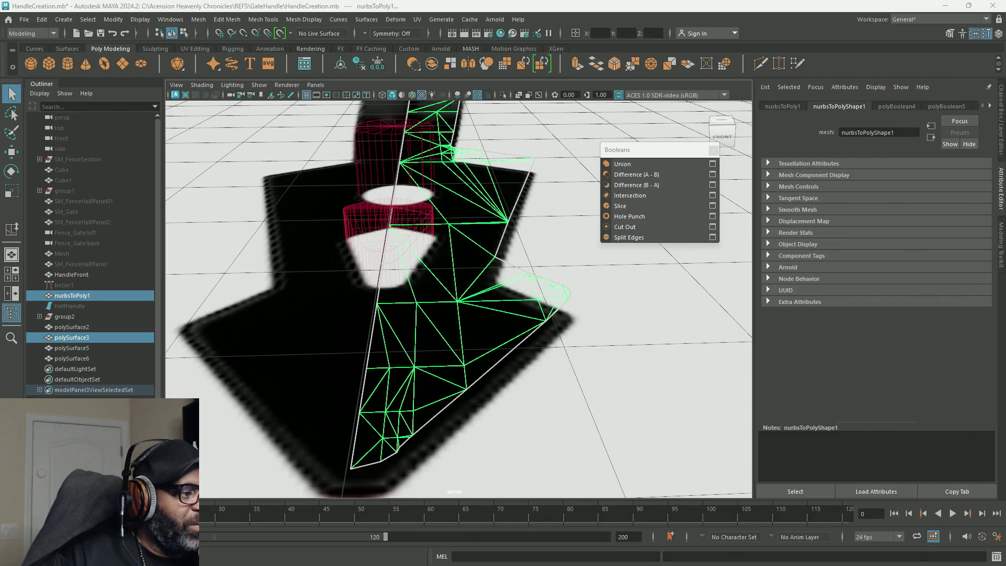
Switch to the browser and play the YouTube boolean tutorial up to the cube-minus-sphere difference, then pause.
key("alt+Tab")
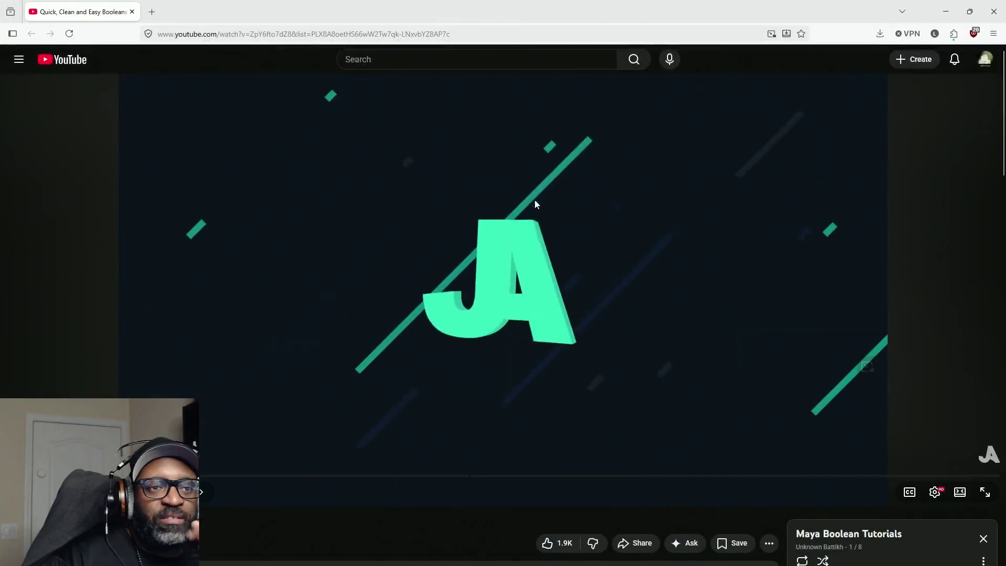
left_click(303, 280)
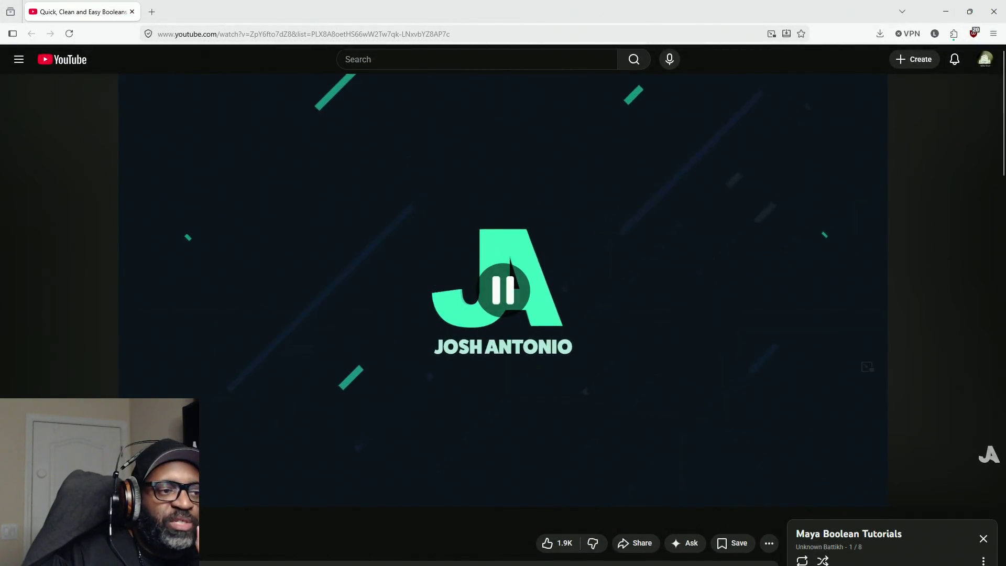
left_click(365, 331)
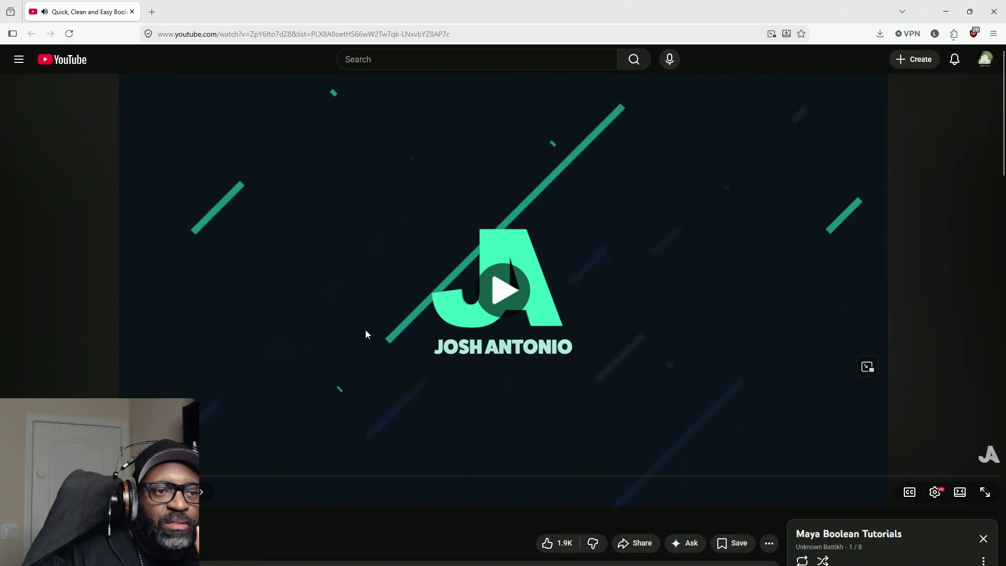
left_click(367, 329)
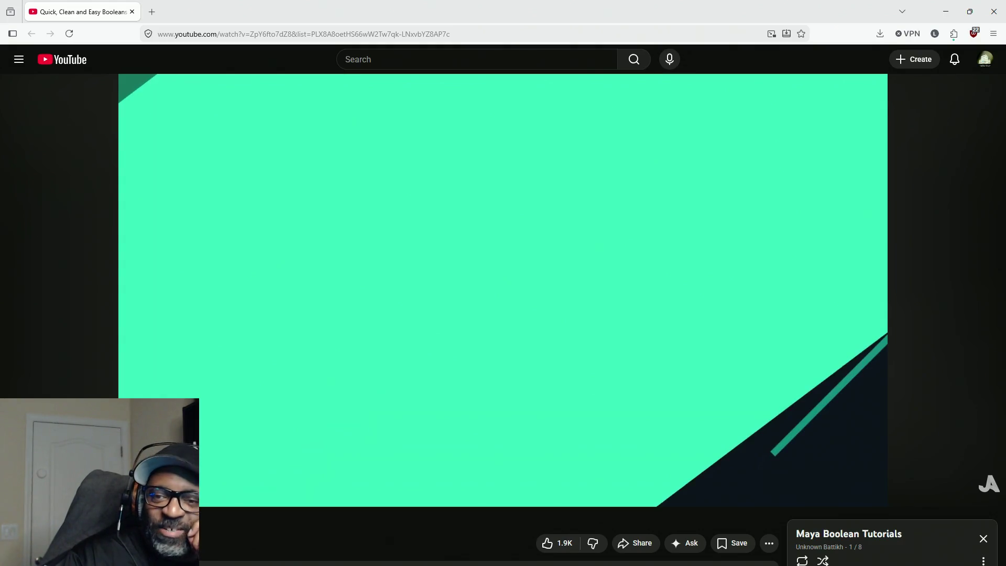
left_click(536, 275)
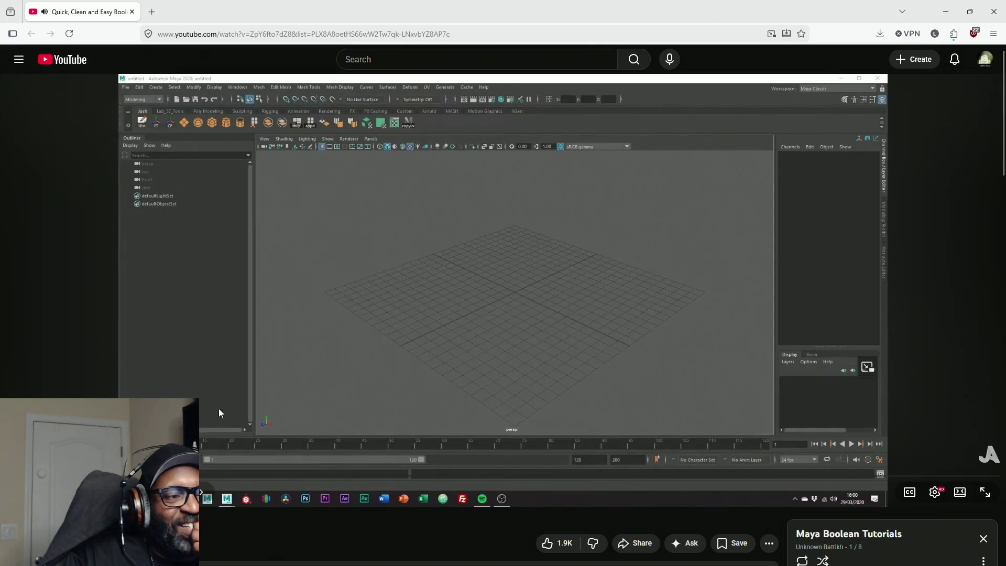
left_click(366, 341)
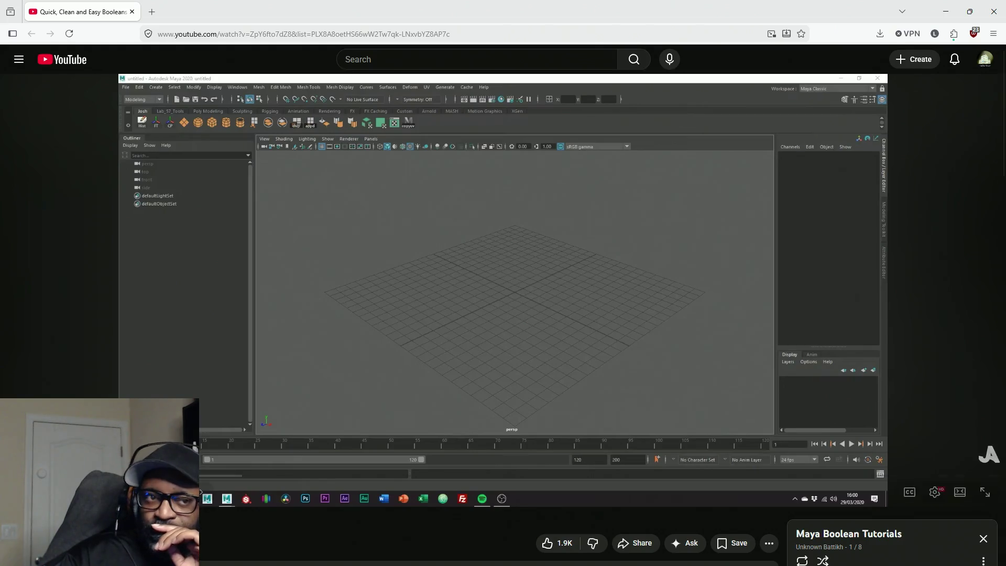
left_click(517, 291)
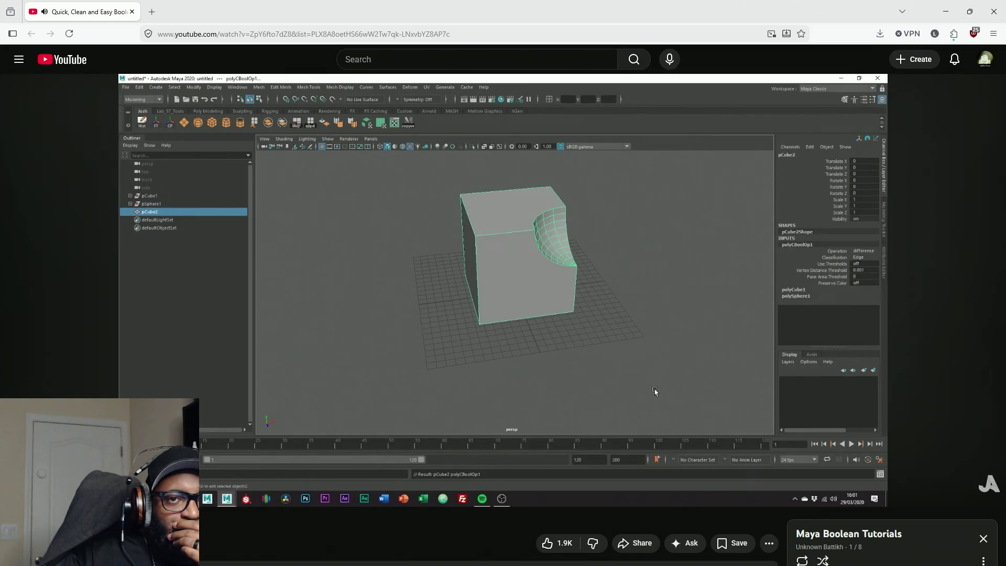
left_click(294, 276)
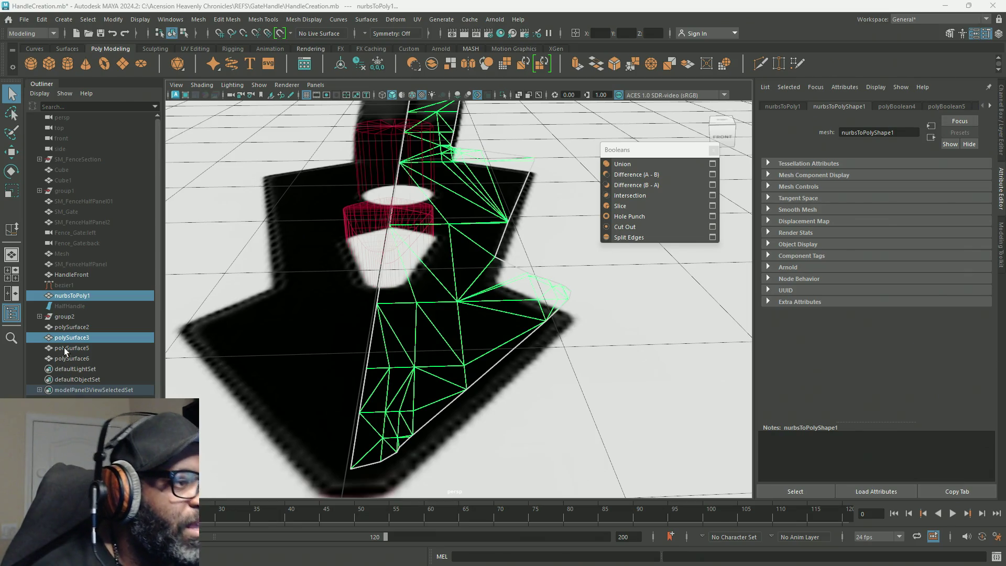
Select polySurface2 and the small cylinder in turn and scroll the Attribute Editor tabs into reach.
left_click(100, 326)
mouse_move(448, 246)
left_mouse_down("alt")
mouse_move(455, 266)
mouse_move(384, 198)
left_mouse_up("alt")
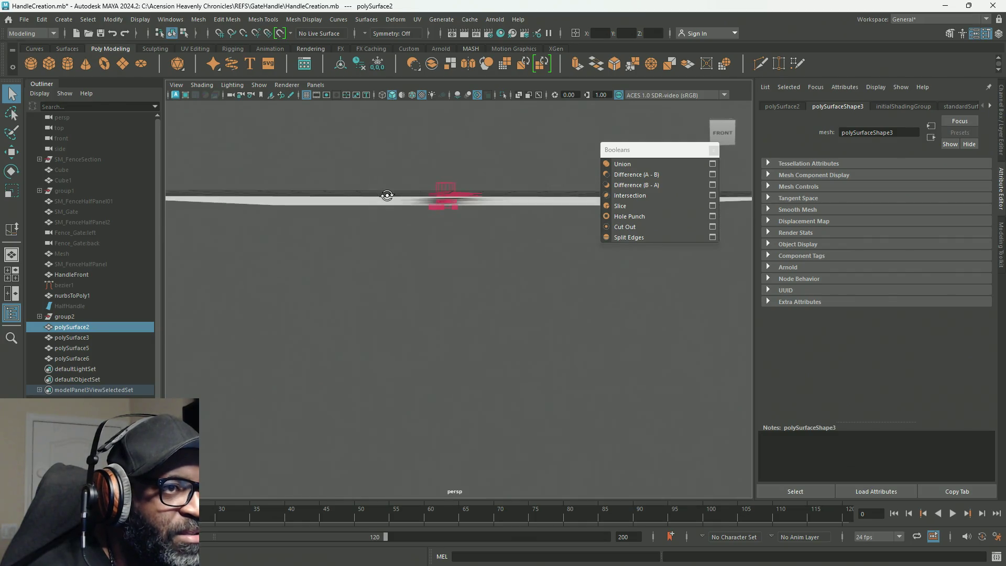
left_click_drag(398, 151, 491, 196)
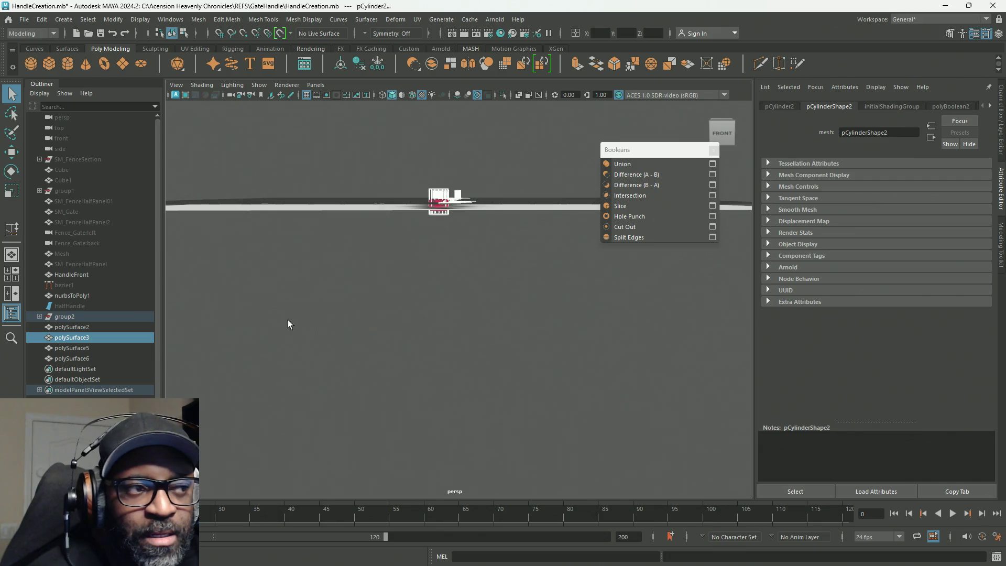
left_click(85, 328)
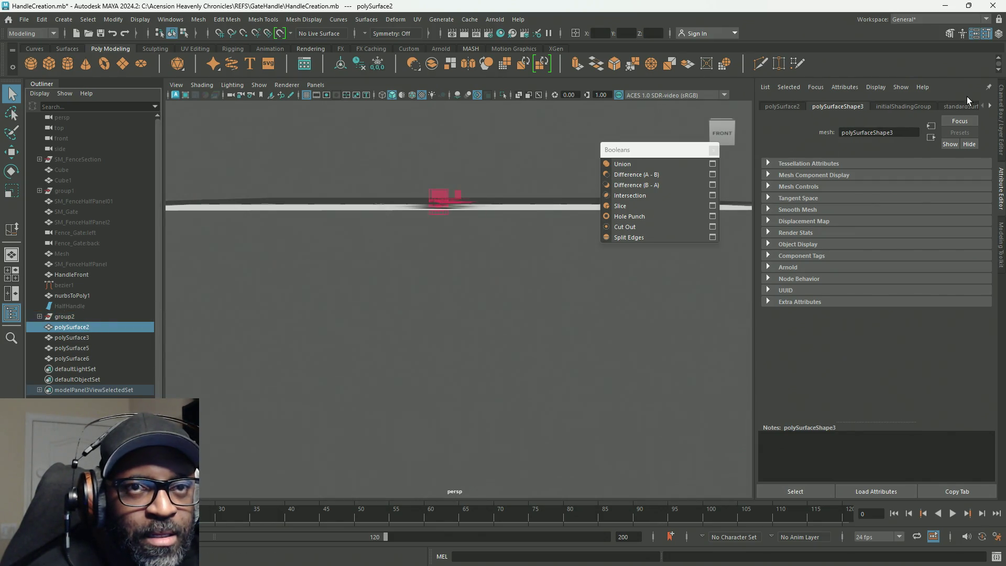
left_click(987, 108)
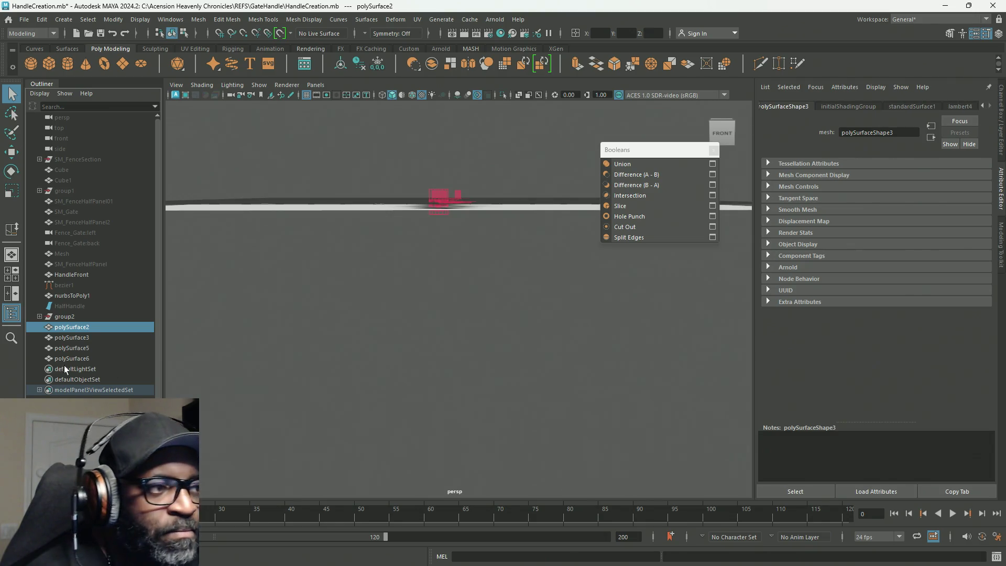
Remove pCylinder3 from polySurface3's polyBoolean2 inputs, then reselect polySurface2 to view the whole handle.
left_click(78, 336)
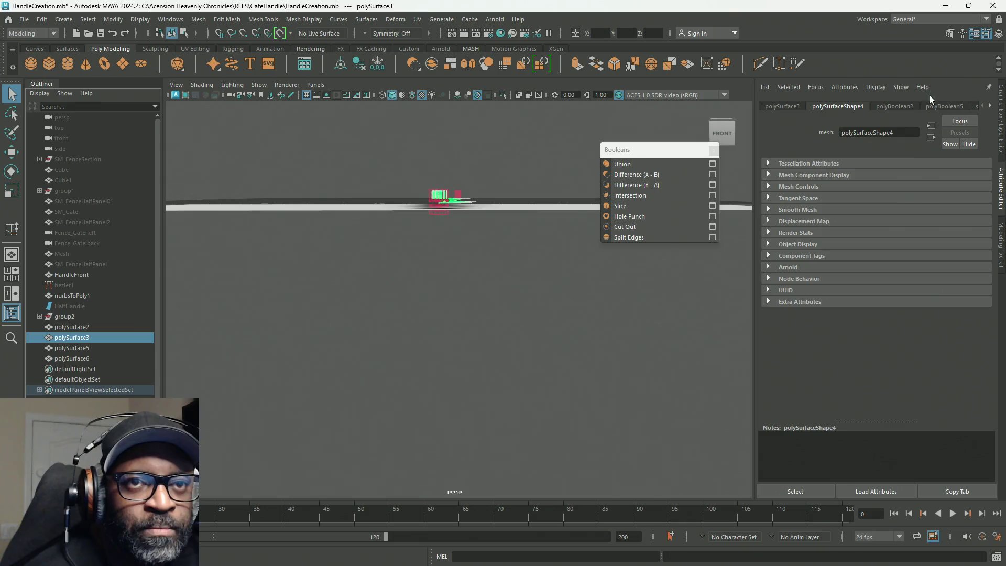
left_click(892, 107)
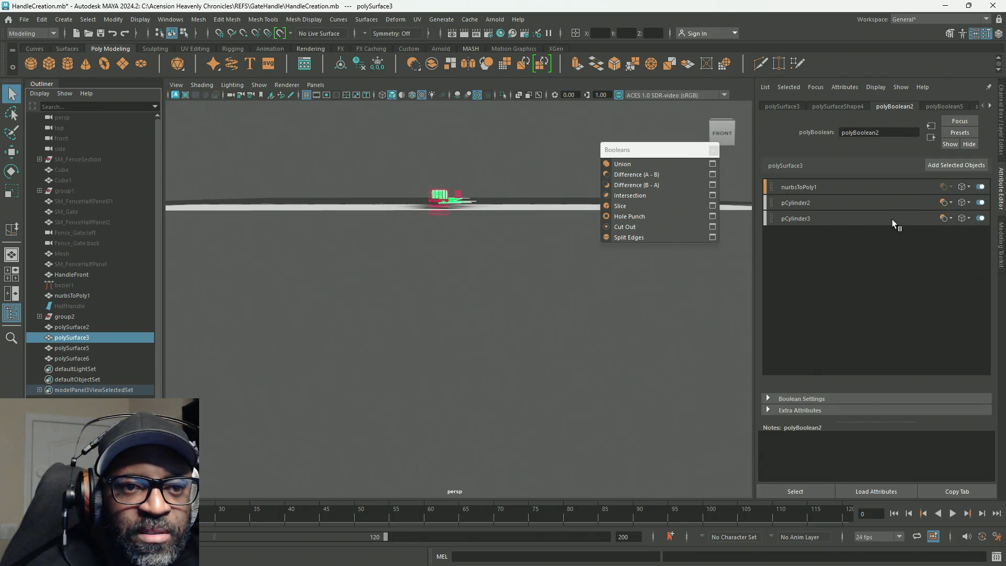
right_click(808, 218)
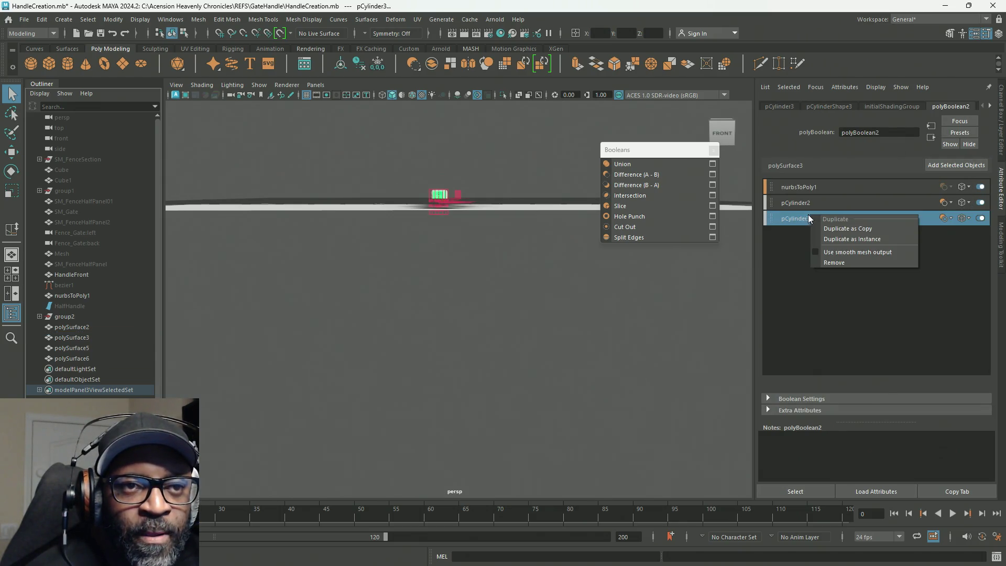
left_click(834, 263)
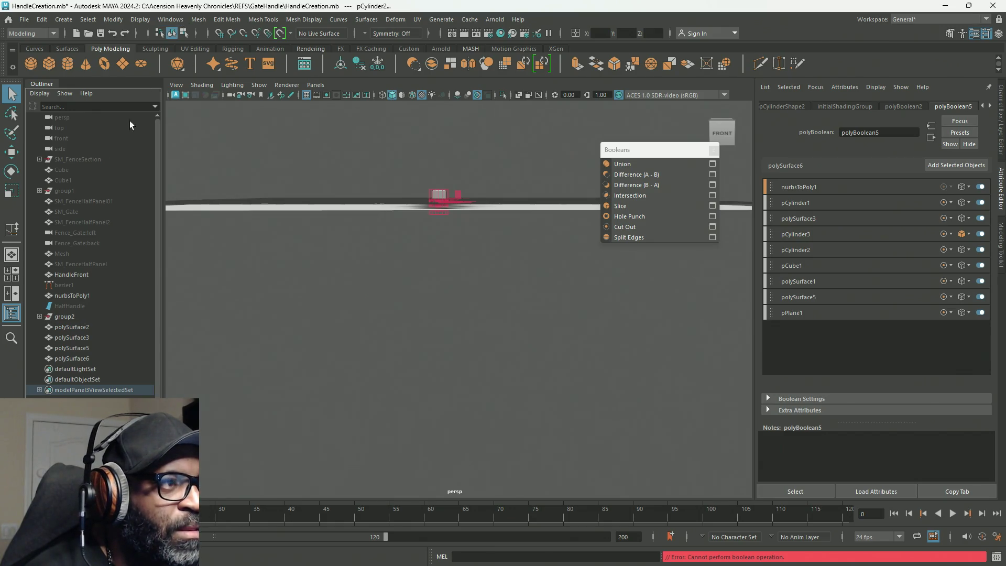
left_click(62, 347)
left_click(62, 327)
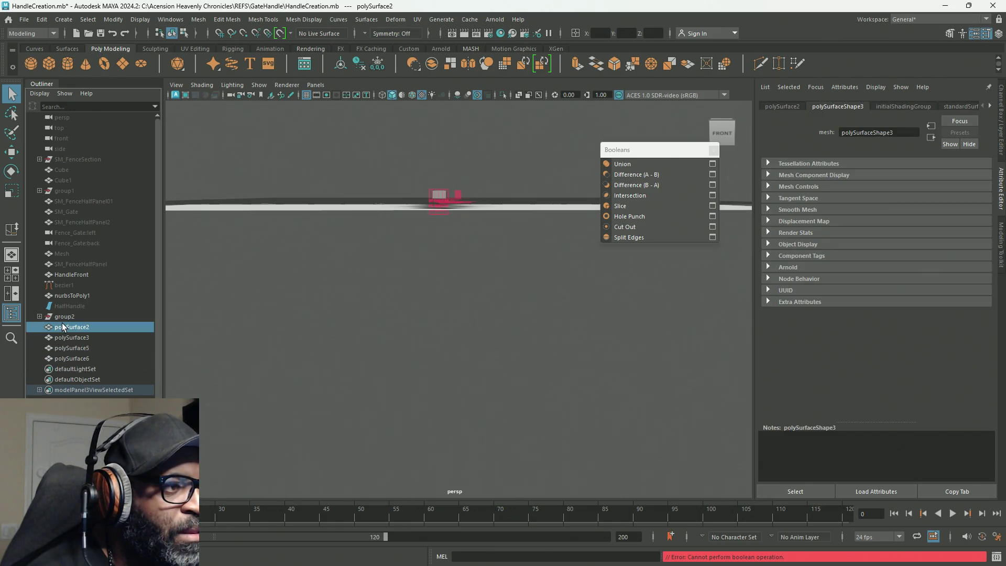
mouse_move(476, 285)
left_mouse_down("alt")
mouse_move(451, 307)
mouse_move(399, 322)
left_mouse_up("alt")
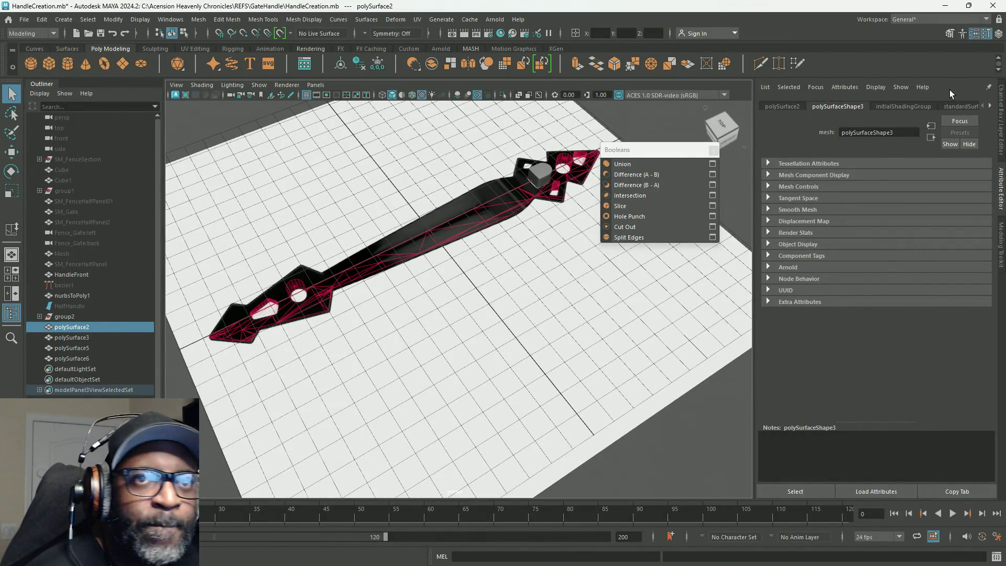
left_click(987, 106)
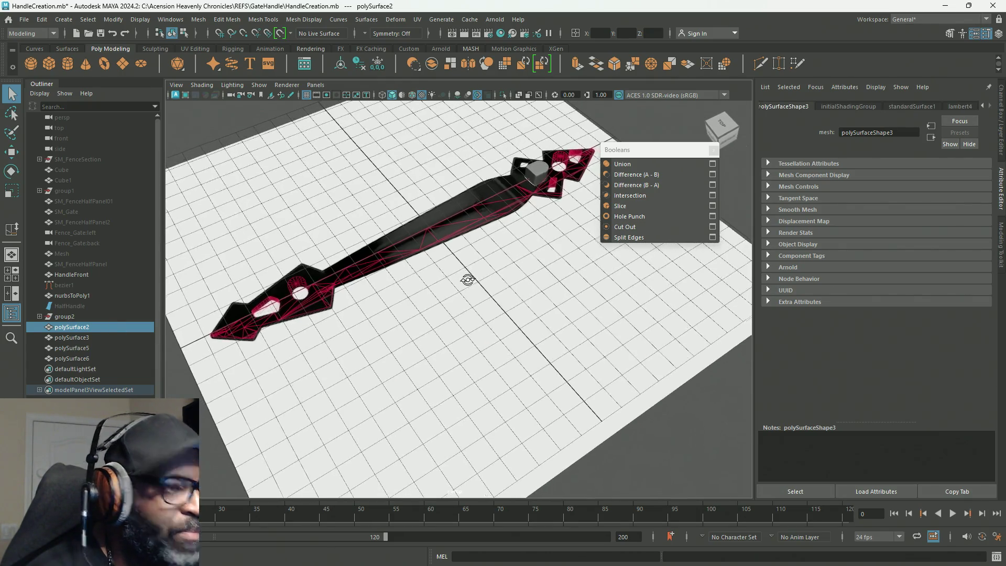
key("w")
mouse_move(485, 320)
left_mouse_down("alt")
mouse_move(511, 274)
mouse_move(503, 308)
mouse_move(495, 299)
left_mouse_up("alt")
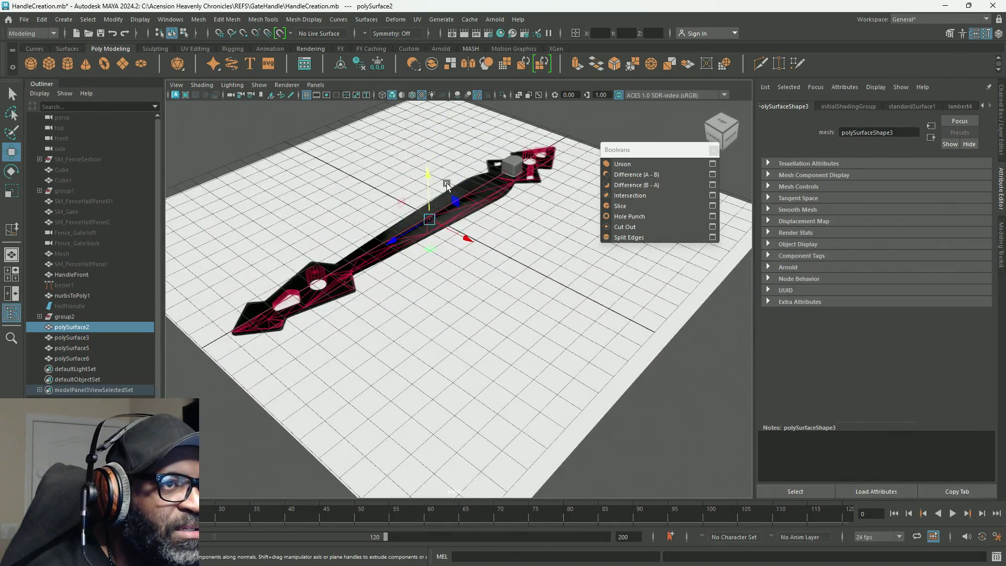
left_click_drag(429, 180, 430, 122)
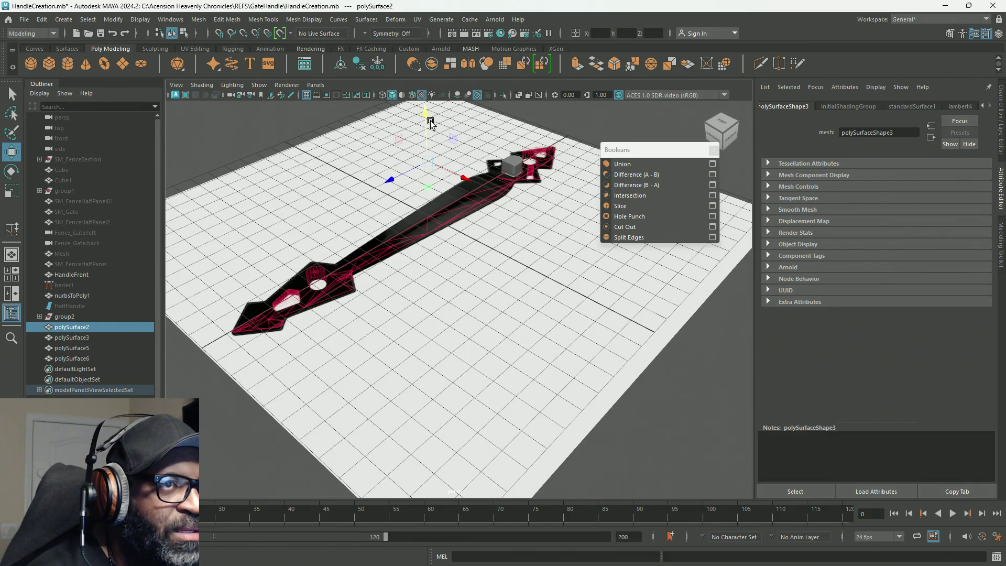
mouse_move(474, 236)
left_mouse_down("alt")
mouse_move(513, 225)
mouse_move(370, 235)
left_mouse_up("alt")
mouse_move(413, 260)
left_mouse_down("alt")
mouse_move(425, 290)
mouse_move(471, 285)
mouse_move(333, 297)
left_mouse_up("alt")
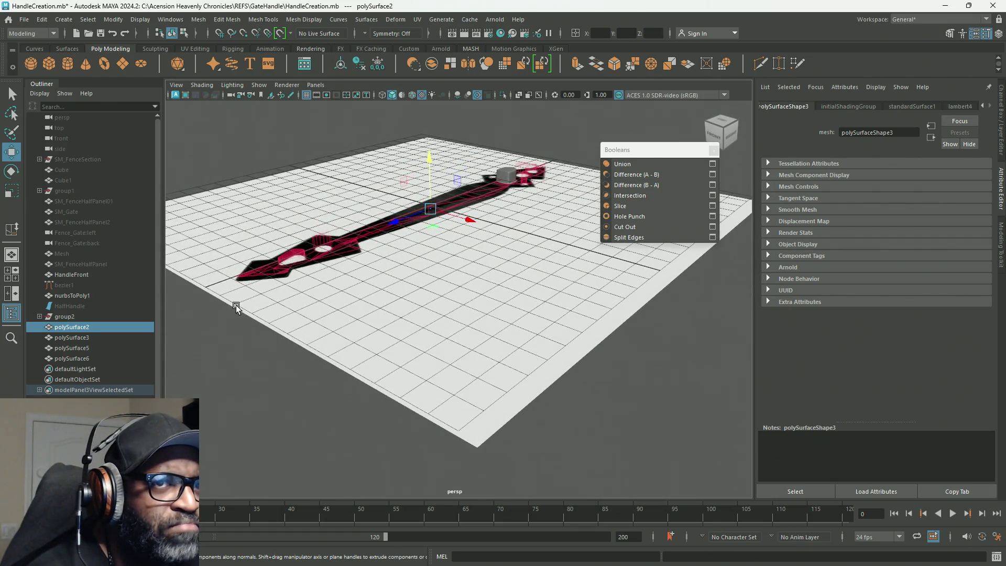
left_click(89, 338)
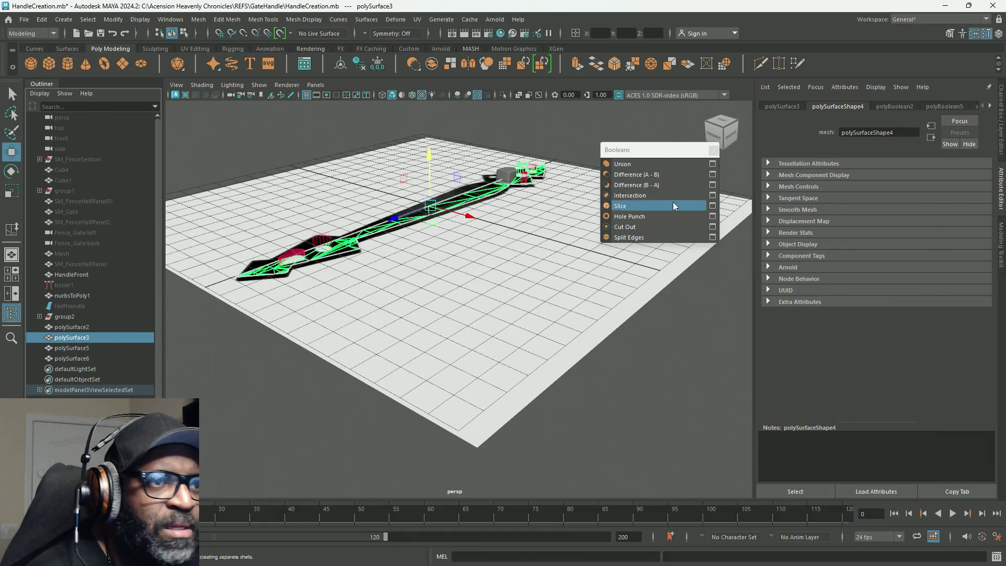
mouse_move(465, 293)
left_mouse_down("alt")
mouse_move(523, 294)
mouse_move(485, 310)
left_mouse_up("alt")
mouse_move(426, 183)
left_mouse_down()
mouse_move(454, 95)
mouse_move(464, 173)
left_mouse_up()
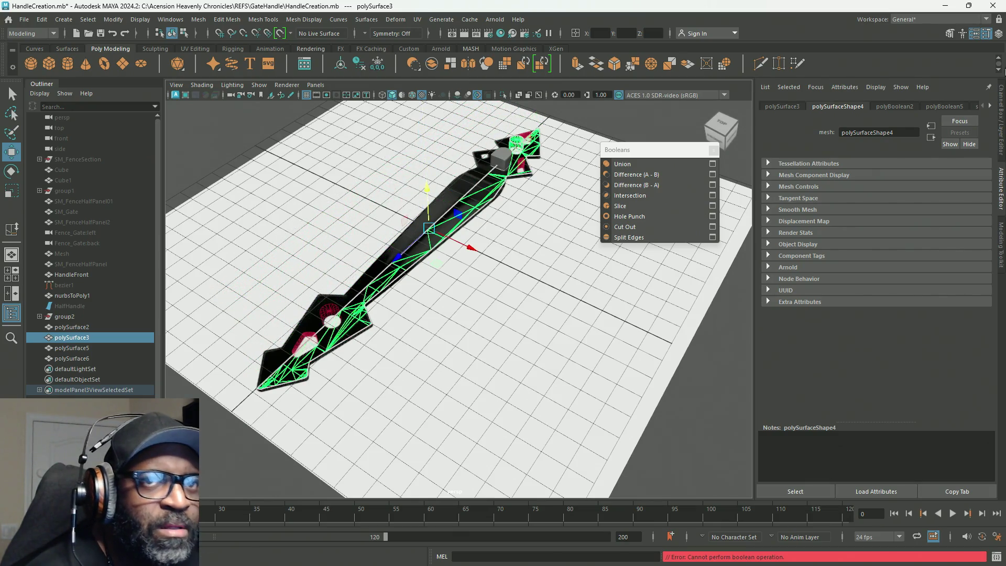
Remove pCylinder2 and then all nine remaining input meshes from polySurface3's boolean node.
left_click(896, 107)
left_click(805, 203)
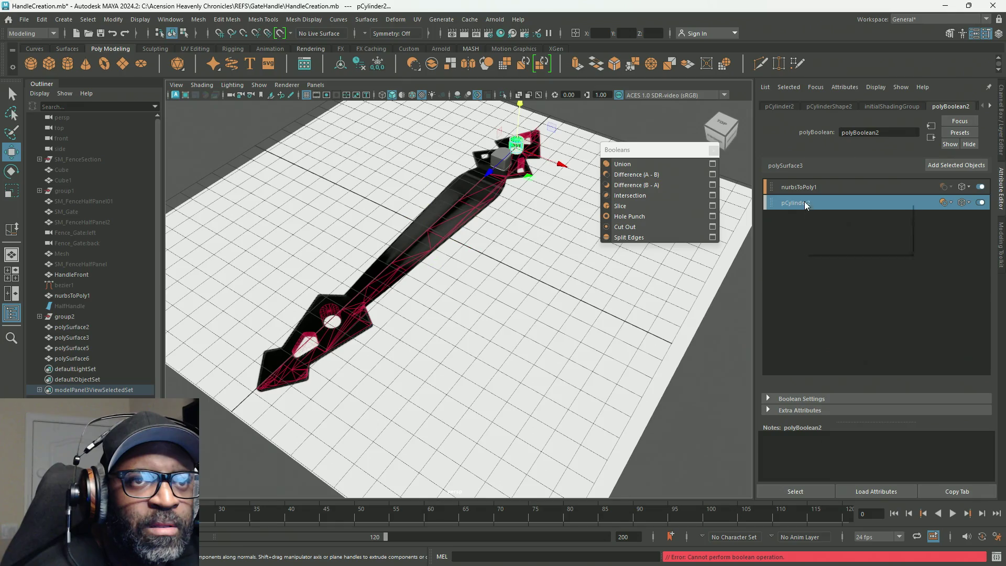
right_click(805, 203)
left_click(828, 249)
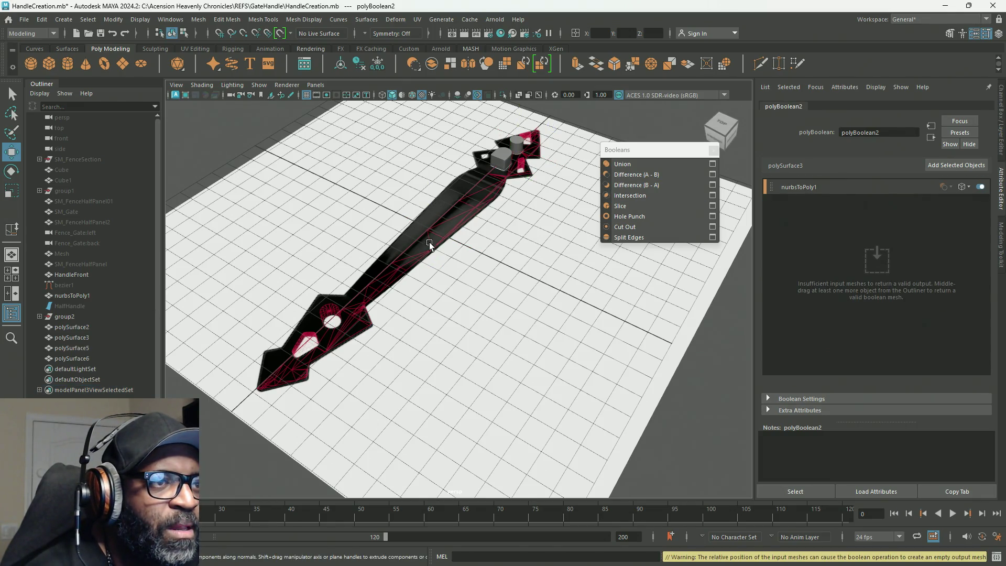
left_click_drag(430, 243, 461, 270)
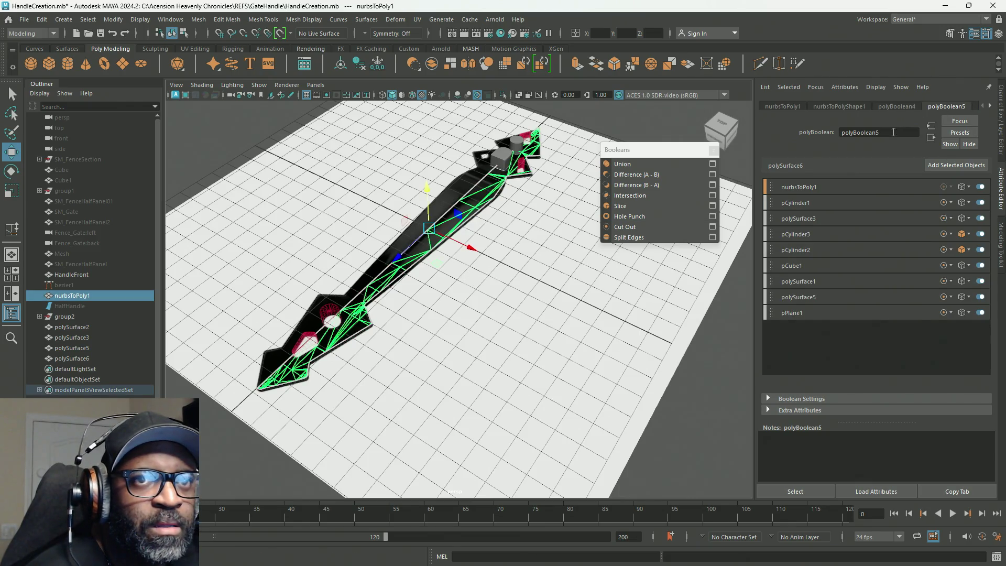
left_click_drag(882, 333, 838, 187)
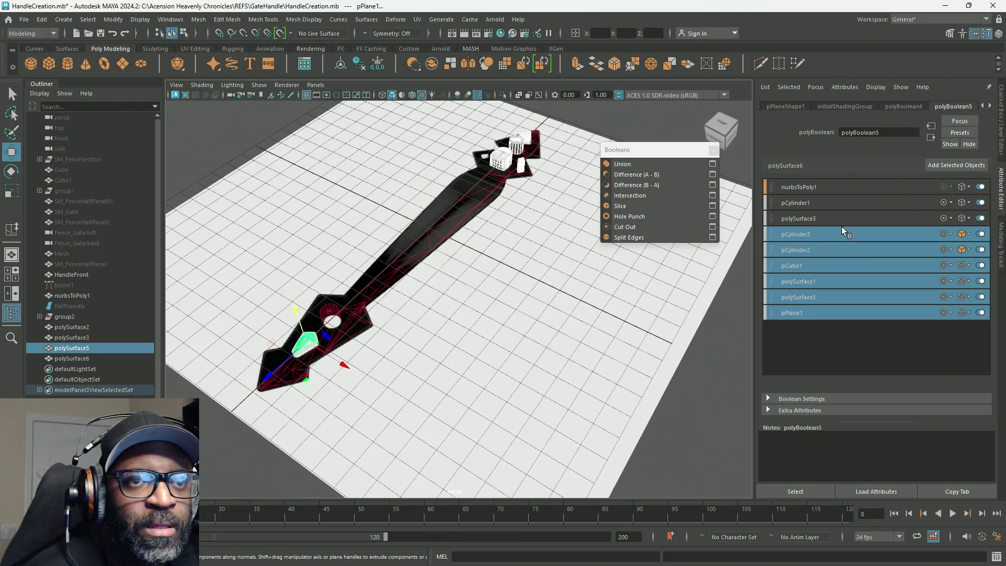
right_click(805, 189)
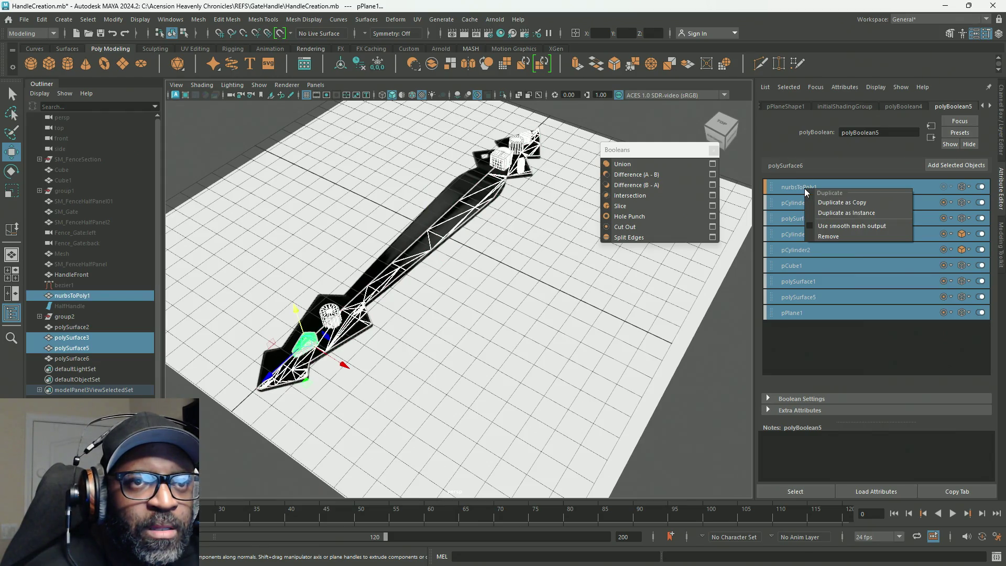
left_click(824, 238)
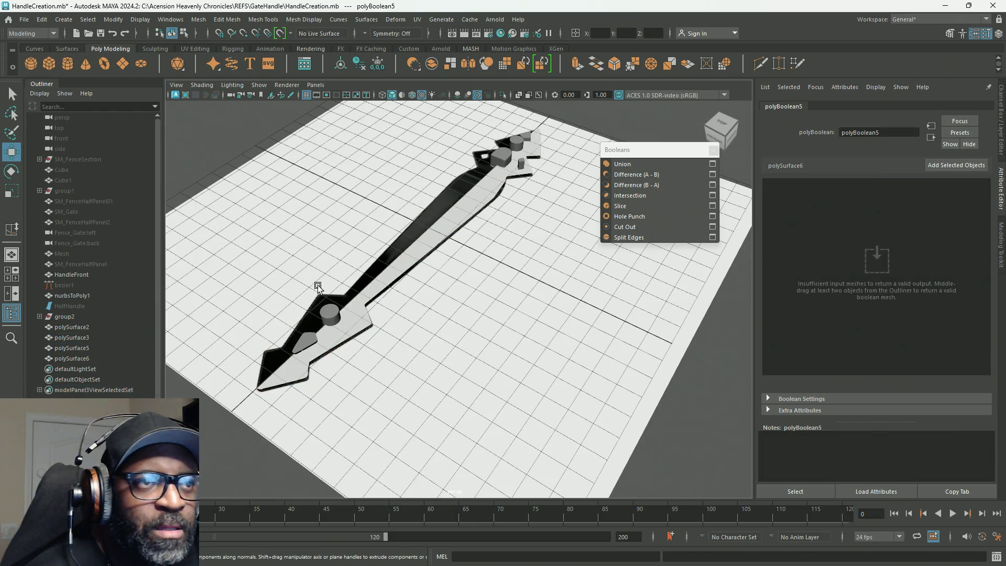
Check polySurface2 and polySurface3, removing the nurbsToPoly1 input from polySurface3's boolean.
left_click(72, 327)
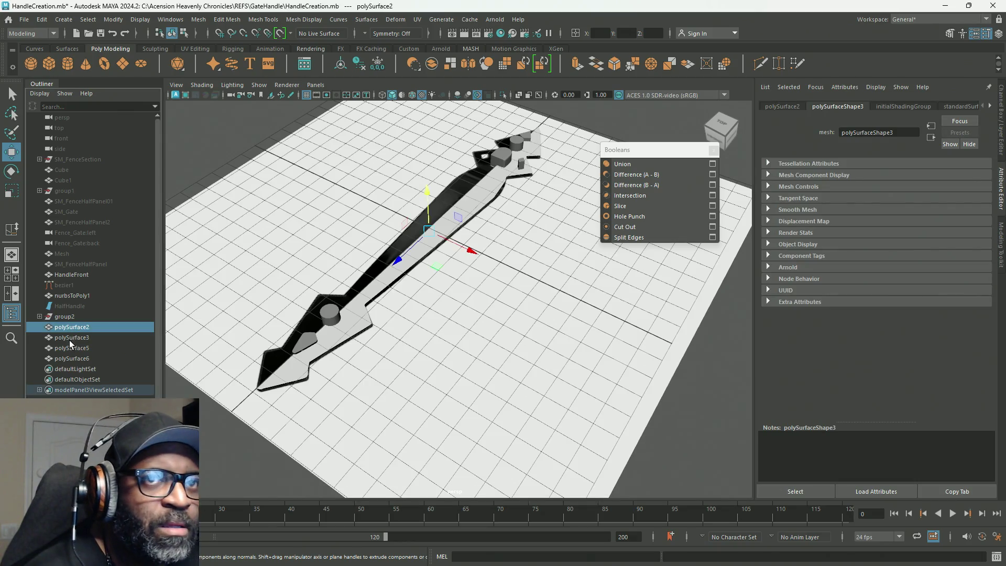
left_click(988, 106)
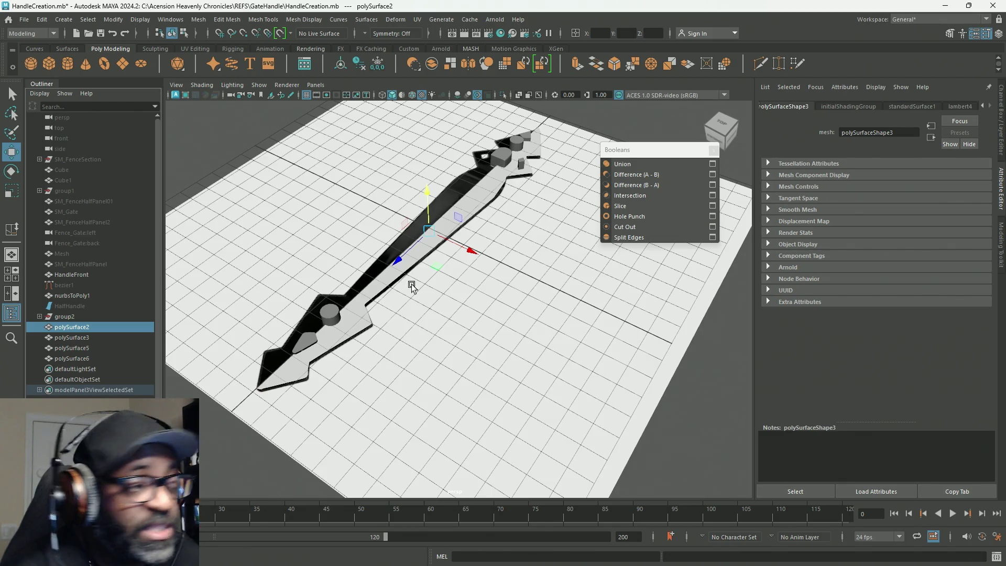
left_click(75, 337)
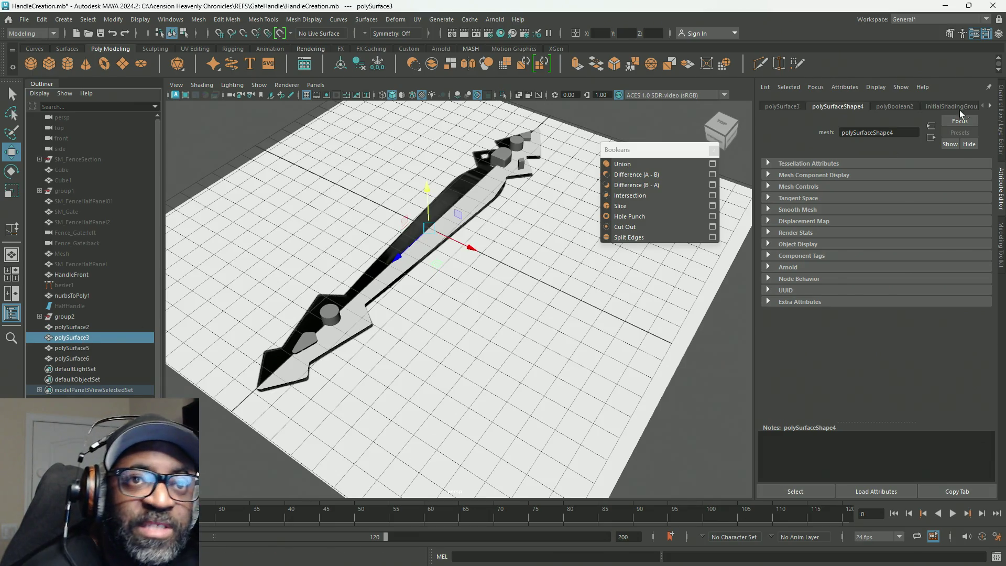
left_click(887, 106)
left_click(816, 185)
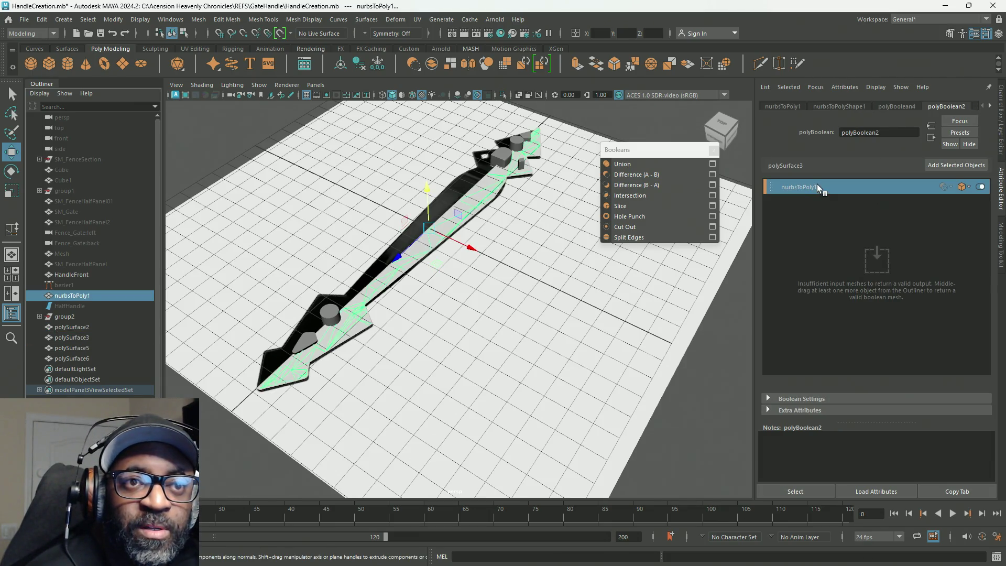
right_click(815, 188)
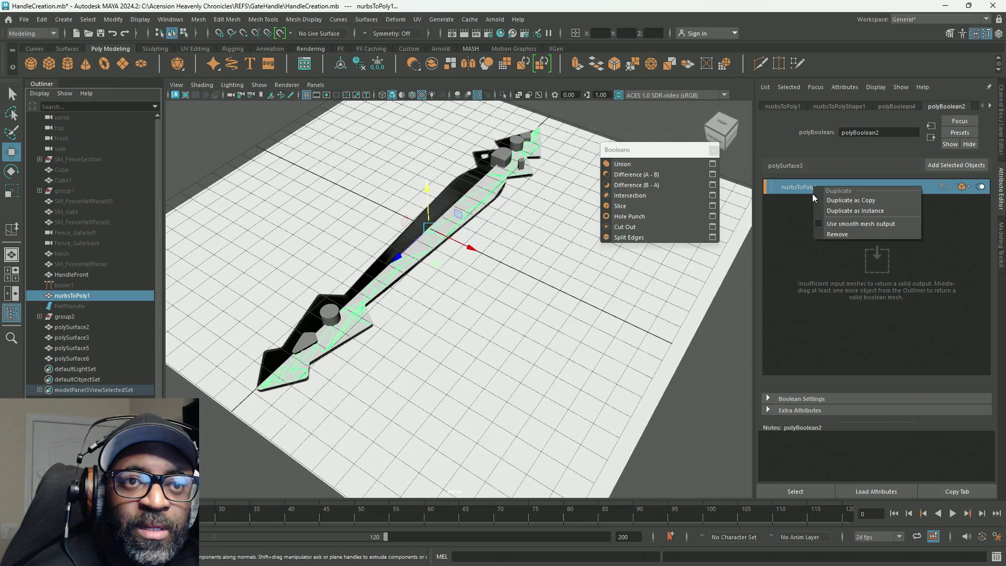
left_click(825, 232)
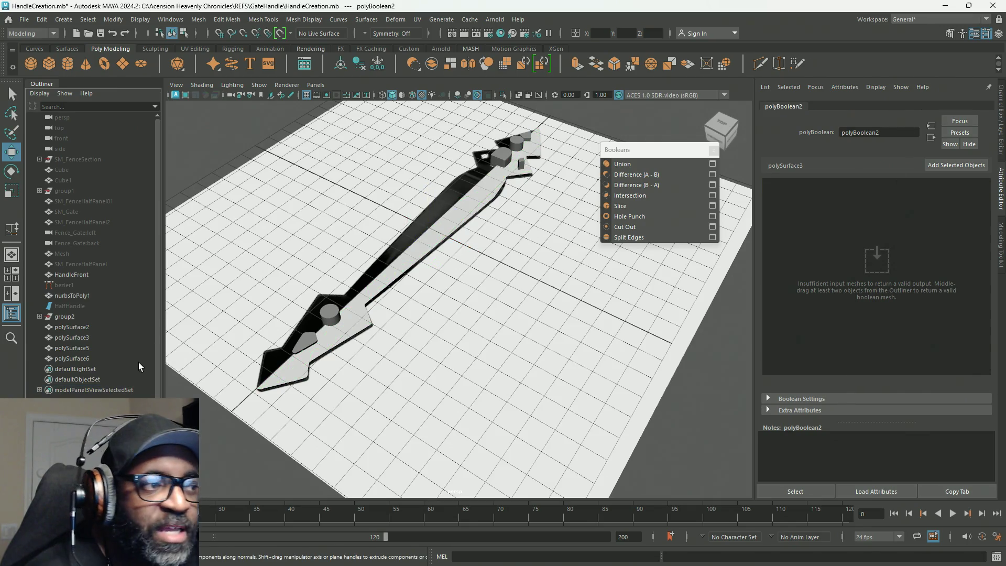
left_click(64, 321)
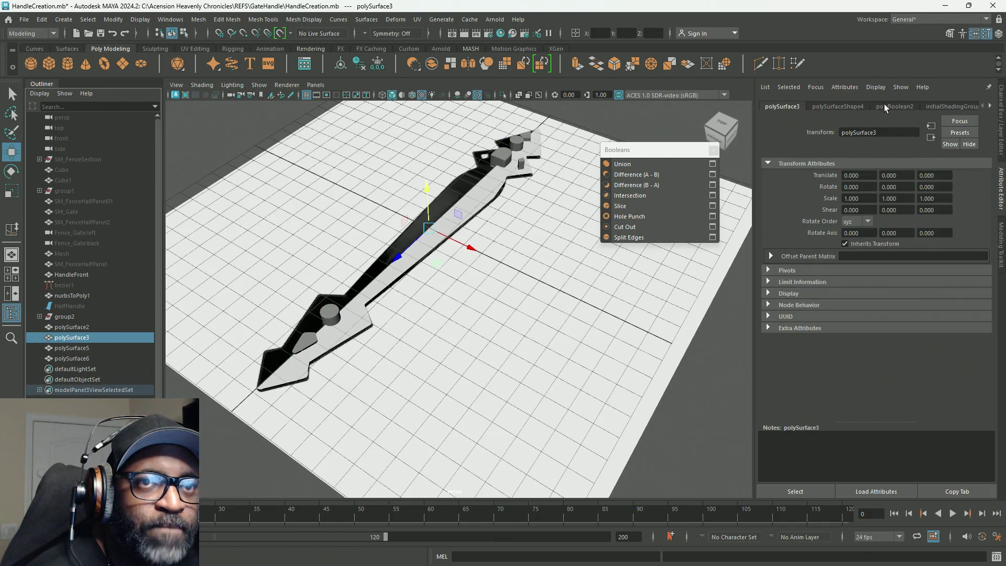
left_click(886, 108)
left_click(987, 108)
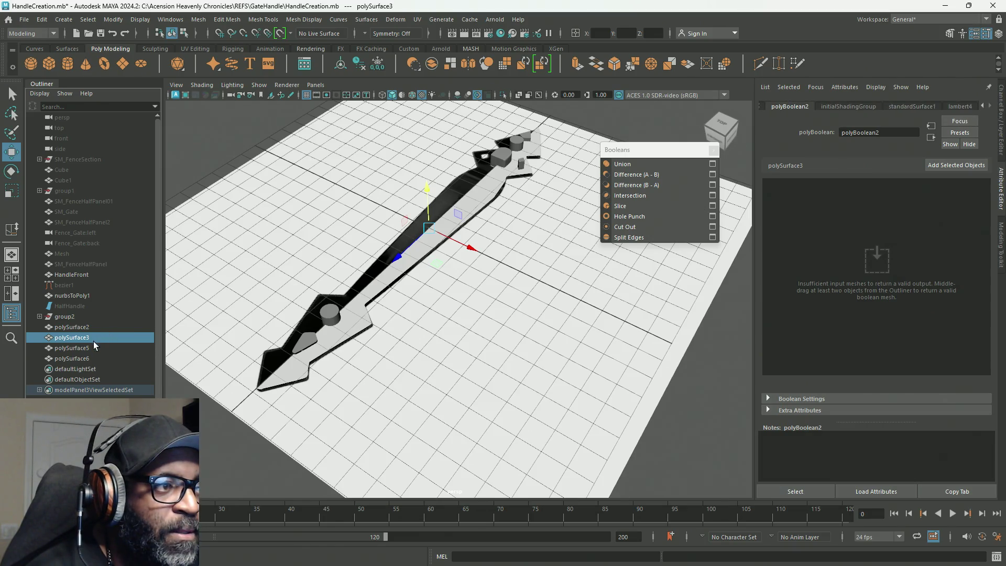
Remove the nurbsToPoly1 and pPlane1 inputs from polySurface5, then review the empty boolean nodes of polySurface3, 5 and 6.
left_click(80, 350)
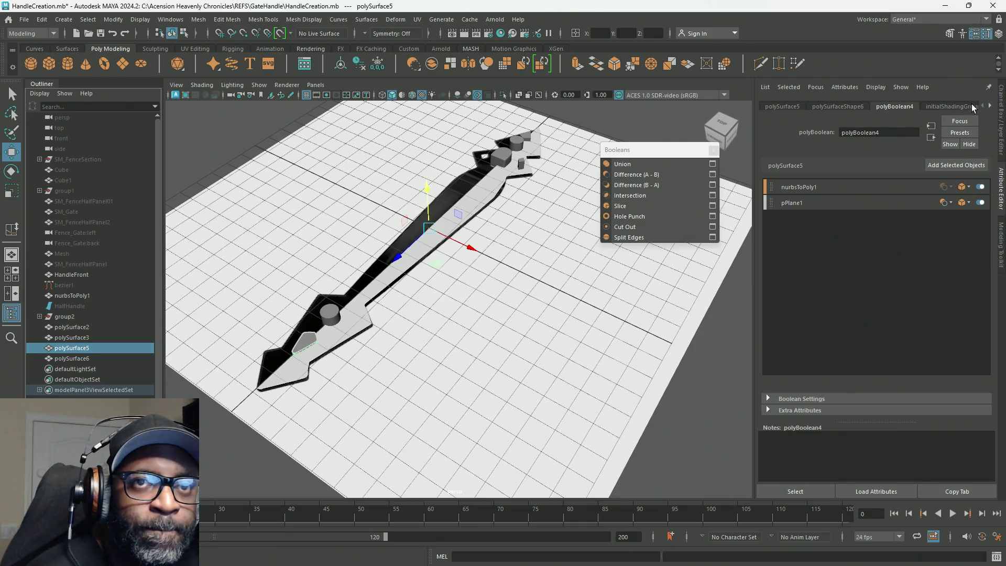
left_click_drag(817, 203, 823, 193)
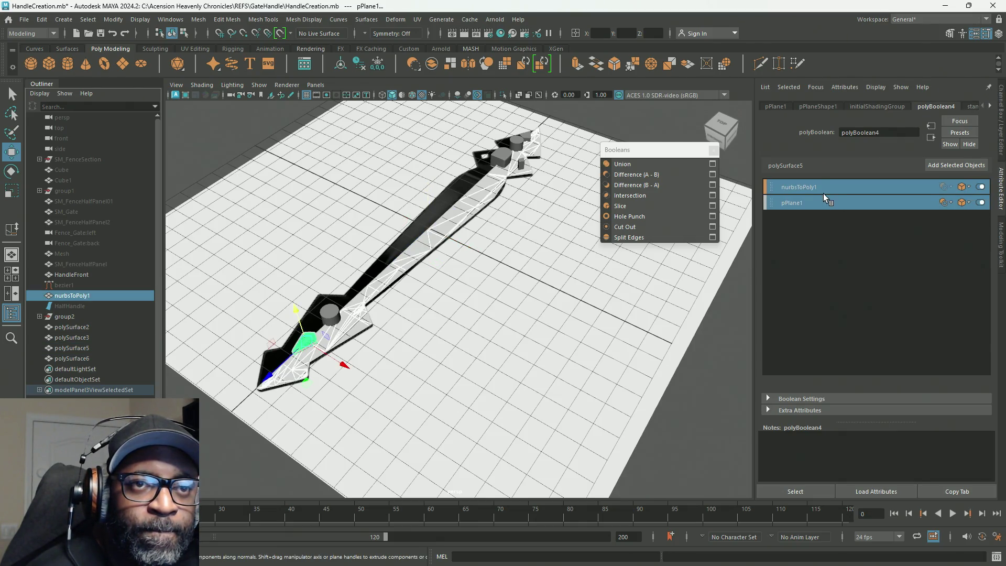
right_click(822, 194)
left_click(838, 240)
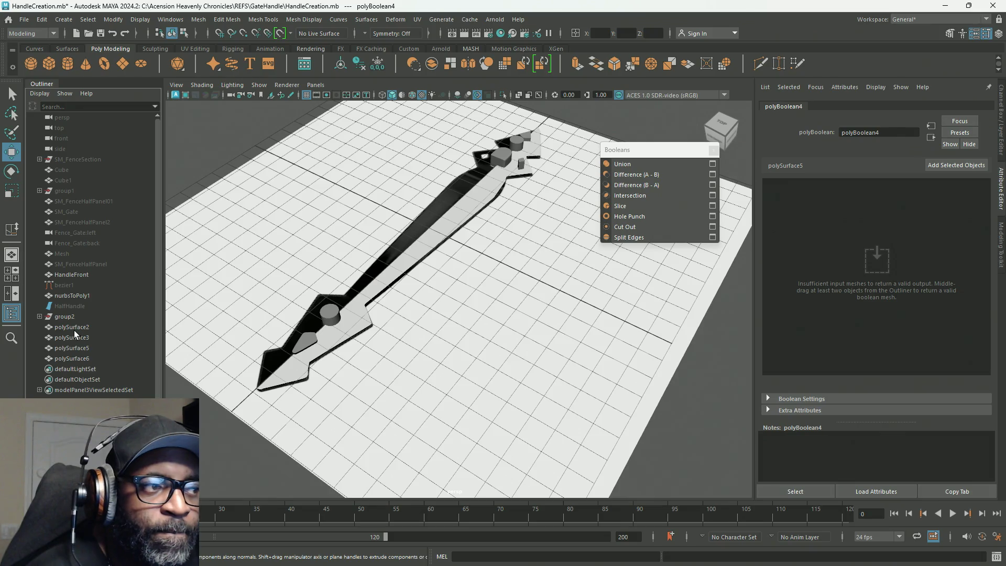
left_click(74, 337)
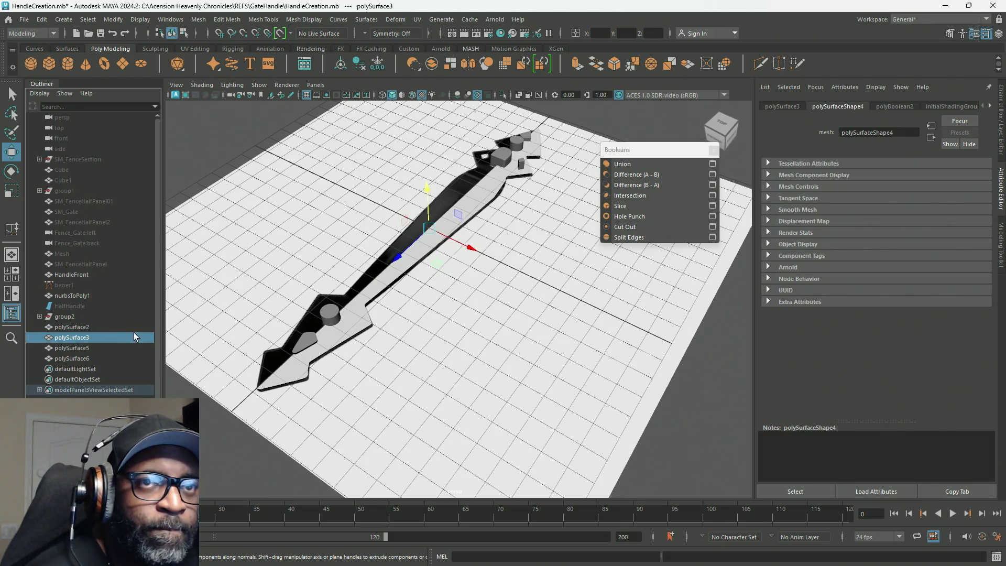
left_click(894, 107)
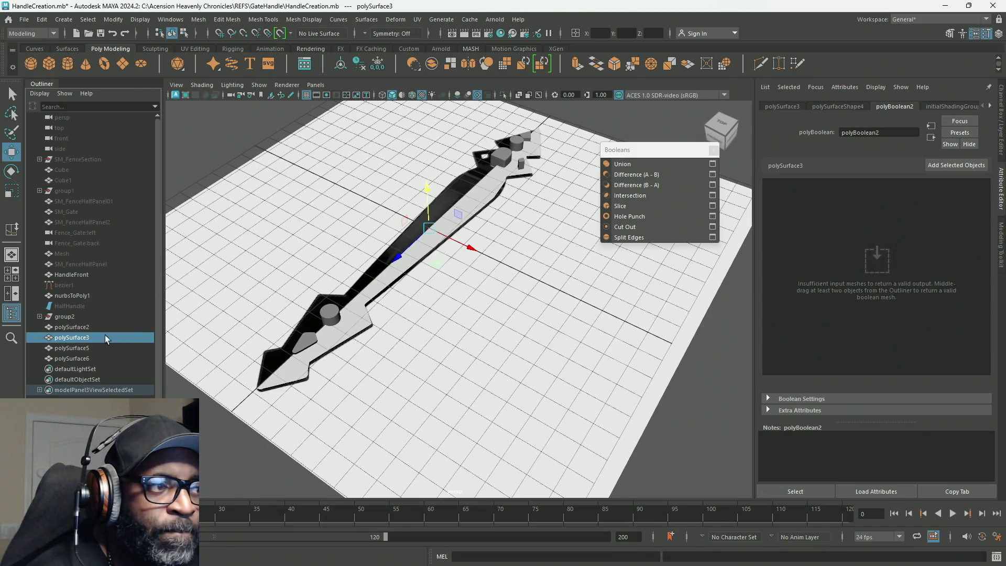
left_click(72, 347)
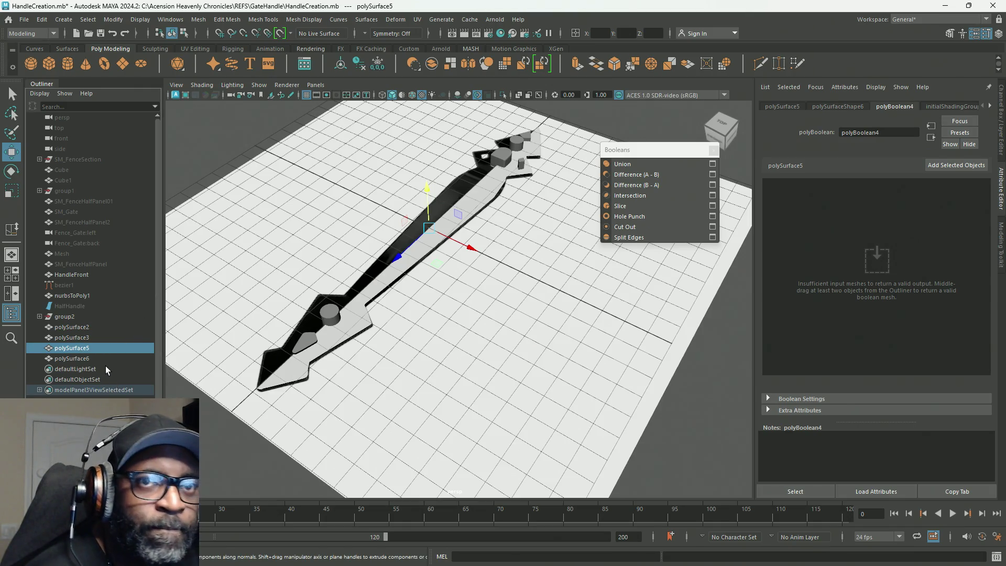
left_click(92, 360)
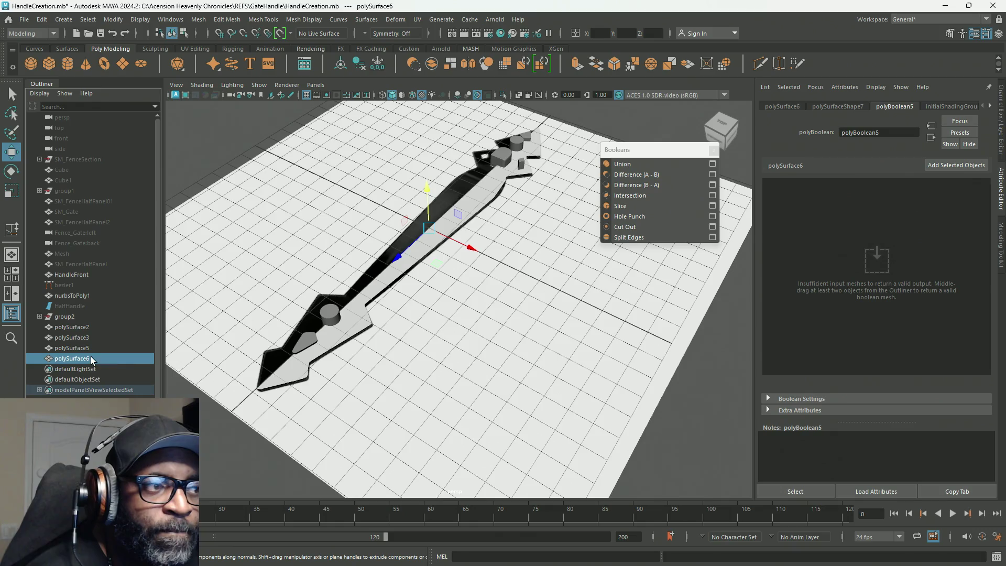
left_click(992, 108)
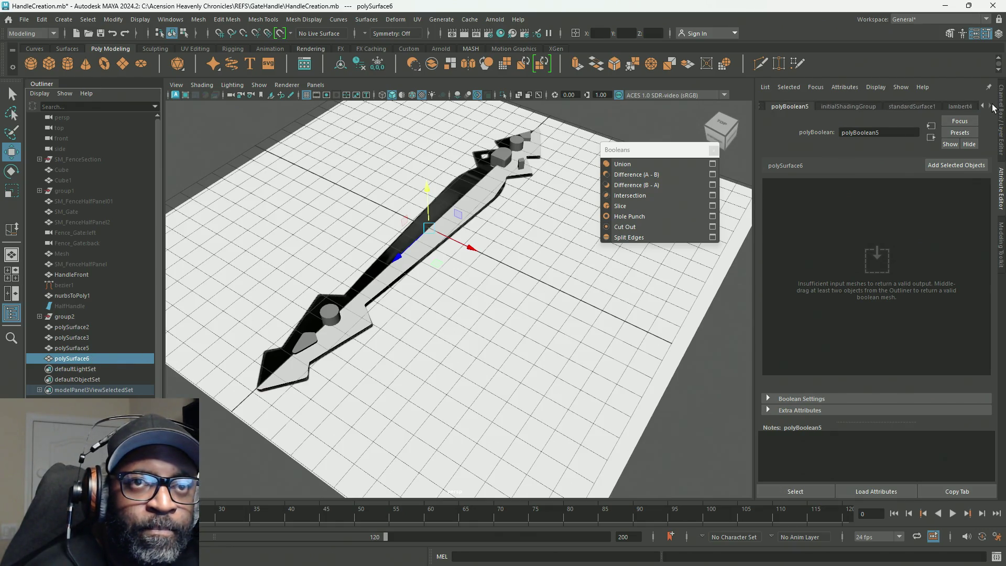
Inspect each cutter piece on the handle: the cube, polySurface1, pCylinder1-3, nurbsToPoly1 and pPlane1.
left_click(524, 167)
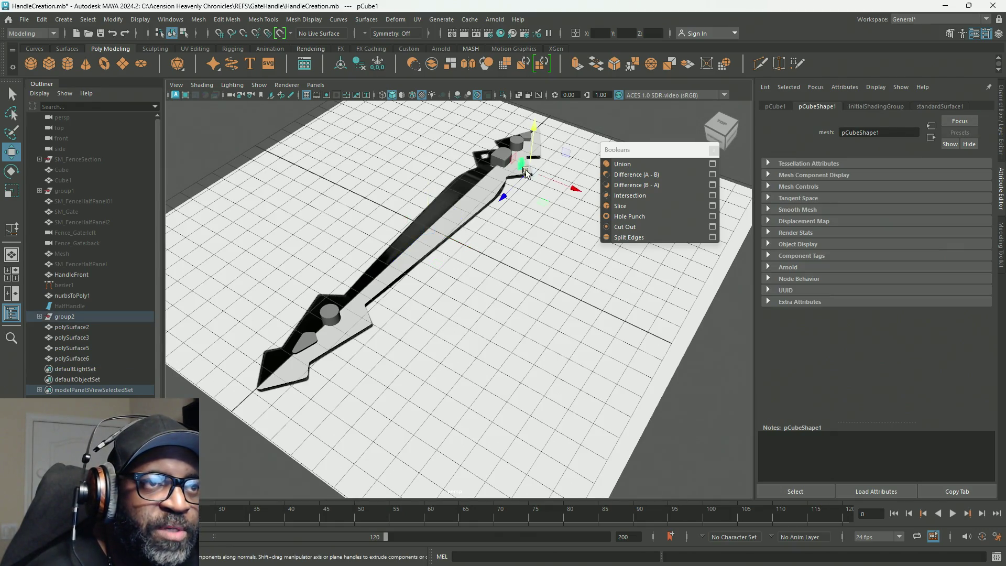
left_click(522, 133)
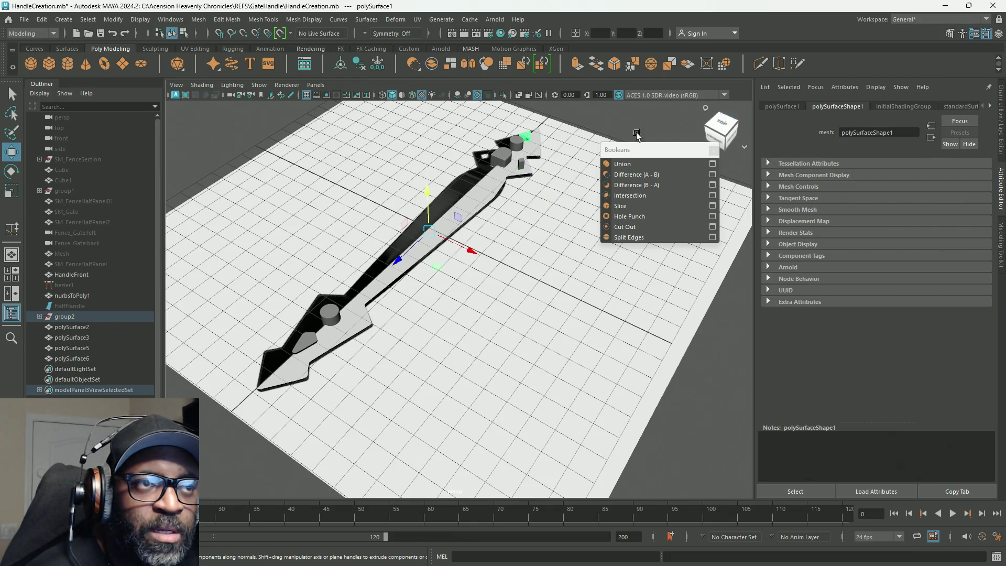
left_click(502, 151)
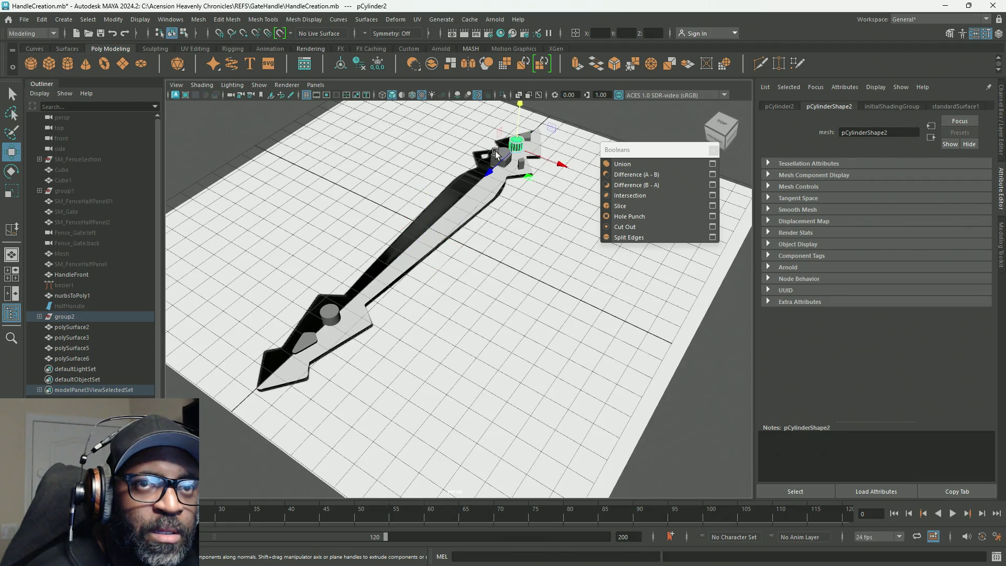
left_click(496, 154)
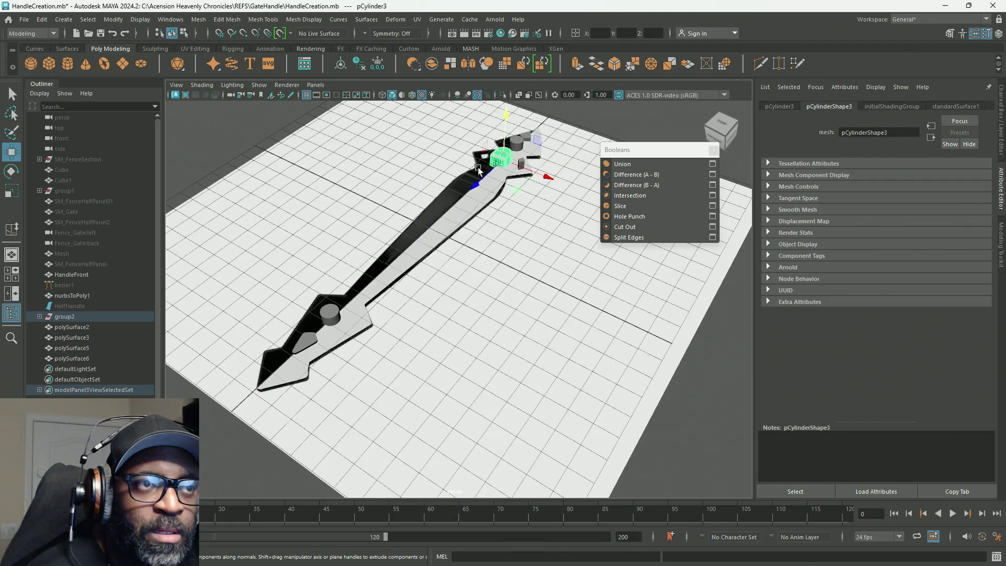
left_click(327, 315)
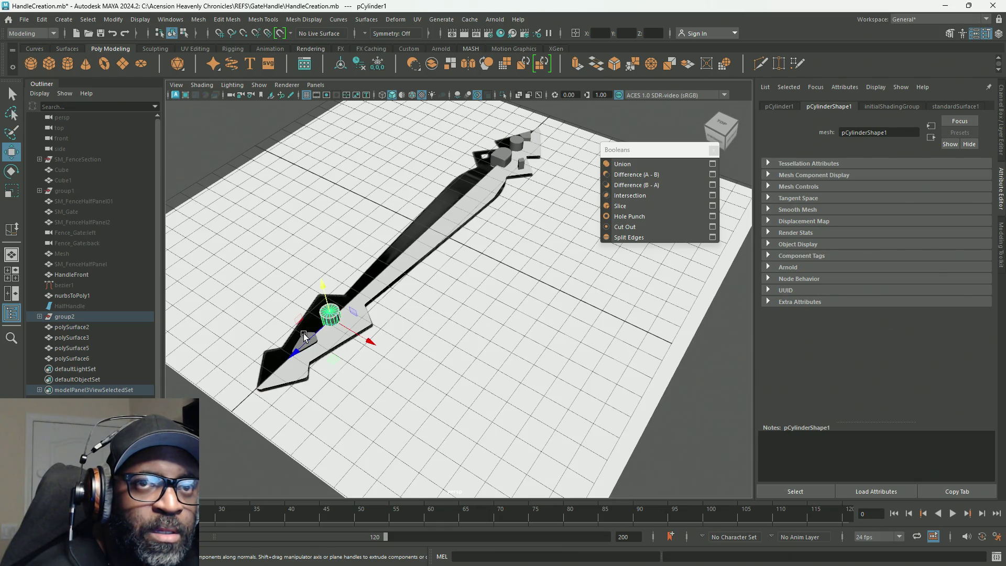
left_click(338, 325)
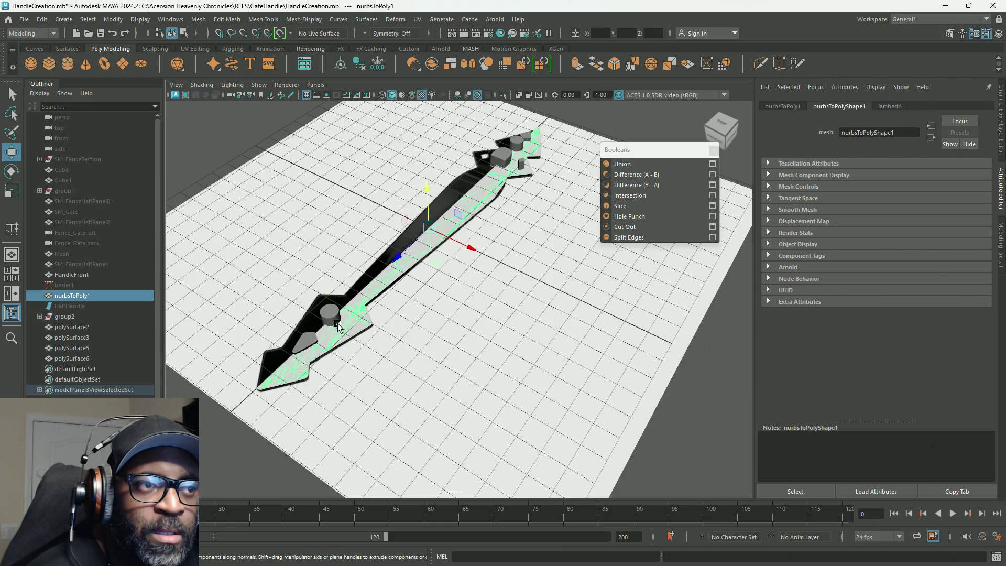
left_click(308, 340)
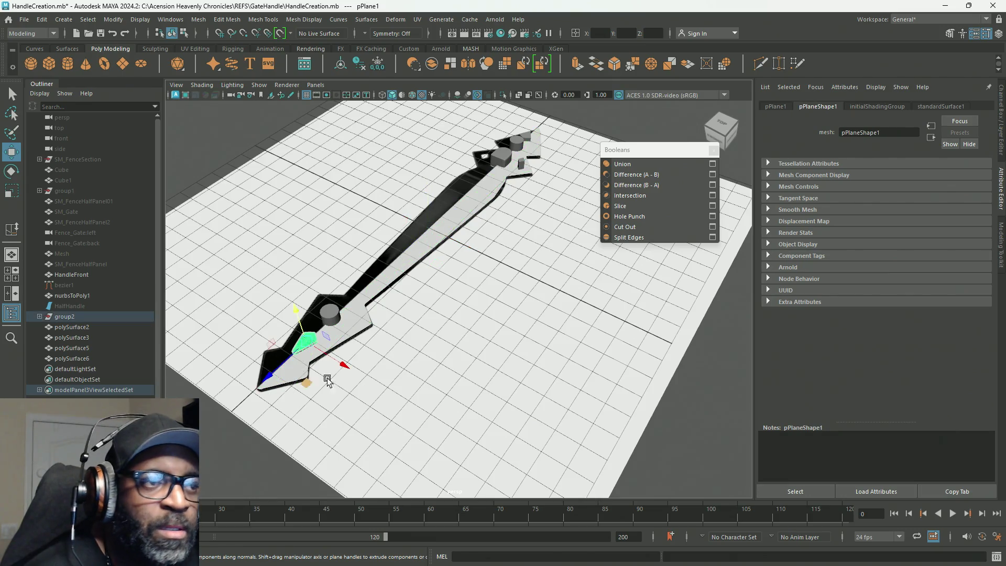
Parent pPlane1 under group2, then delete the leftover polySurface boolean result surfaces.
key("p")
left_click(41, 316)
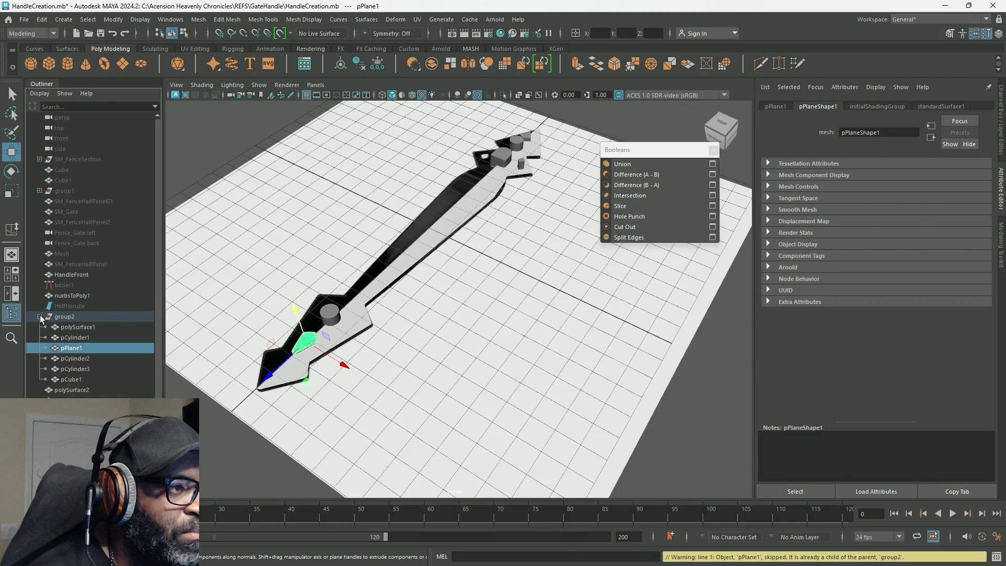
left_click(77, 379)
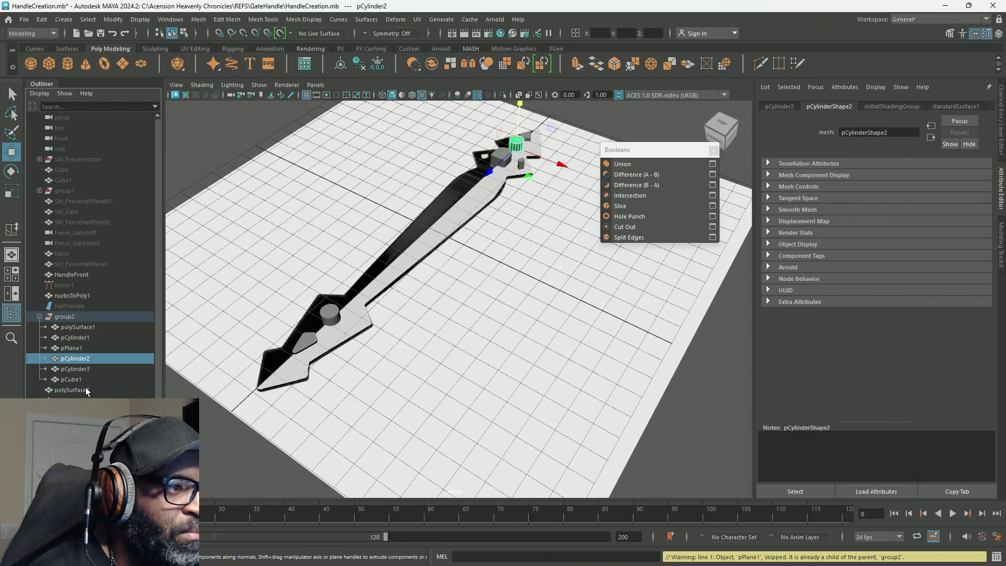
left_click(87, 390)
left_click(621, 163)
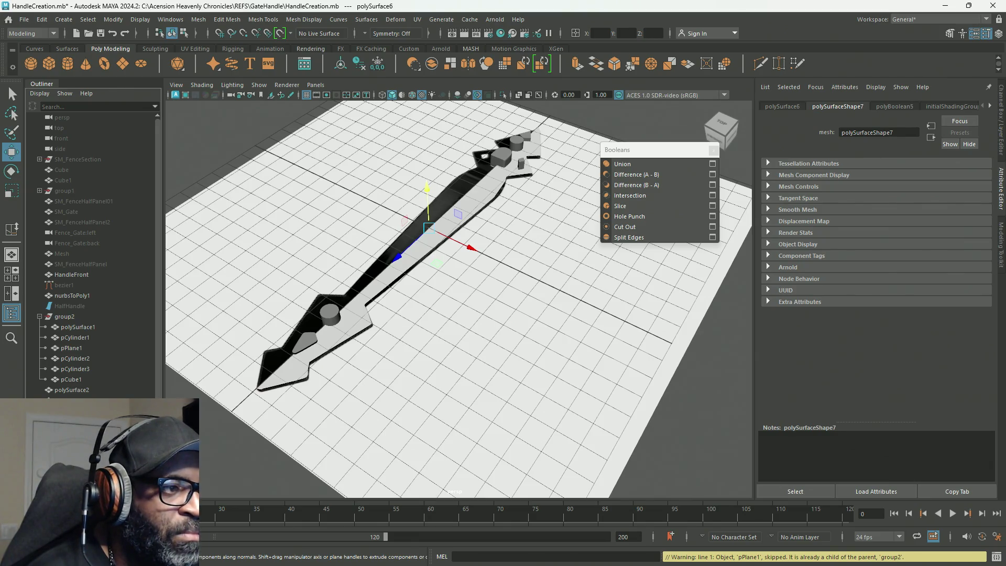
left_click(84, 390)
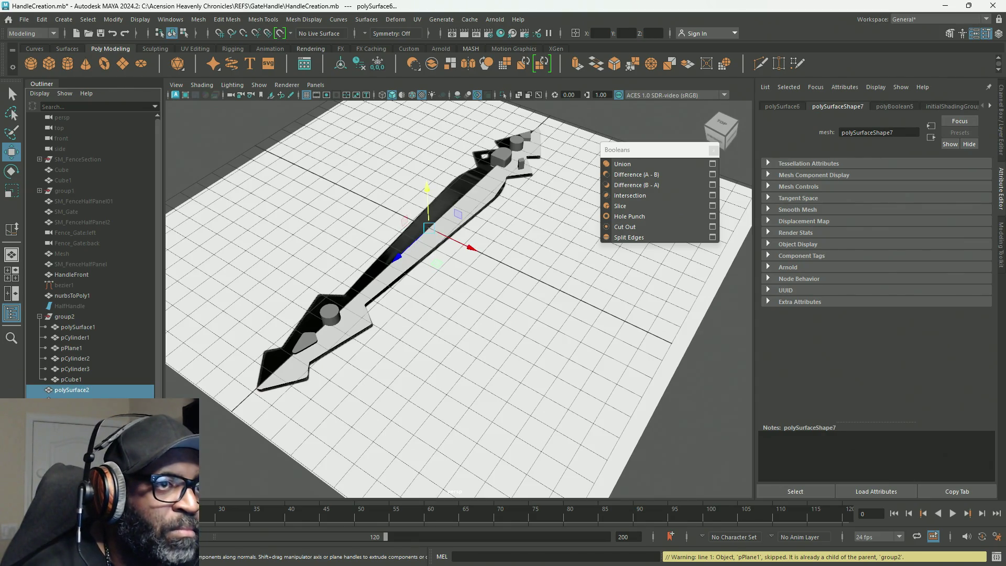
key("Delete")
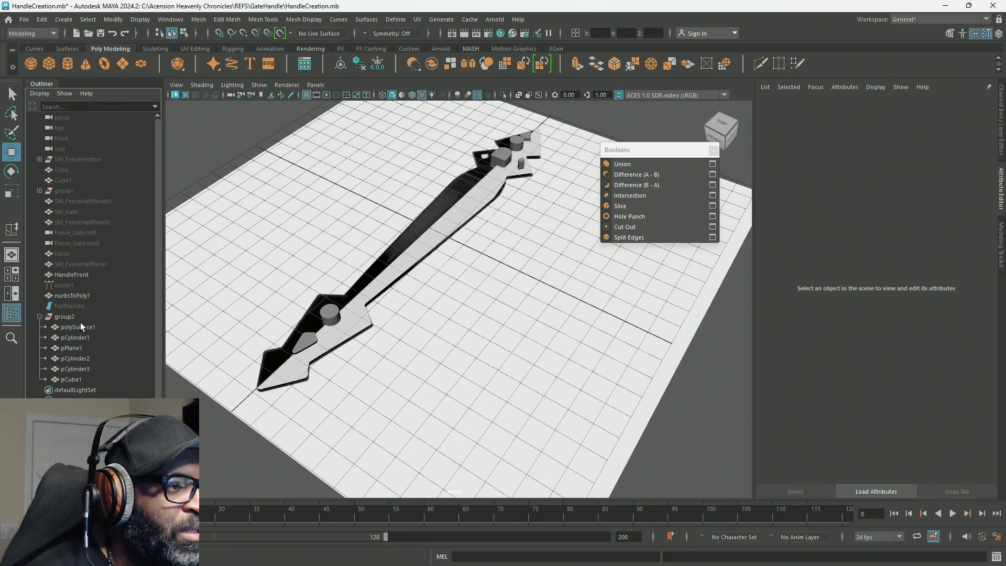
Select nurbsToPoly1, HalfHandle and the group2 cutter pieces together in the Outliner.
left_click(75, 295)
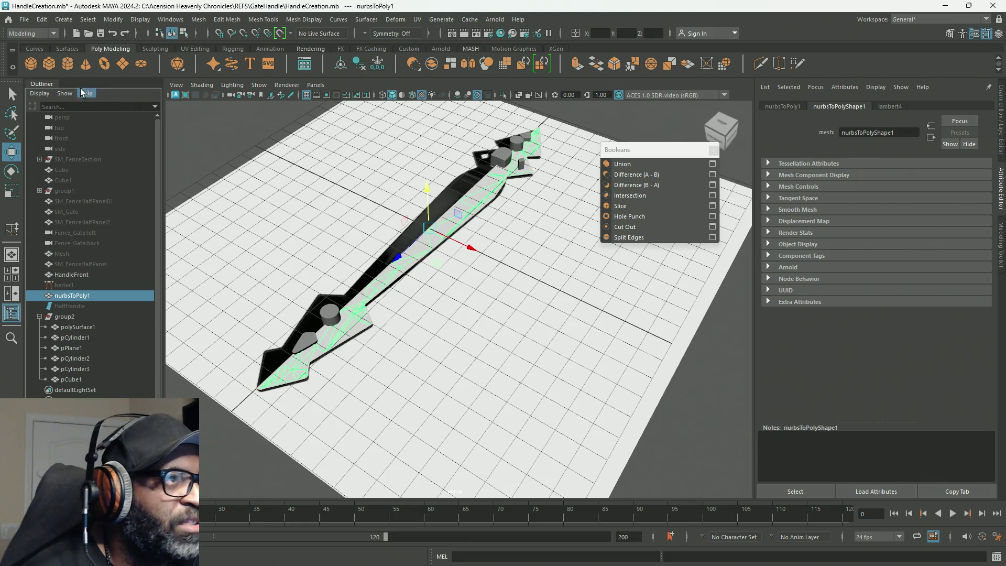
left_click(46, 20)
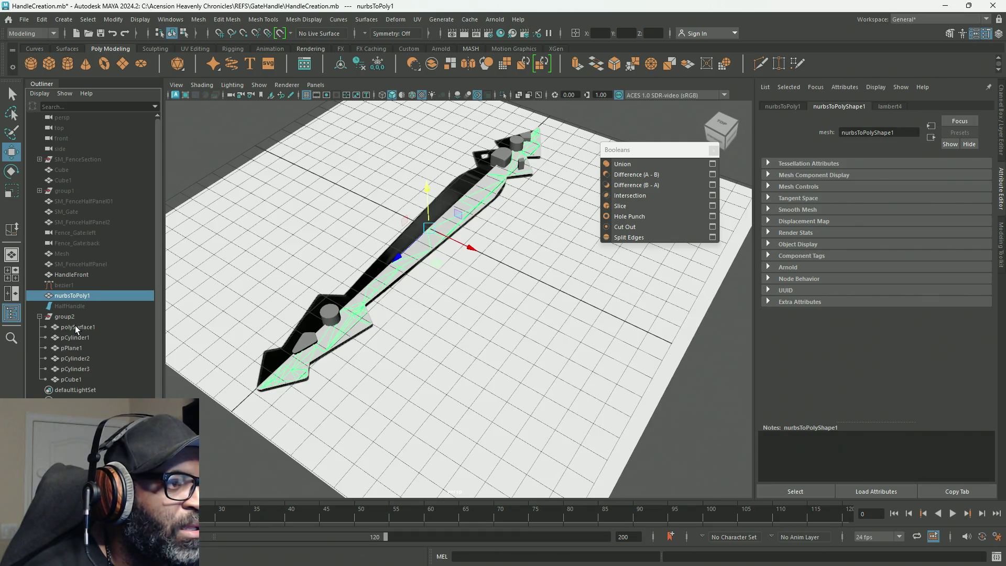
left_click(75, 325, "shift")
left_click(74, 379, "shift")
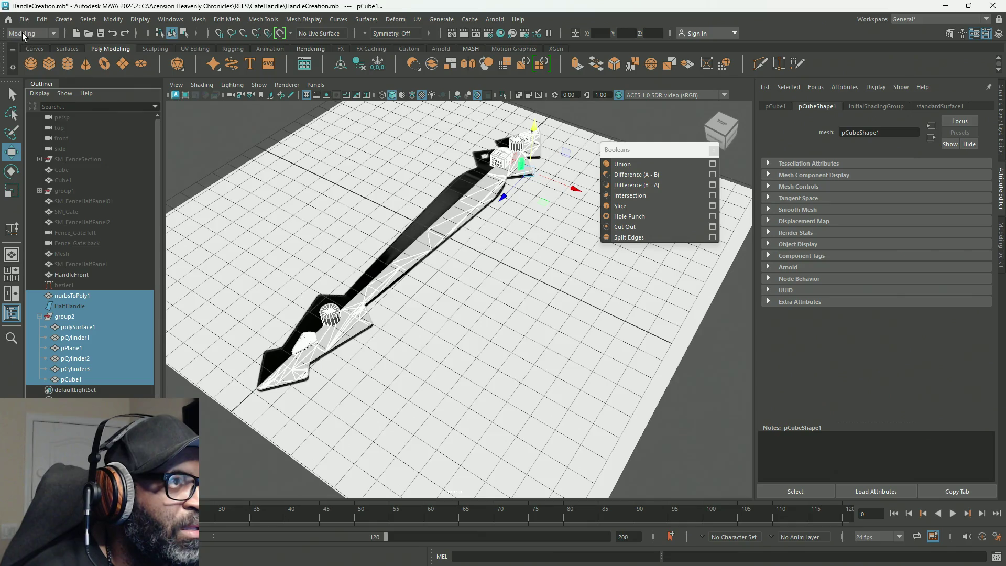
Delete history by type on the selected pieces, select nurbsToPoly1 alone and close the floating Booleans panel.
left_click(41, 19)
left_click(229, 159)
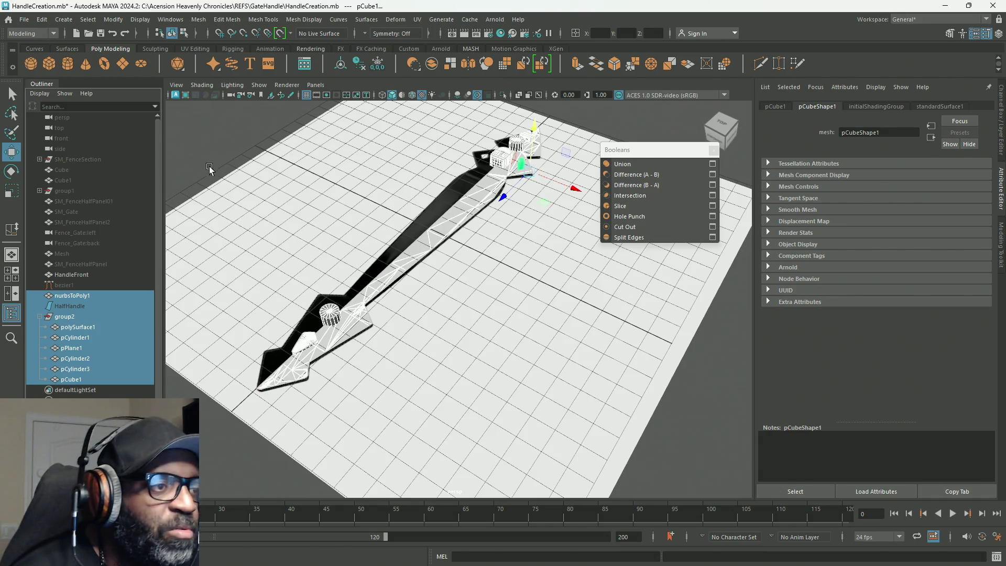
mouse_move(401, 310)
left_mouse_down("alt")
mouse_move(396, 283)
mouse_move(411, 291)
mouse_move(385, 303)
mouse_move(272, 272)
left_mouse_up("alt")
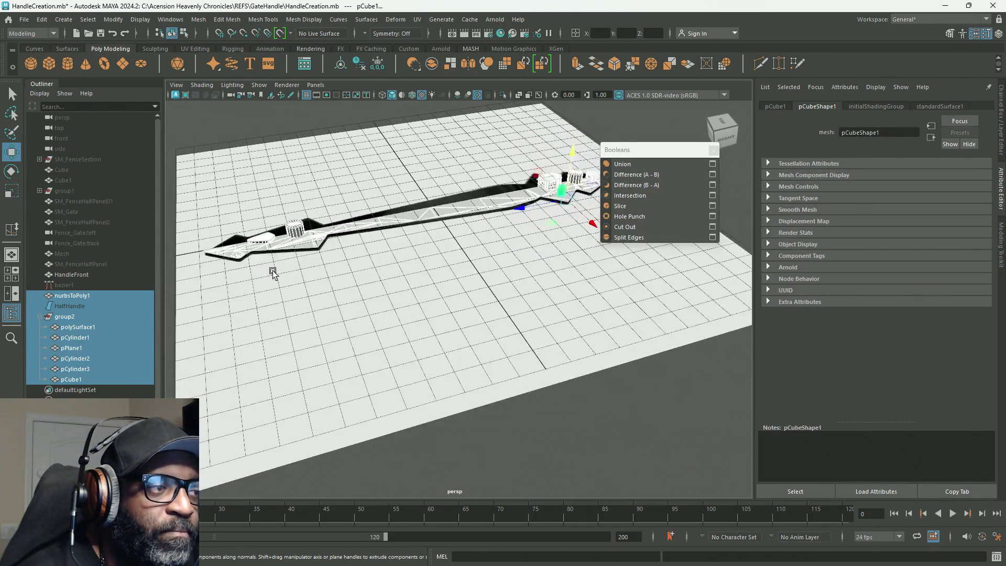
left_click(75, 296)
mouse_move(350, 263)
left_mouse_down("alt")
mouse_move(513, 291)
mouse_move(447, 332)
mouse_move(573, 308)
mouse_move(566, 301)
left_mouse_up("alt")
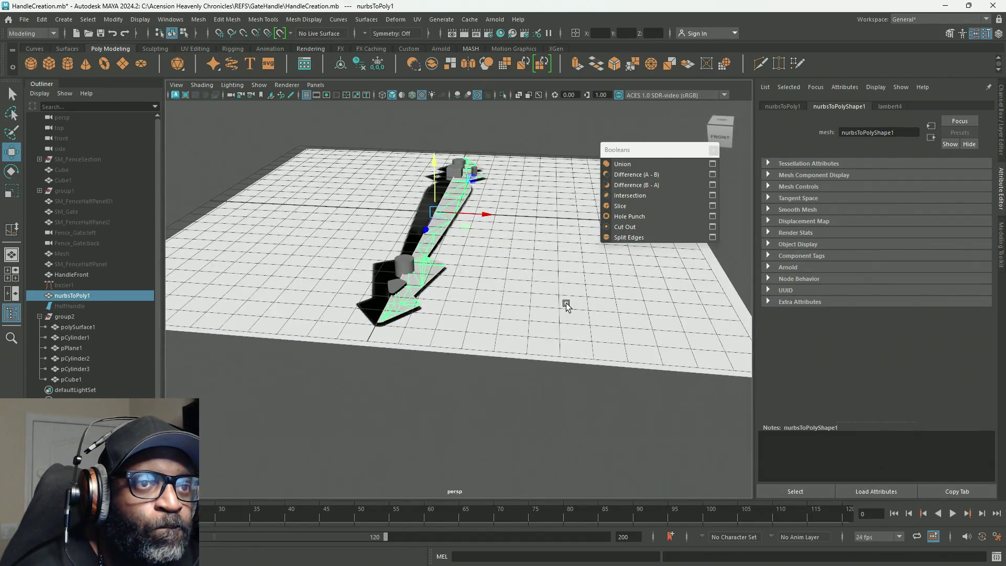
left_click_drag(698, 155, 264, 183)
left_click(279, 178)
Frame the handle end, add the wedge cutter polySurface1 to the selection and bring up the Booleans marking menu.
mouse_move(462, 235)
left_mouse_down("alt")
mouse_move(458, 262)
mouse_move(471, 228)
mouse_move(393, 314)
left_mouse_up("alt")
mouse_move(394, 314)
right_mouse_down("alt")
mouse_move(721, 442)
mouse_move(532, 303)
right_mouse_up("alt")
left_click_drag(532, 303, 476, 278, "alt")
mouse_move(476, 278)
right_mouse_down("alt")
mouse_move(568, 294)
mouse_move(596, 314)
right_mouse_up("alt")
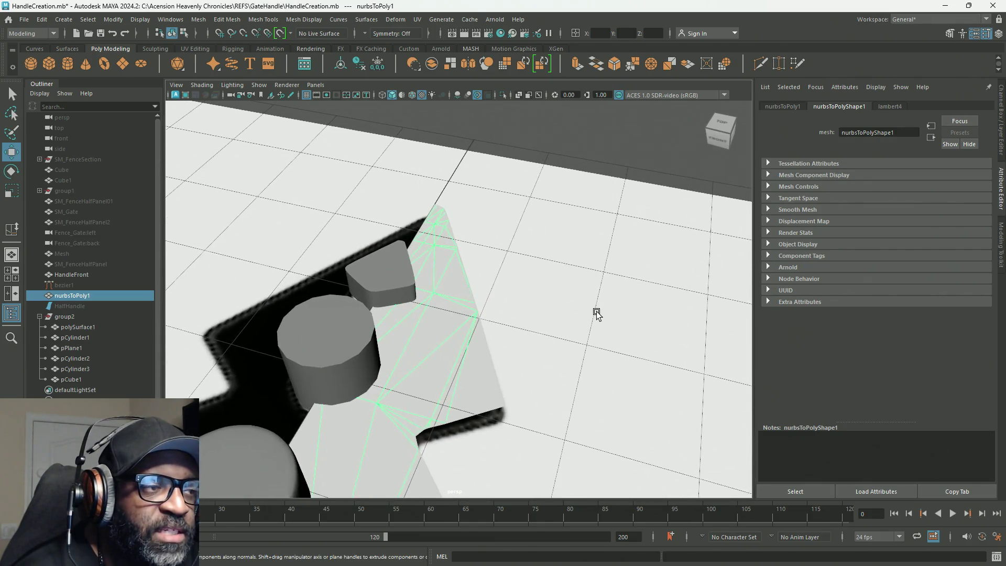
left_click(393, 268)
right_click_drag(393, 274, 500, 503, "shift")
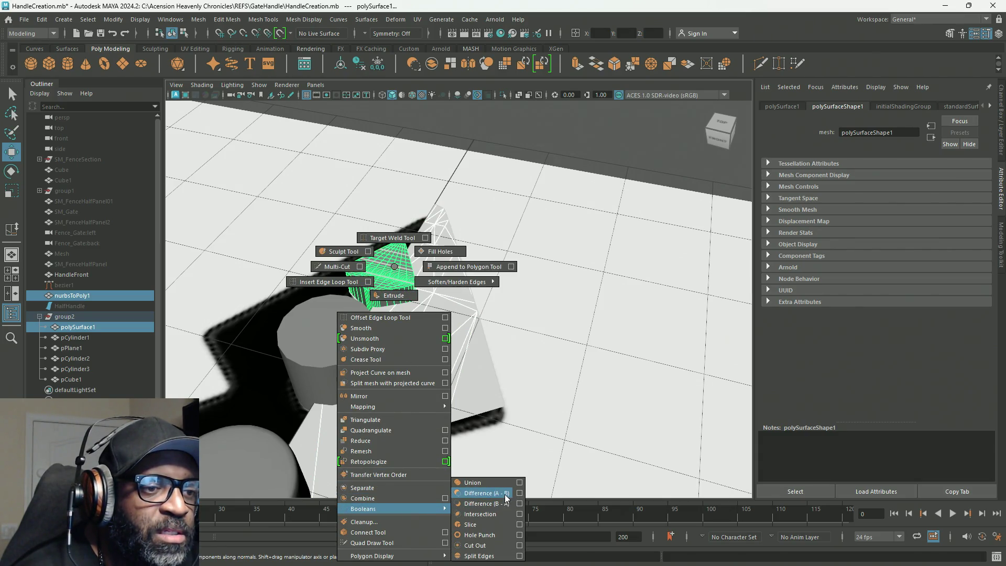
Subtract the wedge cutter from the handle with Booleans > Difference and look over the result.
left_click(503, 495)
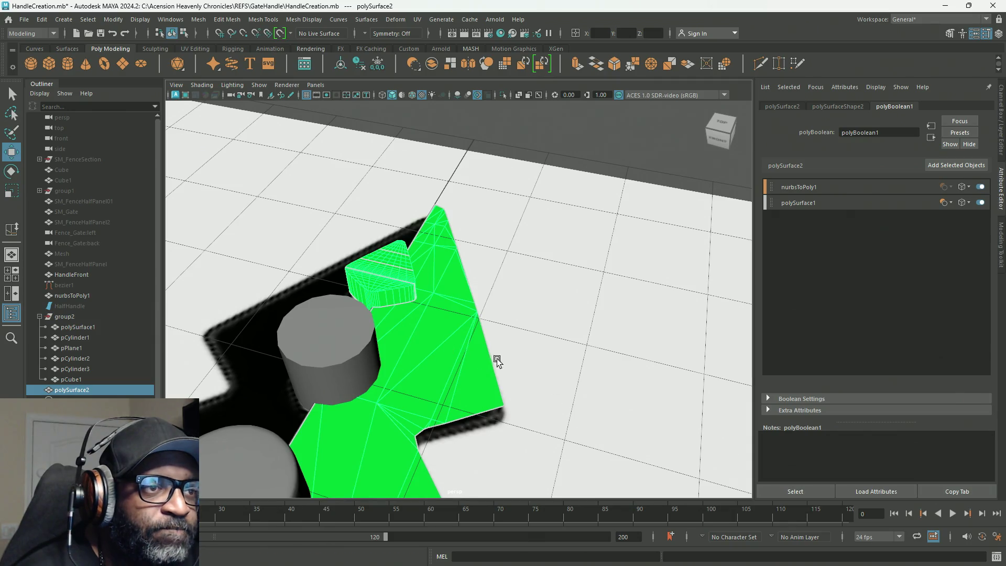
right_click_drag(498, 361, 611, 426, "alt")
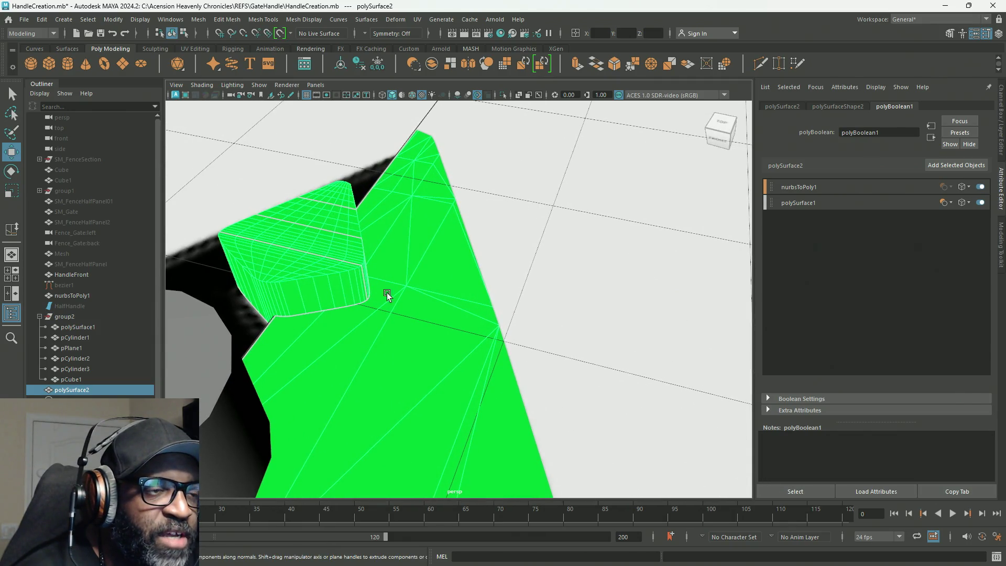
mouse_move(390, 323)
left_mouse_down("alt")
mouse_move(342, 305)
mouse_move(377, 280)
mouse_move(362, 265)
left_mouse_up("alt")
right_click(362, 265)
left_click(463, 200)
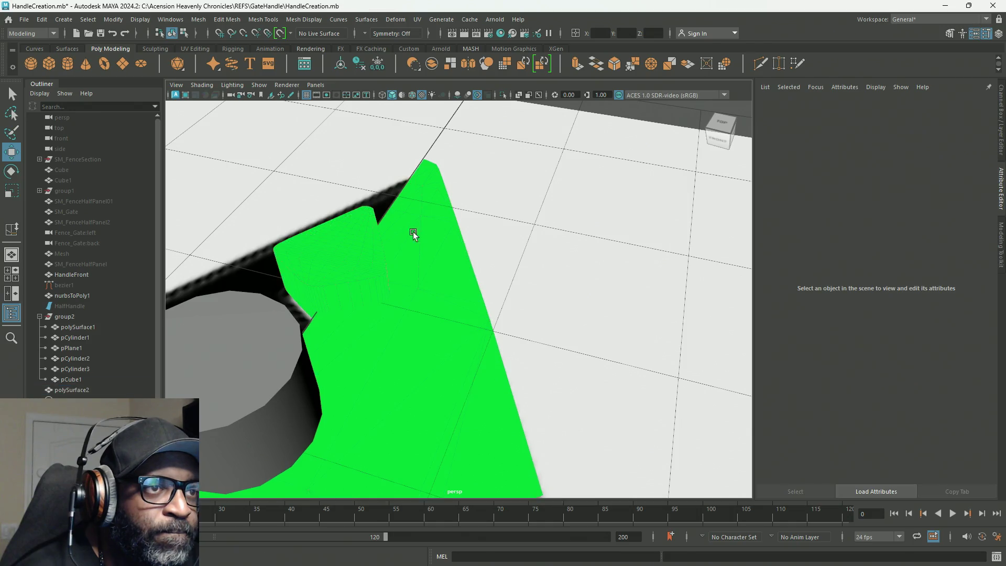
Select the new polySurface2 boolean result and bring up its component marking menu.
left_click(383, 252)
left_click(419, 247)
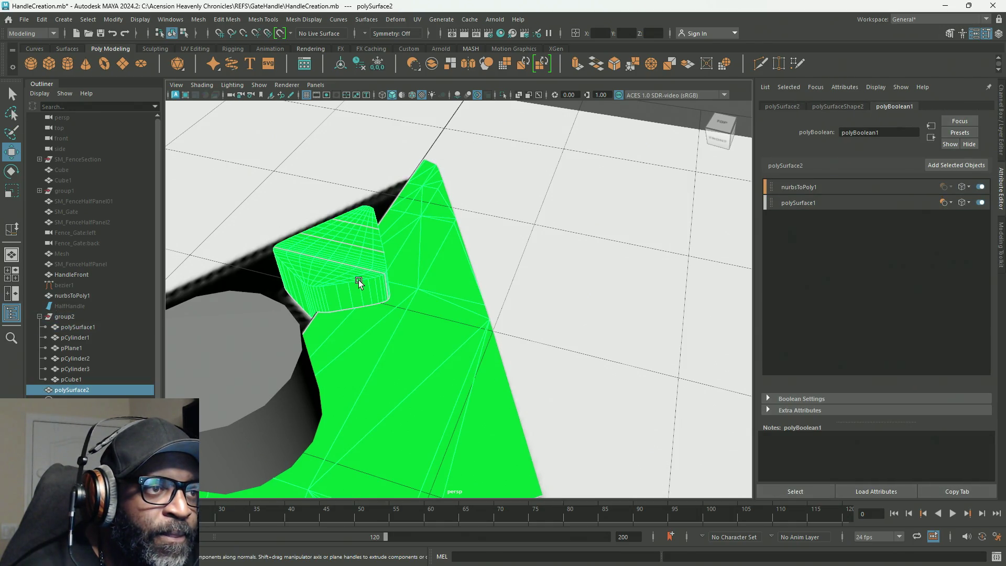
key("q")
right_click(351, 245)
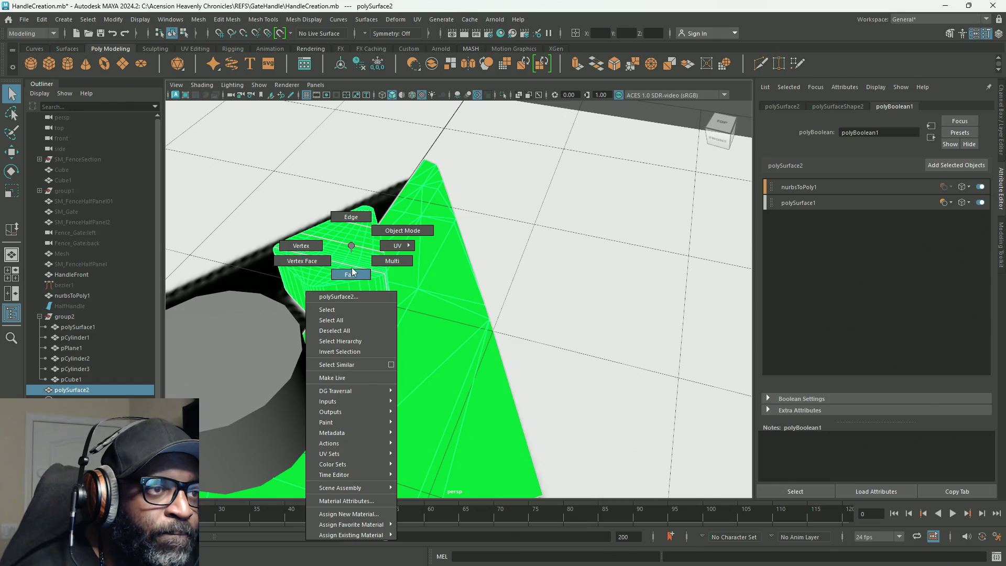
Enter face selection on the boolean result, pick faces of the wedge cut and show the polyBoolean1 settings.
double_click(342, 258)
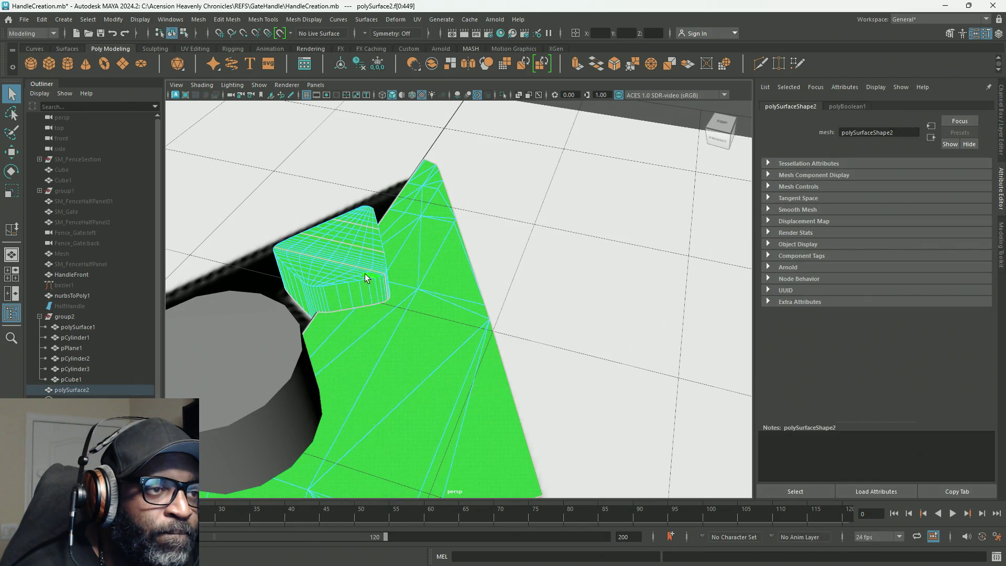
left_click(448, 340)
scroll(353, 335, "down", 5)
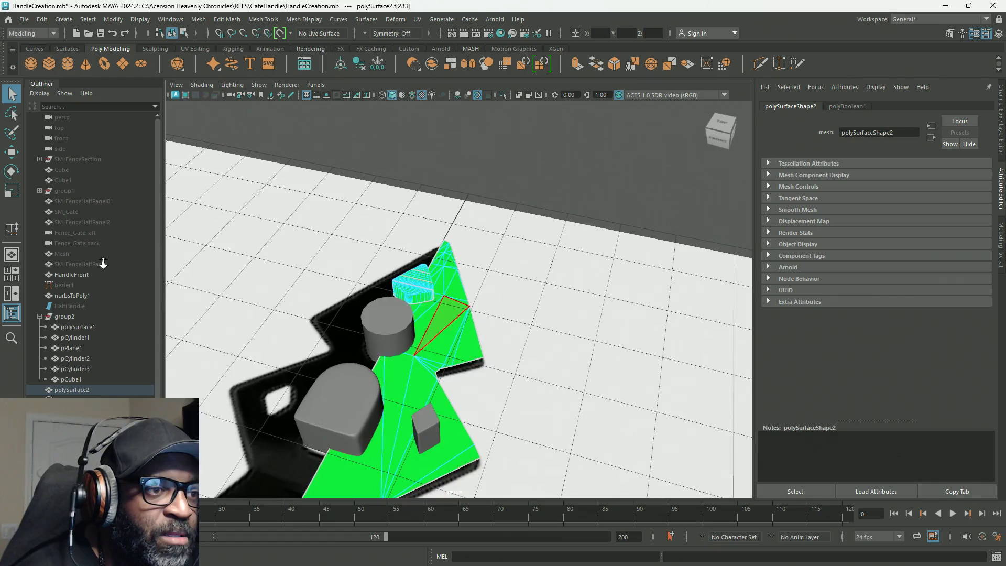
scroll(354, 336, "up", 3)
mouse_move(354, 335)
left_mouse_down("alt")
mouse_move(254, 381)
mouse_move(397, 361)
left_mouse_up("alt")
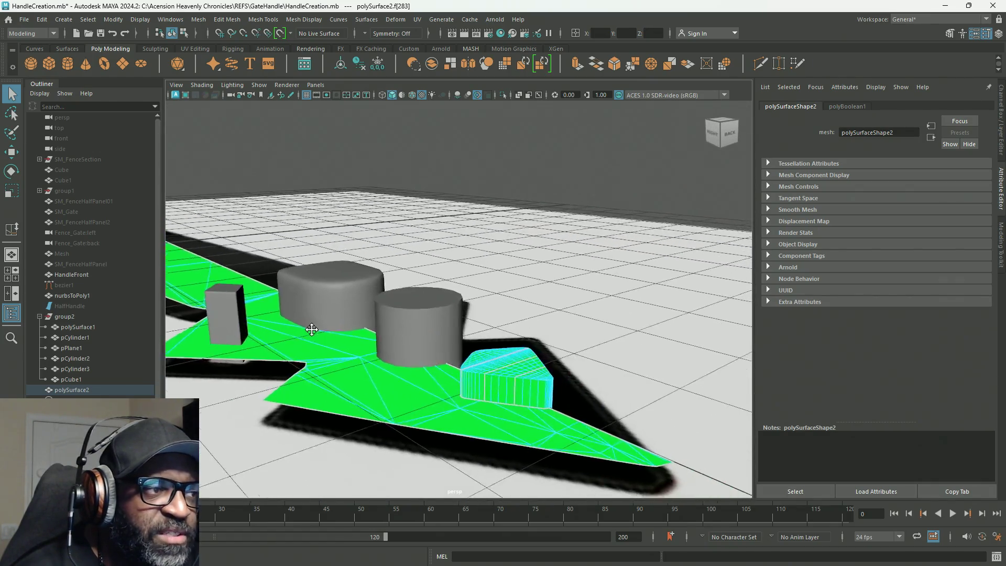
scroll(495, 366, "down", 5)
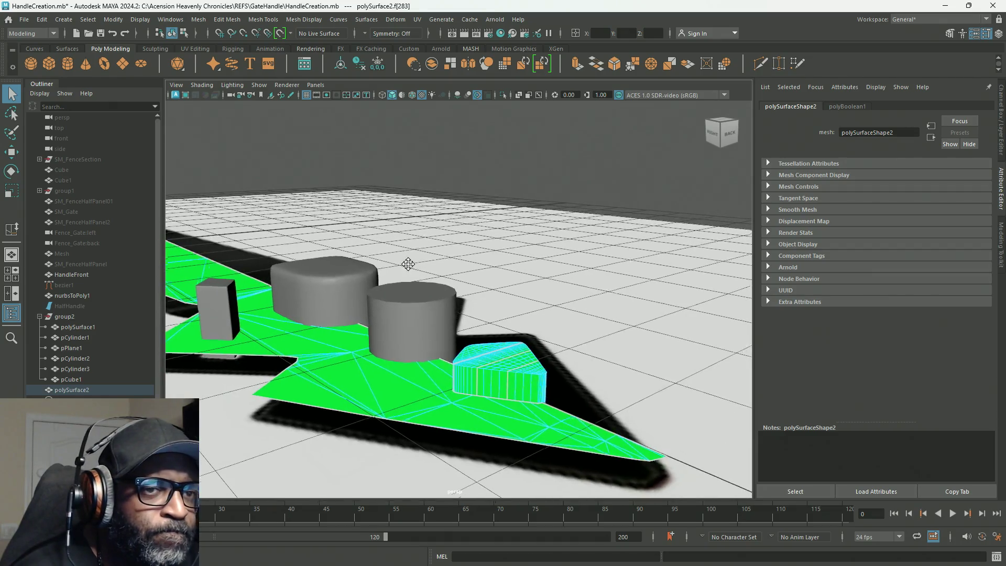
scroll(308, 244, "up", 2)
scroll(308, 245, "up", 3)
mouse_move(422, 303)
left_mouse_down("alt")
mouse_move(395, 368)
mouse_move(357, 395)
left_mouse_up("alt")
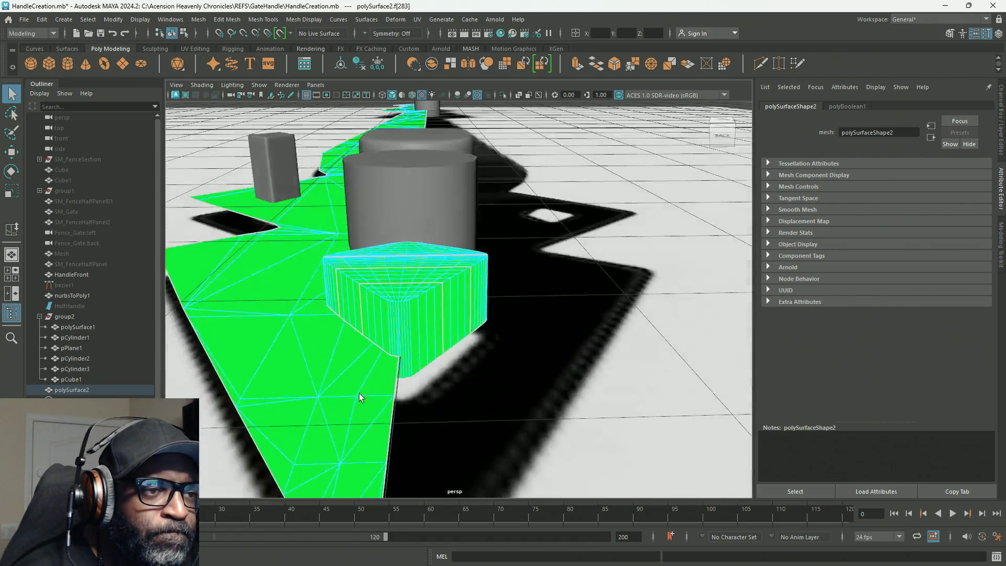
right_click(417, 285)
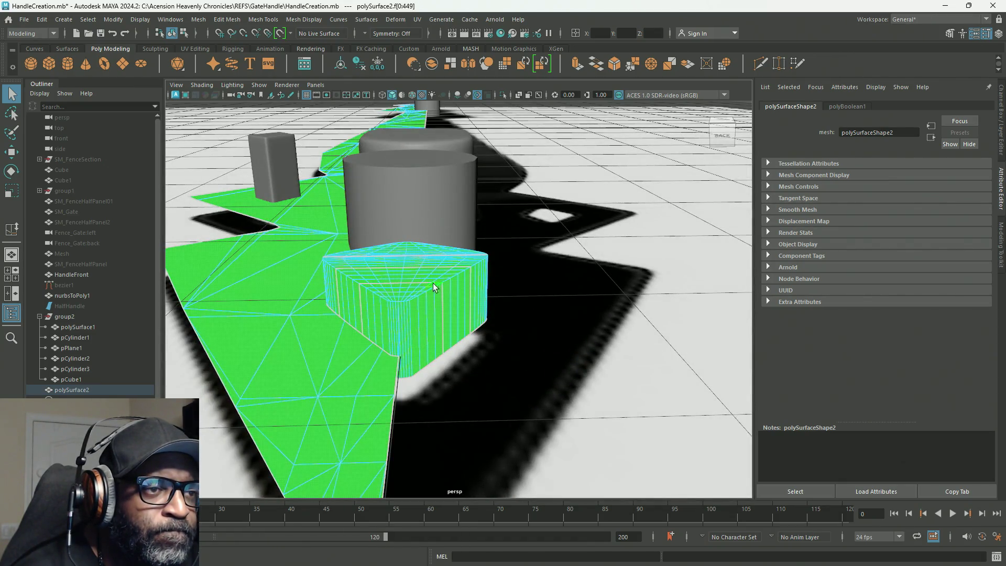
left_click(267, 341)
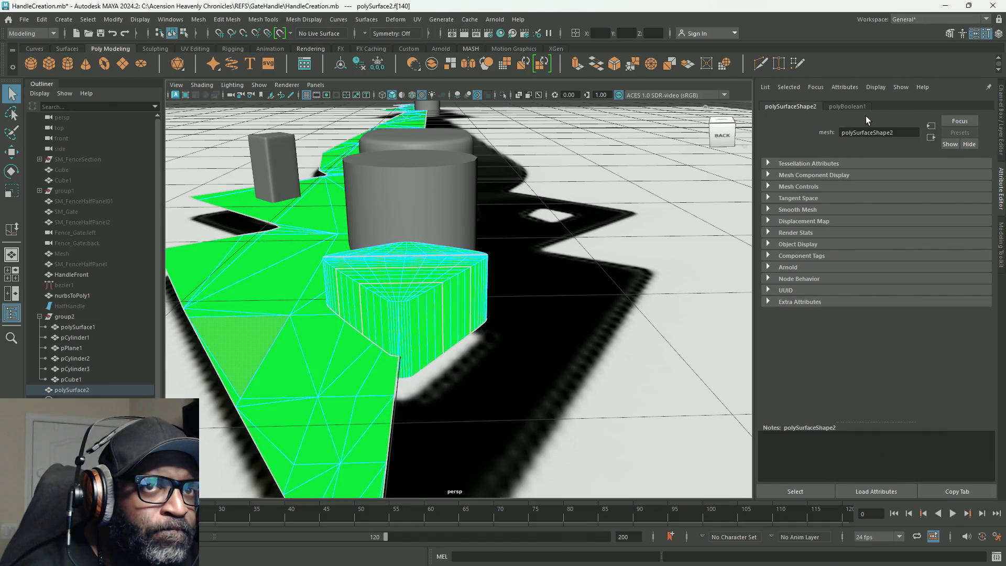
left_click(859, 108)
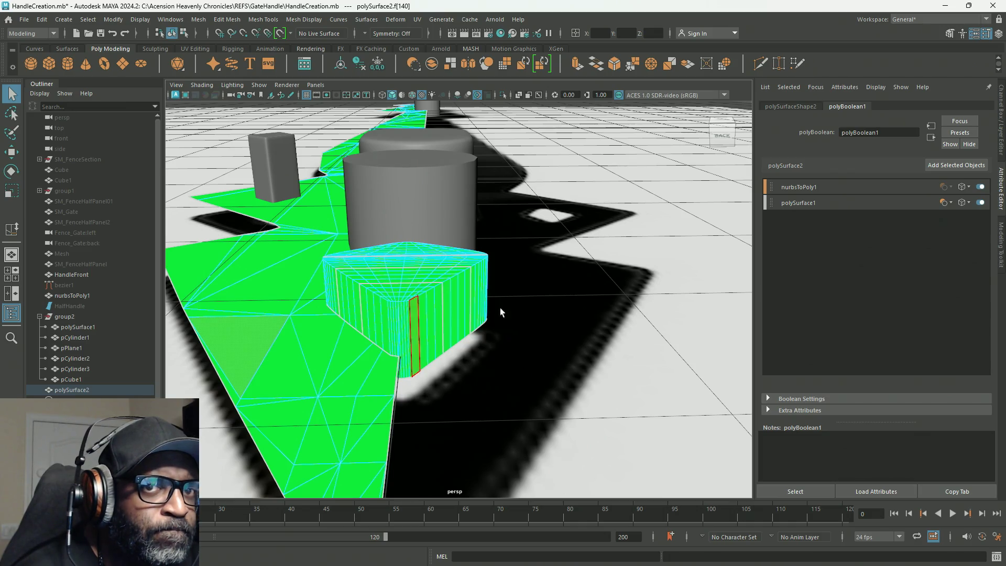
Set the polySurface1 and then nurbsToPoly1 operands to Hidden display and back to normal.
left_click(965, 204)
left_click(931, 258)
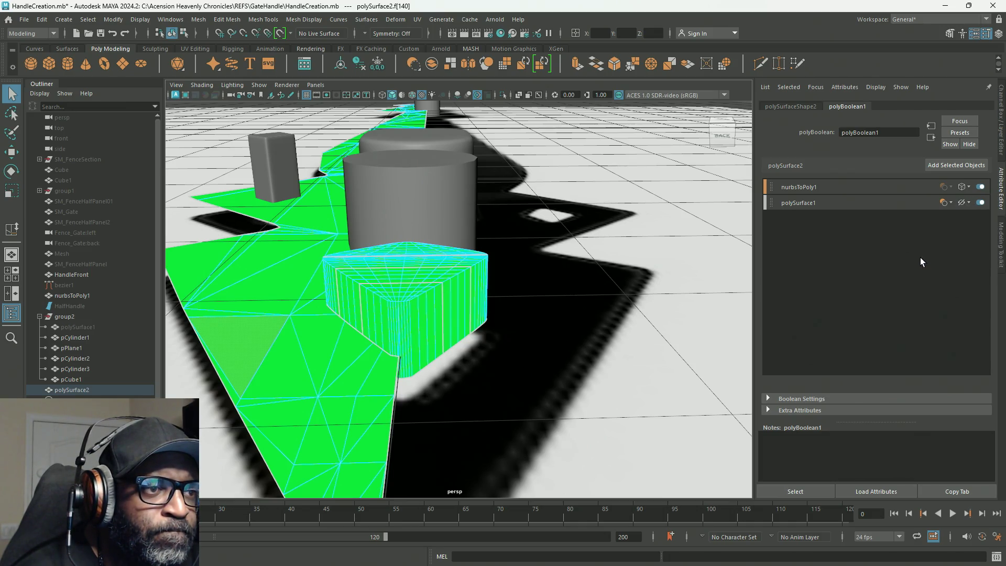
left_click(968, 203)
left_click(950, 215)
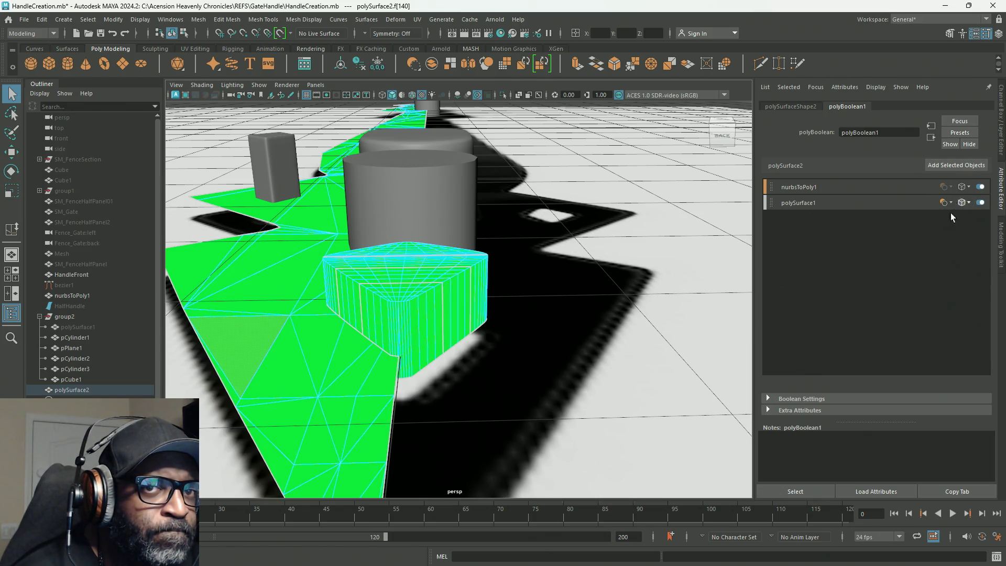
left_click(969, 187)
left_click(947, 243)
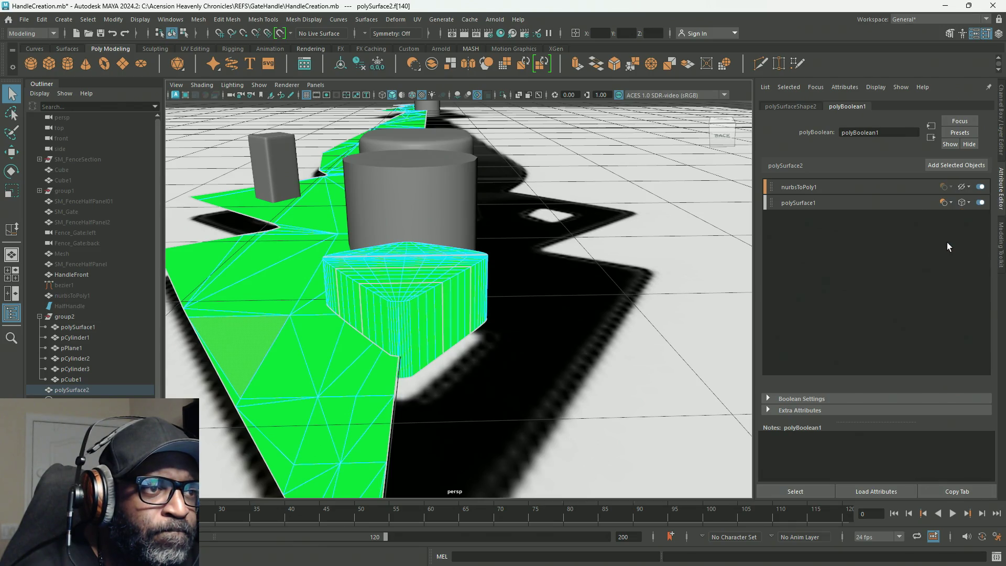
left_click(963, 187)
left_click(942, 210)
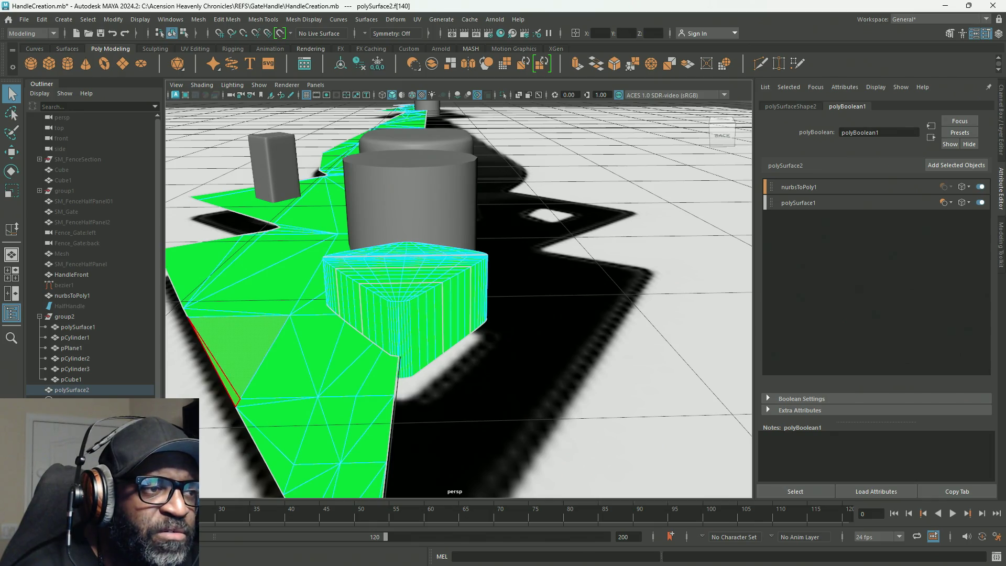
right_click_drag(287, 266, 344, 268)
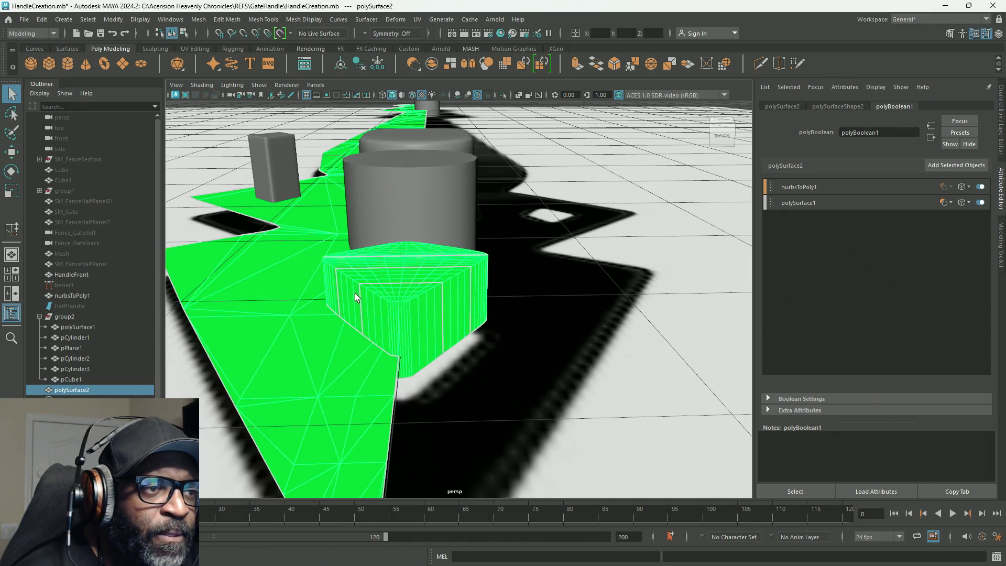
Try Hidden then X-Ray display for polySurface1, toggle each operand off and back on, and view the handle from a low side angle.
left_click(964, 202)
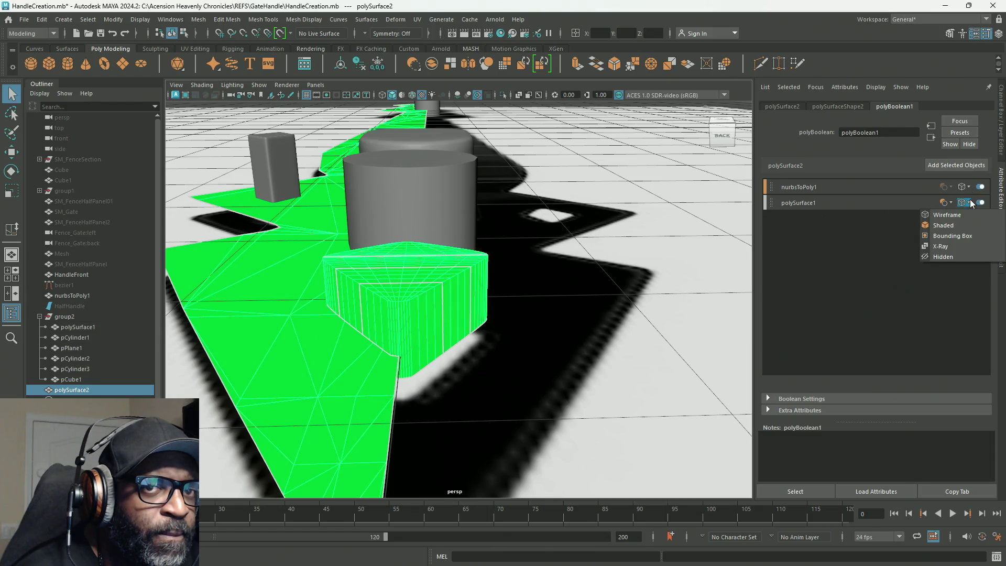
left_click(960, 216)
left_click(947, 259)
left_click(965, 201)
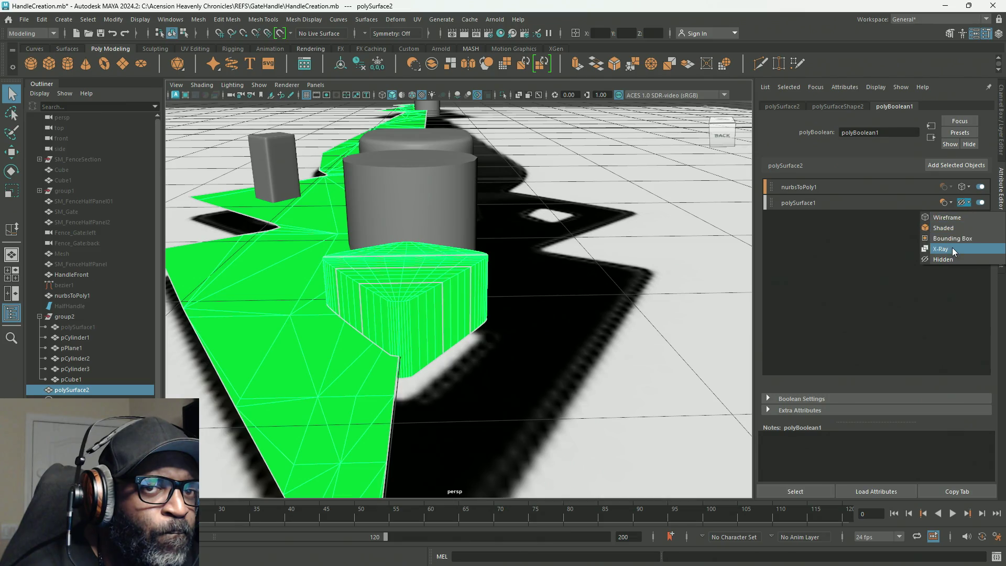
left_click(956, 219)
left_click(979, 202)
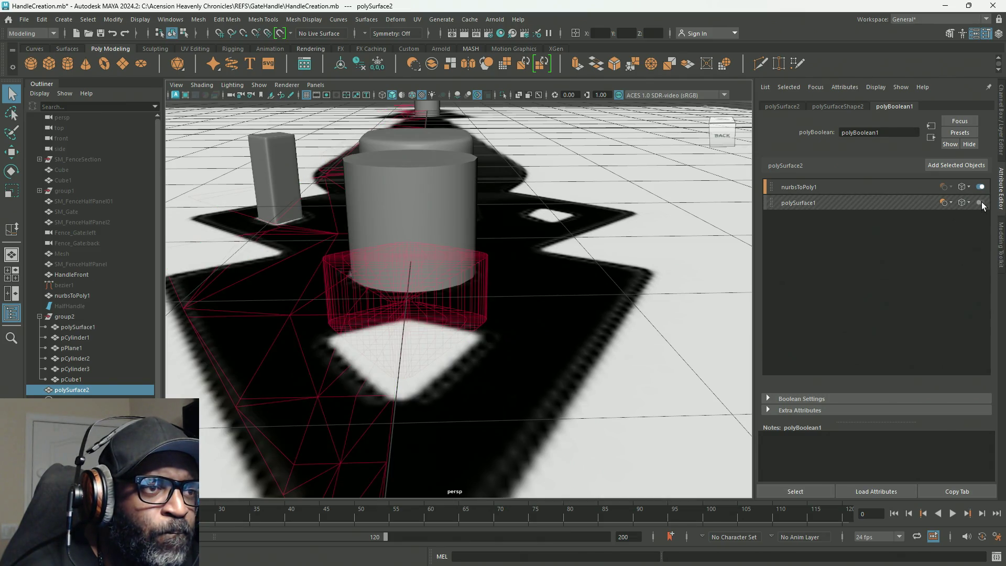
left_click(979, 201)
left_click(980, 187)
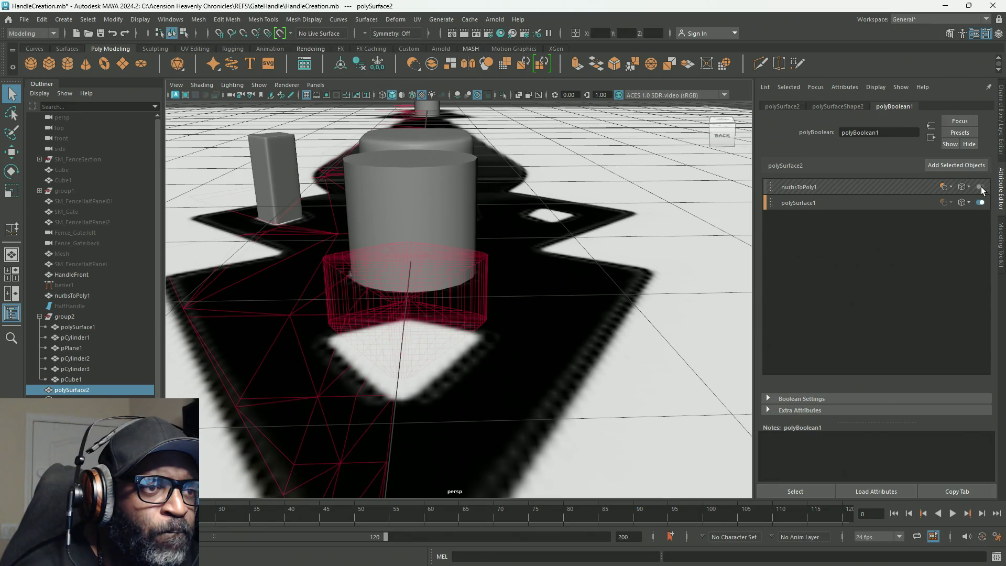
left_click(980, 187)
mouse_move(427, 262)
right_mouse_down("alt")
mouse_move(220, 189)
mouse_move(341, 270)
right_mouse_up("alt")
mouse_move(341, 270)
left_mouse_down("alt")
mouse_move(409, 295)
mouse_move(389, 280)
mouse_move(369, 298)
left_mouse_up("alt")
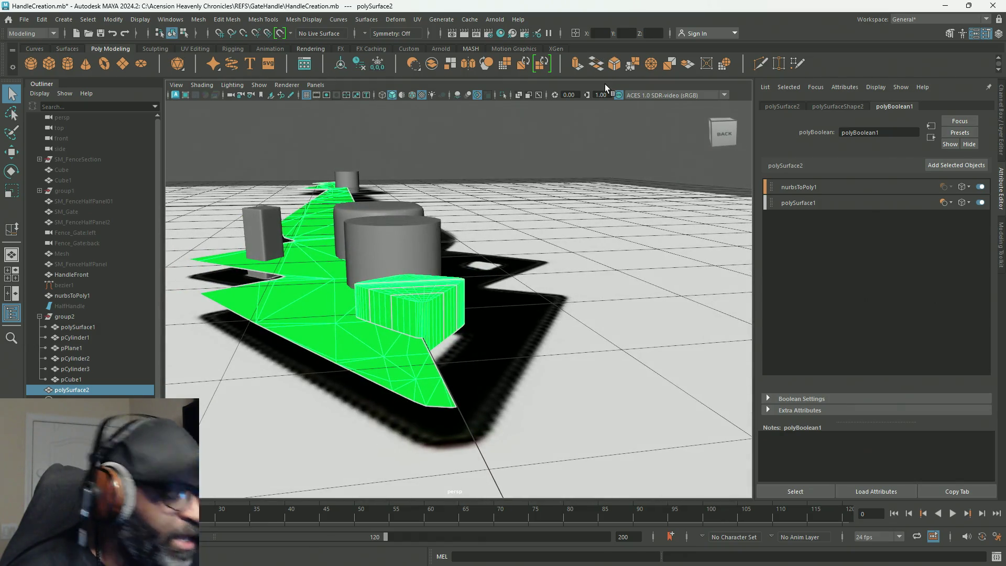
Undo the boolean display edit and the face/object selections back to polySurface2 being selected.
key("ctrl+z")
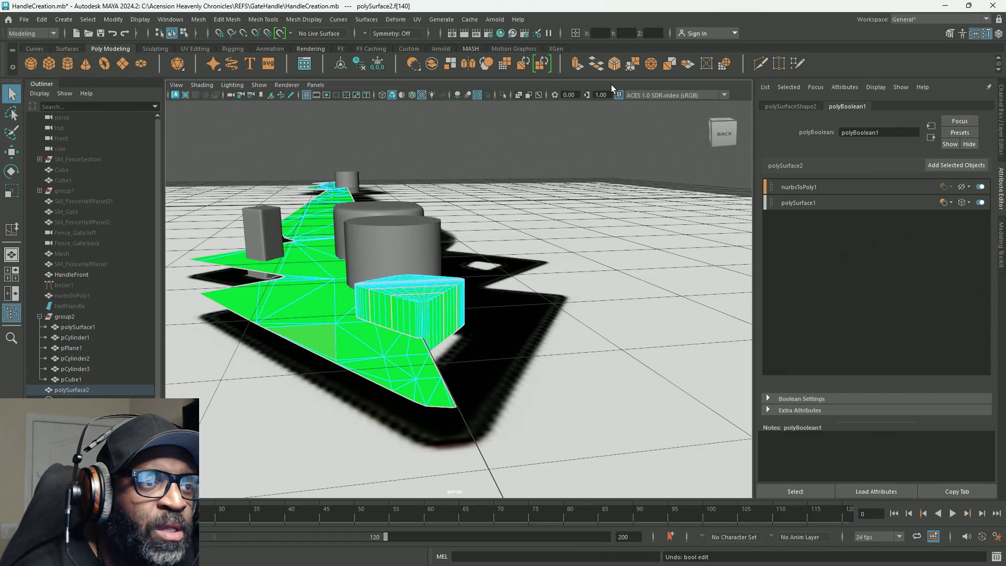
key("ctrl+z")
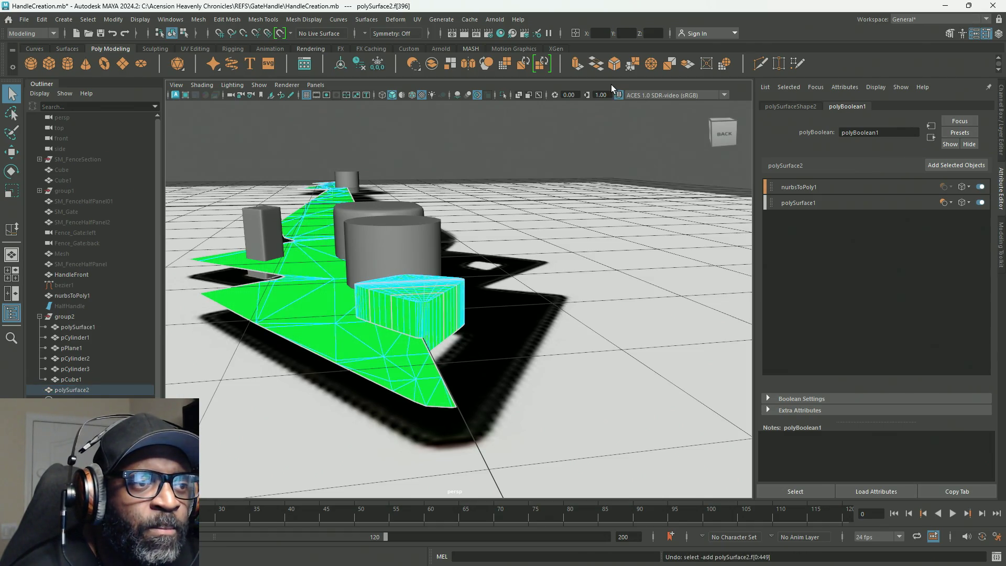
key("ctrl+z")
key("ctrl+z")
key("ctrl+z")
key("ctrl+z")
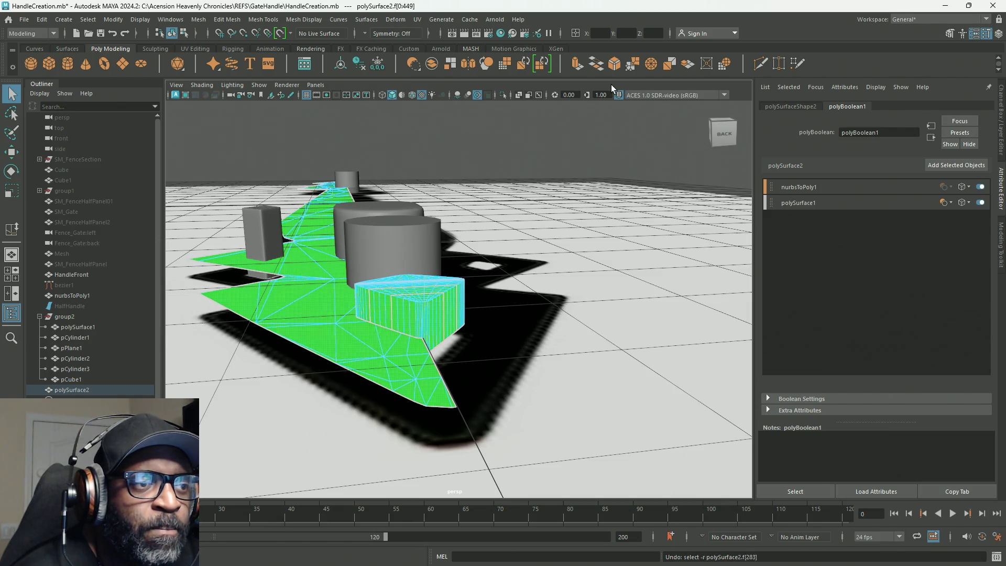
key("ctrl+z")
key("ctrl+z")
key("ctrl+z")
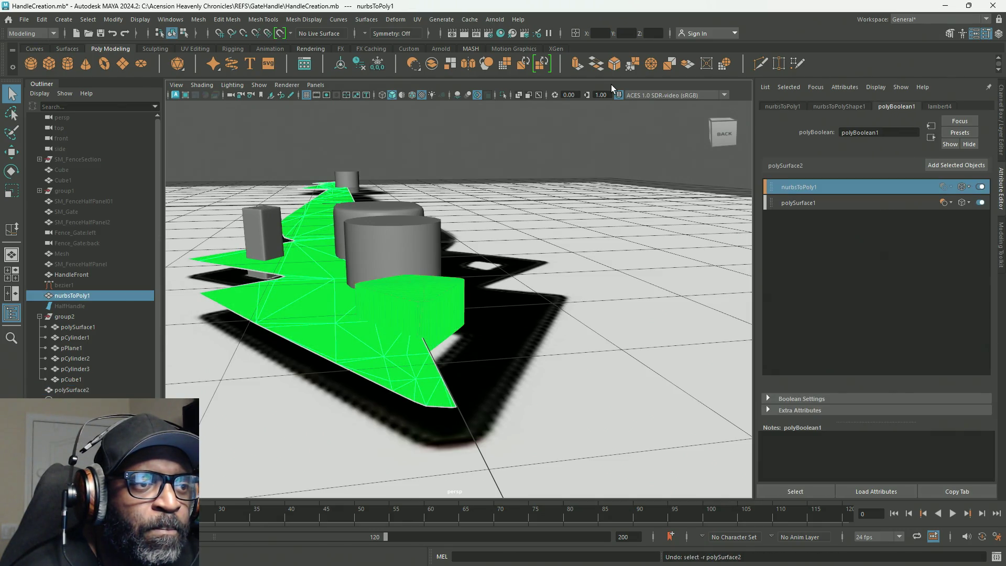
key("ctrl+z")
key("ctrl+z")
key("ctrl+z")
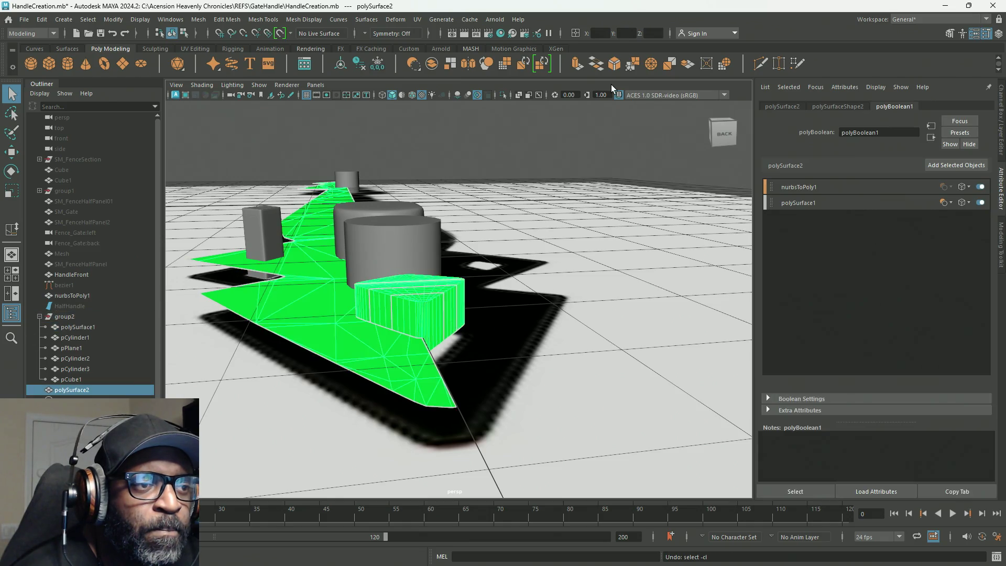
key("ctrl+z")
key("ctrl+z")
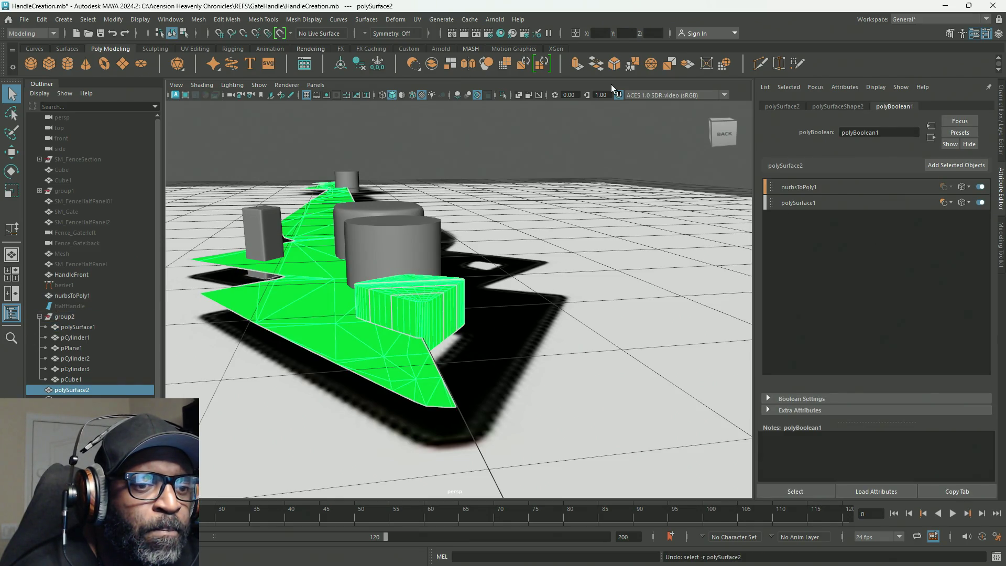
key("ctrl+z")
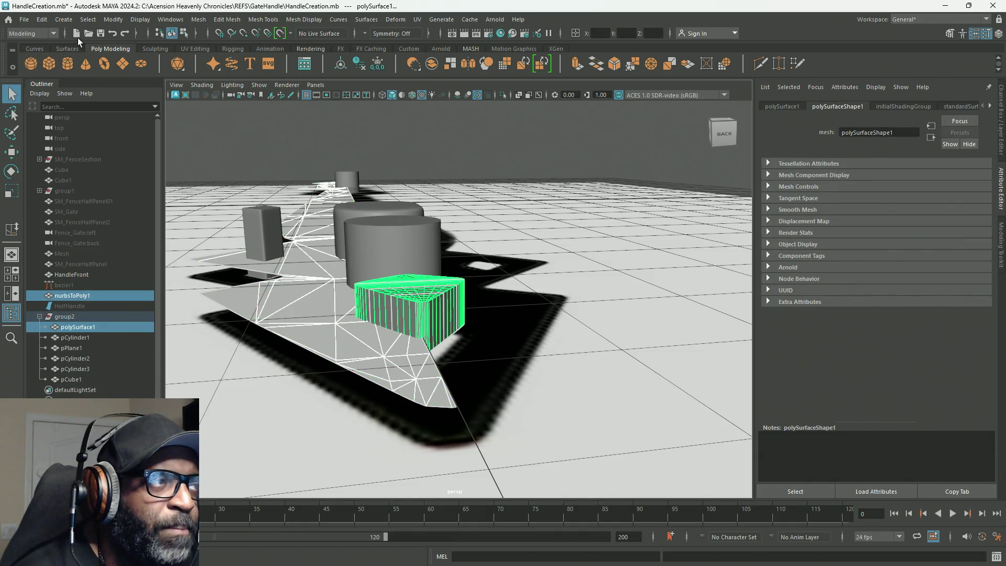
left_click(24, 18)
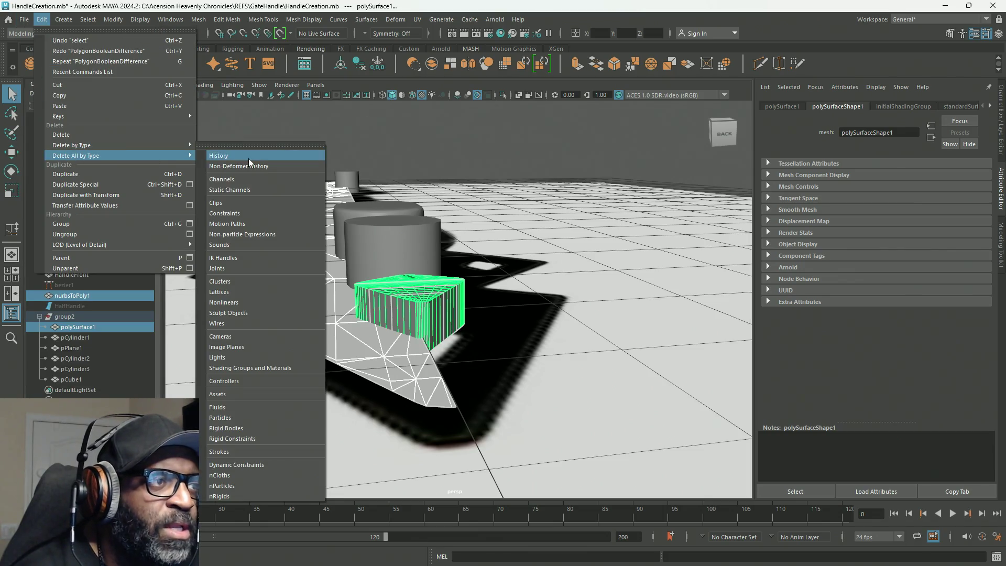
left_click(42, 19)
left_click(50, 64)
mouse_move(449, 304)
left_mouse_down("alt")
mouse_move(539, 304)
mouse_move(506, 268)
left_mouse_up("alt")
left_click(506, 267)
left_click(408, 372)
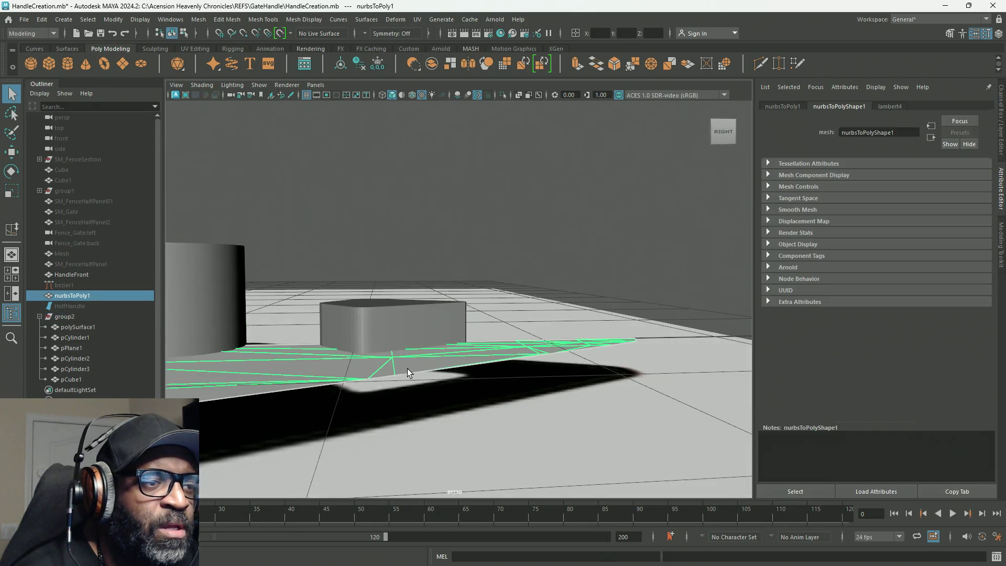
left_click(405, 323, "shift")
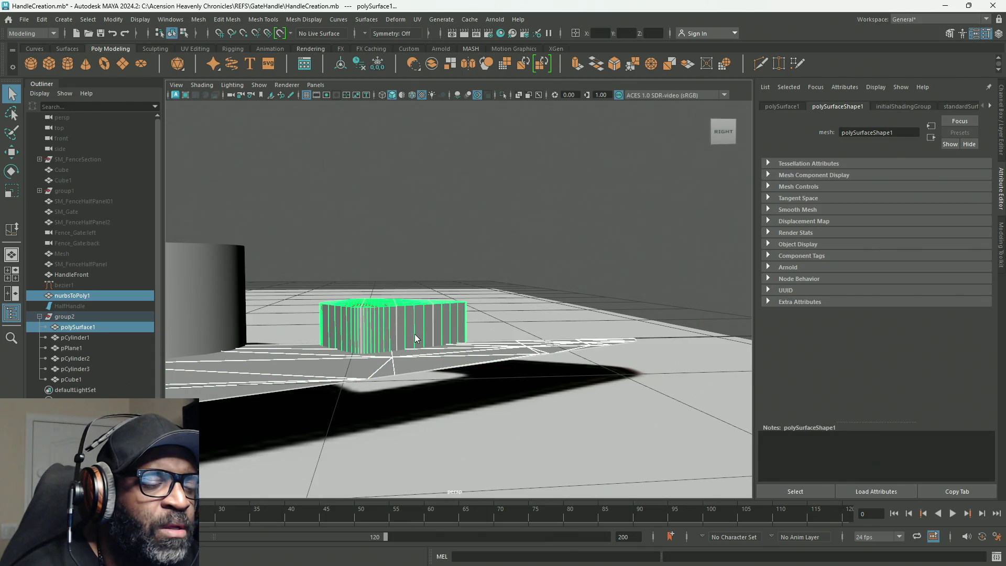
right_click_drag(414, 333, 462, 509, "shift")
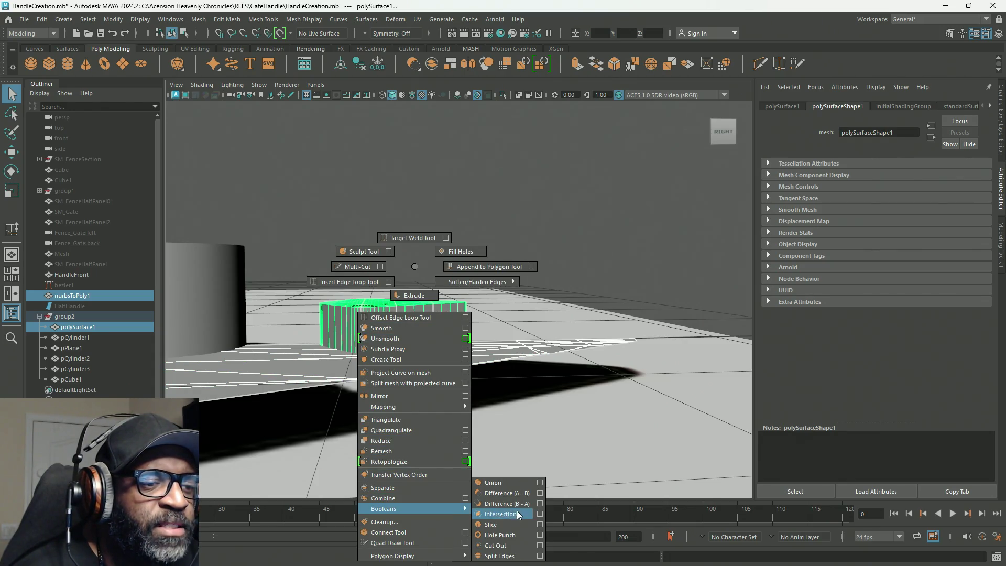
right_click_drag(463, 509, 541, 493, "shift")
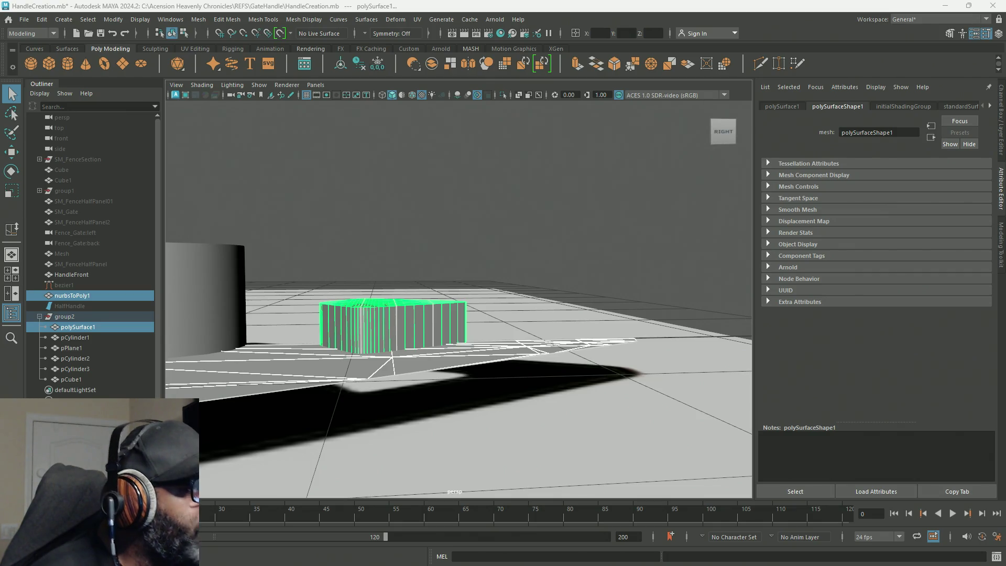
Boolean nurbsToPoly1 with polySurface1 from the marking menu, then hide and re-show the polySurface1 operand.
left_click(468, 63)
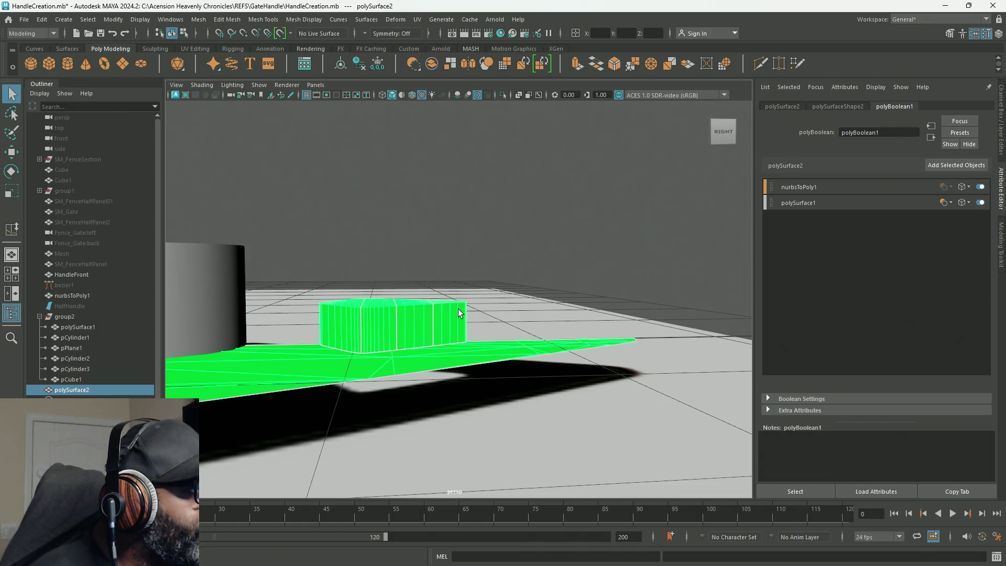
left_click_drag(452, 313, 225, 331, "alt")
mouse_move(466, 314)
left_mouse_down("alt")
mouse_move(532, 315)
mouse_move(444, 321)
mouse_move(641, 313)
left_mouse_up("alt")
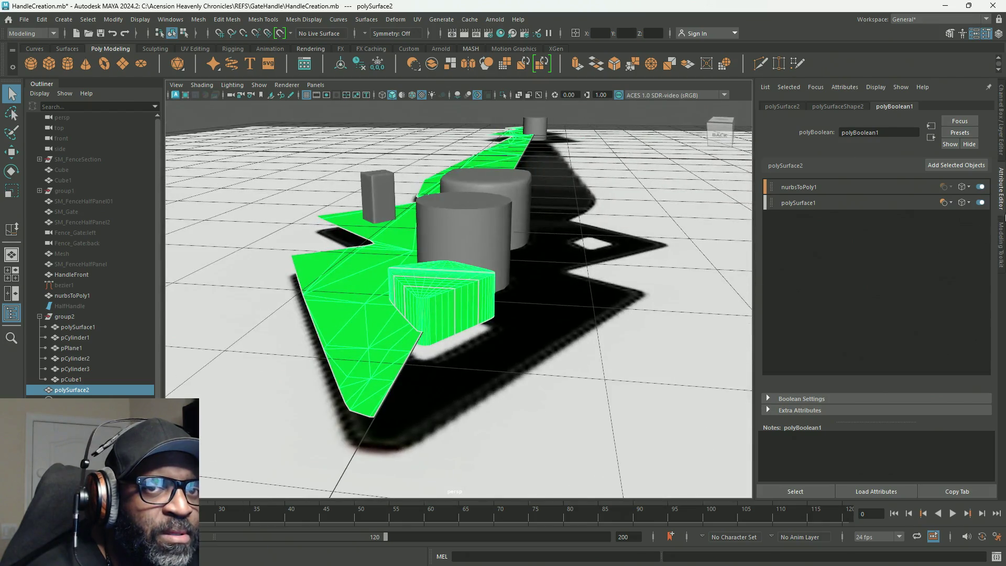
left_click(980, 204)
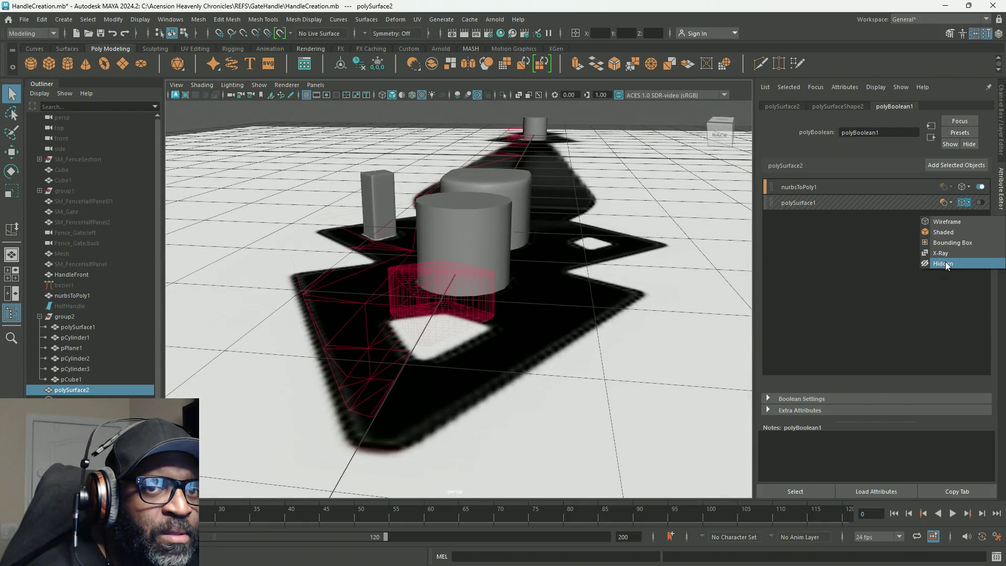
left_click(944, 261)
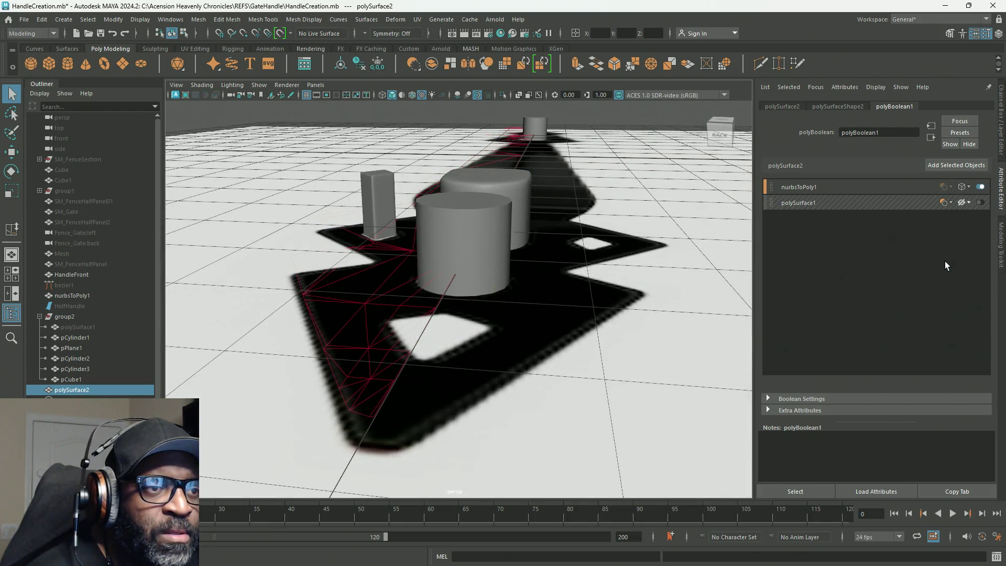
left_click(980, 202)
Cycle the polySurface1 operand through Shaded, wireframe-over-shaded and Wireframe display modes.
left_click(966, 205)
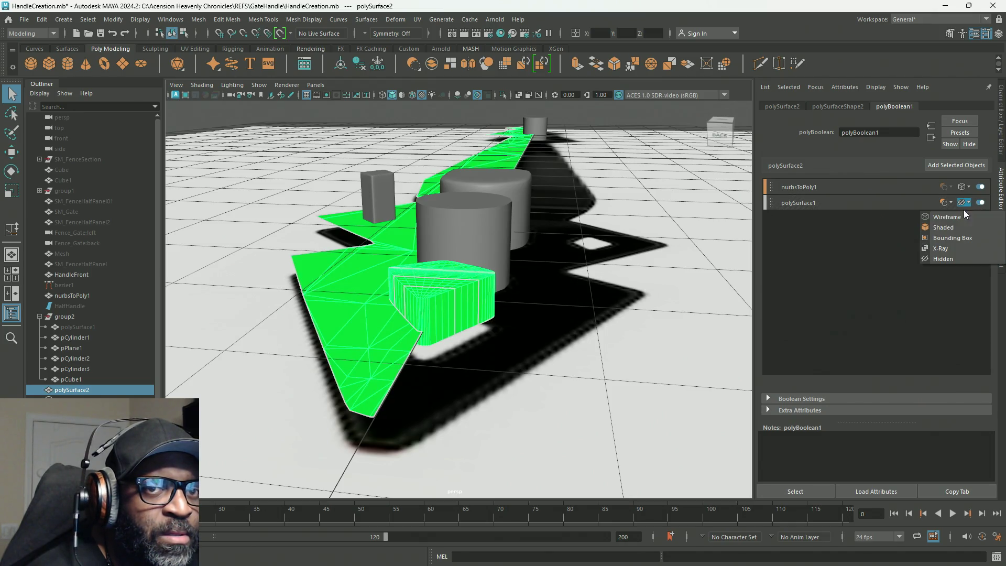
left_click(948, 257)
left_click(960, 209)
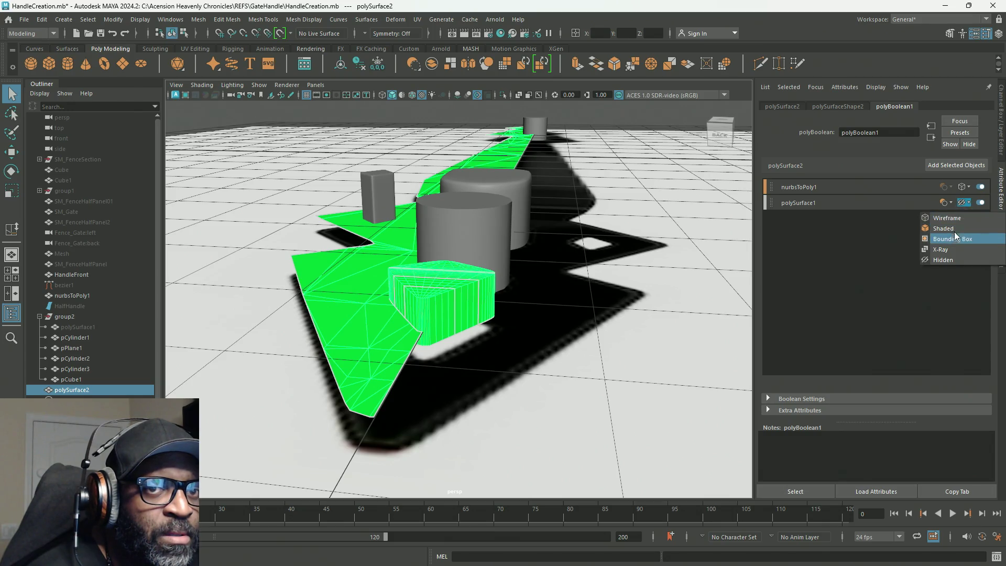
left_click(961, 202)
left_click(958, 229)
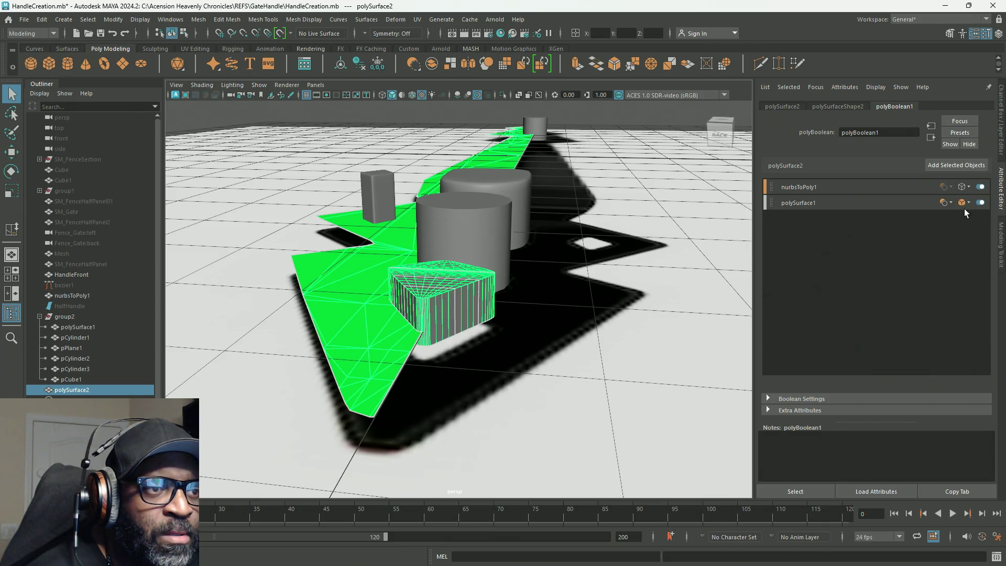
left_click(963, 203)
left_click(960, 237)
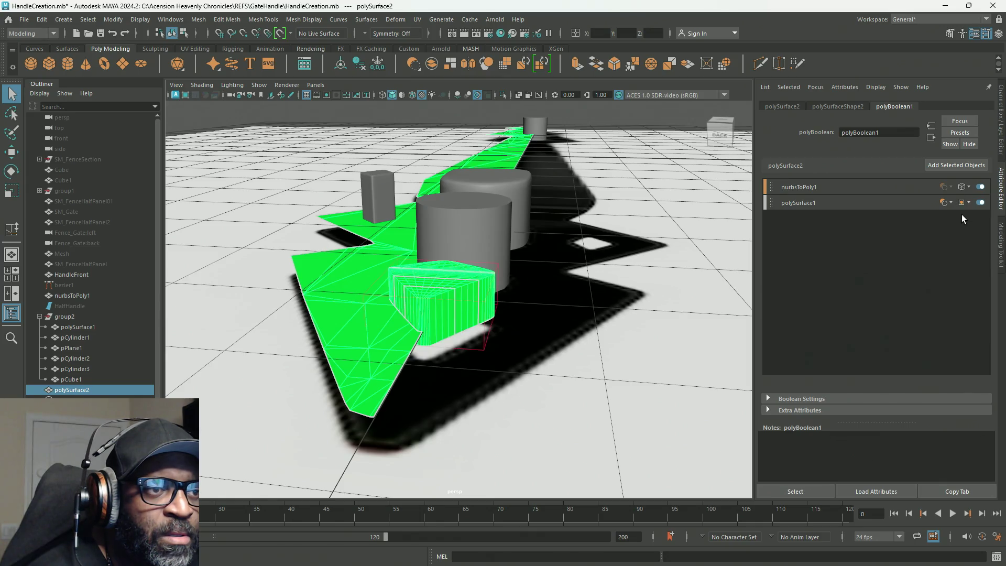
left_click(961, 206)
left_click(956, 251)
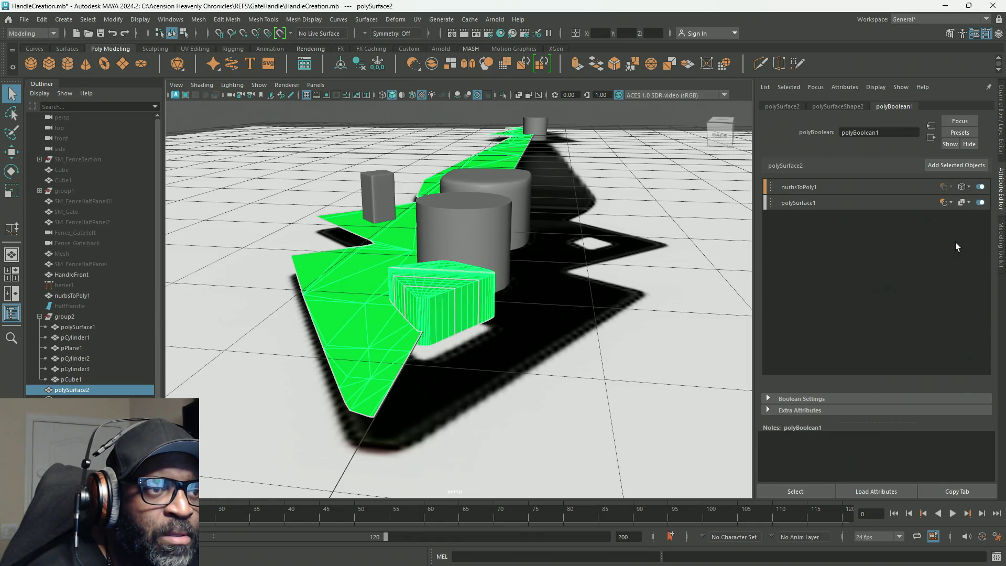
left_click(956, 207)
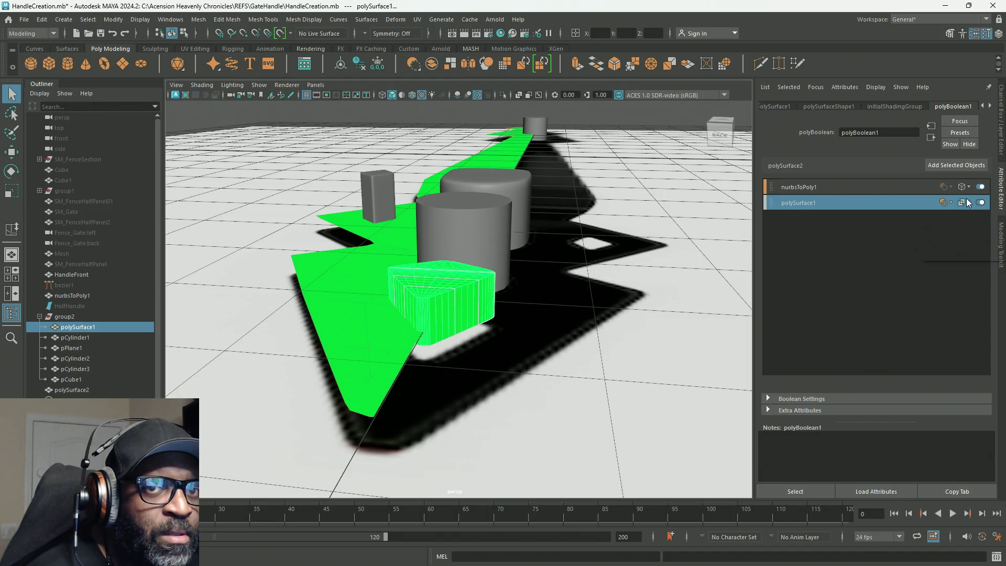
Set the polySurface1 operand to Hidden and toggle the viewport lighting off and on to inspect the cut.
left_click(965, 203)
left_click(956, 252)
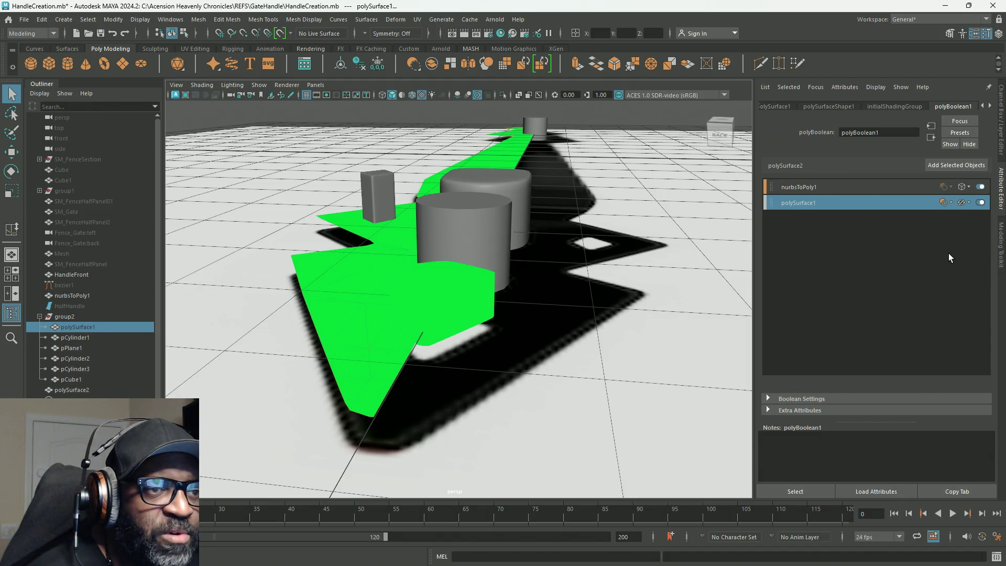
mouse_move(561, 341)
left_mouse_down("alt")
mouse_move(662, 332)
mouse_move(315, 361)
left_mouse_up("alt")
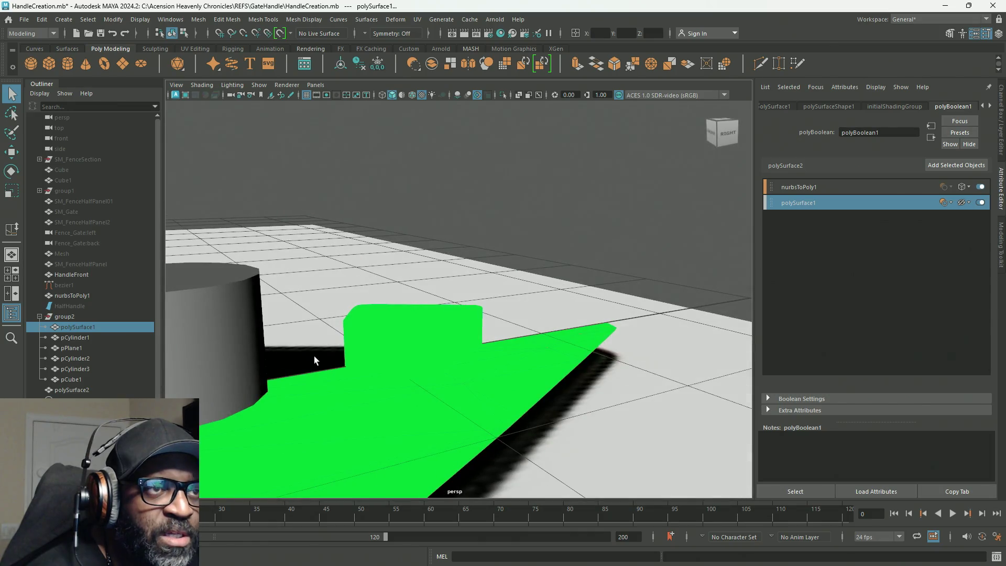
left_click(400, 95)
left_click(401, 95)
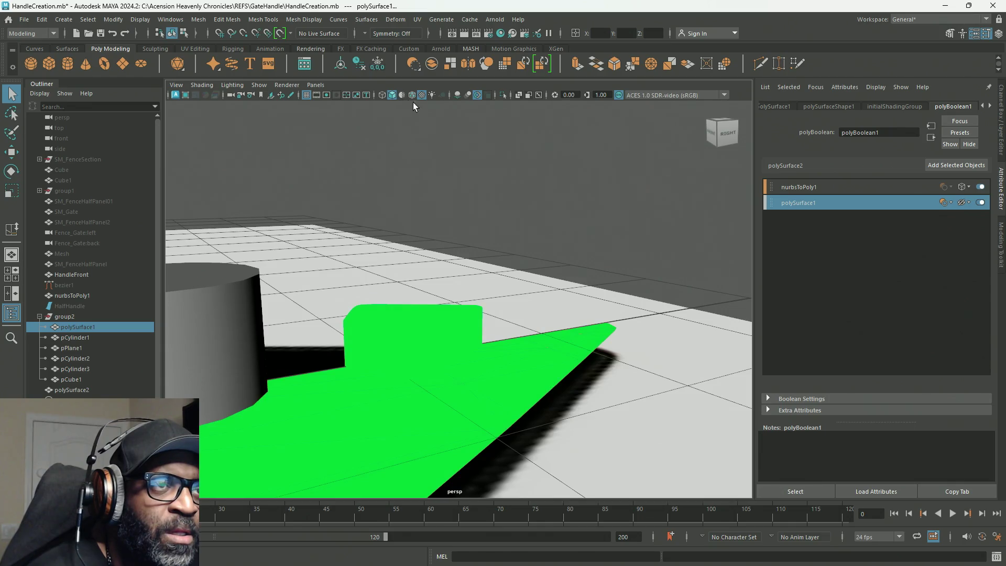
left_click(421, 96)
left_click(422, 96)
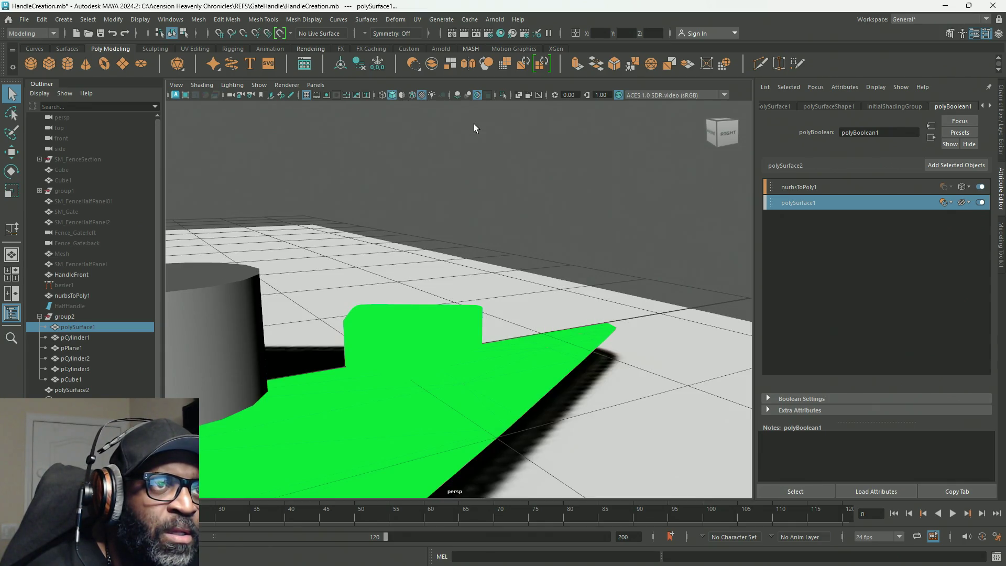
Select the polySurface2 boolean result from a frontal view of the scene.
mouse_move(462, 228)
left_mouse_down("alt")
mouse_move(416, 314)
mouse_move(258, 314)
mouse_move(343, 306)
left_mouse_up("alt")
left_click(312, 344)
mouse_move(313, 343)
left_mouse_down("alt")
mouse_move(469, 354)
mouse_move(325, 323)
left_mouse_up("alt")
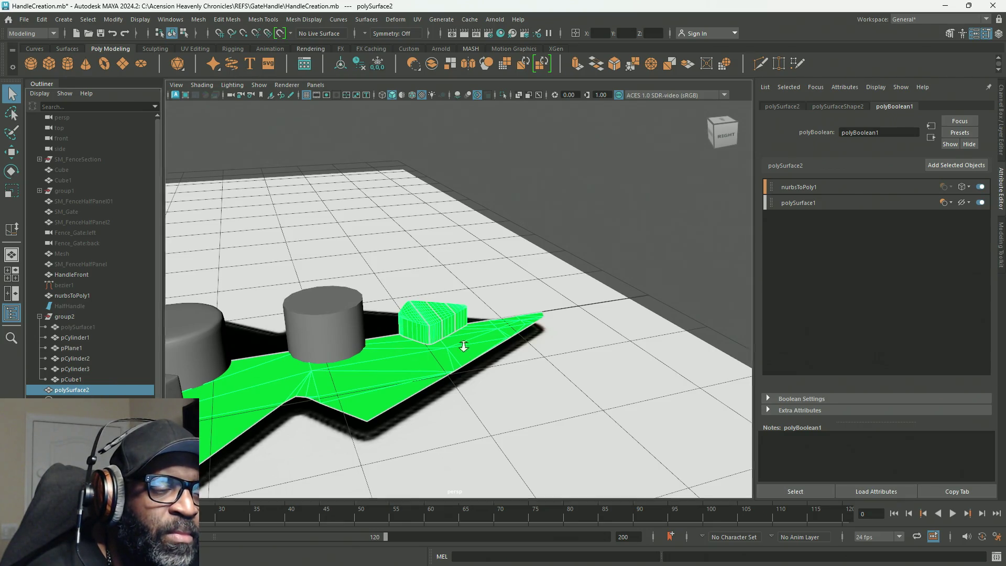
Move polySurface2 up along Y above the ground and orbit to check it from below and above.
key("f")
key("w")
left_click_drag(294, 281, 288, 212)
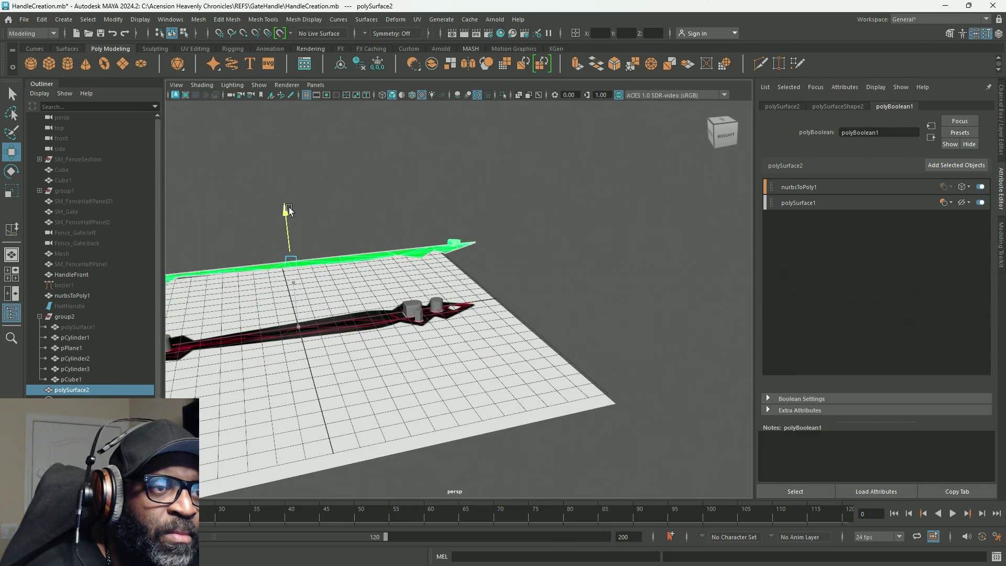
right_click_drag(288, 213, 864, 373, "alt")
mouse_move(532, 305)
left_mouse_down("alt")
mouse_move(375, 217)
mouse_move(569, 309)
left_mouse_up("alt")
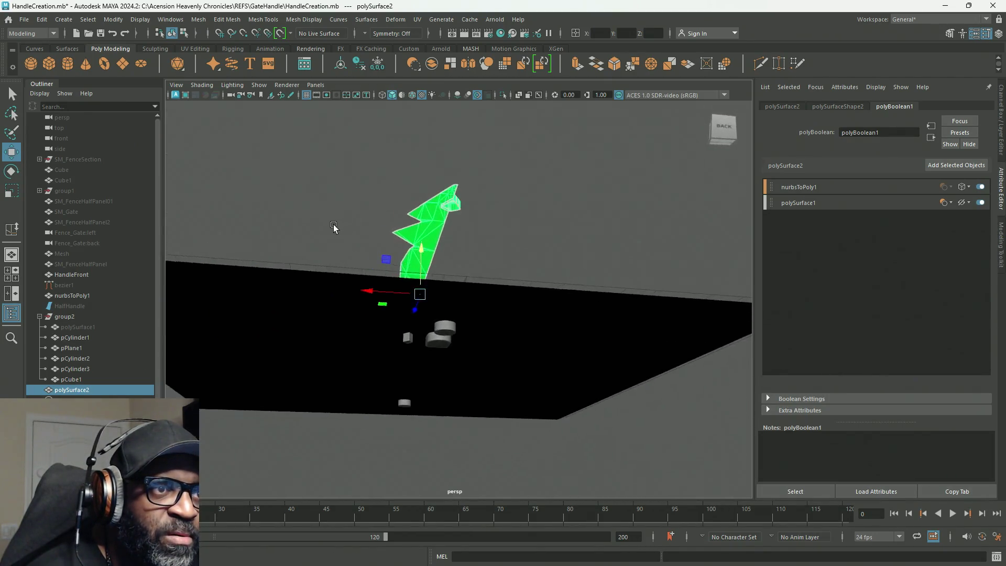
right_click_drag(568, 310, 776, 333, "alt")
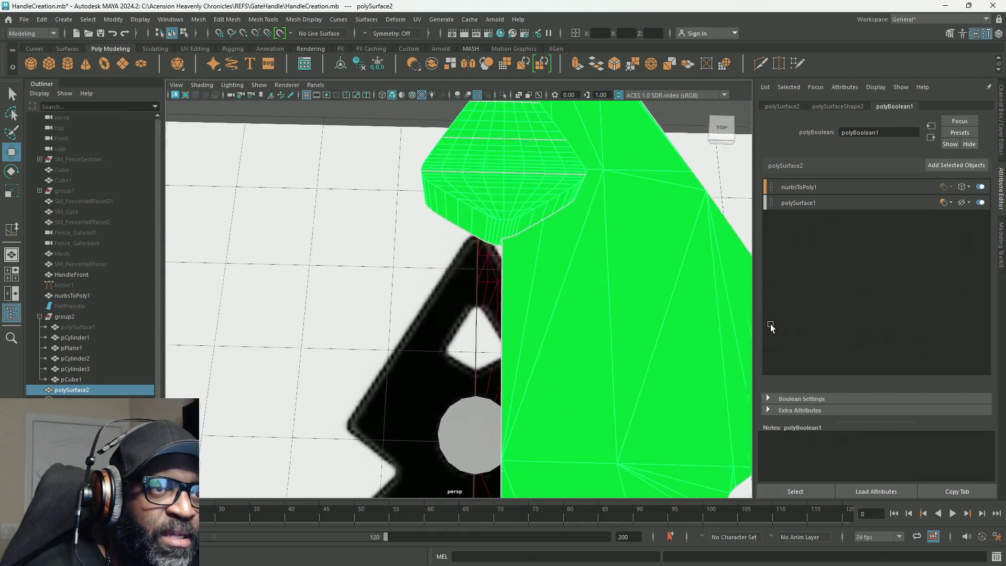
mouse_move(602, 285)
left_mouse_down("alt")
mouse_move(440, 248)
mouse_move(419, 309)
mouse_move(328, 285)
mouse_move(581, 331)
mouse_move(500, 217)
left_mouse_up("alt")
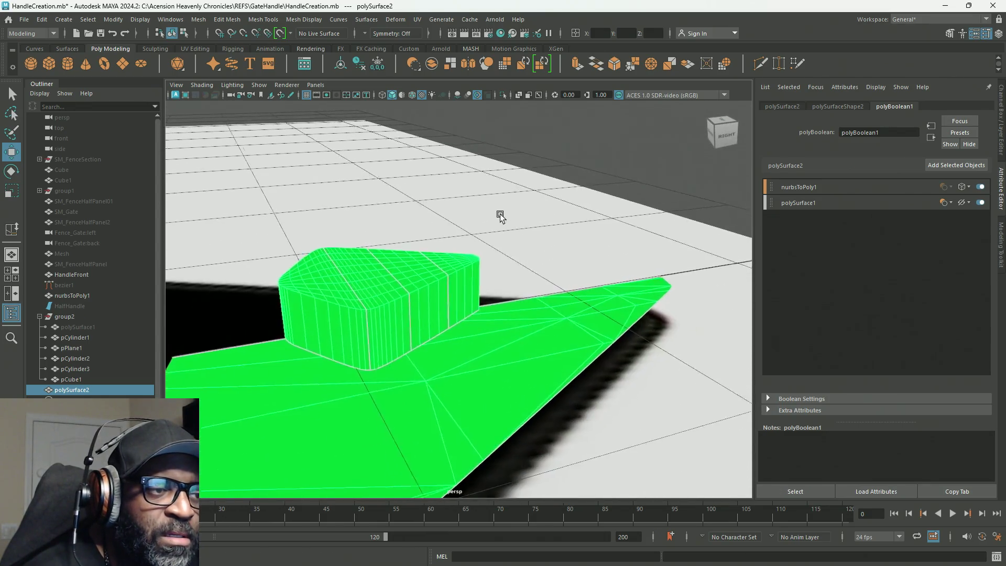
Switch to face selection on the handle mesh via the marking menu, selecting faces f[0:449].
right_click(343, 267)
right_click_drag(349, 295, 354, 300)
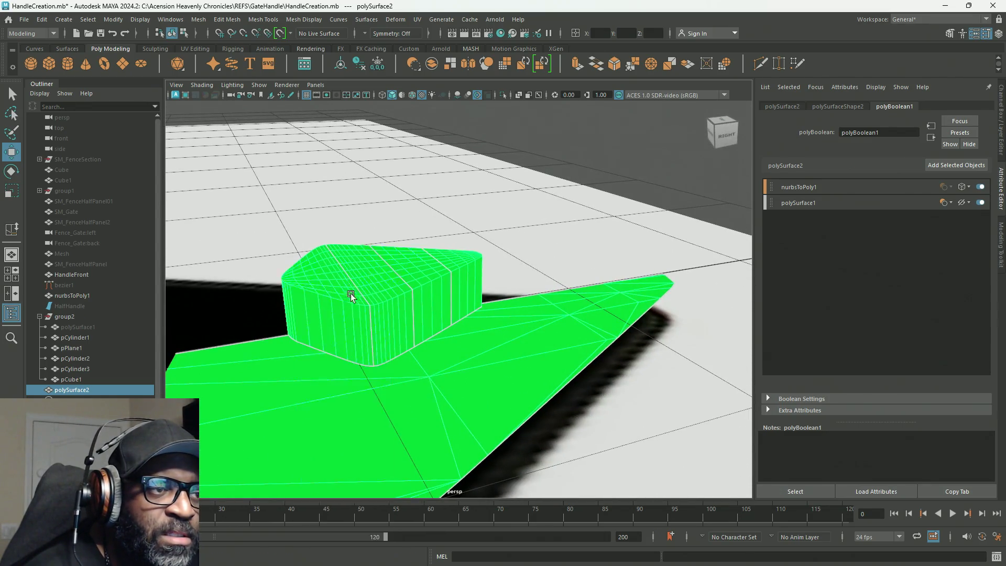
mouse_move(447, 332)
left_mouse_down("alt")
mouse_move(474, 303)
mouse_move(484, 309)
mouse_move(456, 301)
mouse_move(658, 337)
mouse_move(603, 328)
mouse_move(657, 330)
mouse_move(599, 341)
mouse_move(487, 304)
mouse_move(652, 354)
left_mouse_up("alt")
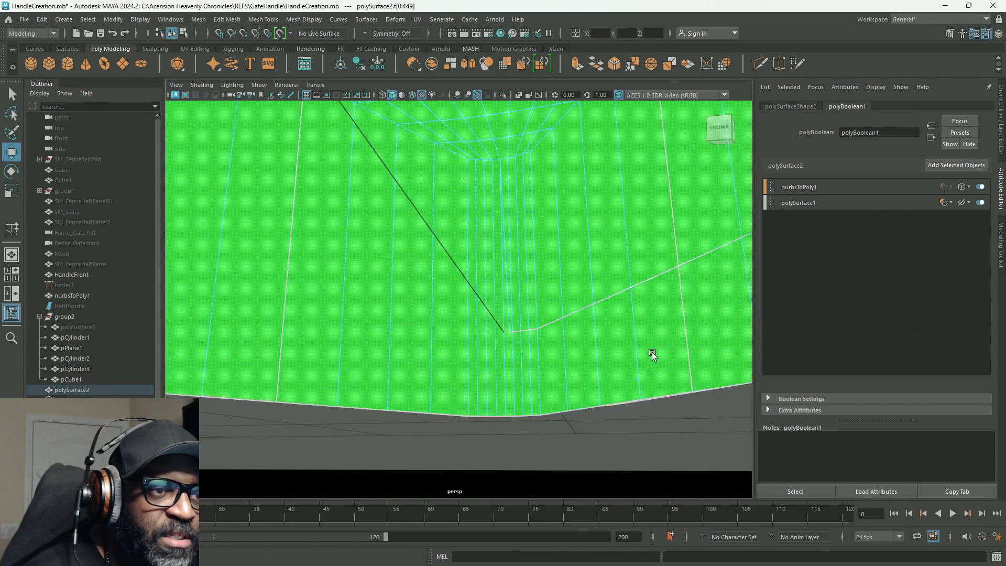
Undo the stray face selection and the last boolean display edit, restoring the cutter.
left_click(636, 362)
key("ctrl+z")
key("ctrl+z")
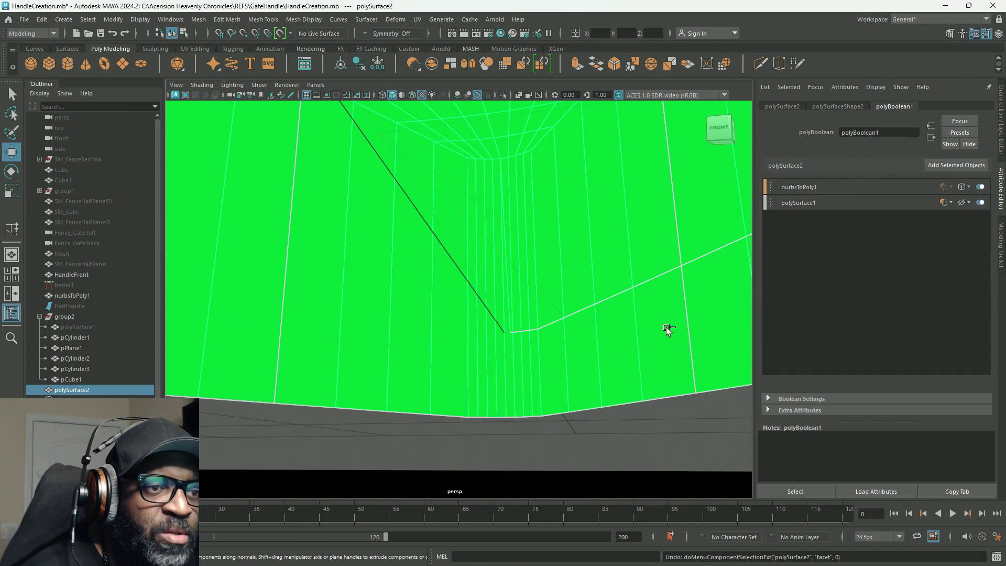
key("ctrl+z")
key("ctrl+z")
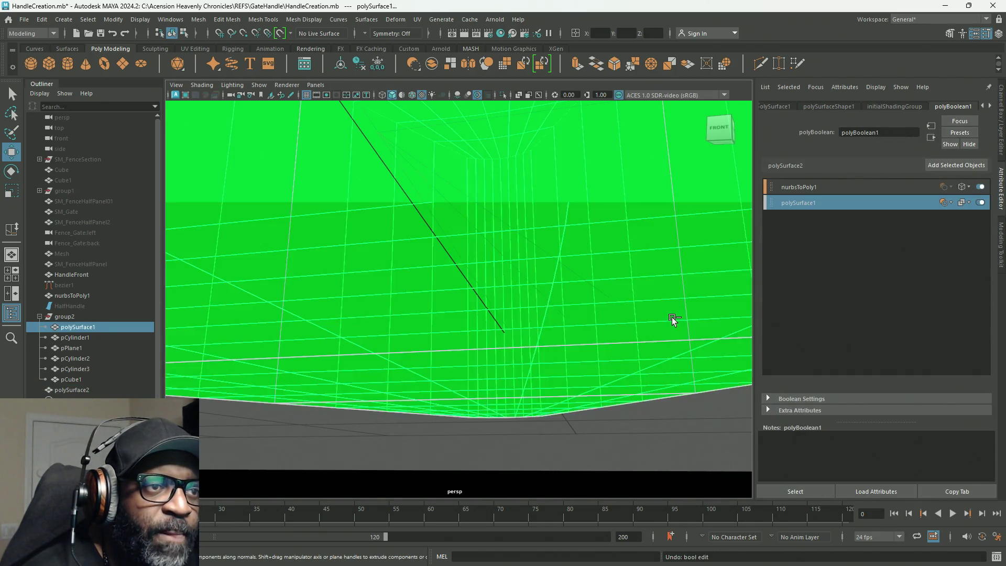
key("ctrl+z")
key("ctrl+z")
key("ctrl+z")
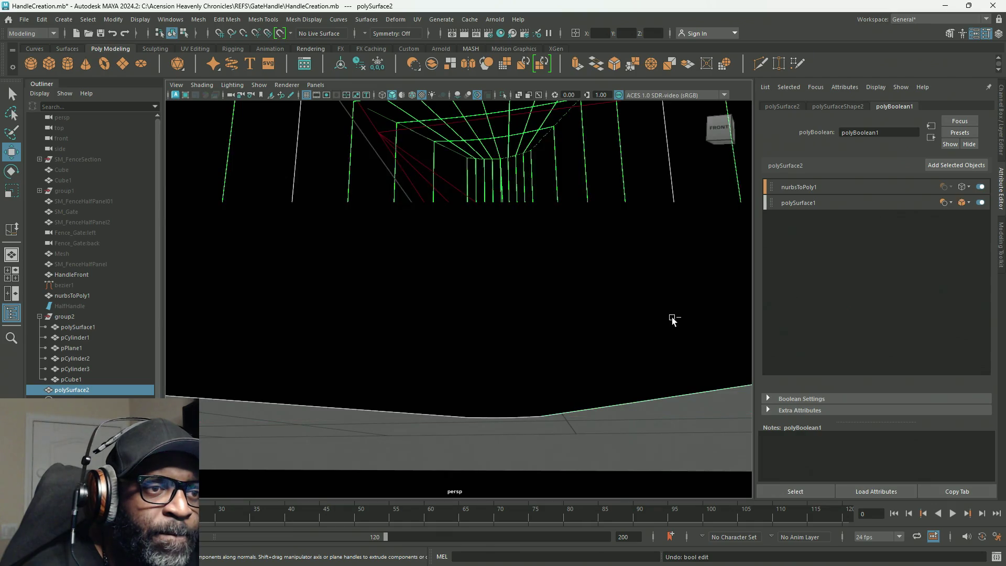